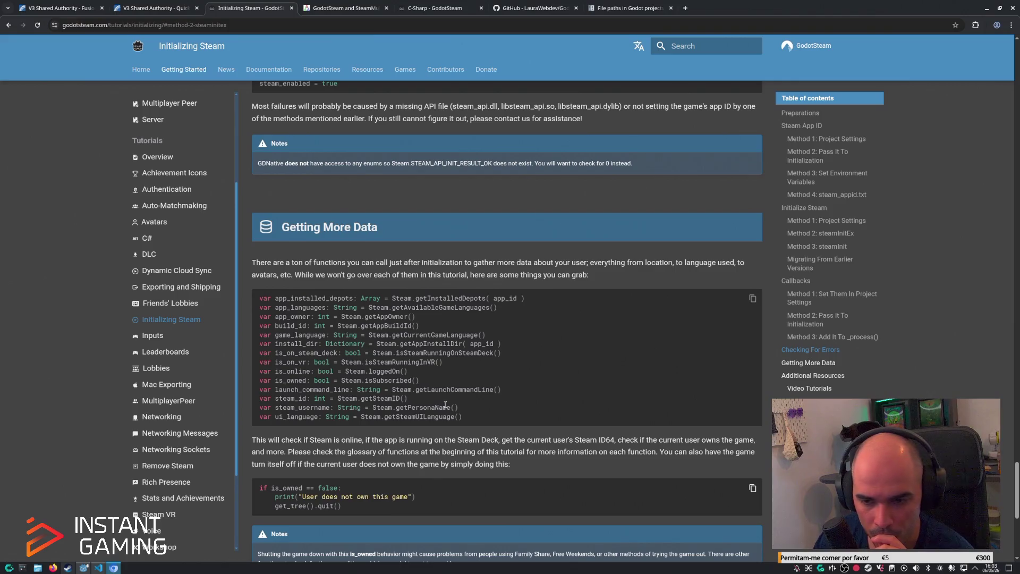
Scroll past Initializing Steam, open the Friends' Lobbies tutorial, then switch to the SteamMultiplayerPeer article.
scroll(439, 405, "down", 3)
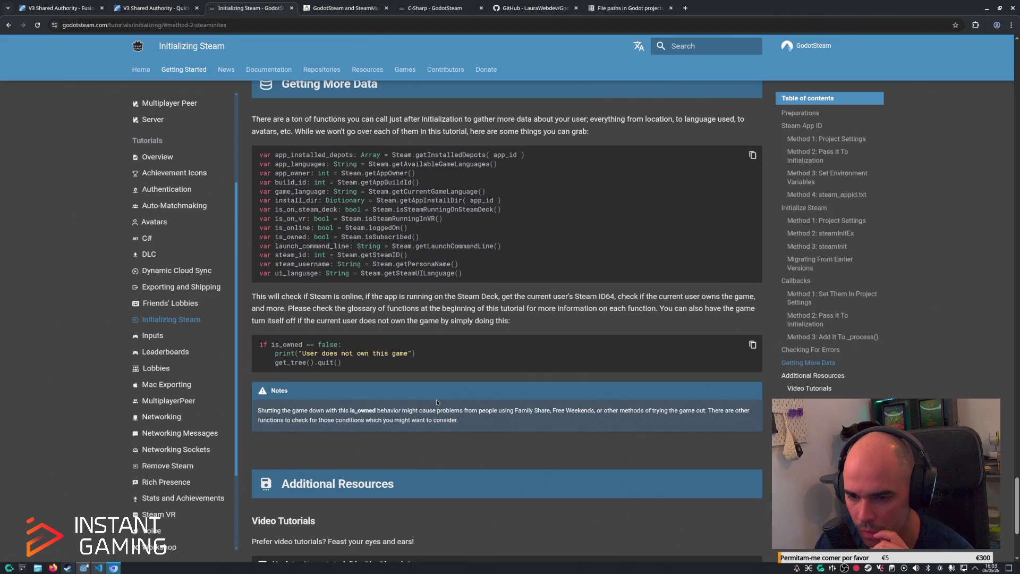
scroll(436, 399, "down", 4)
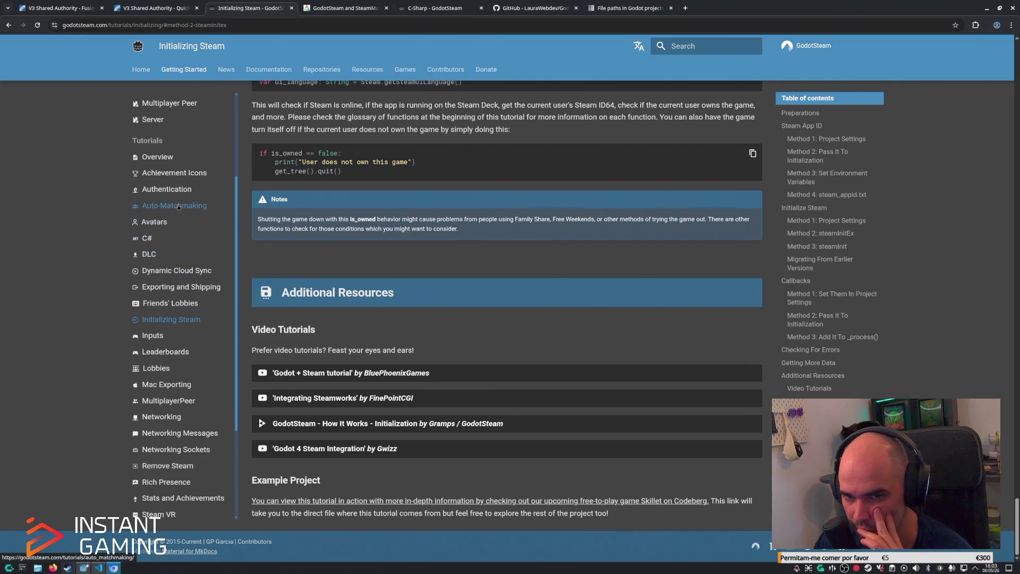
left_click(170, 303)
key("ctrl+Tab")
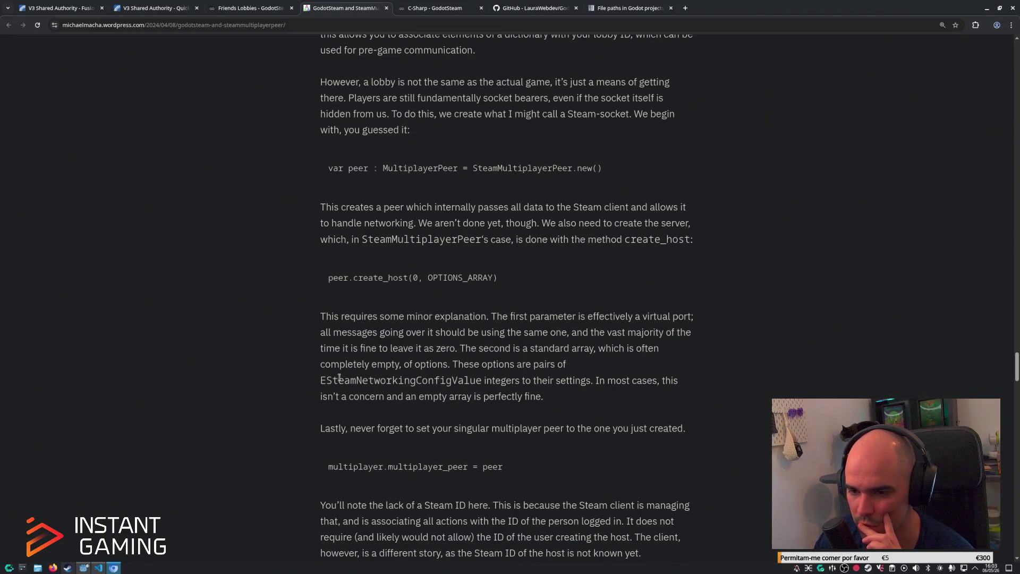
scroll(407, 394, "down", 1)
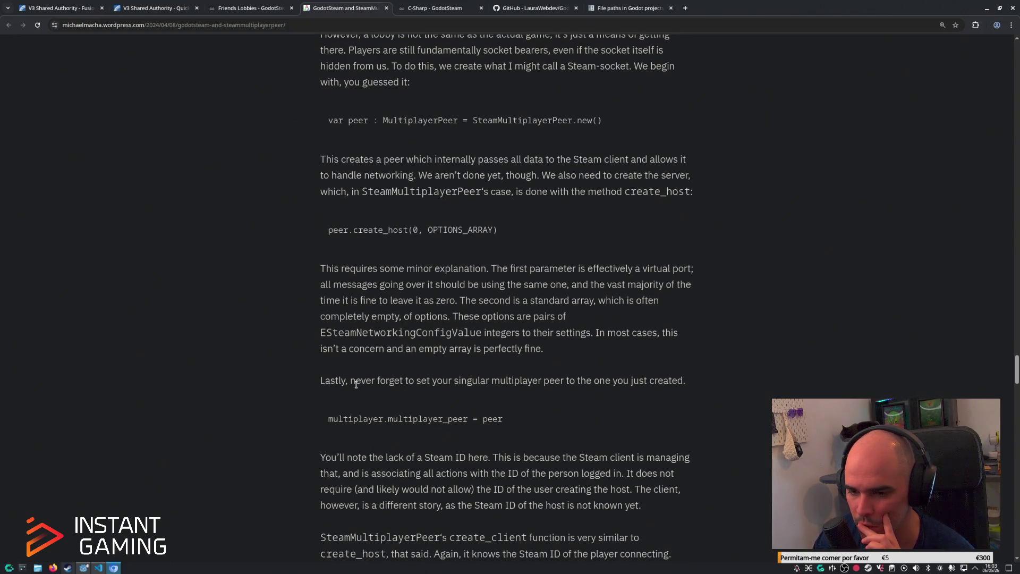
left_click(98, 568)
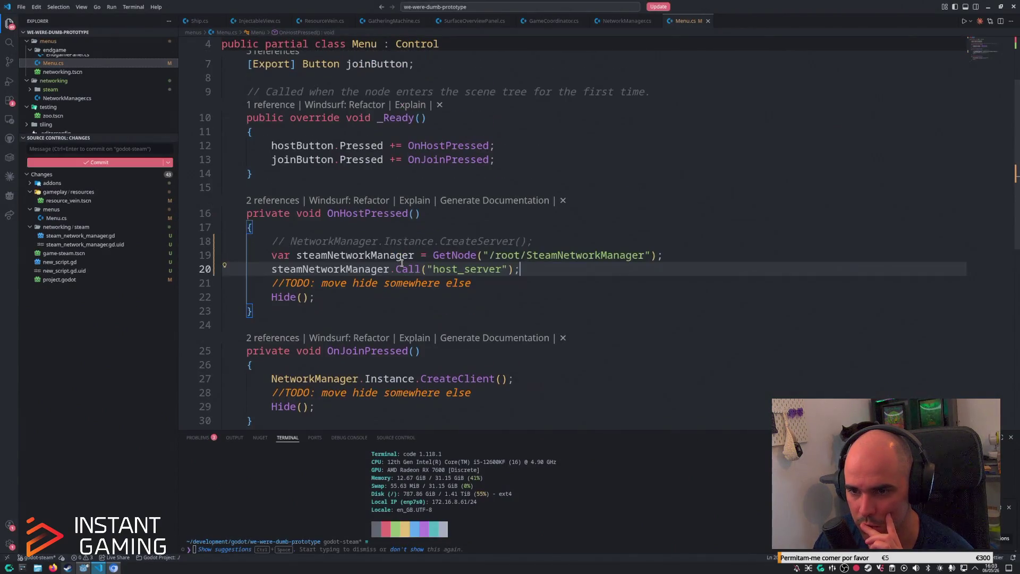
key("alt+Tab")
key("Tab")
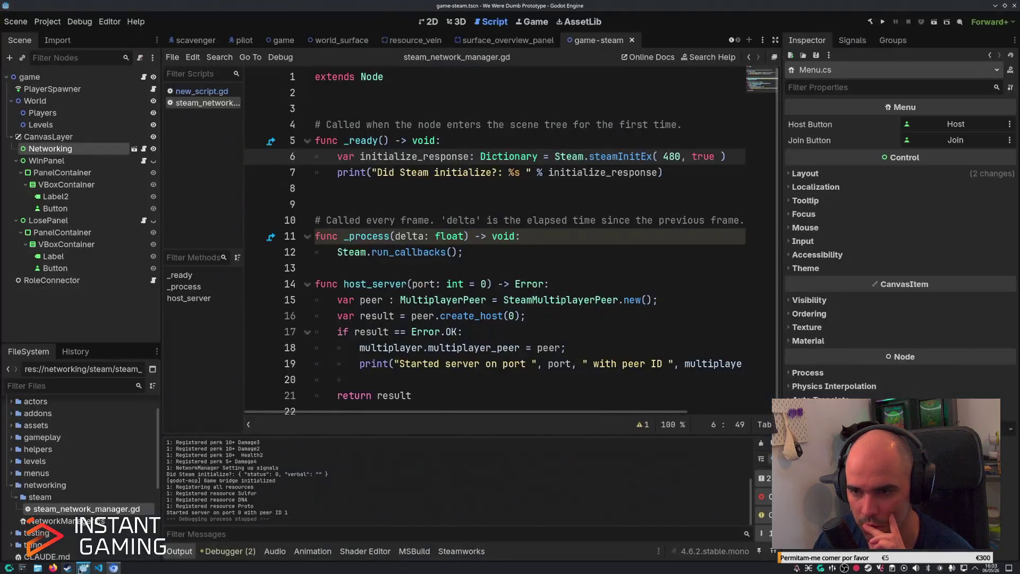
scroll(504, 186, "down", 1)
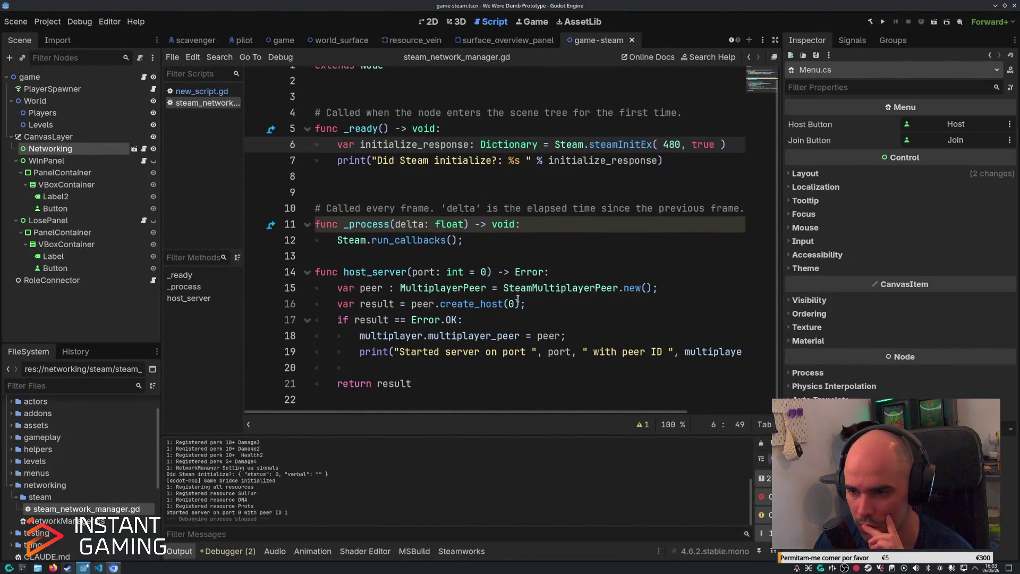
mouse_move(364, 335)
left_mouse_down()
mouse_move(595, 351)
mouse_move(566, 336)
left_mouse_up()
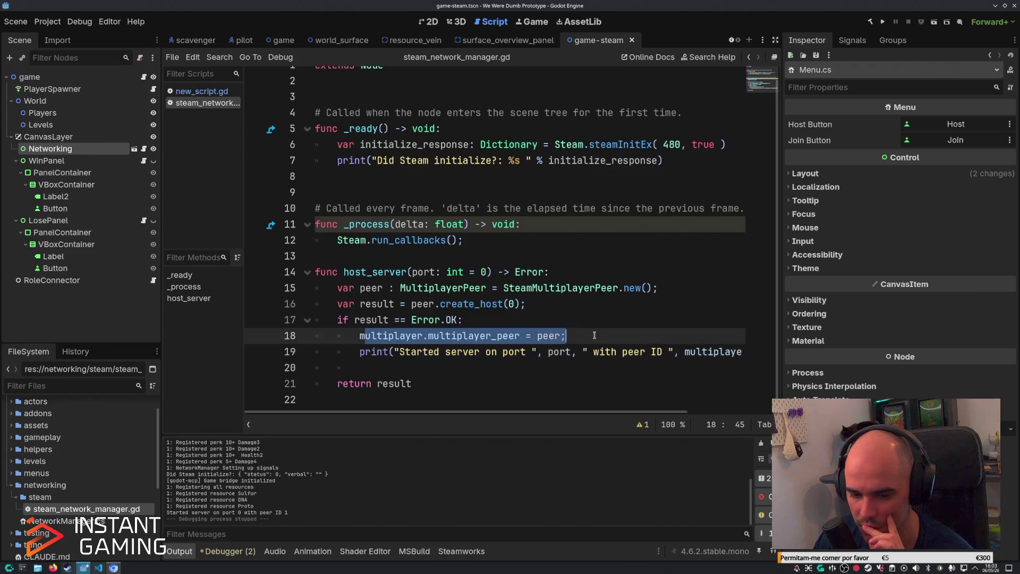
left_click(98, 567)
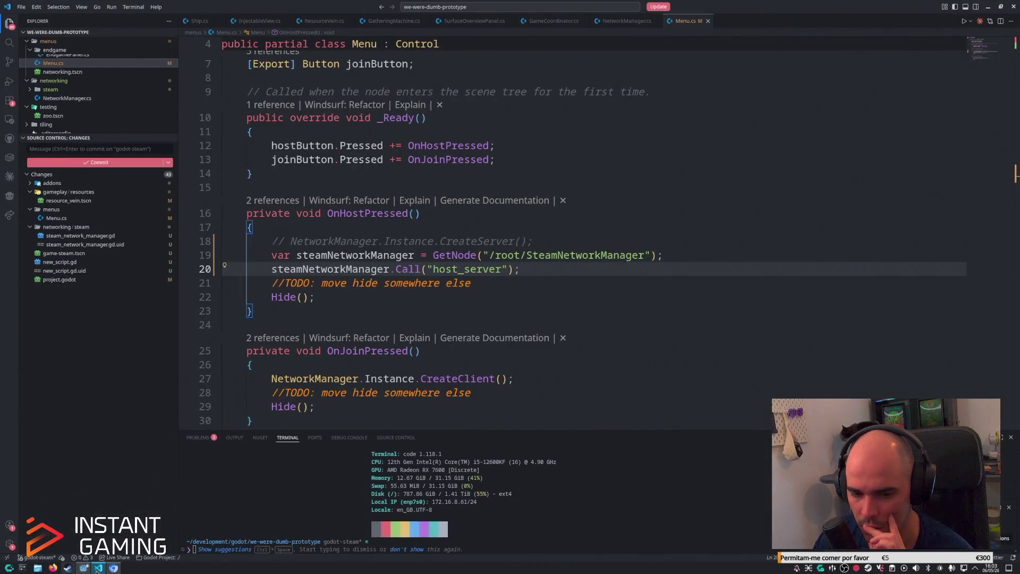
left_click(98, 567)
left_click(113, 567)
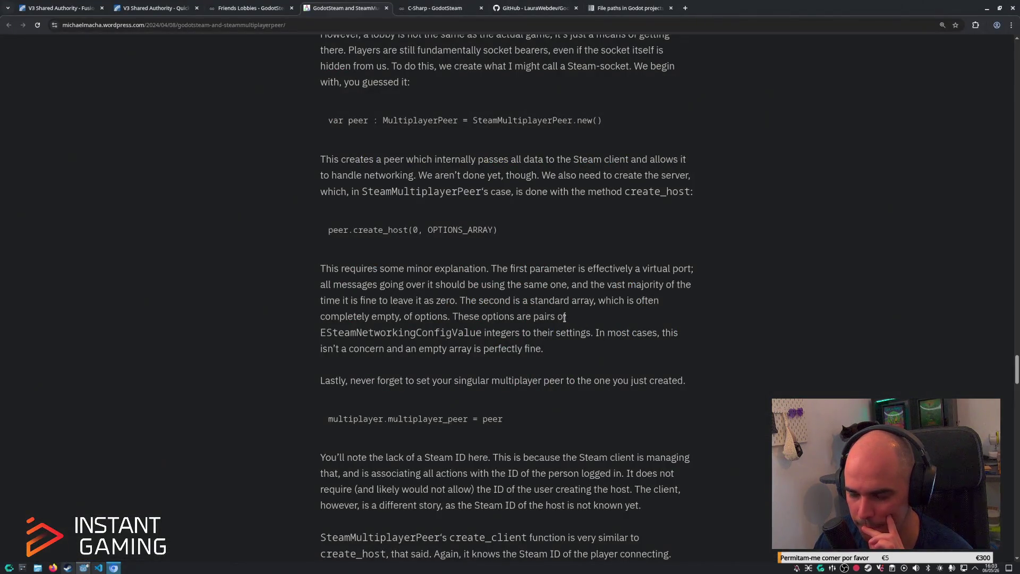
Read the article down to getLobbyOwner and peer.create_client(id, 0, OPTIONS_ARRAY), then return to Godot.
scroll(564, 318, "down", 5)
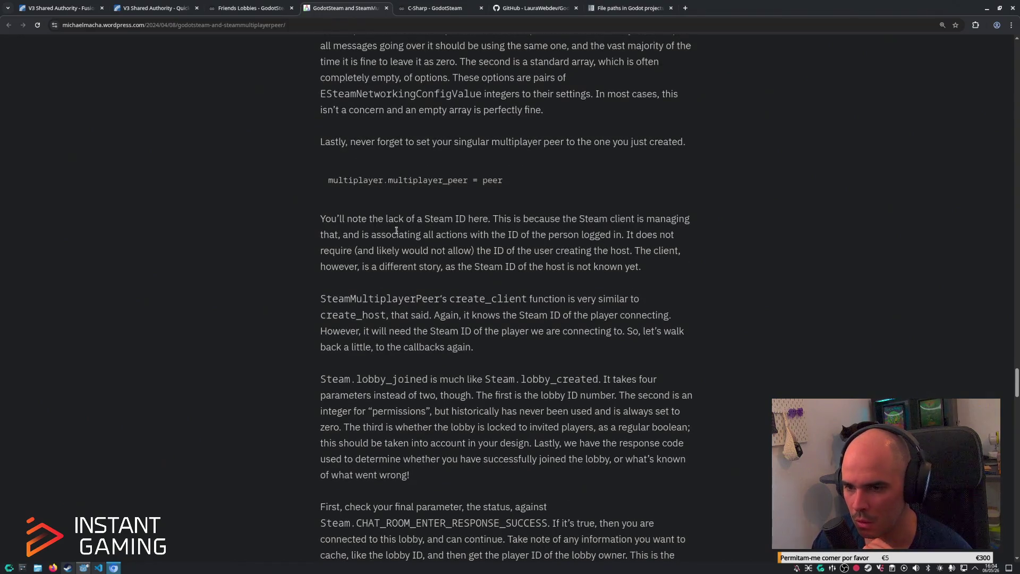
mouse_move(356, 298)
left_mouse_down()
mouse_move(594, 308)
mouse_move(443, 315)
mouse_move(641, 316)
mouse_move(471, 331)
left_mouse_up()
left_click(356, 381)
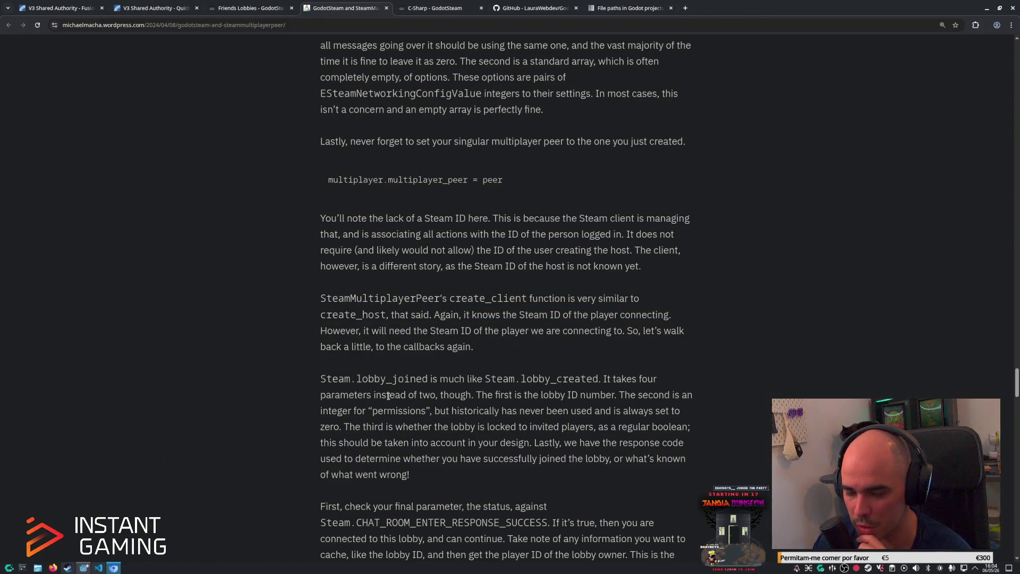
scroll(388, 396, "down", 3)
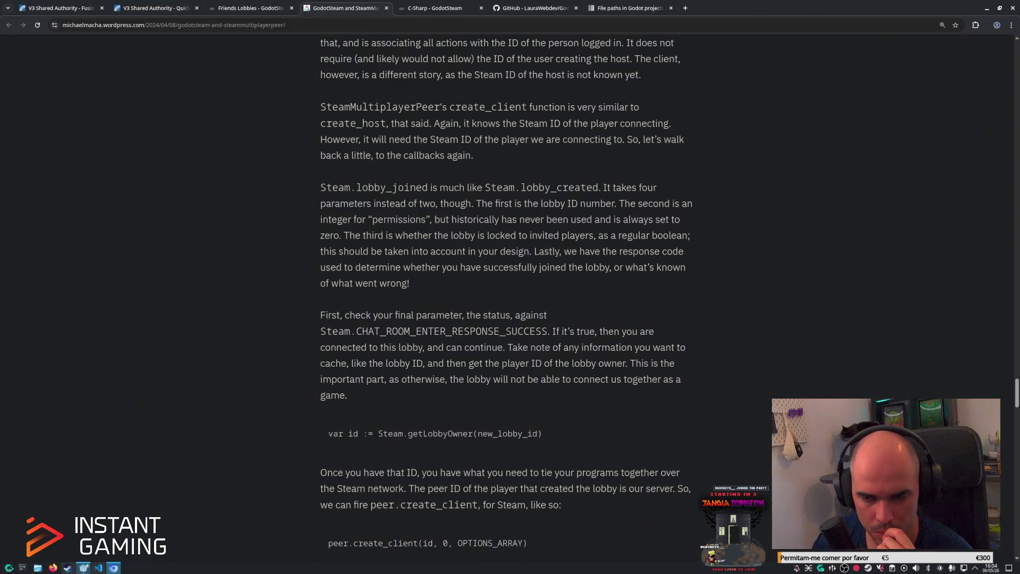
left_click(83, 568)
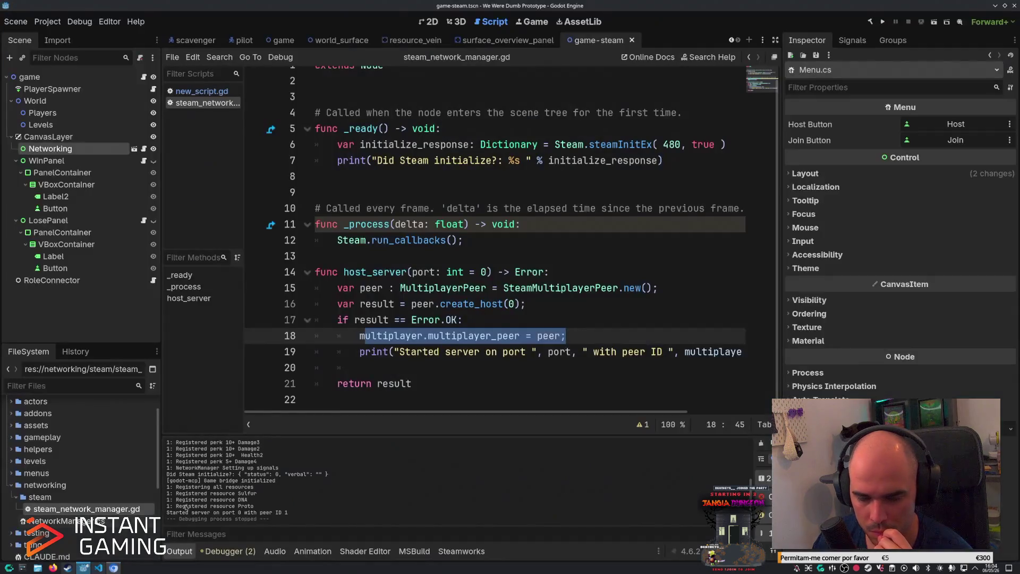
Add Steam.createLobby(Steam.LOBBY_TYPE_FRIENDS_ONLY) on line 20 of host_server.
left_click(590, 333)
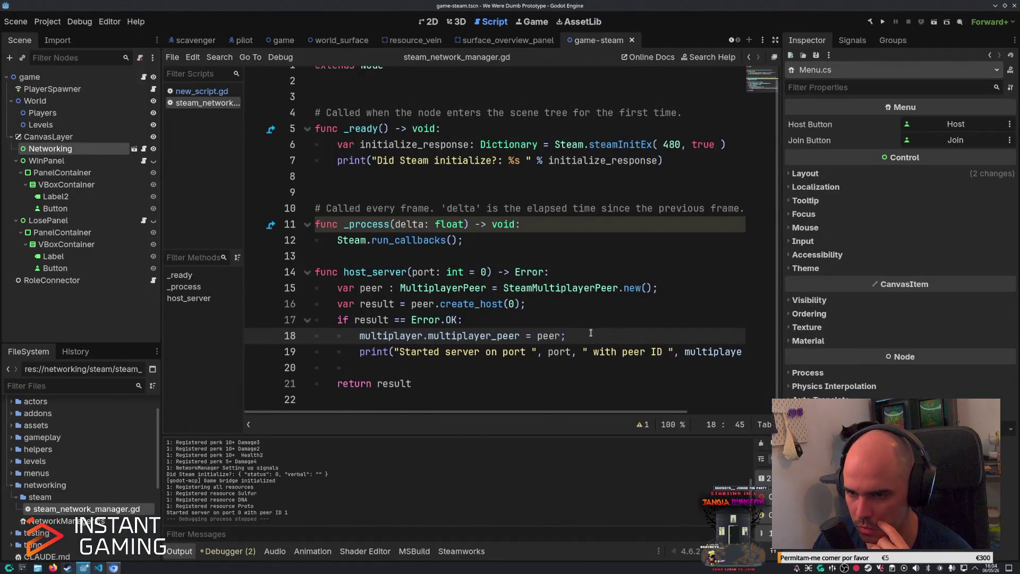
left_click(560, 352)
key("End")
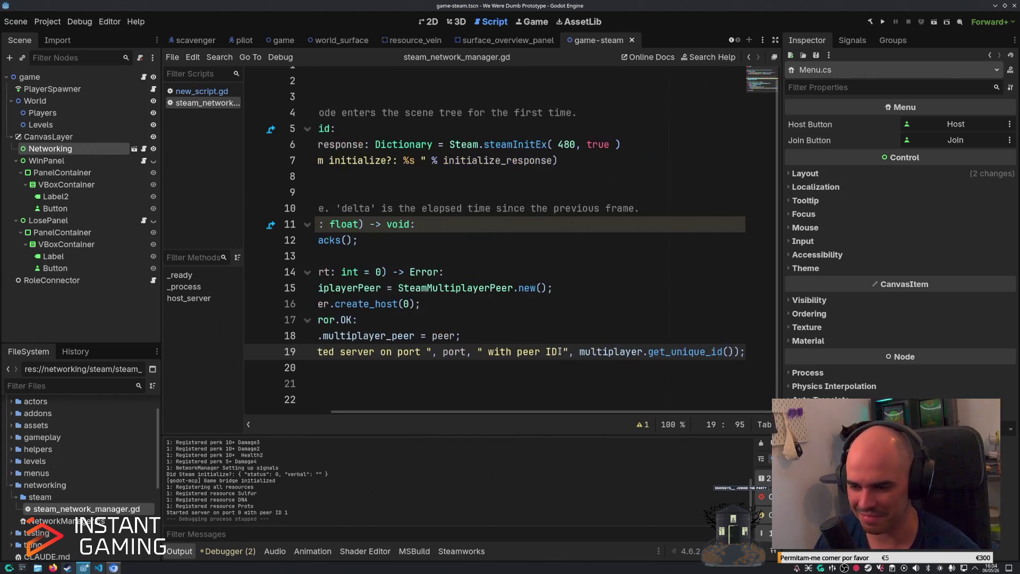
key("Down")
type("Steam")
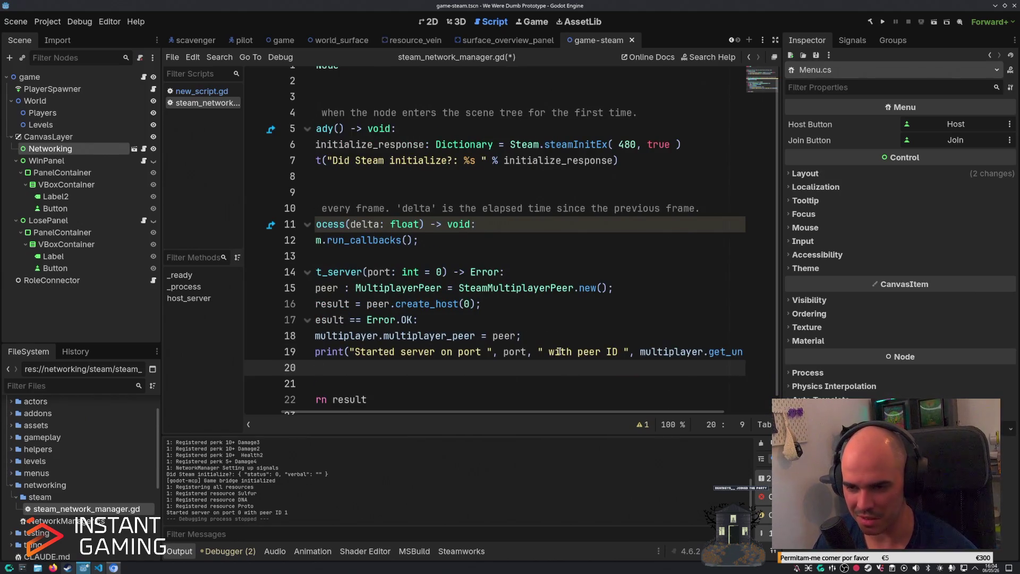
type(".createL")
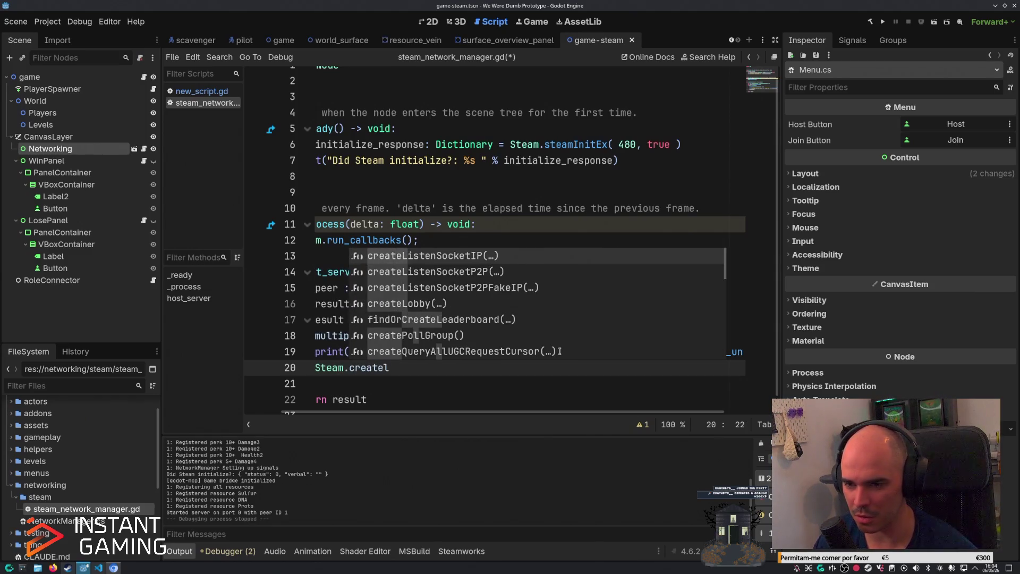
key("Down")
key("Down")
key("Down")
key("Return")
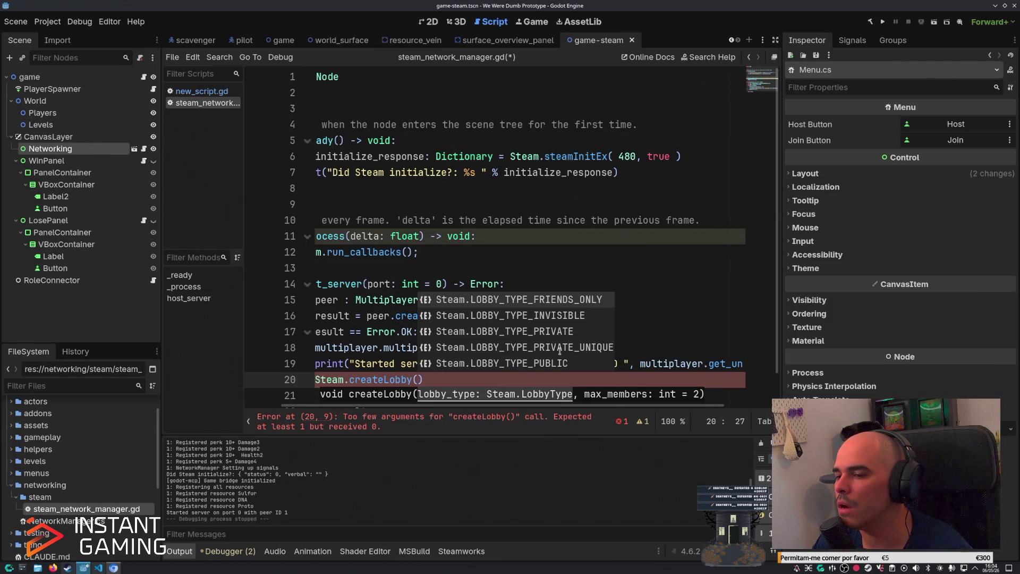
key("Return")
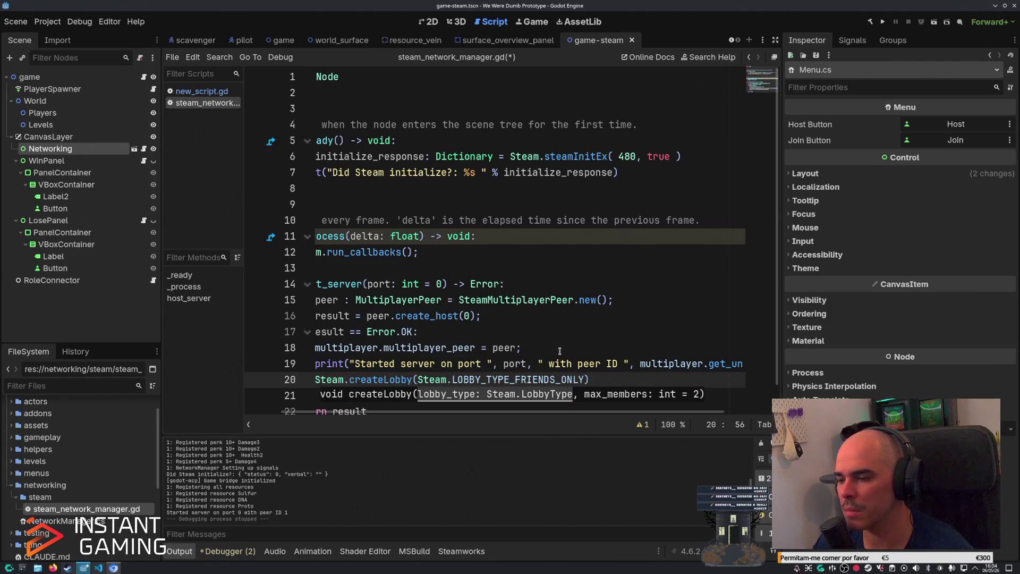
Save the script, run the project and host a server from the game menu.
key("ctrl+s")
key("Right")
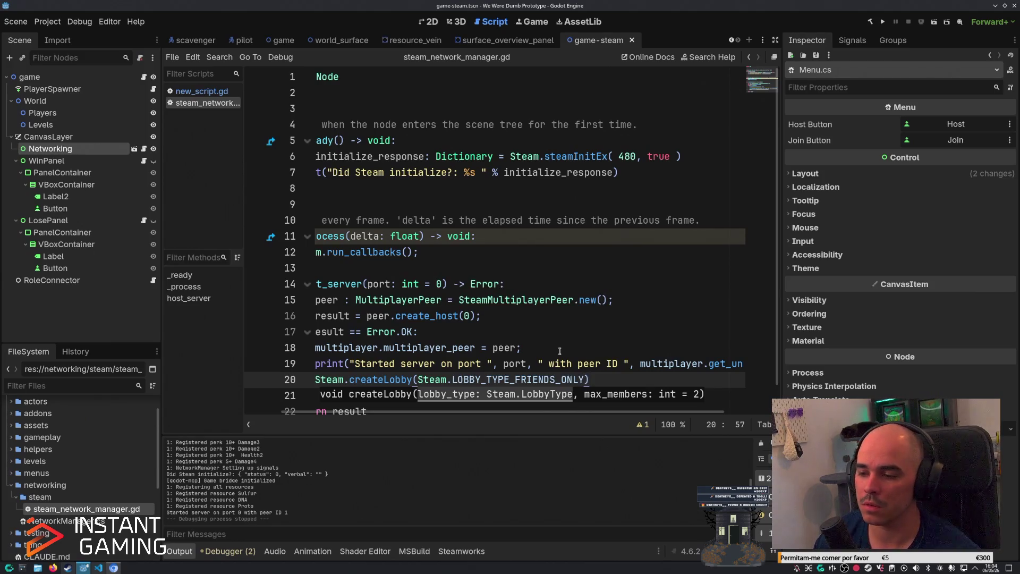
scroll(381, 334, "down", 1)
key("F5")
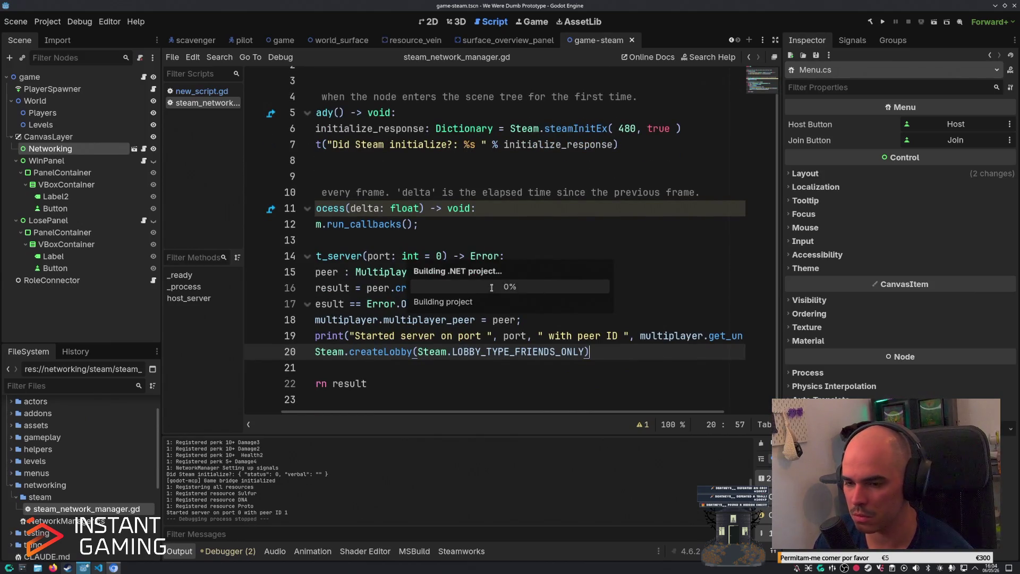
left_click(268, 244)
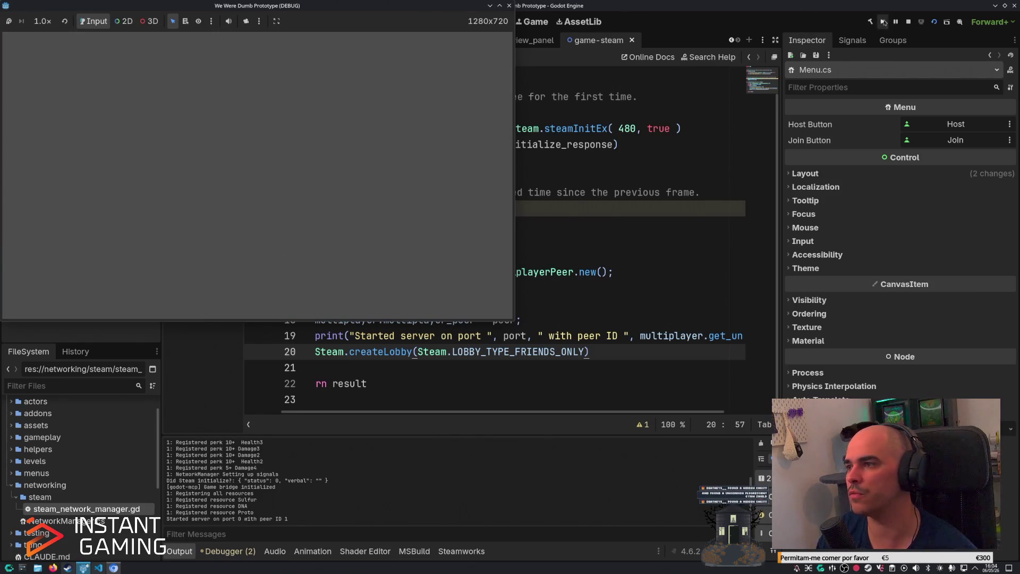
Stop the game after 'Started server on port 0 with peer ID 1' appears, and return to the script's top.
left_click(909, 22)
mouse_move(385, 353)
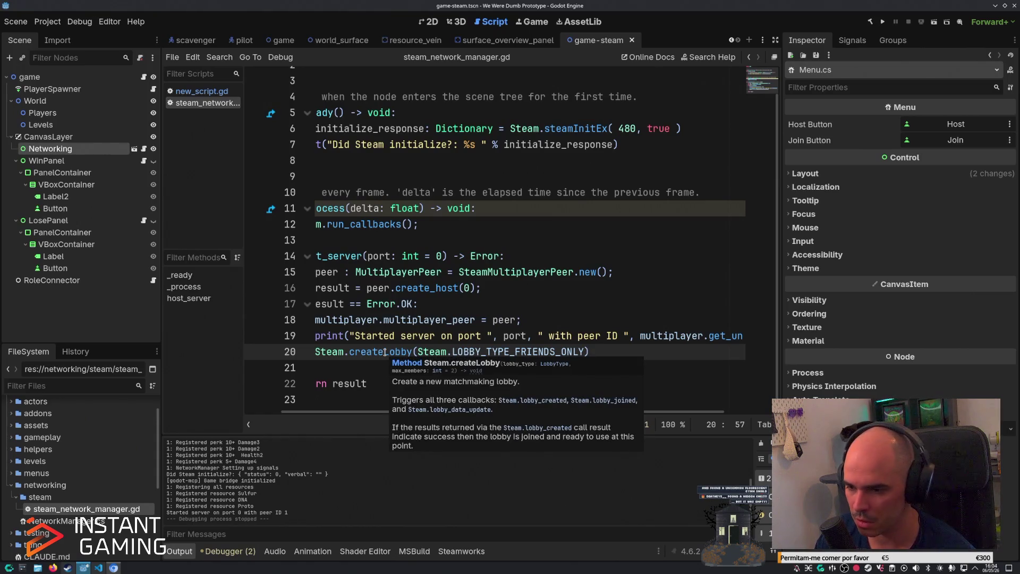
scroll(385, 353, "left", 2)
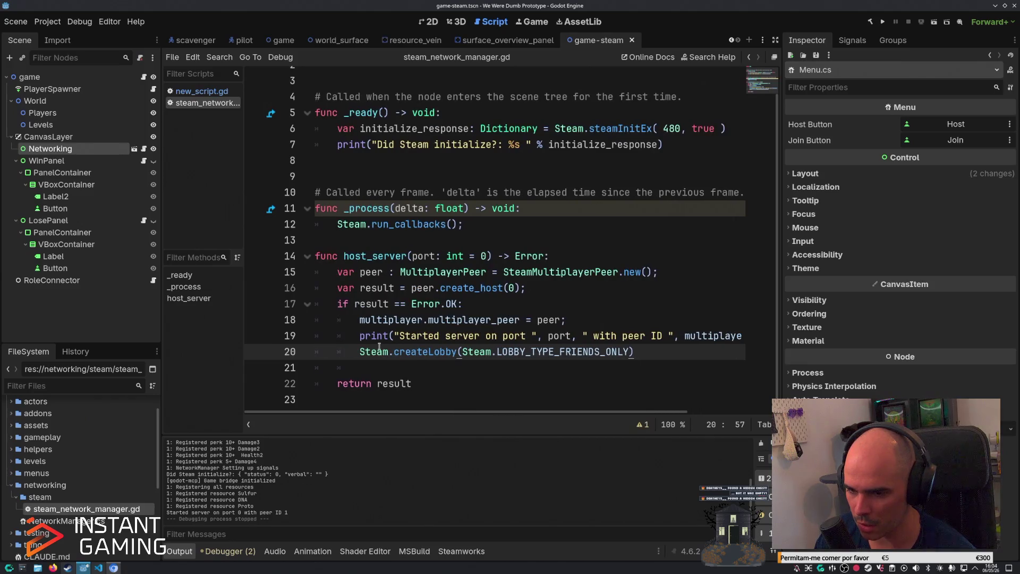
left_click(453, 320)
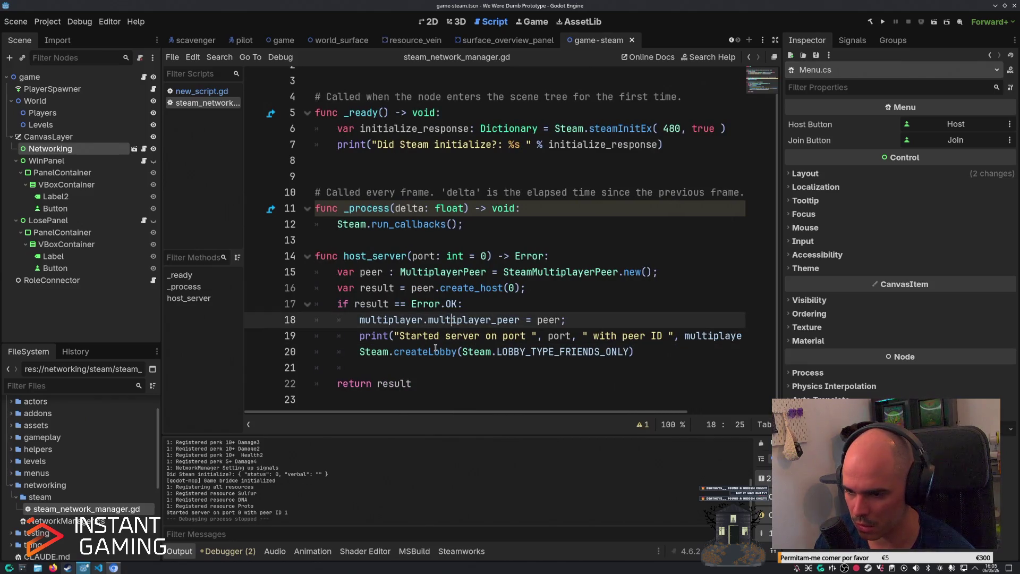
mouse_move(437, 351)
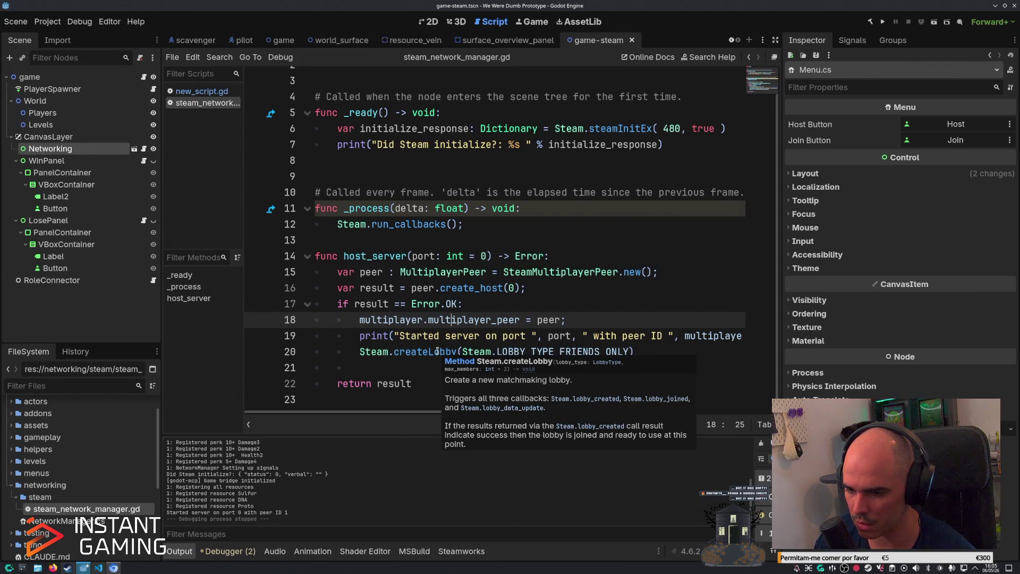
scroll(611, 297, "up", 1)
scroll(611, 297, "down", 1)
scroll(619, 270, "up", 1)
left_click(481, 138)
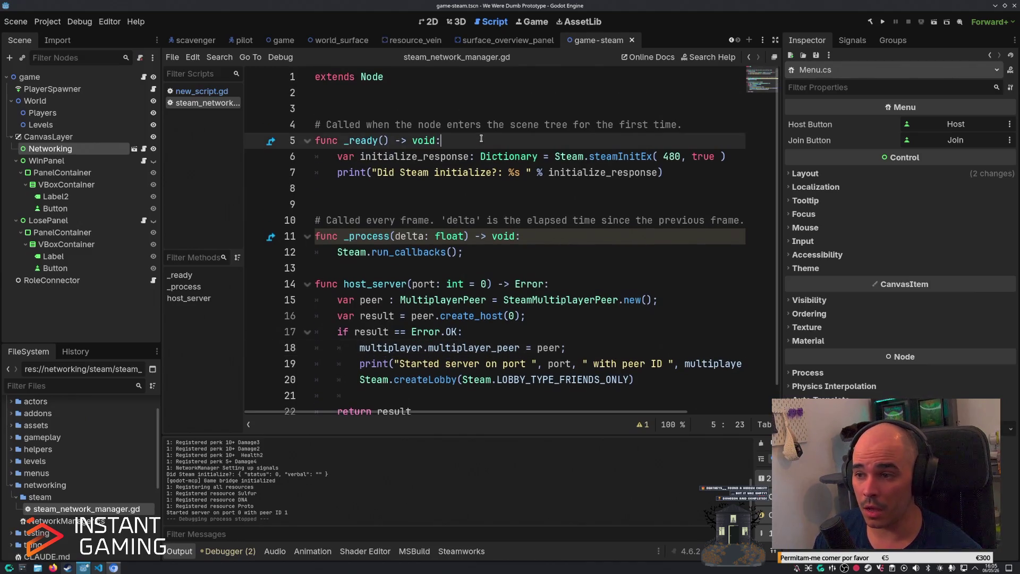
In _ready, add a Steam.lobby_created.connect() call after the initialization print.
left_click(661, 172)
key("Return")
key("Return")
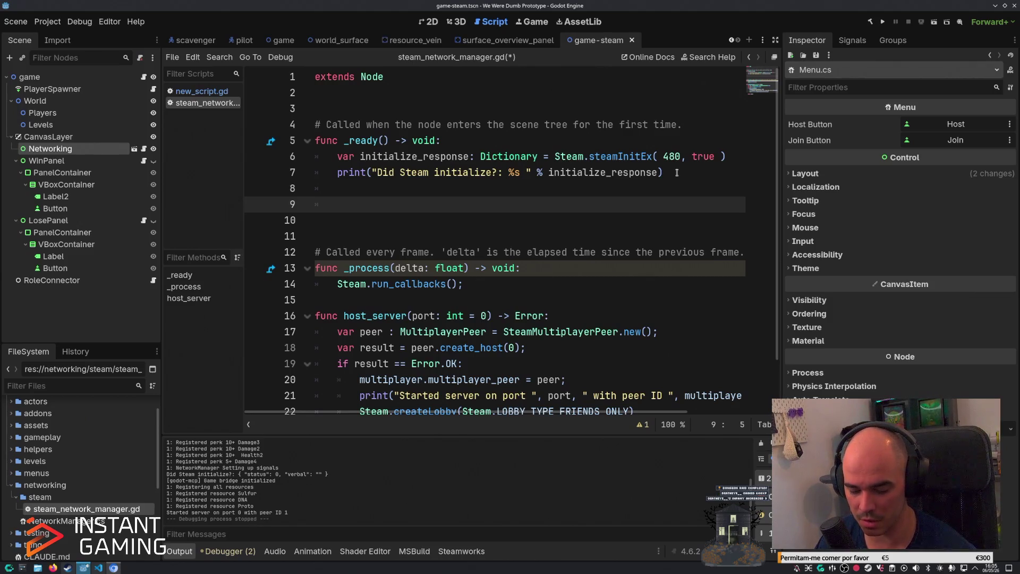
type("Steam.")
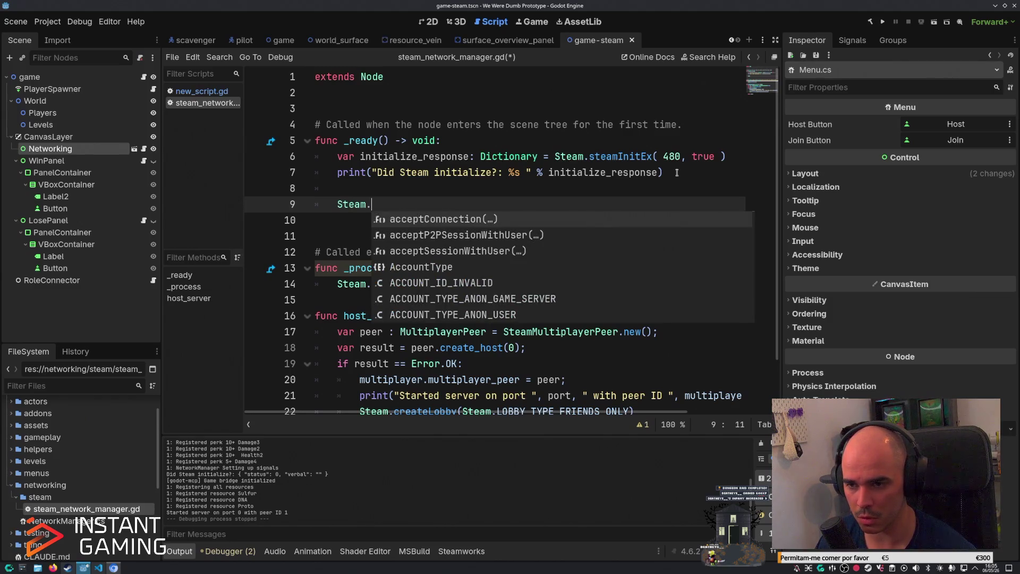
type("lobby_c")
key("Return")
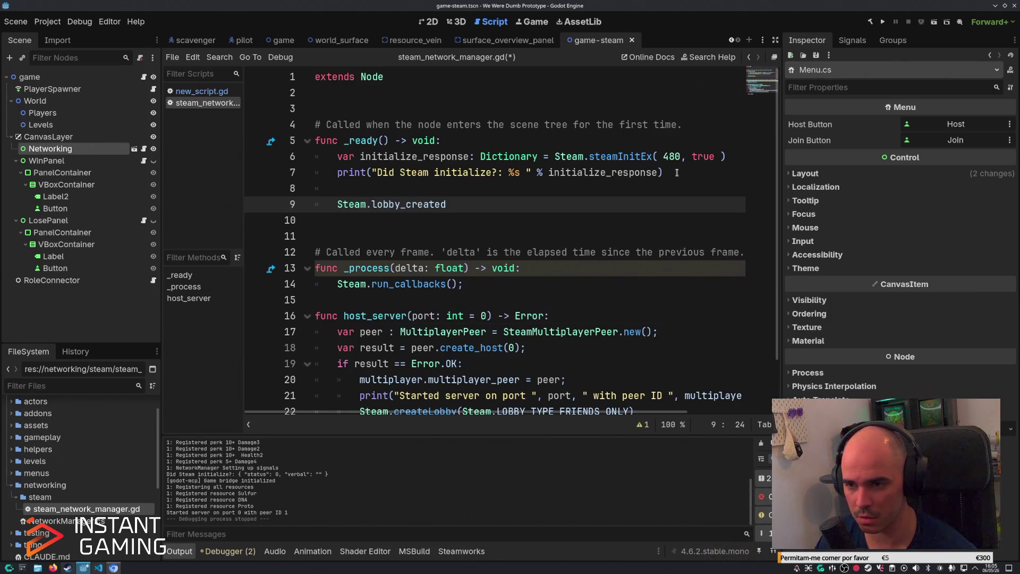
type(".")
key("Return")
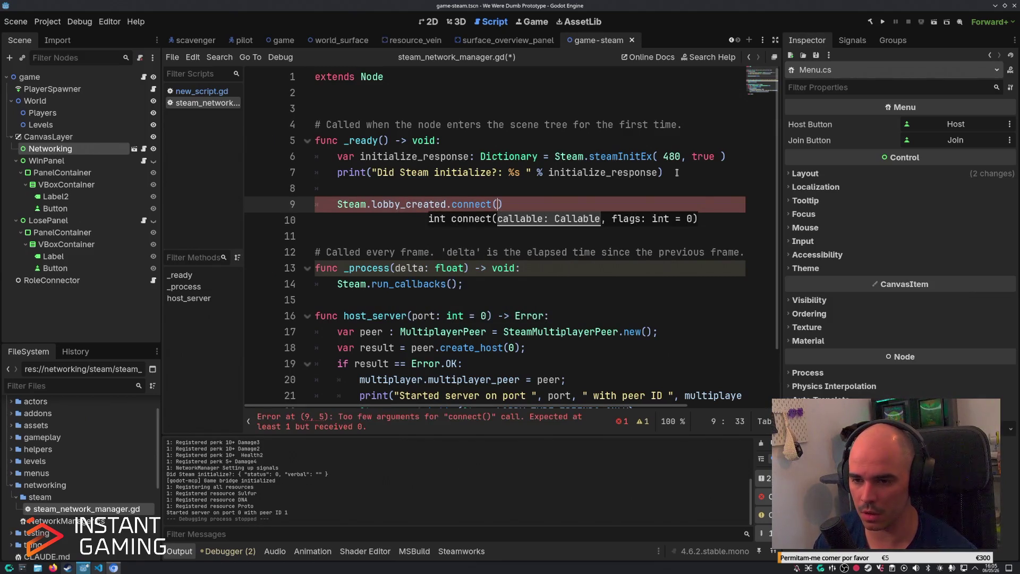
Below host_server, declare func on_lobby_created(connect: int, lobby_id: int):.
scroll(531, 265, "down", 2)
left_click(421, 383)
key("Return")
key("Return")
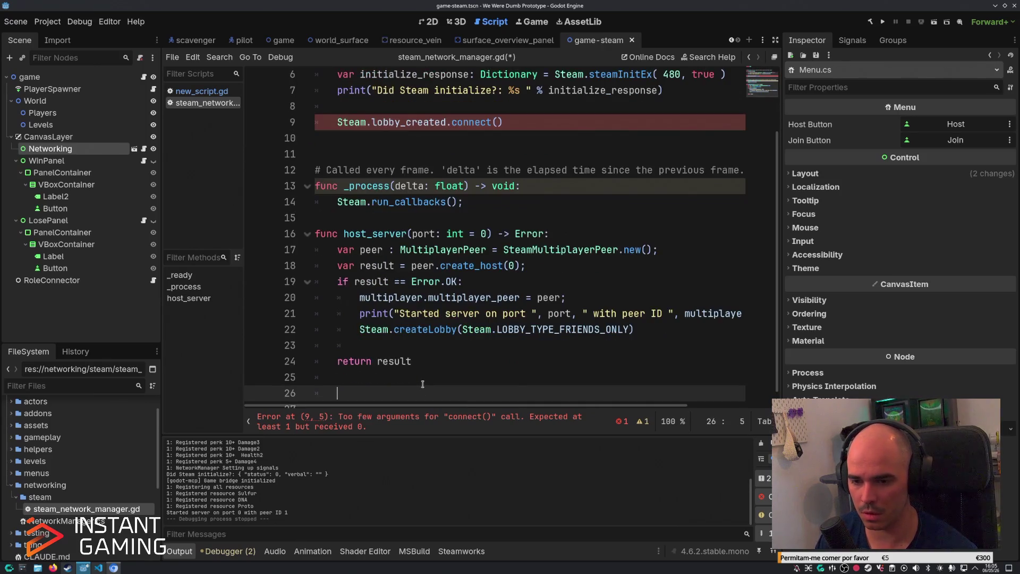
type("func op")
key("BackSpace")
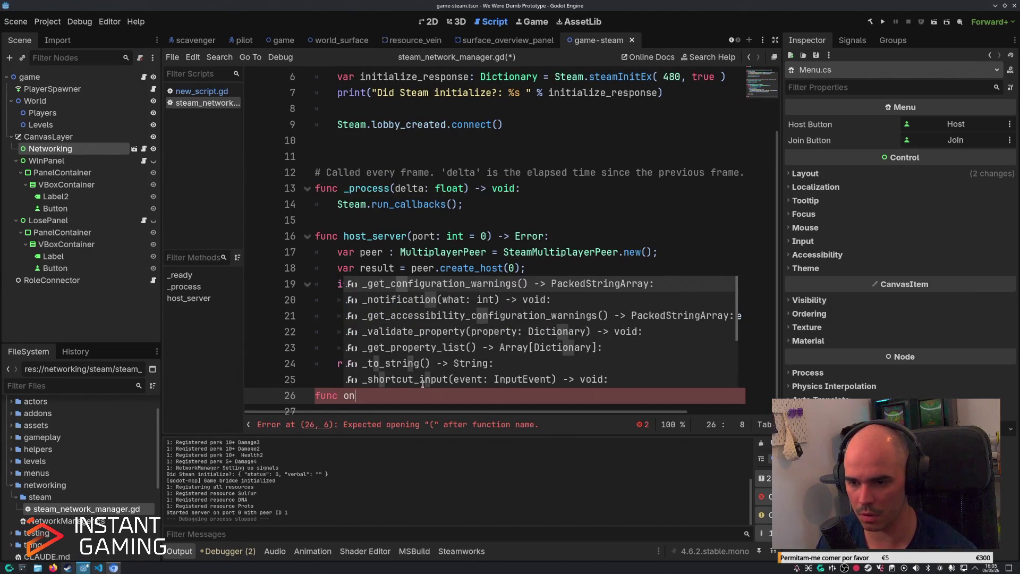
type("n-lo")
key("BackSpace")
key("BackSpace")
key("BackSpace")
type("_l")
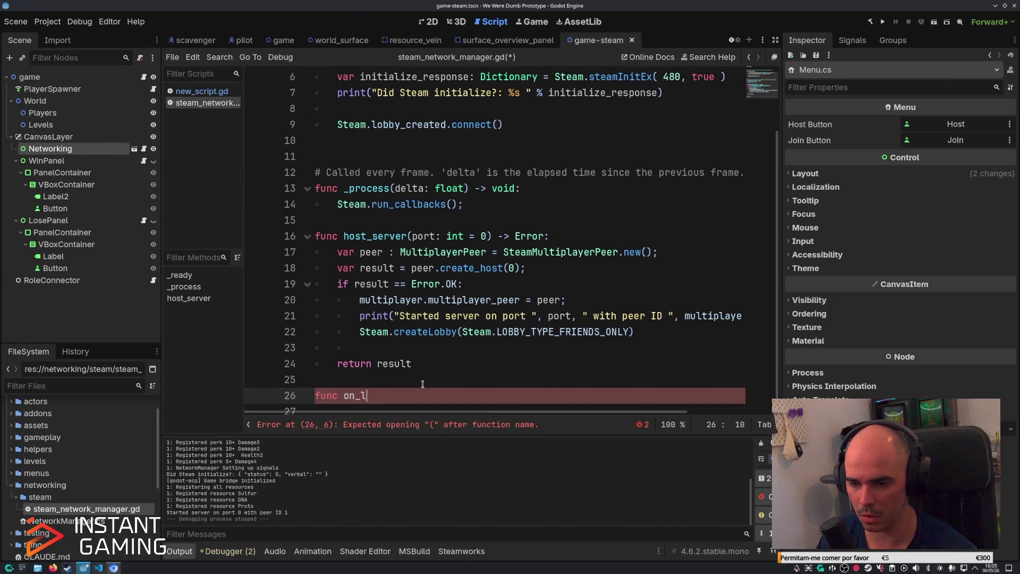
type("obby_created")
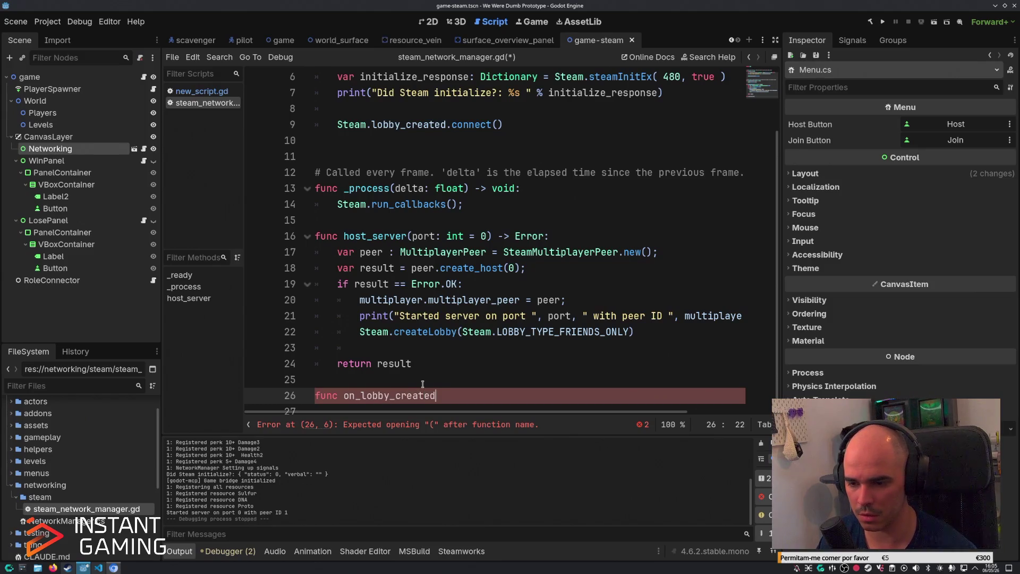
scroll(545, 178, "up", 2)
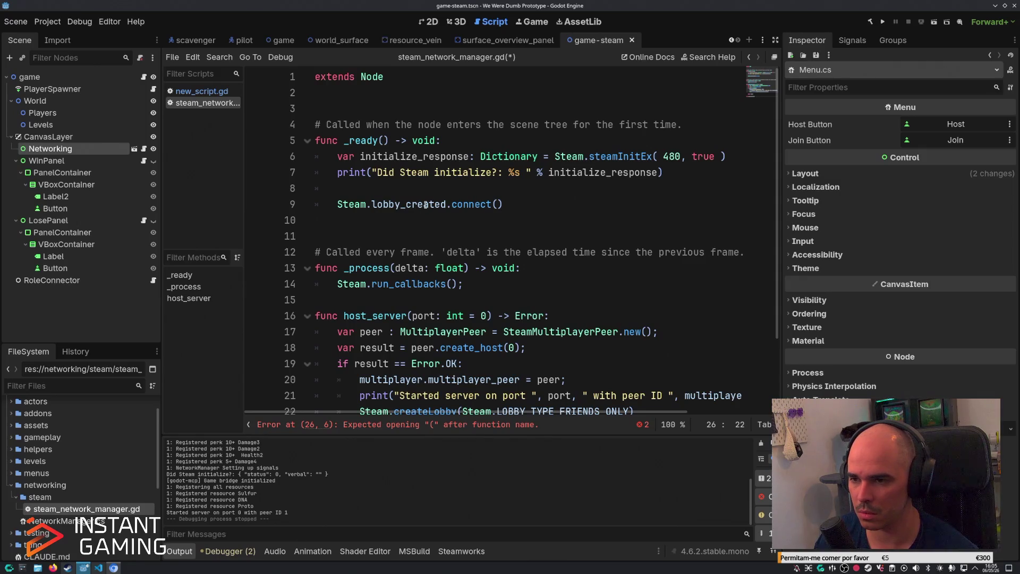
mouse_move(425, 205)
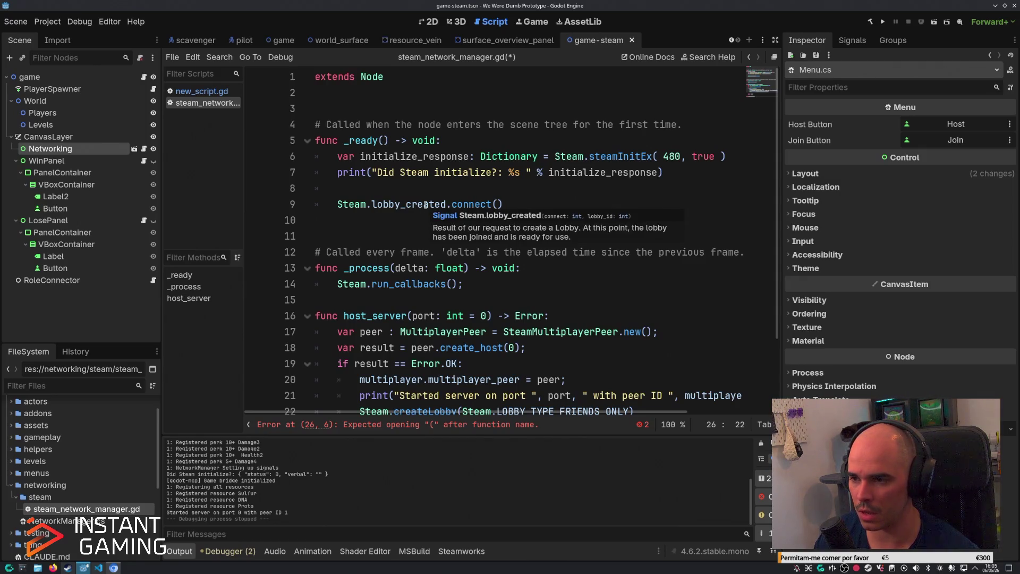
type("(connect: int")
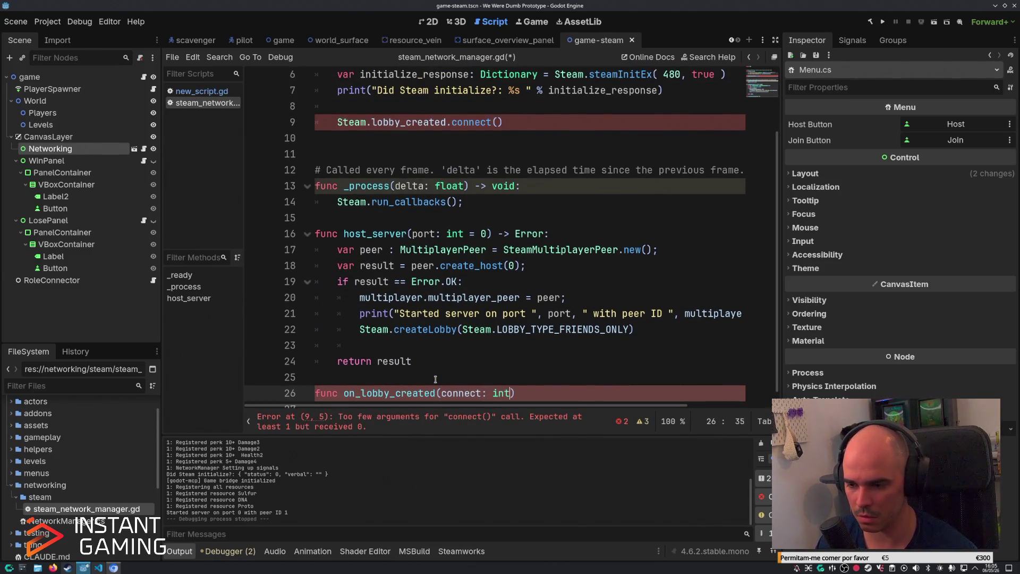
type(", lobby_id: int")
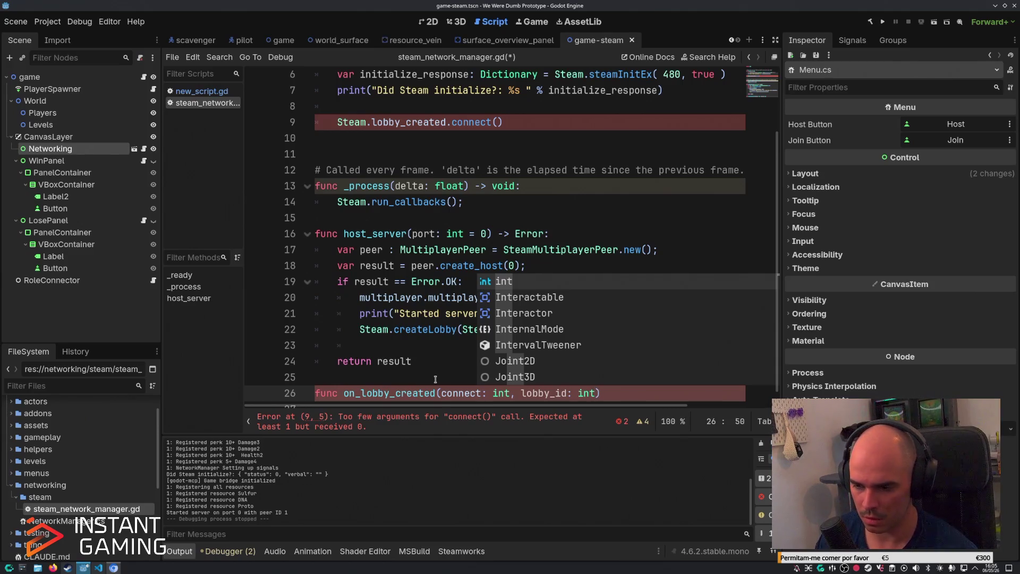
type("):")
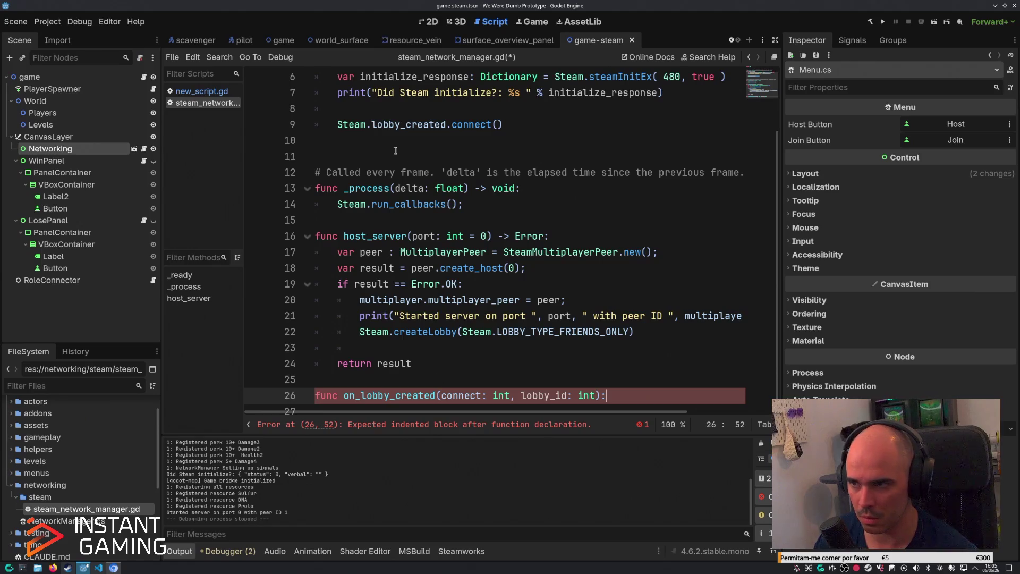
Pass on_lobby_created as the callback in the lobby_created.connect call.
scroll(631, 187, "up", 2)
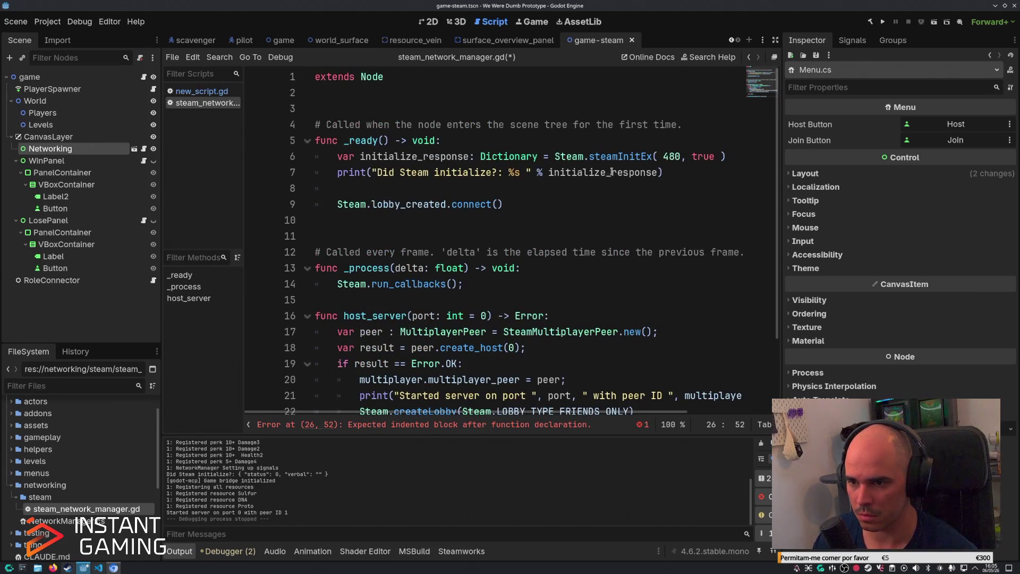
scroll(606, 175, "down", 2)
scroll(619, 180, "up", 2)
left_click(500, 205)
scroll(654, 204, "down", 2)
type("on")
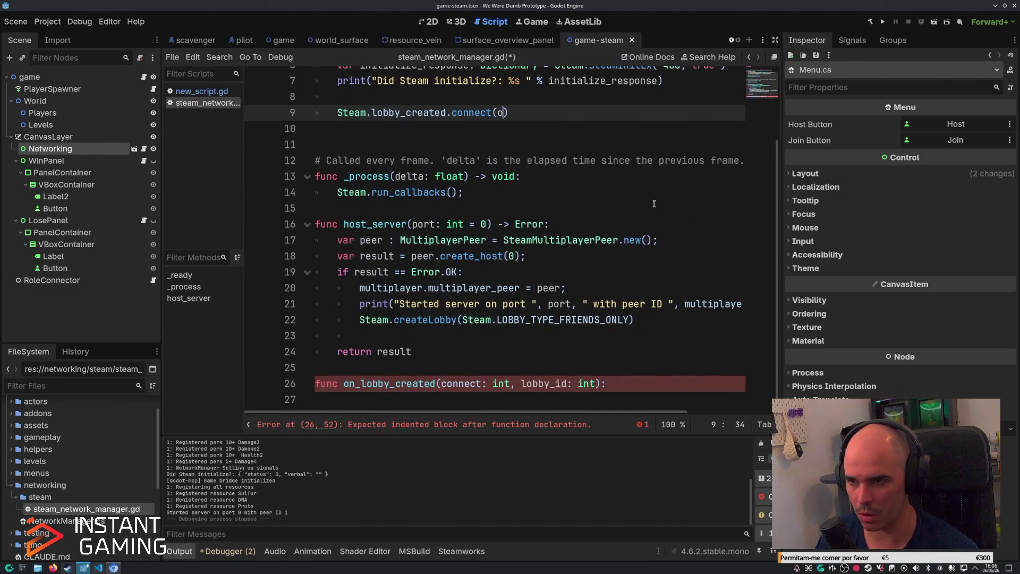
key("Return")
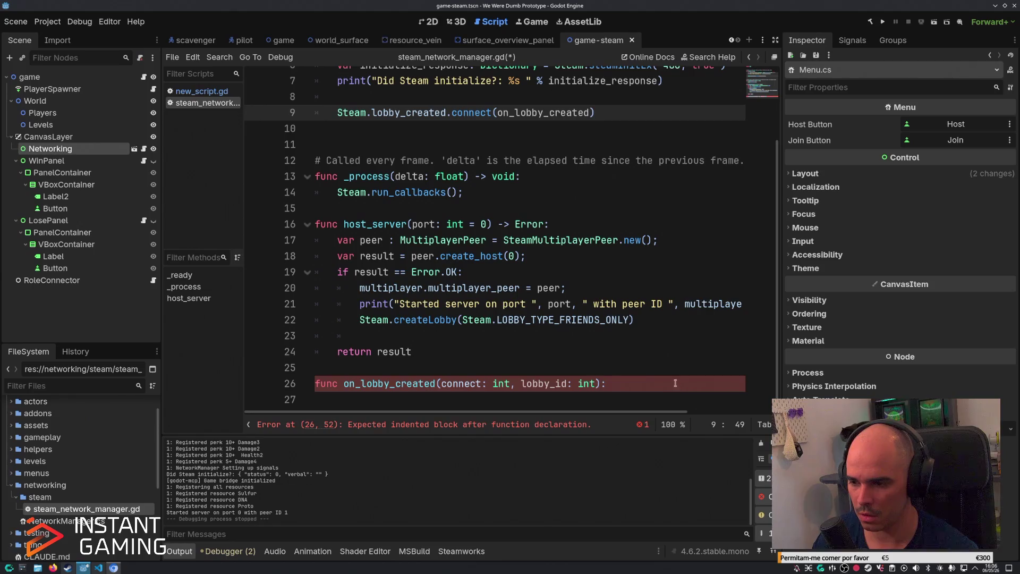
Give on_lobby_created a body of print(connect, lobby_id) and run the game.
left_click(675, 383)
key("Return")
type("print")
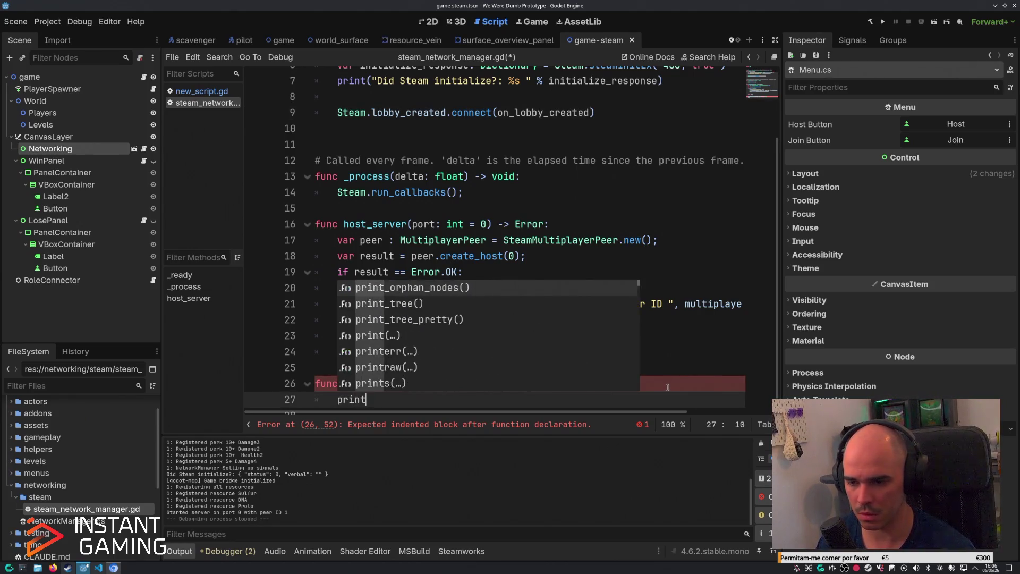
type("(connect, lobb")
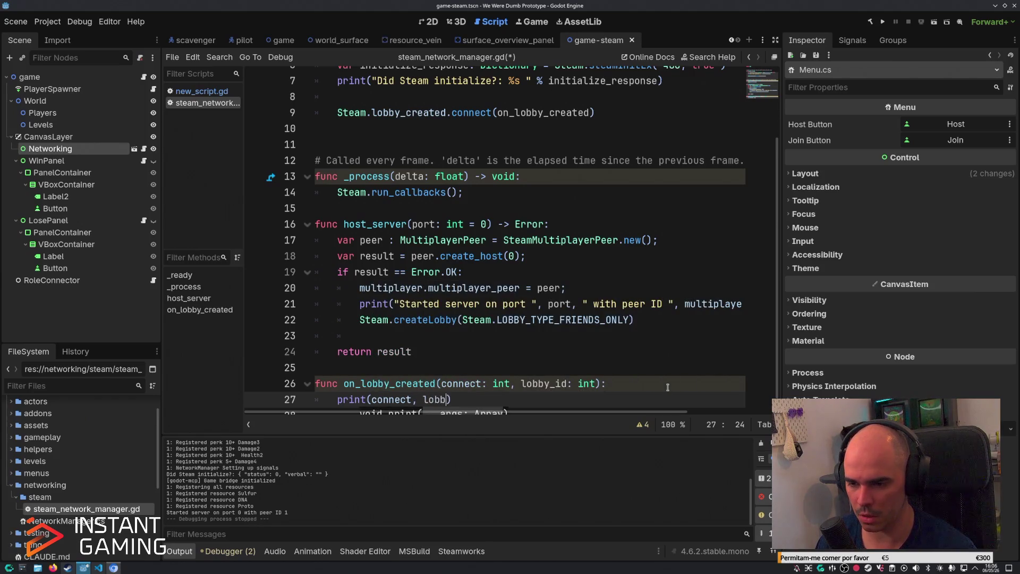
key("Return")
key("F5")
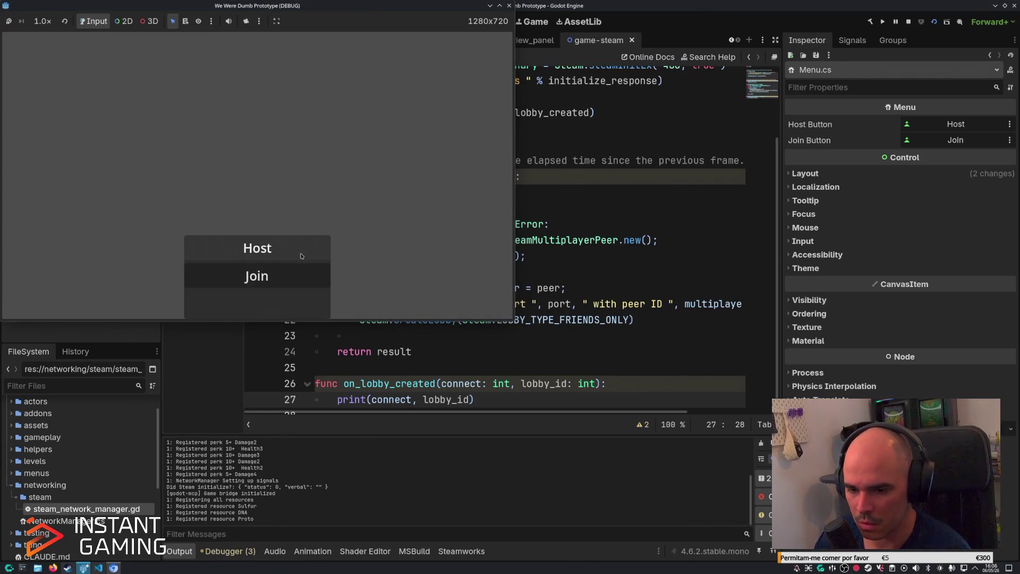
Host a lobby, stop the game, and insert " " between connect and lobby_id in the print.
left_click(301, 257)
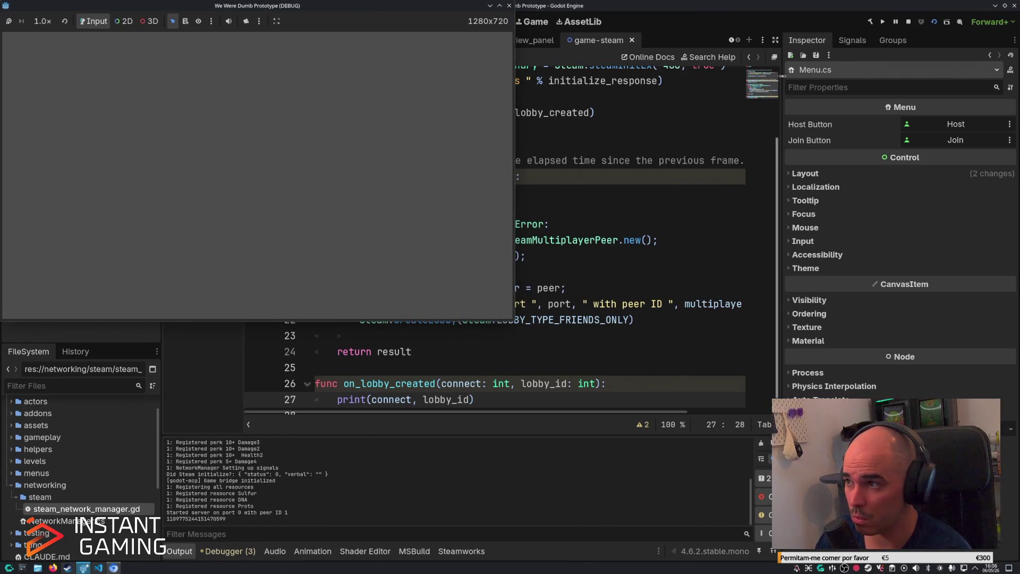
left_click(908, 22)
key("ctrl+Left")
type(",")
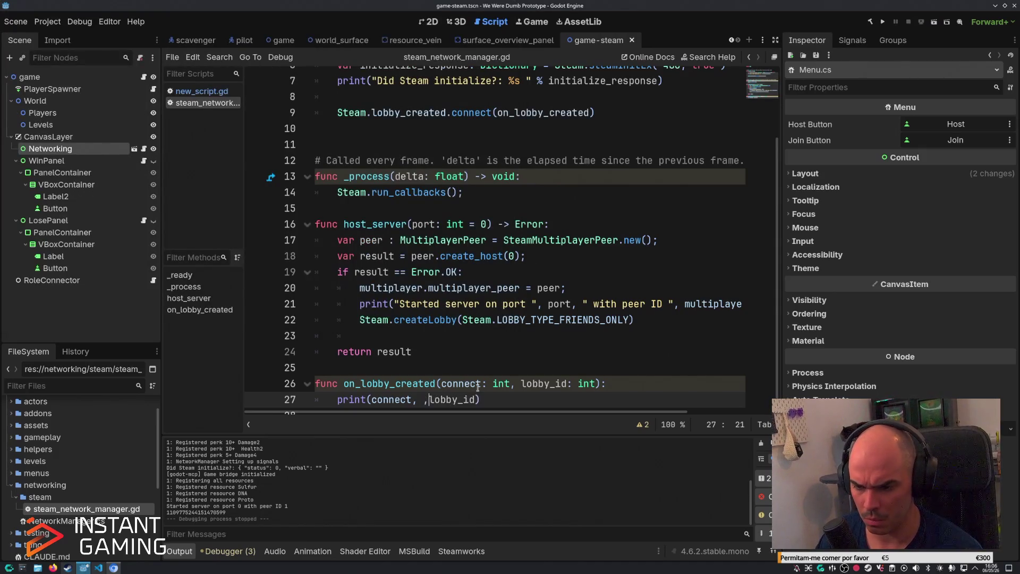
key("Left")
key("Left")
type("\"")
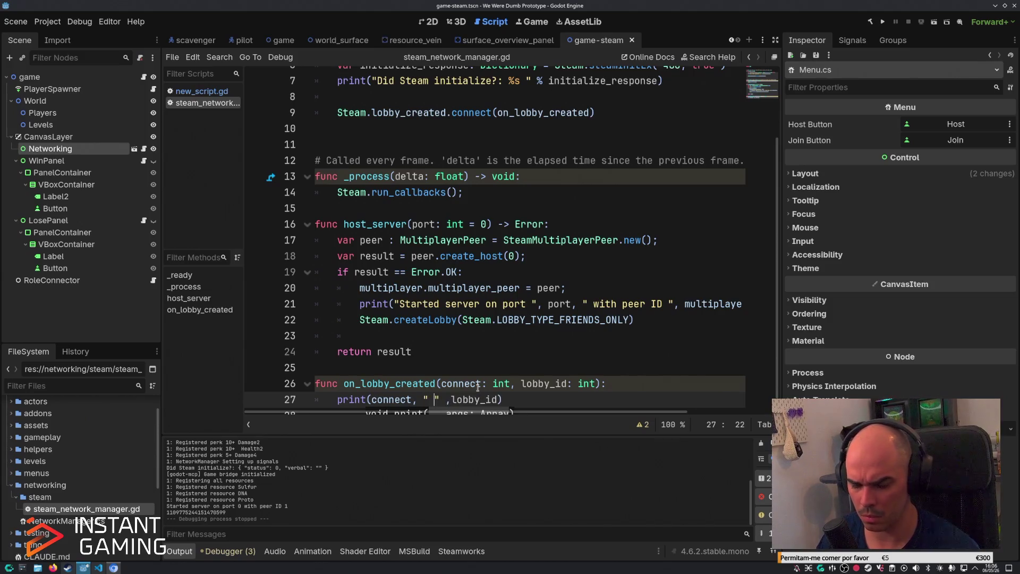
Rerun the game, host a lobby to check the spaced output, then stop it.
key("F5")
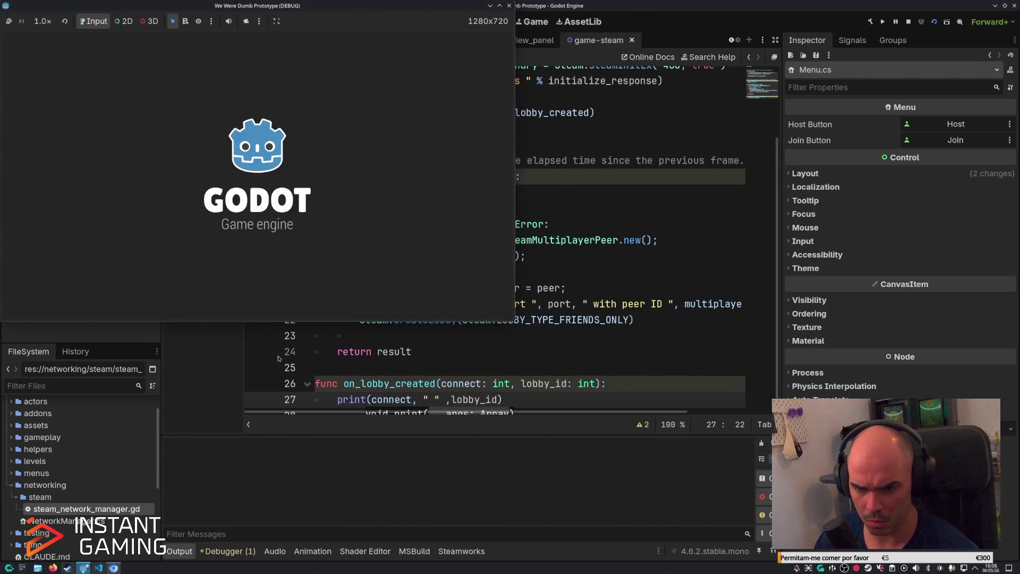
left_click(253, 254)
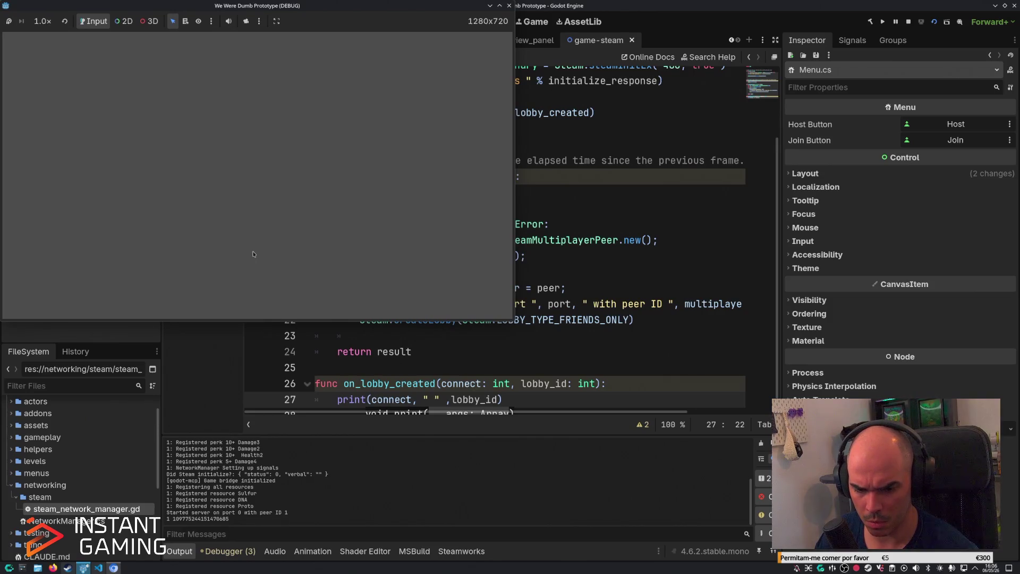
left_click(909, 22)
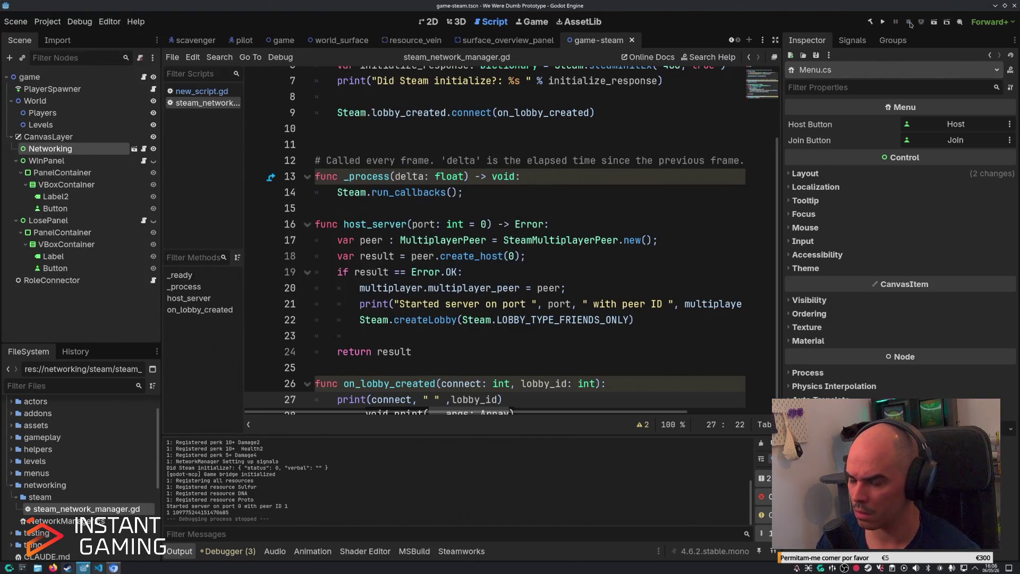
scroll(468, 322, "down", 1)
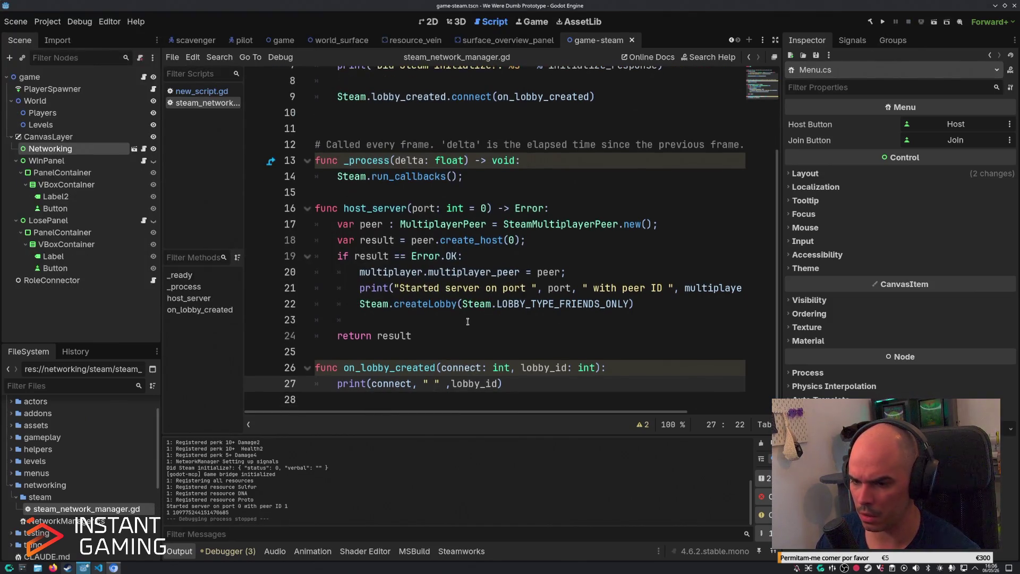
left_click(402, 352)
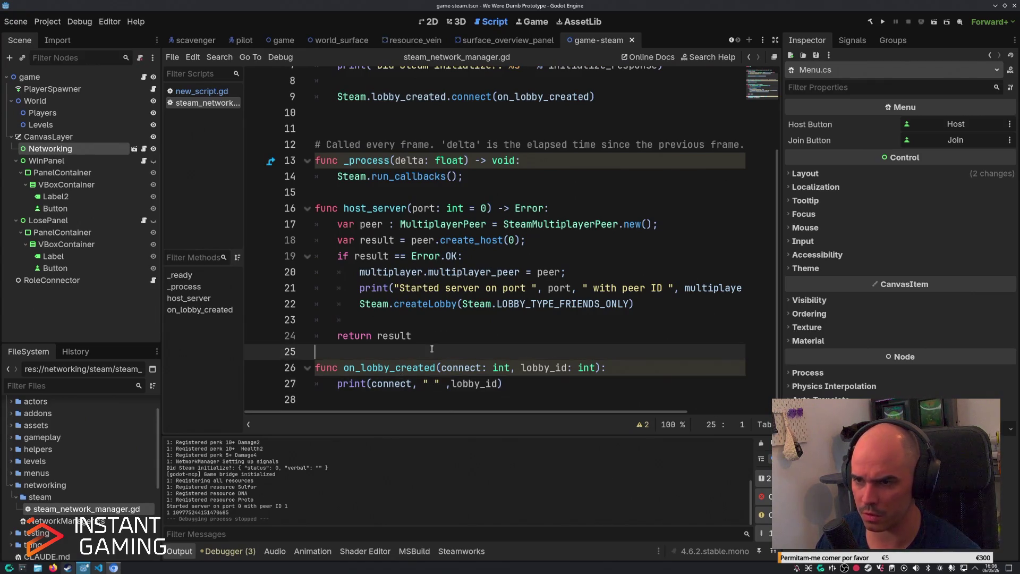
scroll(418, 160, "up", 2)
mouse_move(408, 193)
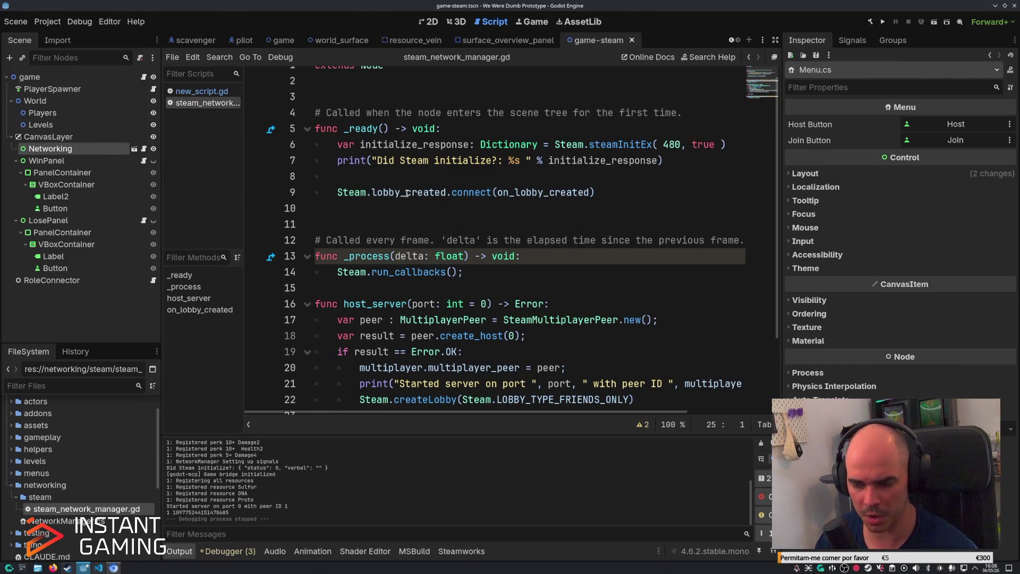
Run the game, host a lobby, and check a friend's invite options in the Steam friends list before closing it.
key("F5")
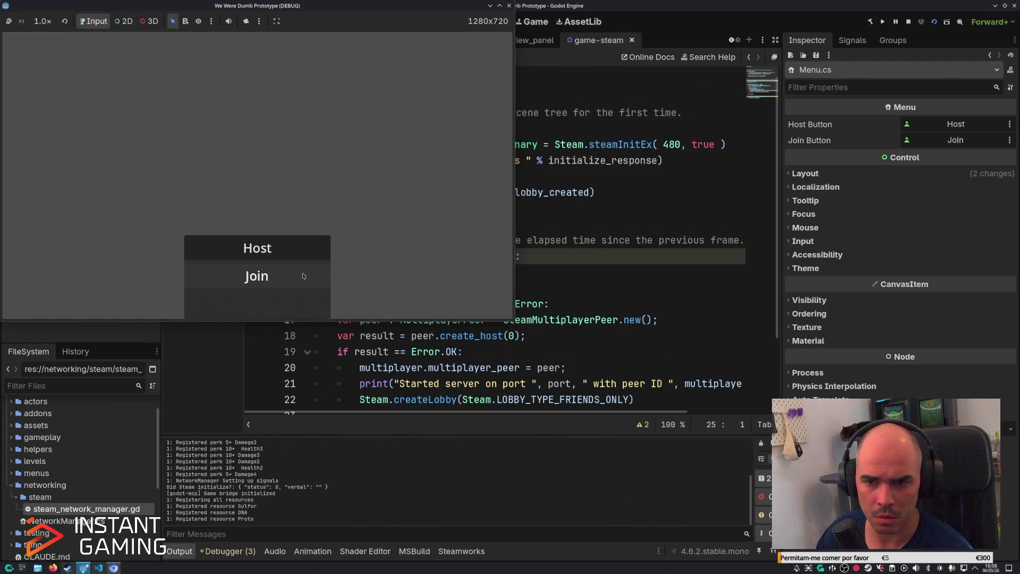
left_click(292, 260)
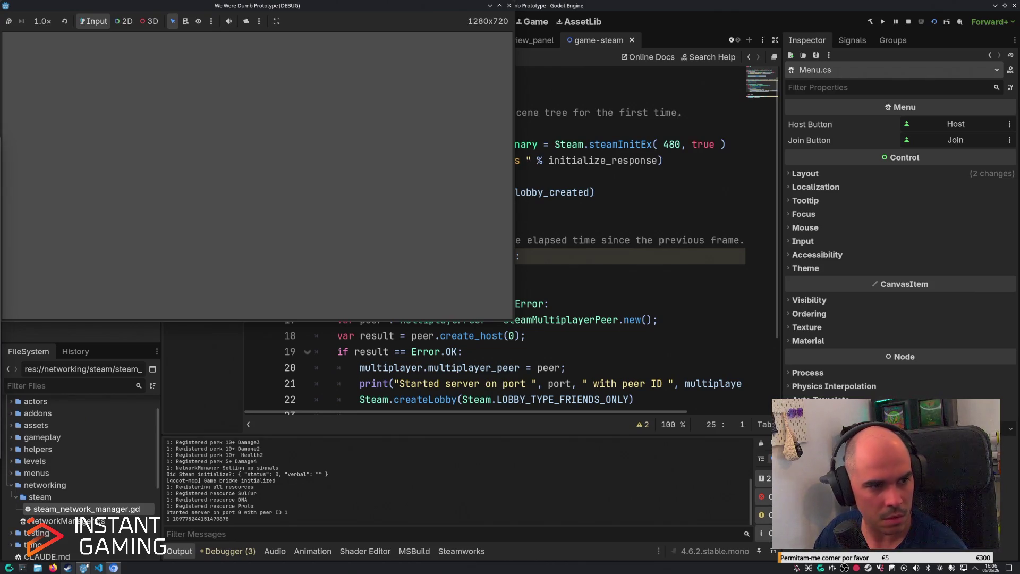
left_click(68, 567)
right_click(660, 319)
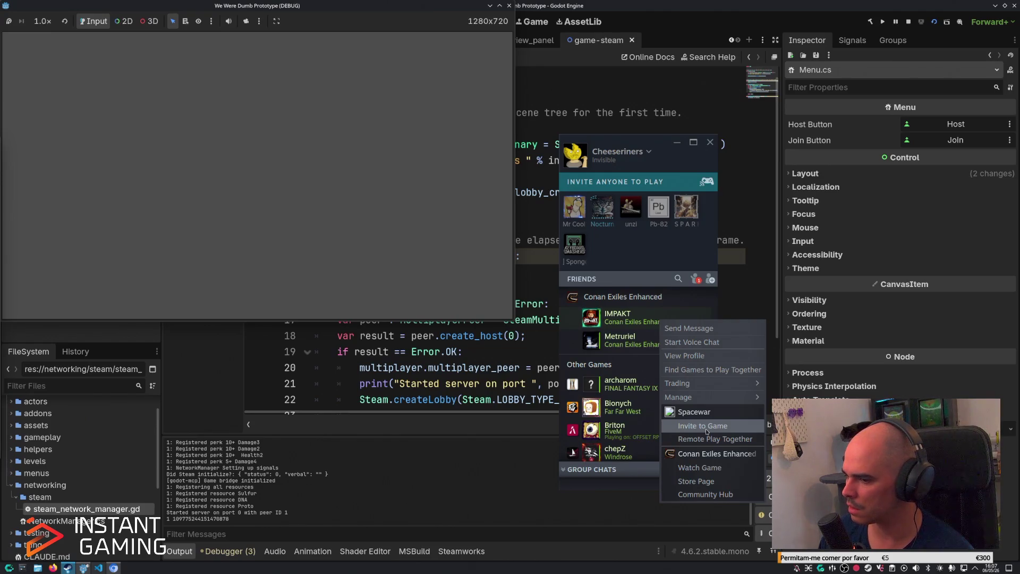
left_click(710, 145)
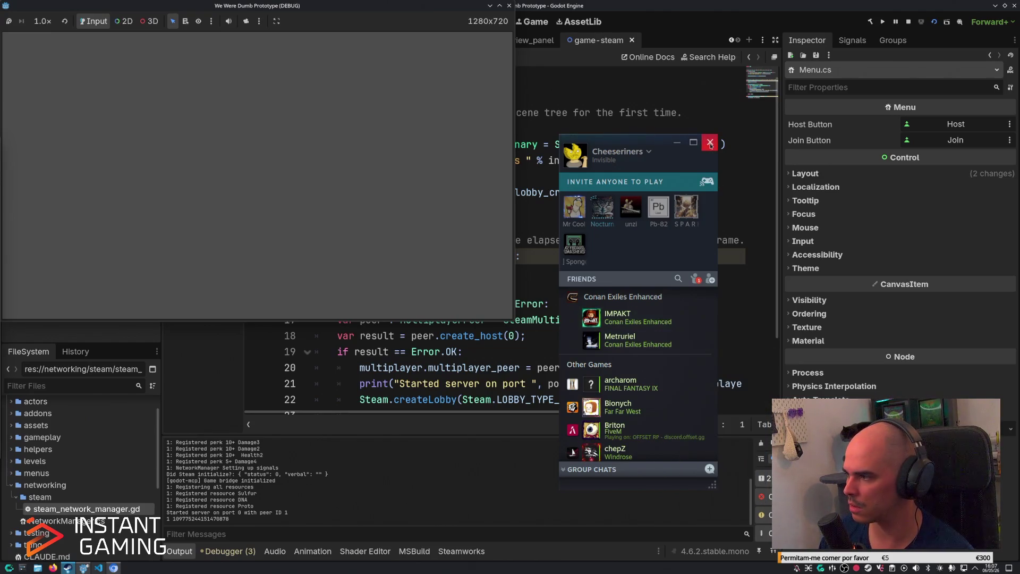
left_click(710, 144)
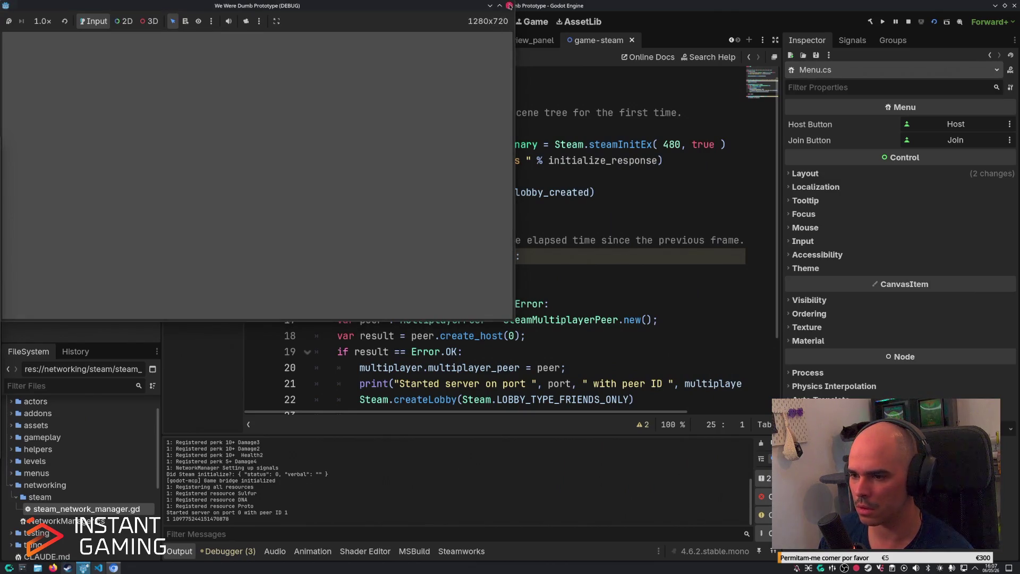
Close the test game window and switch to Menu.cs in VS Code.
left_click(509, 5)
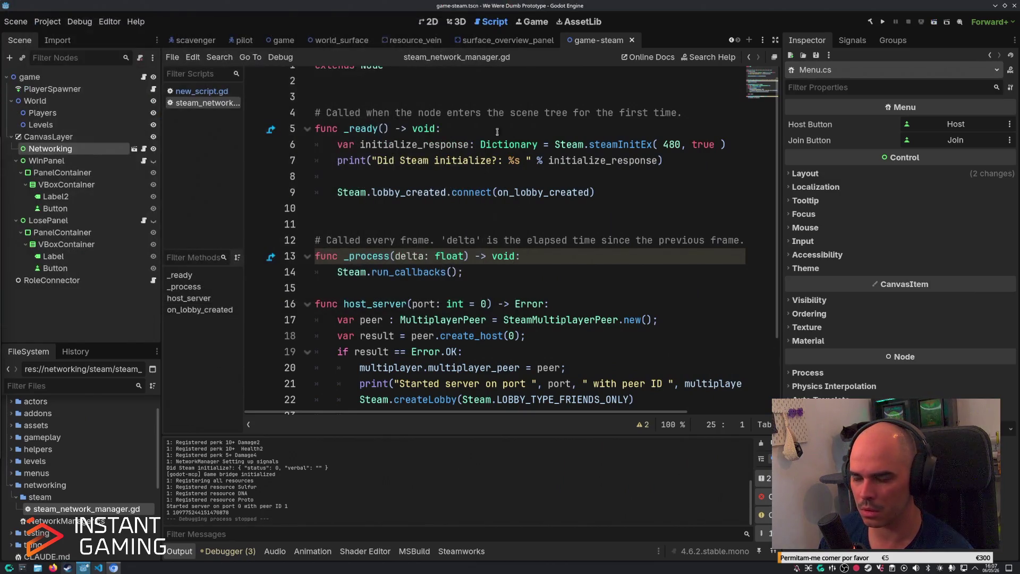
left_click(548, 270)
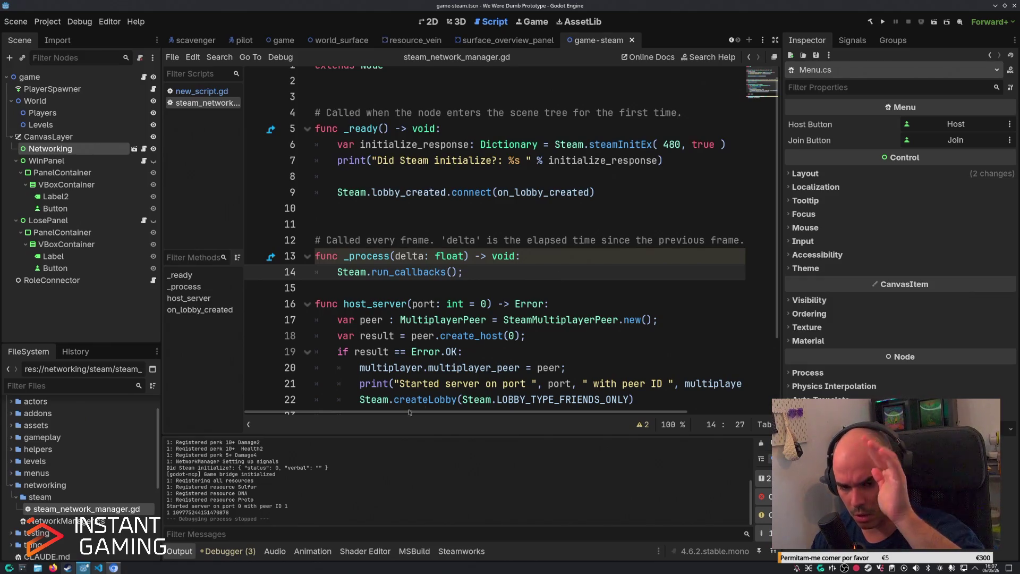
left_click(98, 567)
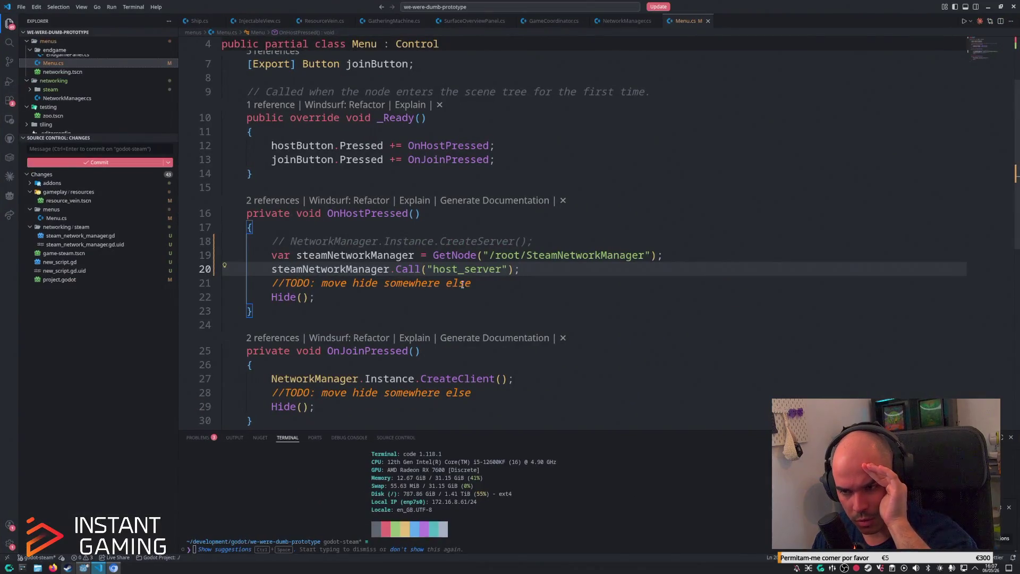
Review Menu.cs's OnHostPressed, which calls host_server on /root/SteamNetworkManager.
left_click(489, 285)
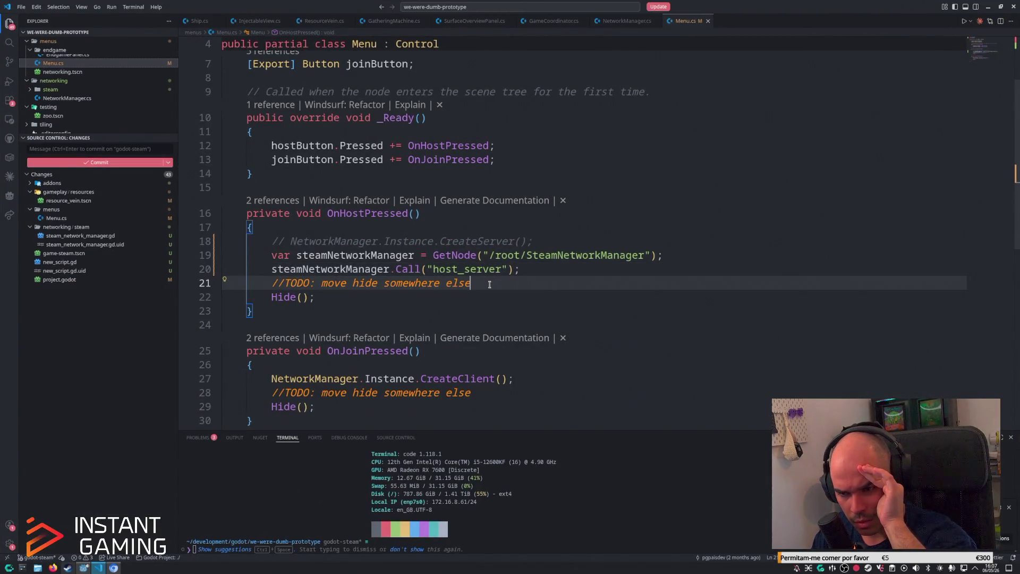
scroll(487, 286, "down", 1)
scroll(486, 287, "up", 1)
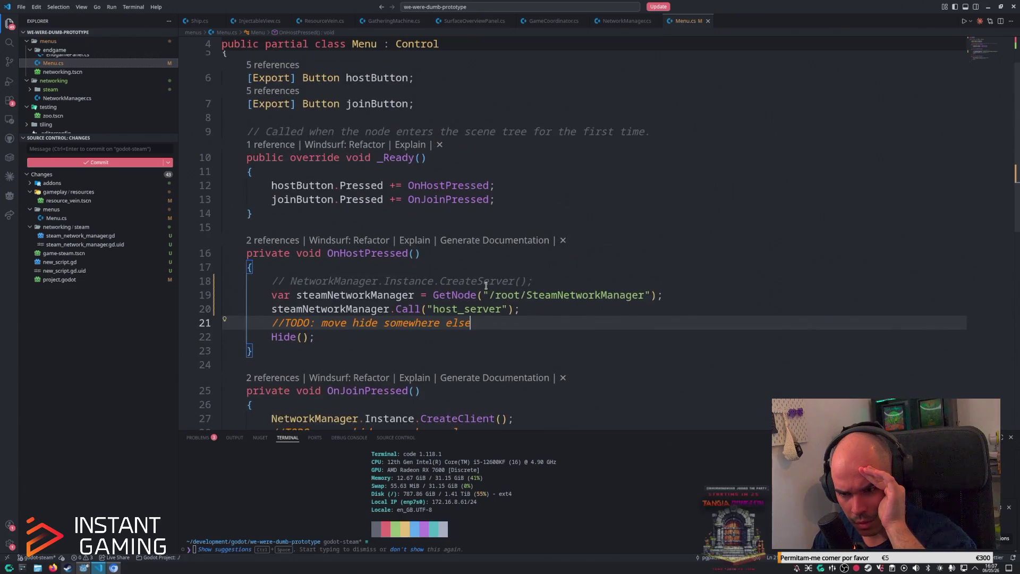
scroll(486, 287, "down", 1)
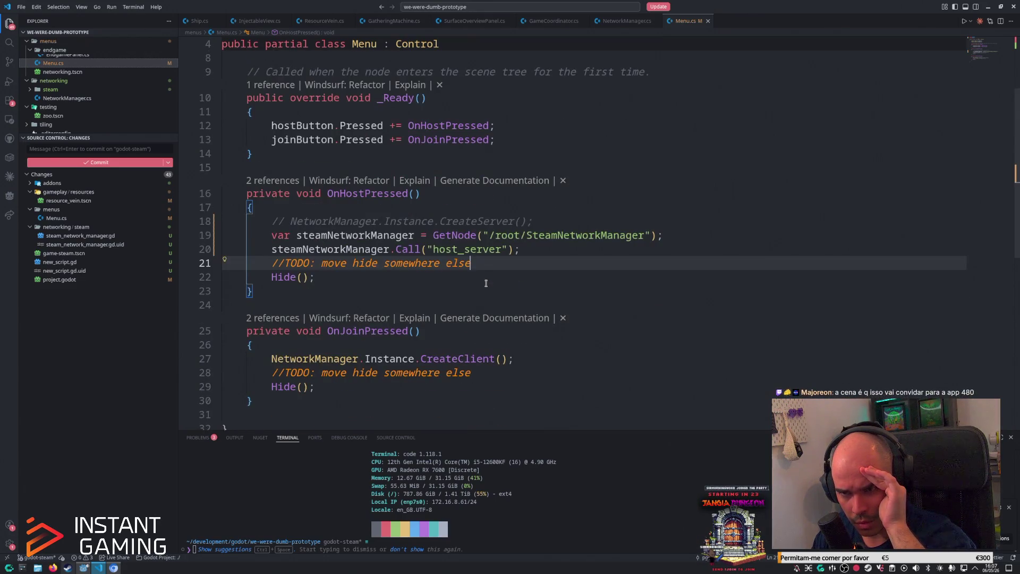
scroll(486, 284, "up", 1)
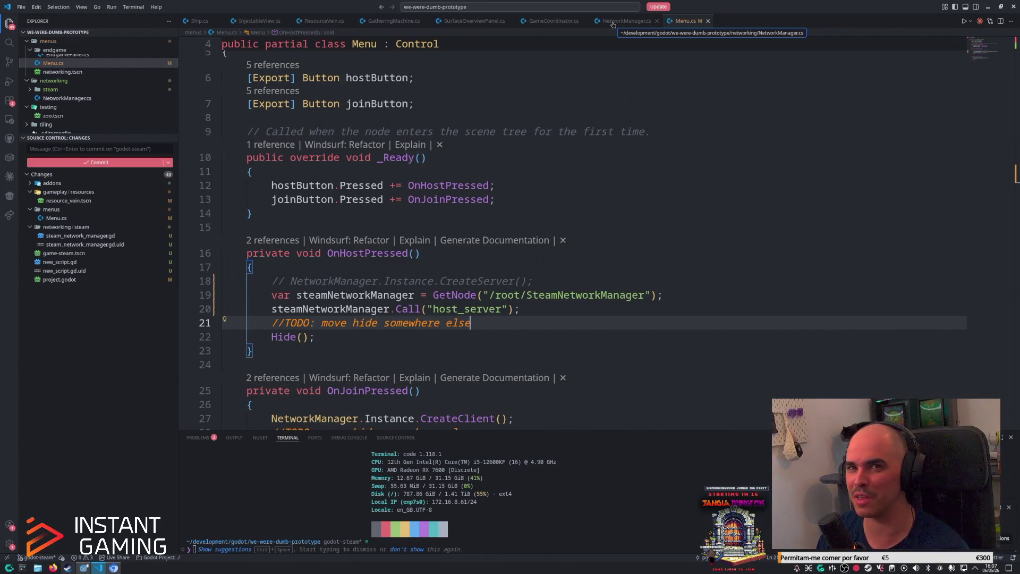
Open NetworkManager.cs and read through the CreateServer and CreateClient methods.
left_click(613, 23)
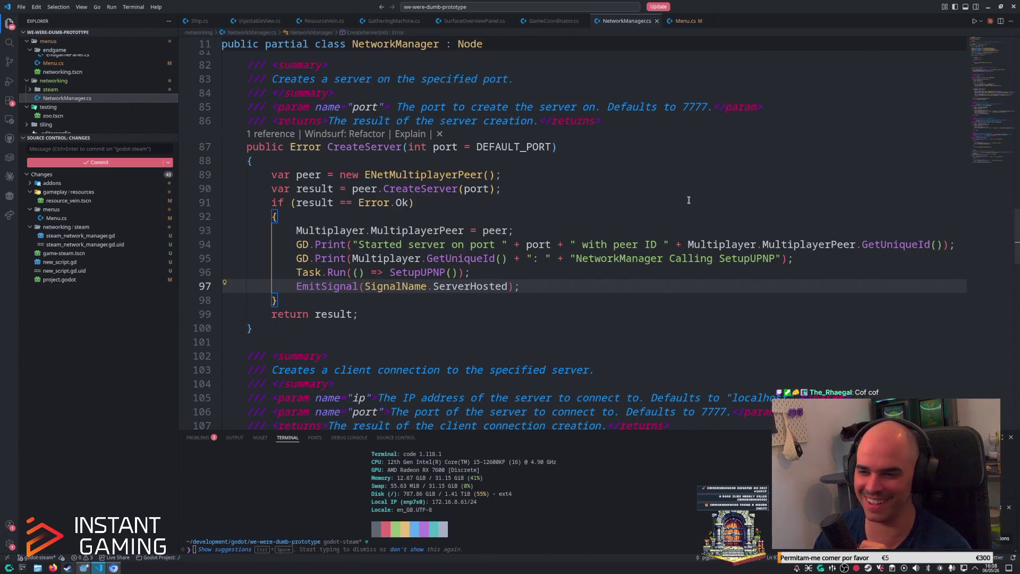
left_click(636, 230)
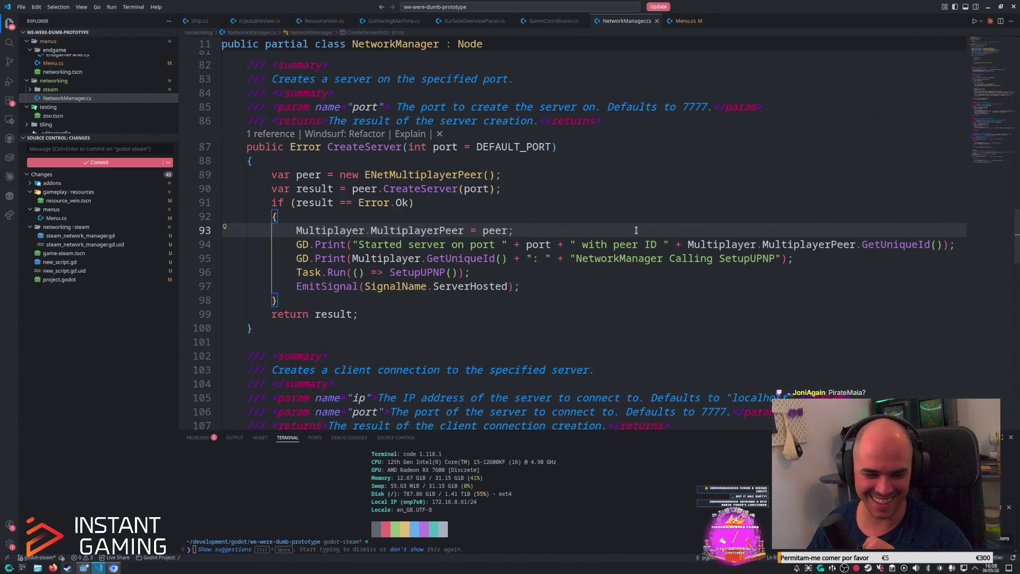
left_click(568, 187)
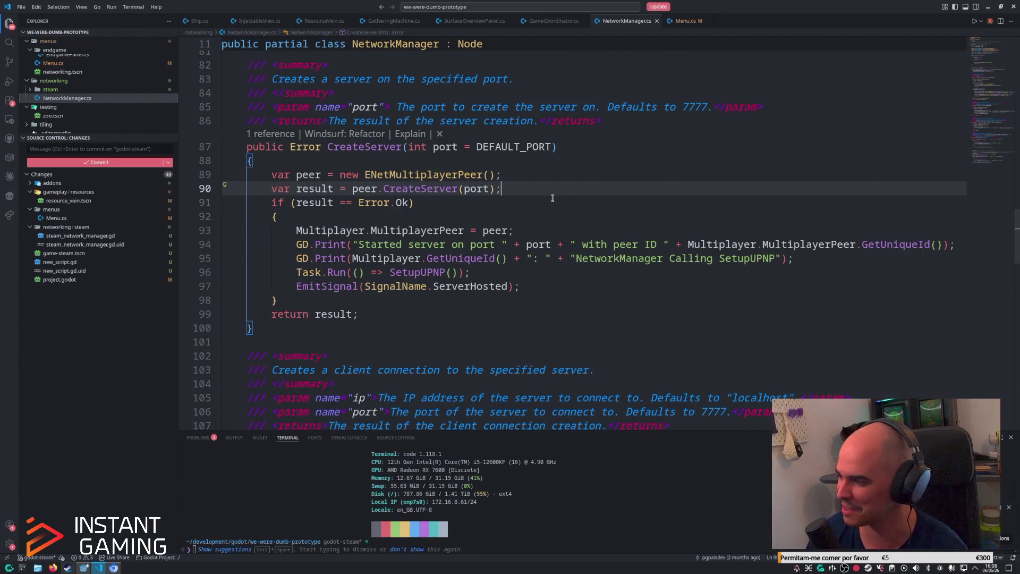
left_click(554, 228)
scroll(532, 208, "down", 5)
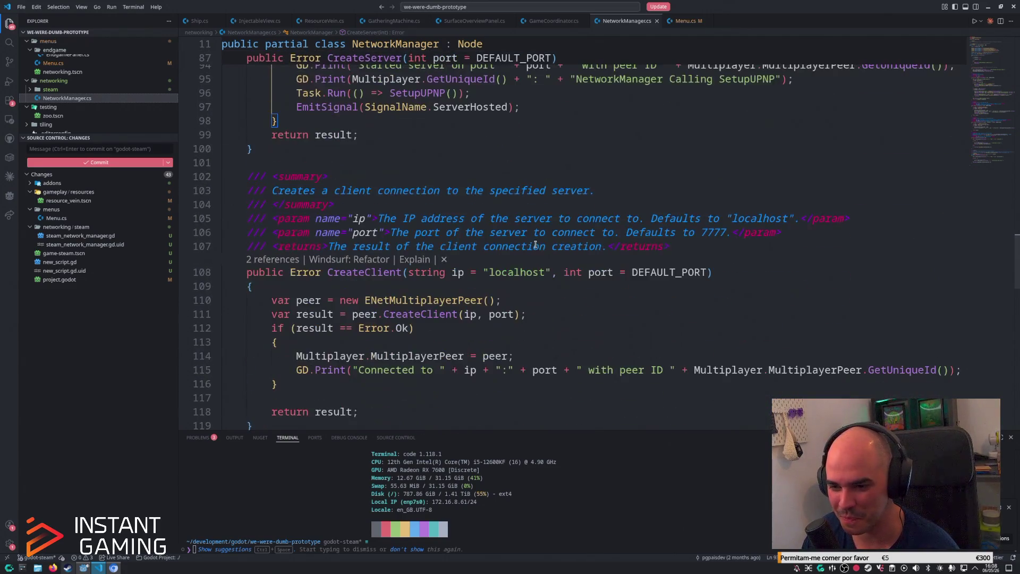
left_click(467, 334)
scroll(426, 345, "up", 4)
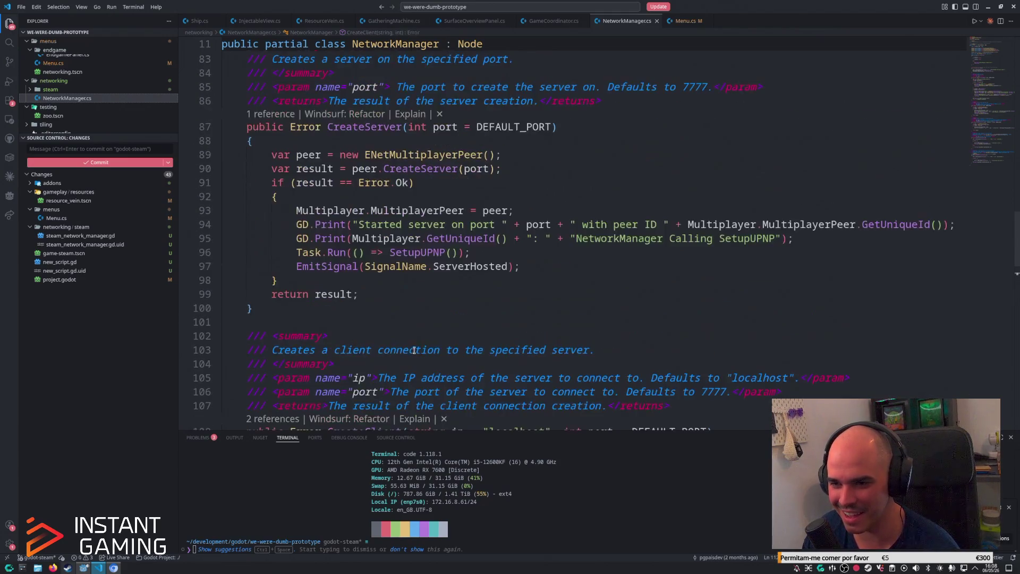
Select the EmitSignal(SignalName.ServerHosted) line, then go back to the Godot script.
left_click(557, 268)
left_click_drag(555, 268, 294, 268)
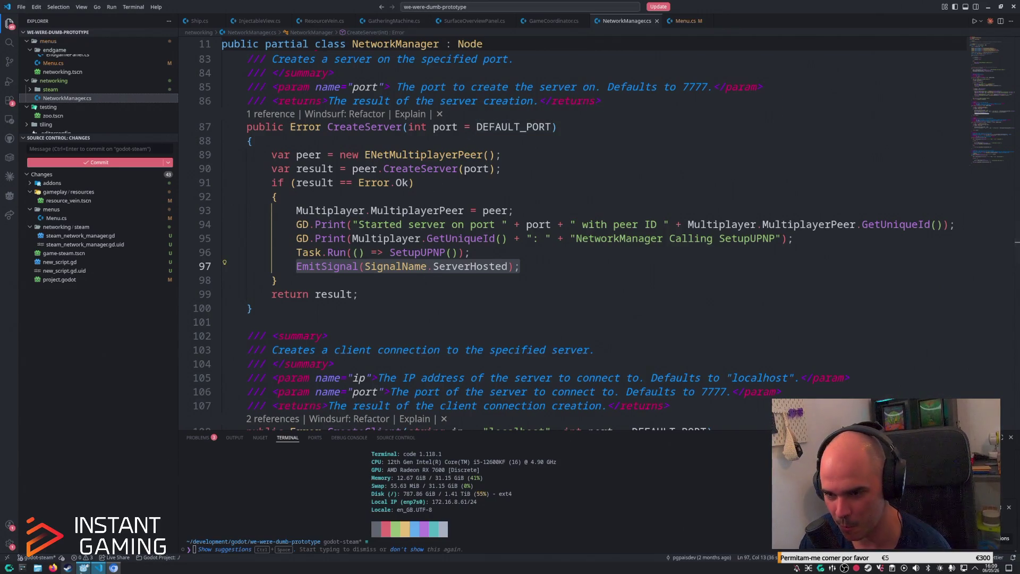
key("alt+Tab")
scroll(516, 288, "down", 2)
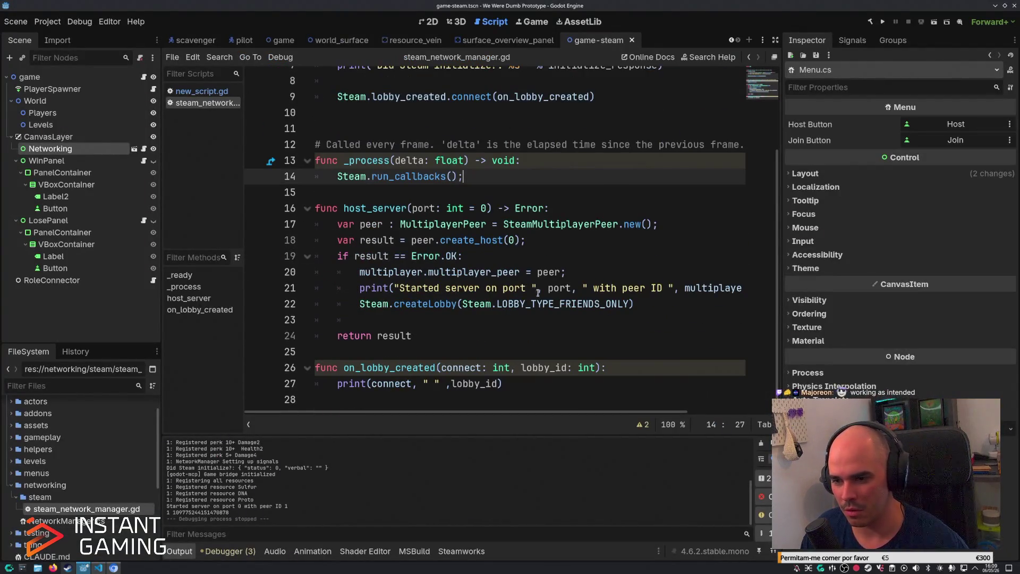
Add NetworkManager.emit_signal("ServerHosted") on line 23 of host_server and save the script.
left_click(639, 306)
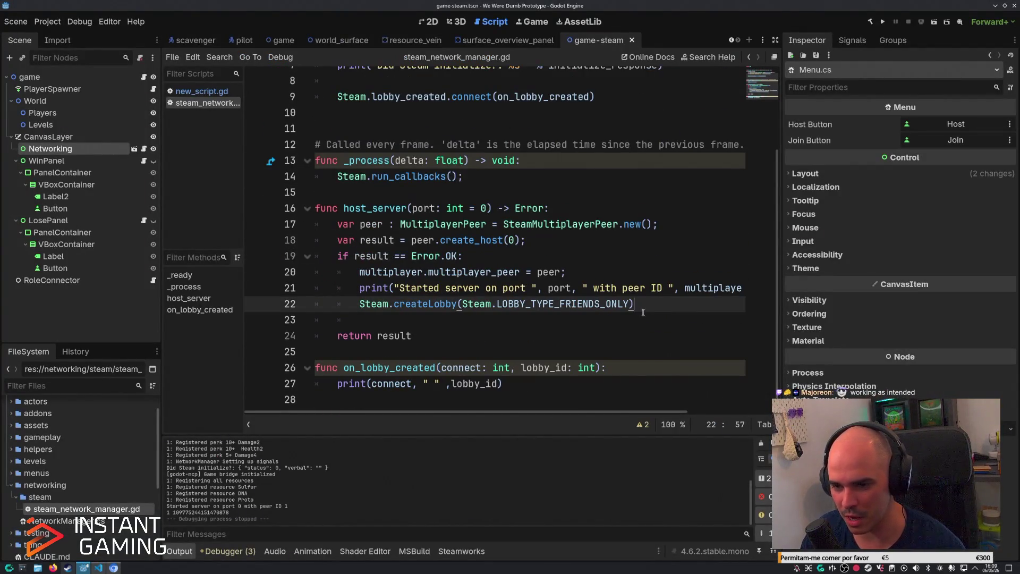
left_click(642, 317)
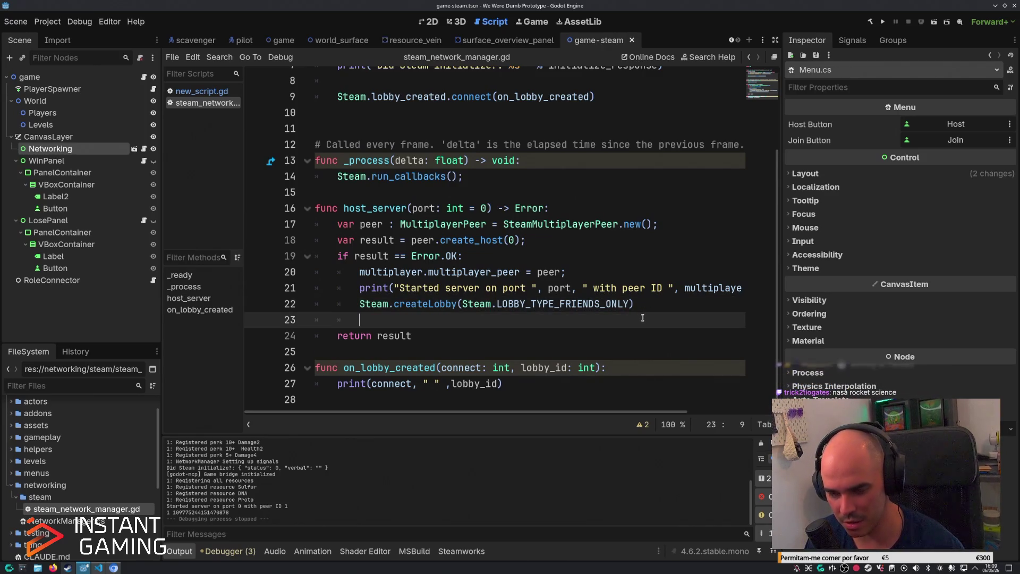
type("Ne")
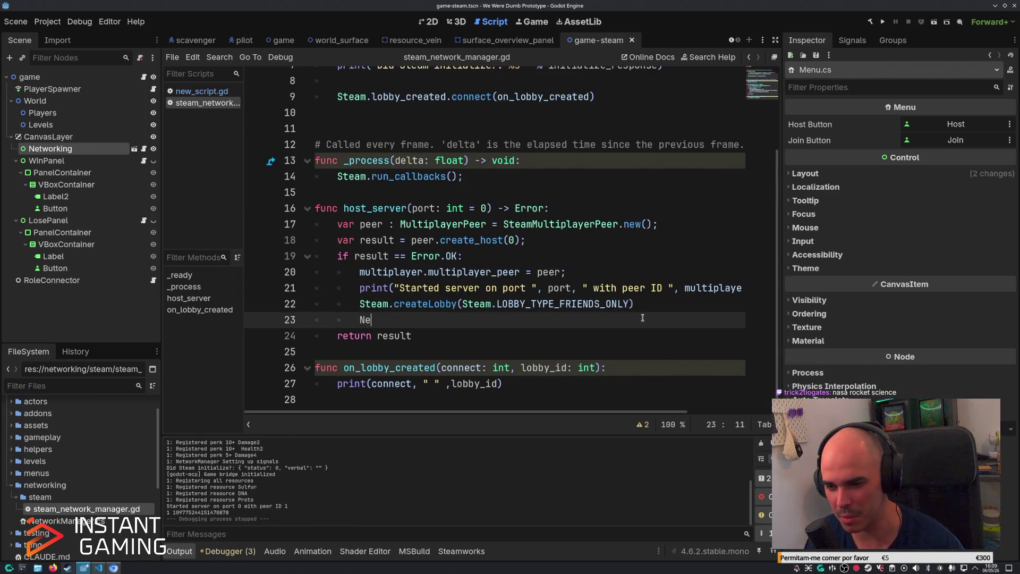
type("tworkManager.")
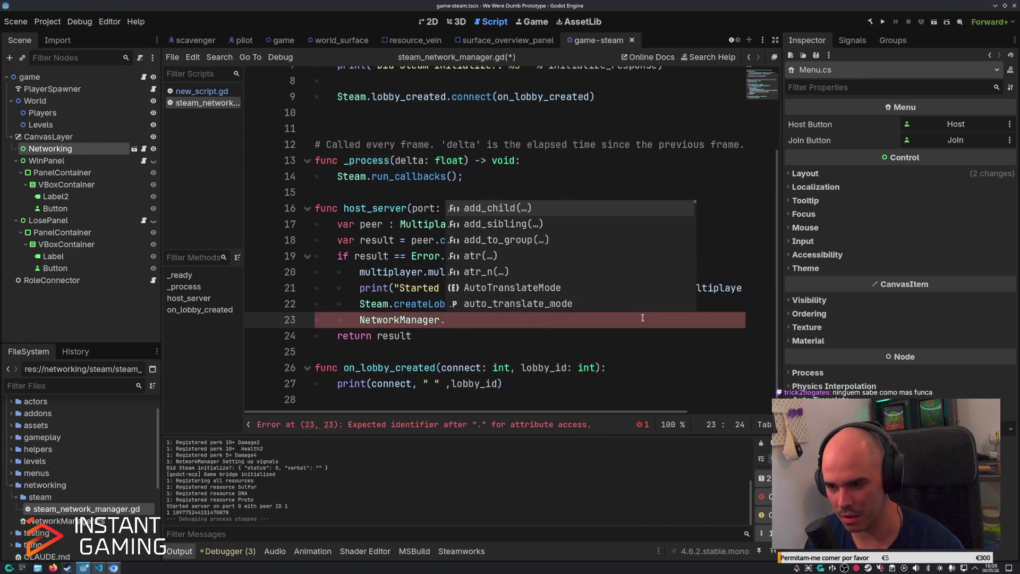
key("alt+Tab")
key("alt+Tab")
type("ServerHosted")
type(".em")
type("i")
key("BackSpace")
key("BackSpace")
key("BackSpace")
type("em")
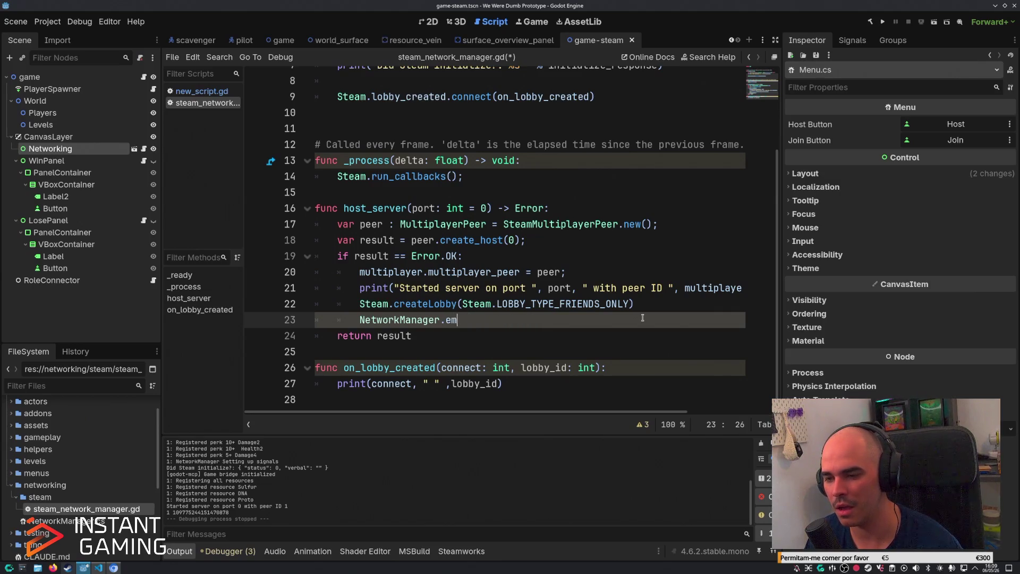
type("i")
key("Return")
type("Se)")
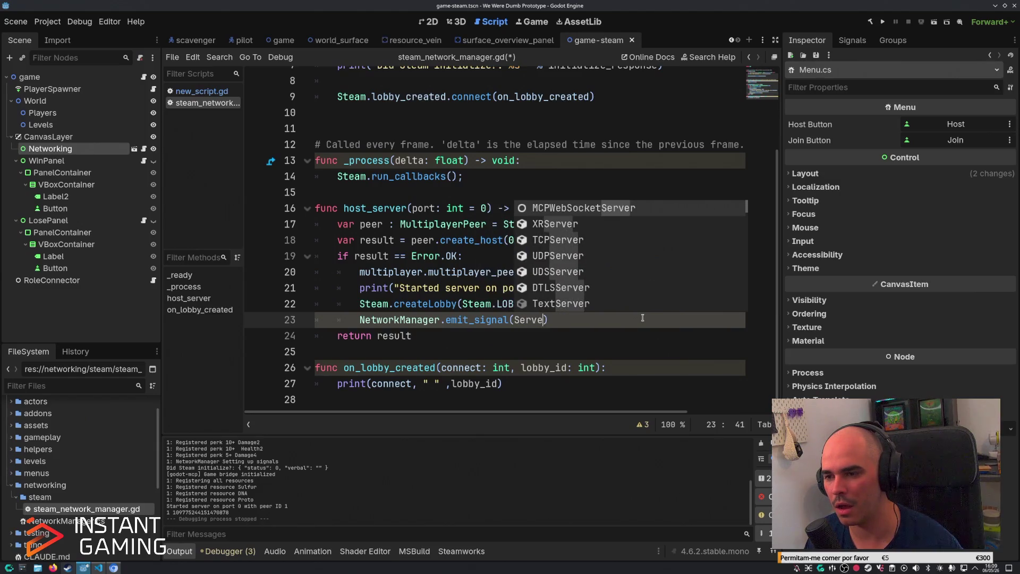
key("BackSpace")
type("\"Se")
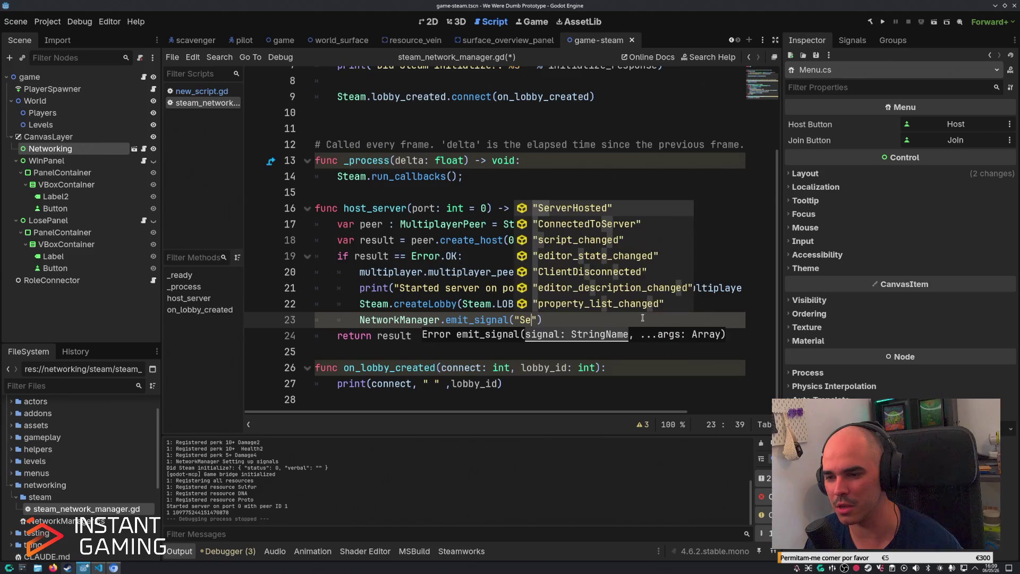
key("Return")
key("End")
key("ctrl+s")
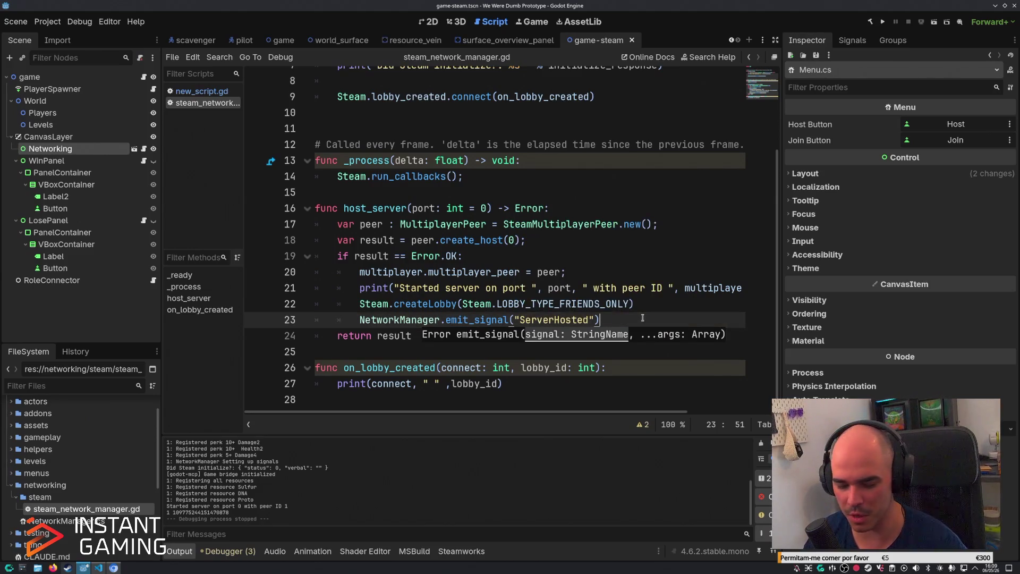
Run the project, host a game to reach the Scavenger/Pilot lobby screen, then stop it.
key("F5")
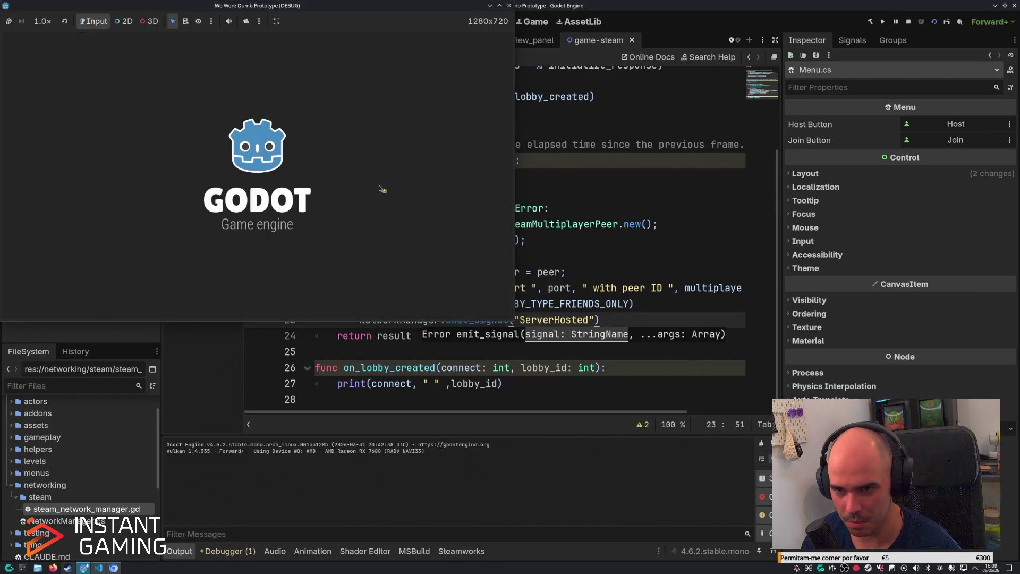
left_click(269, 249)
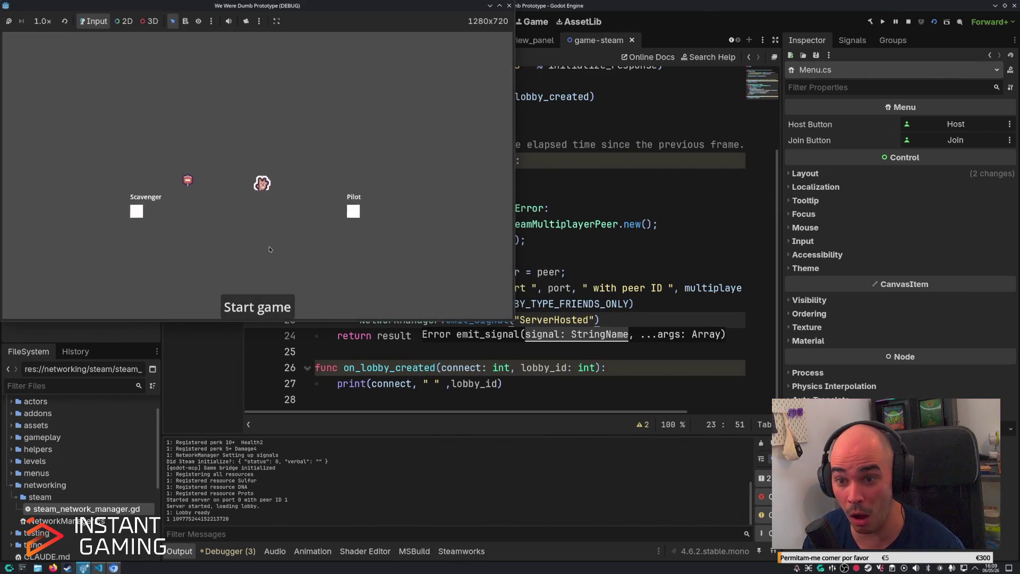
left_click(908, 22)
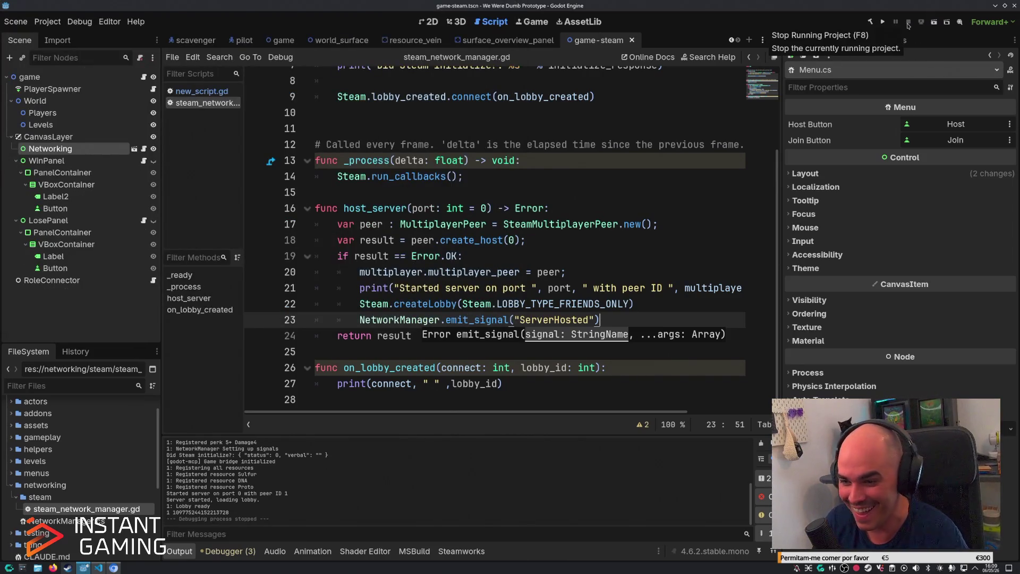
left_click(557, 351)
left_click(558, 381)
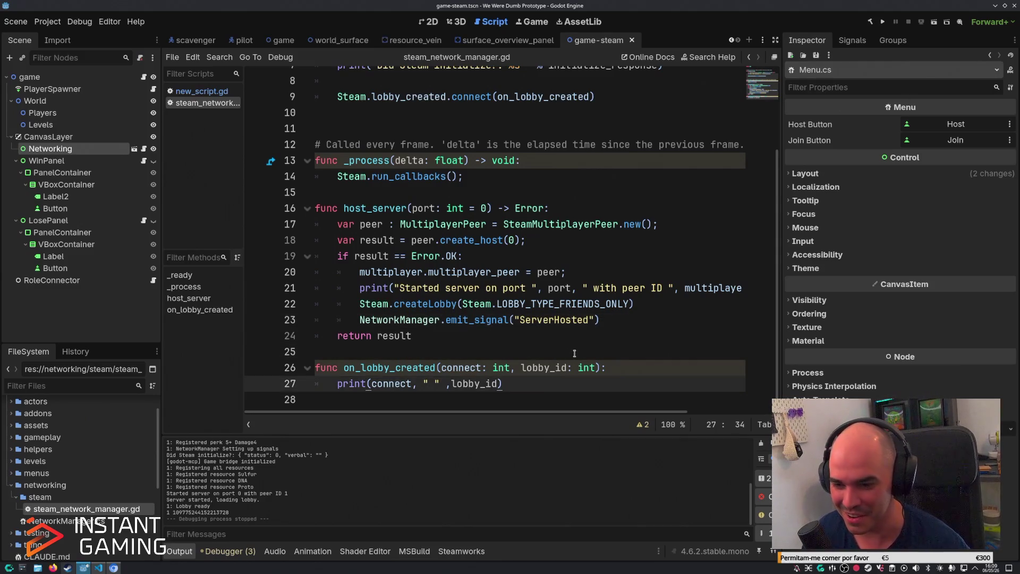
Start a new function 'func join_server(port: int = 0) -> Error:' and begin its var peer line.
key("Return")
key("Down")
type("func ")
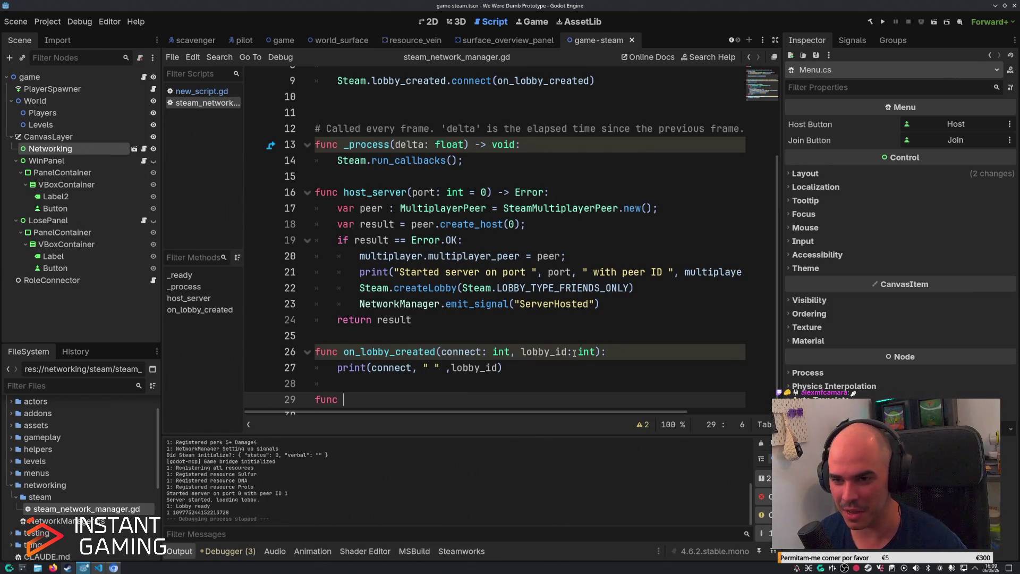
type("join_server")
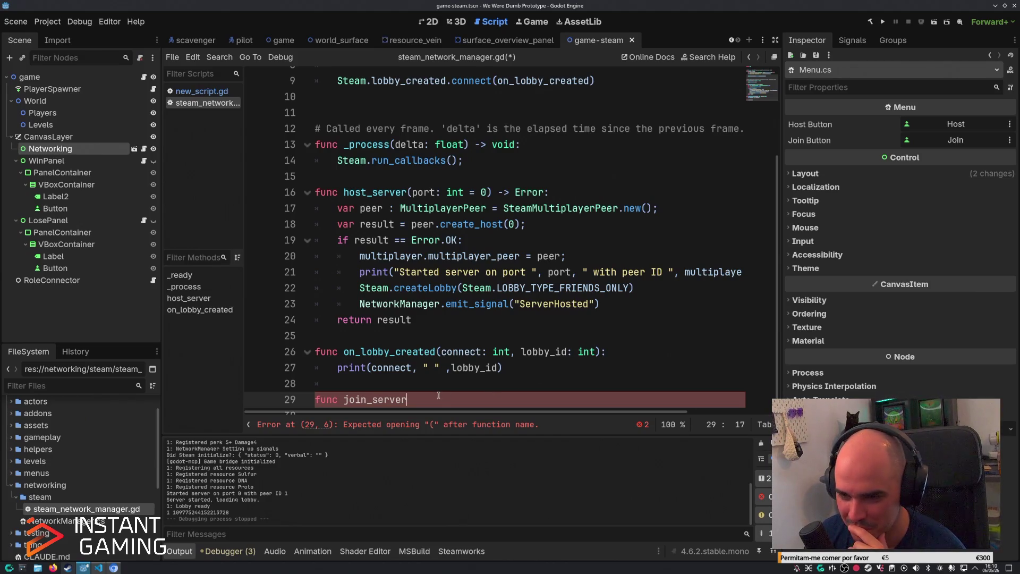
type("(")
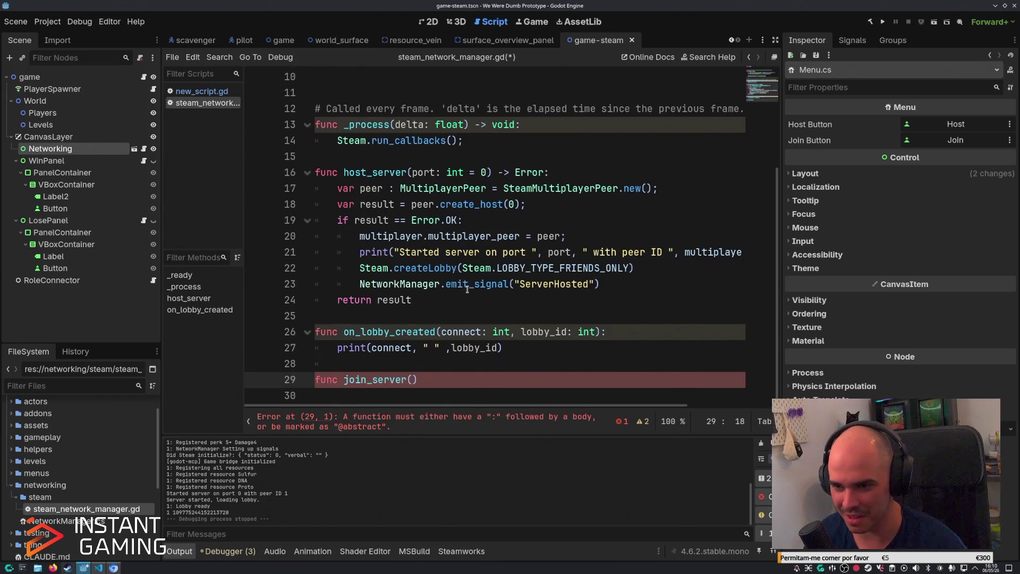
type("port: int = 0) -> ")
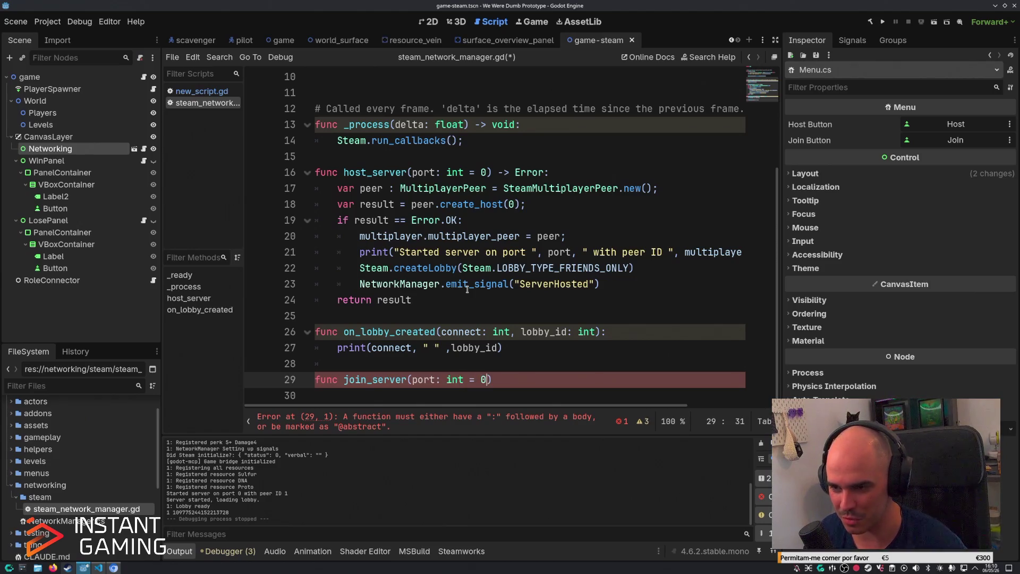
type("Error:")
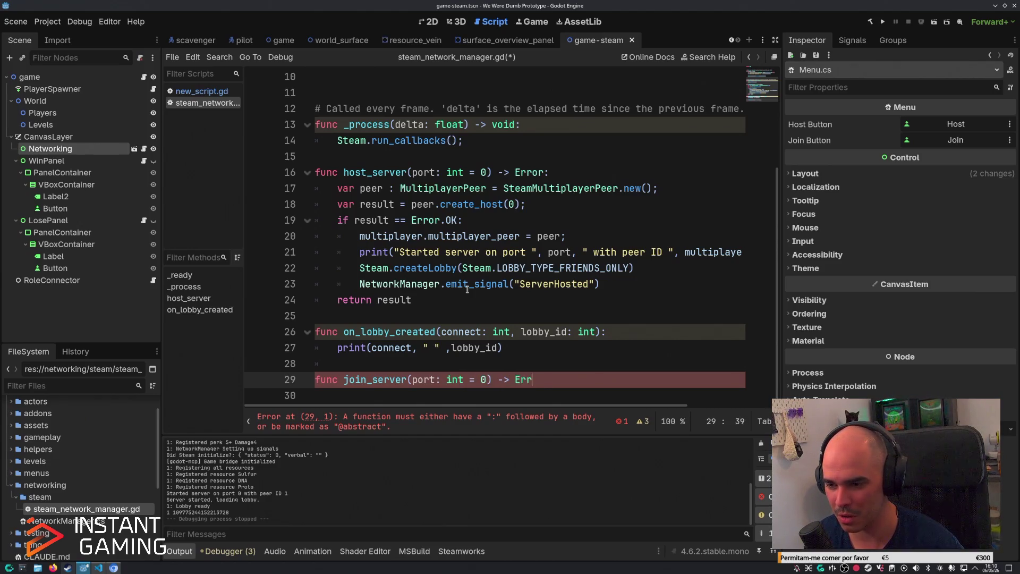
key("Return")
type("var peer")
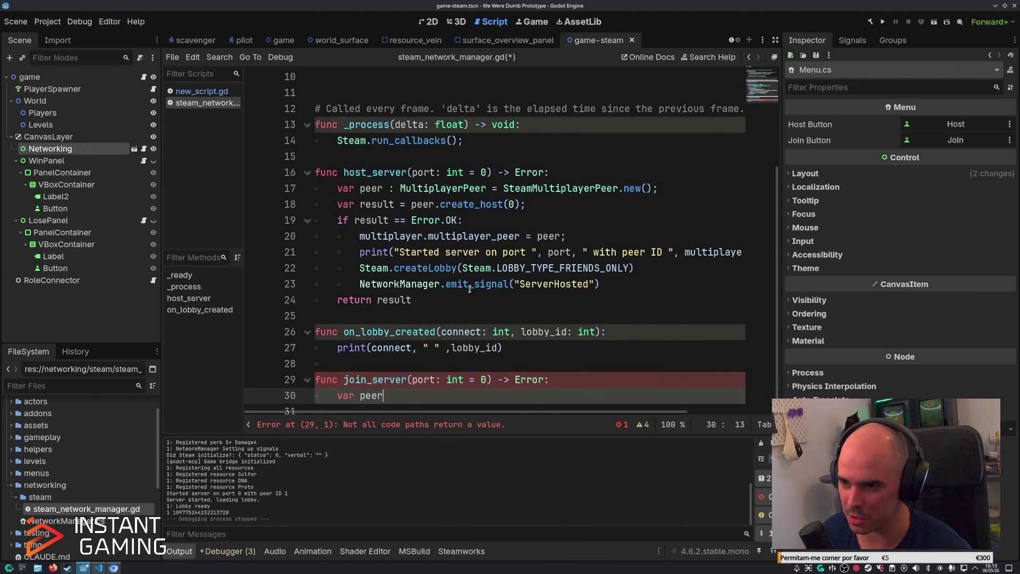
Reuse host_server's SteamMultiplayerPeer declaration in join_server and begin 'var result = peer.create_client'.
mouse_move(659, 188)
left_mouse_down()
mouse_move(410, 205)
mouse_move(336, 192)
left_mouse_up()
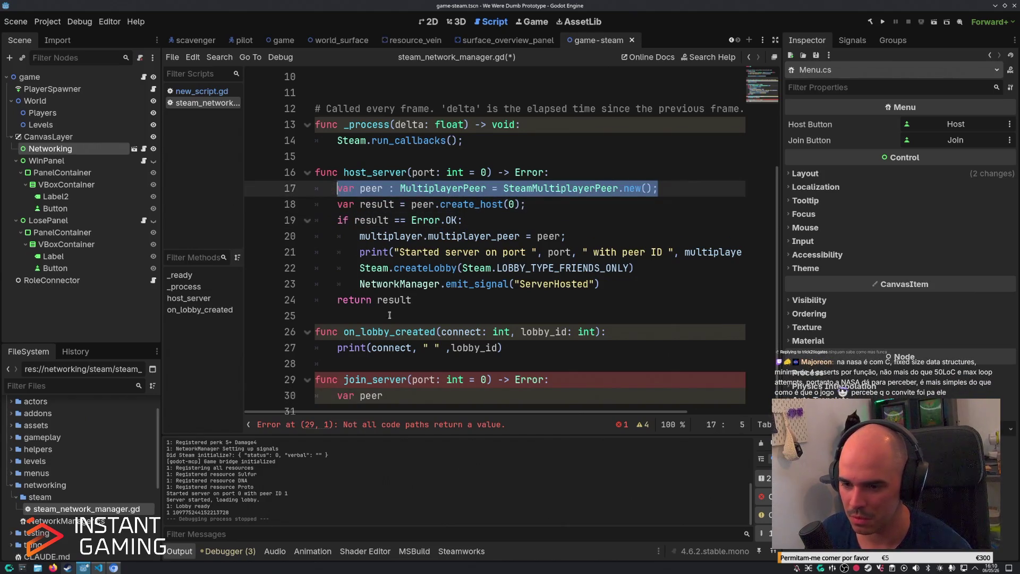
key("ctrl+c")
left_click(383, 396)
key("shift+Home")
key("ctrl+v")
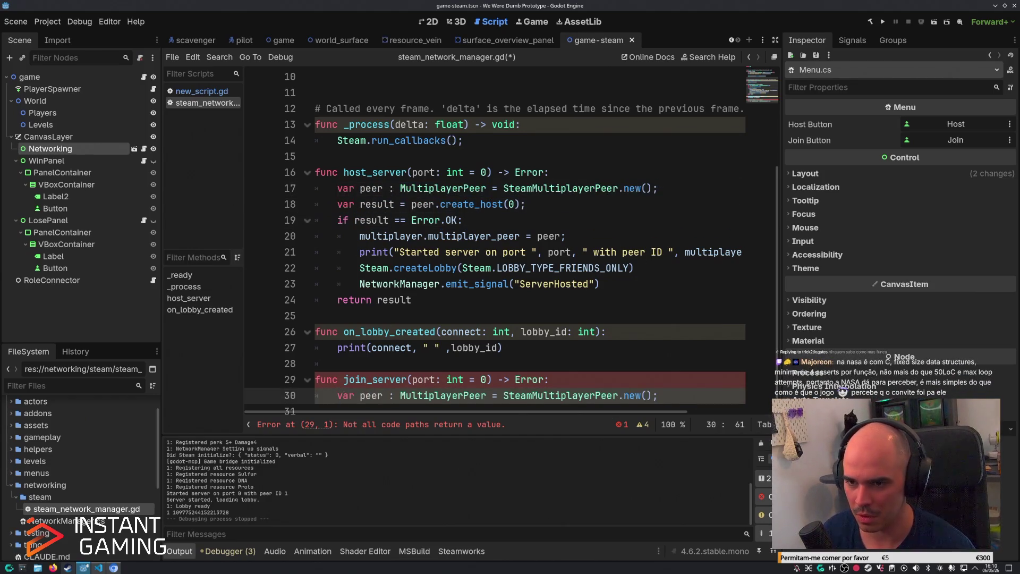
key("Return")
type("var result = peer")
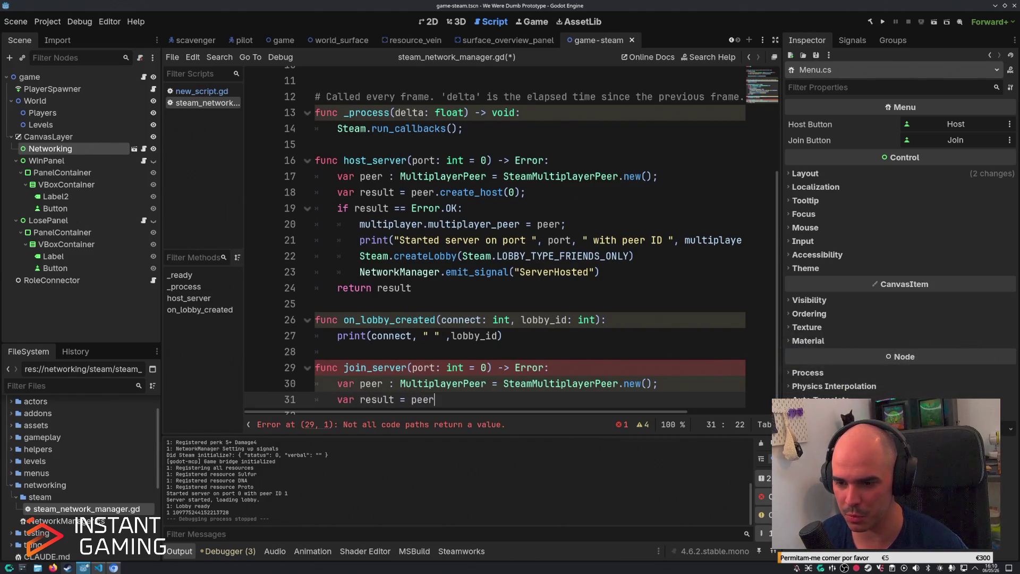
type(".crea")
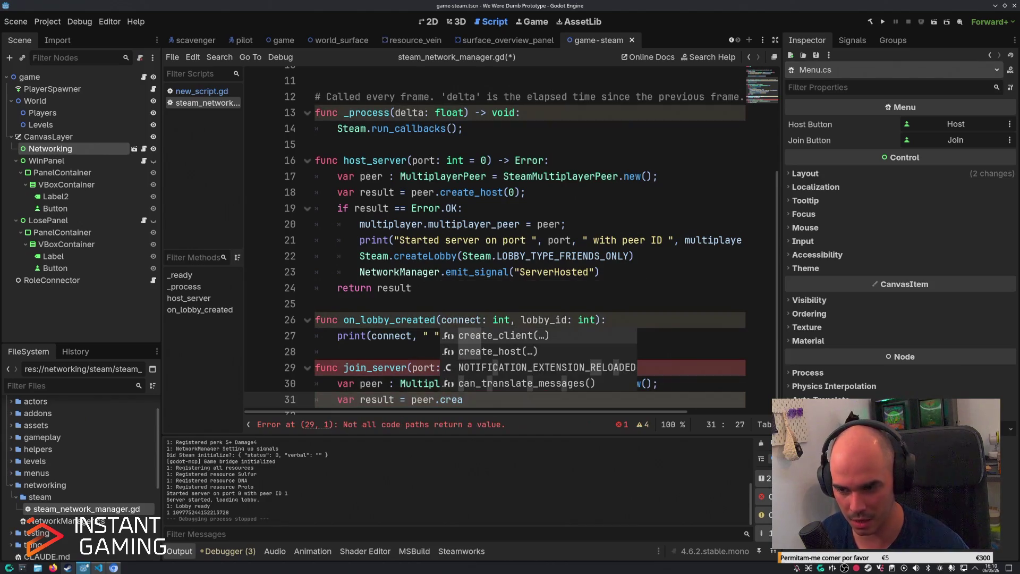
key("Return")
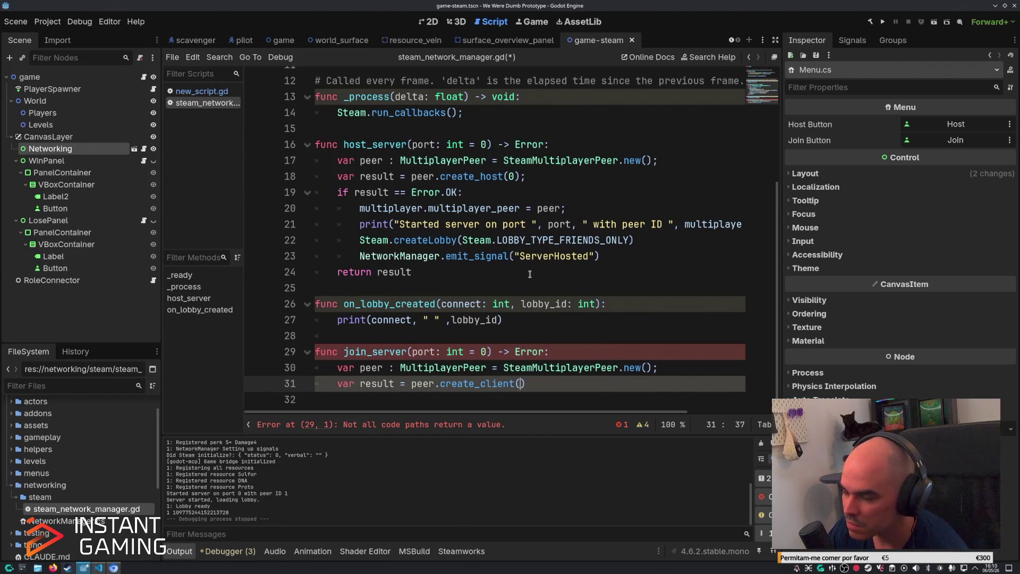
Pass the lobby ID from the output log into create_client and save the script.
left_click(67, 568)
mouse_move(359, 2)
left_mouse_down()
mouse_move(358, 234)
mouse_move(1019, 234)
left_mouse_up()
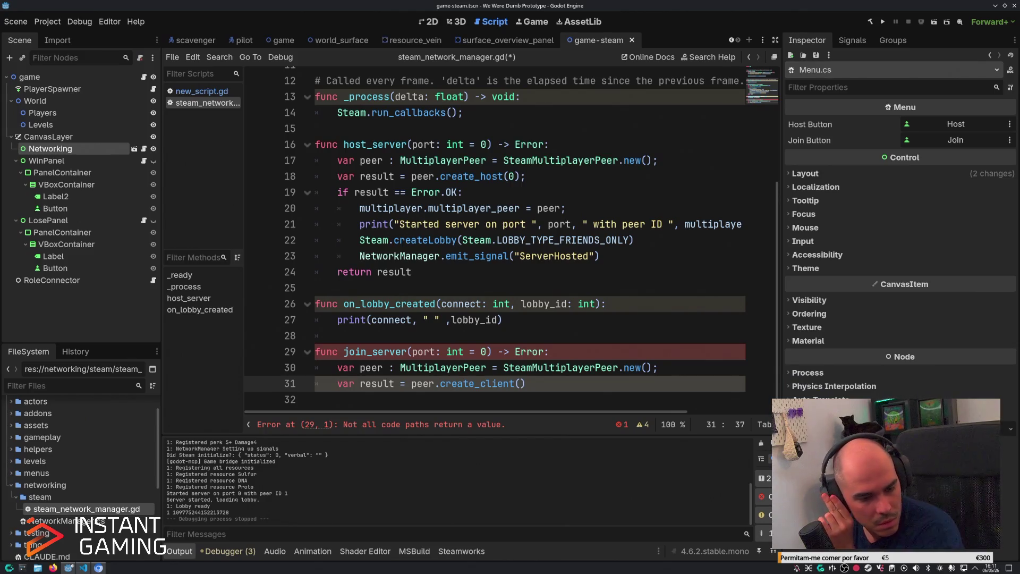
left_click(534, 324)
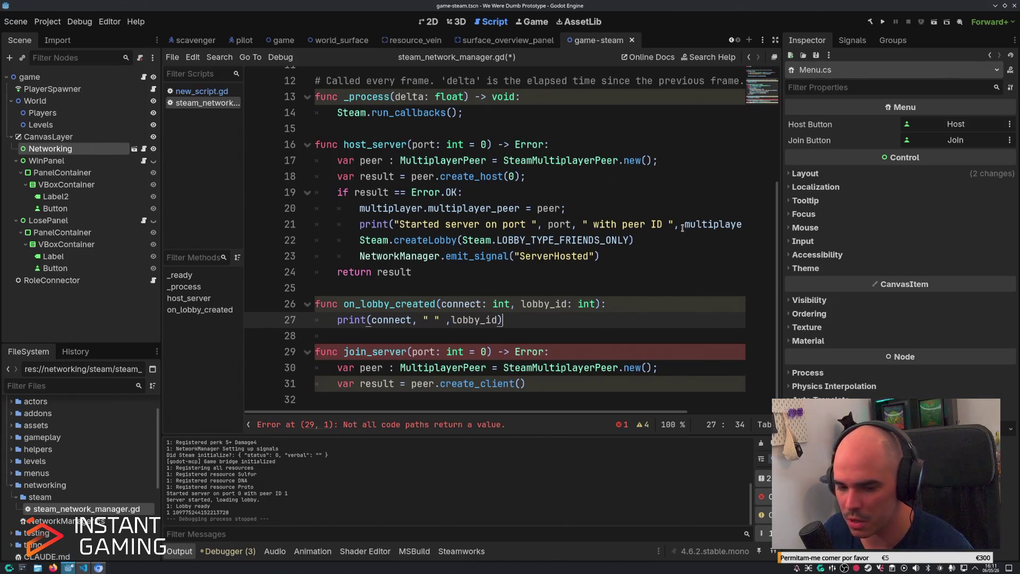
double_click(197, 513)
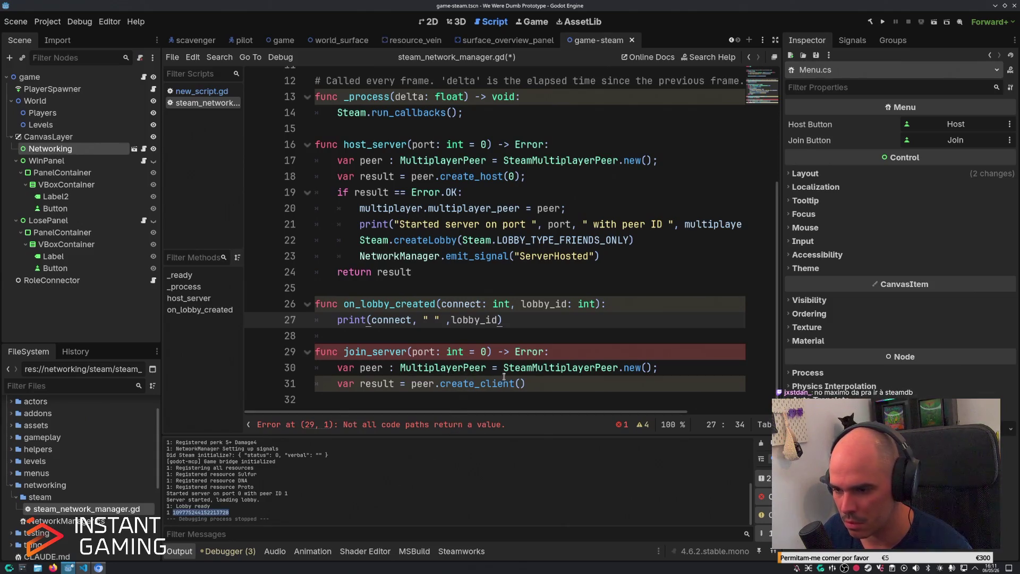
left_click(523, 383)
type("\"")
key("ctrl+v")
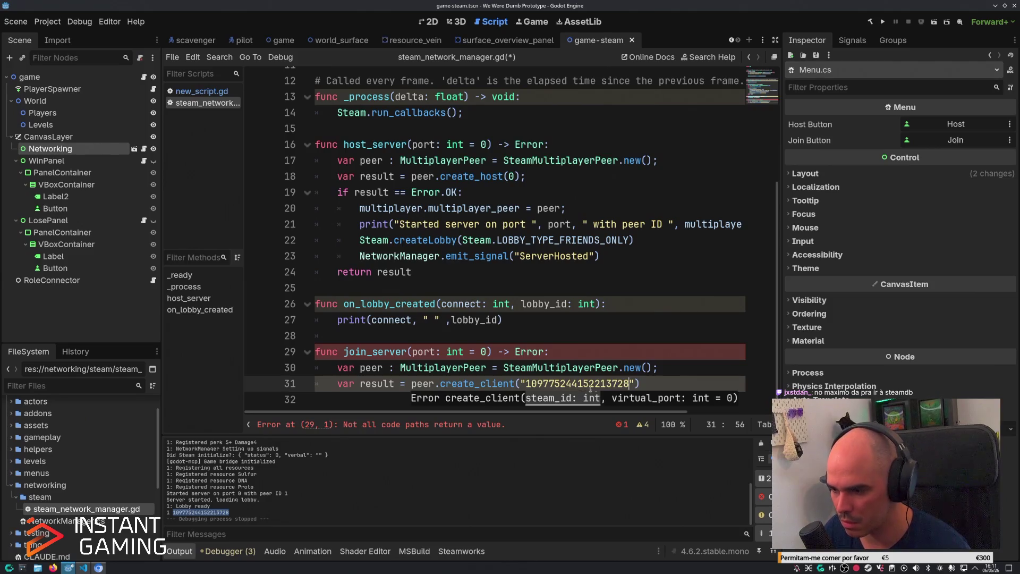
left_click(663, 385)
key("ctrl+s")
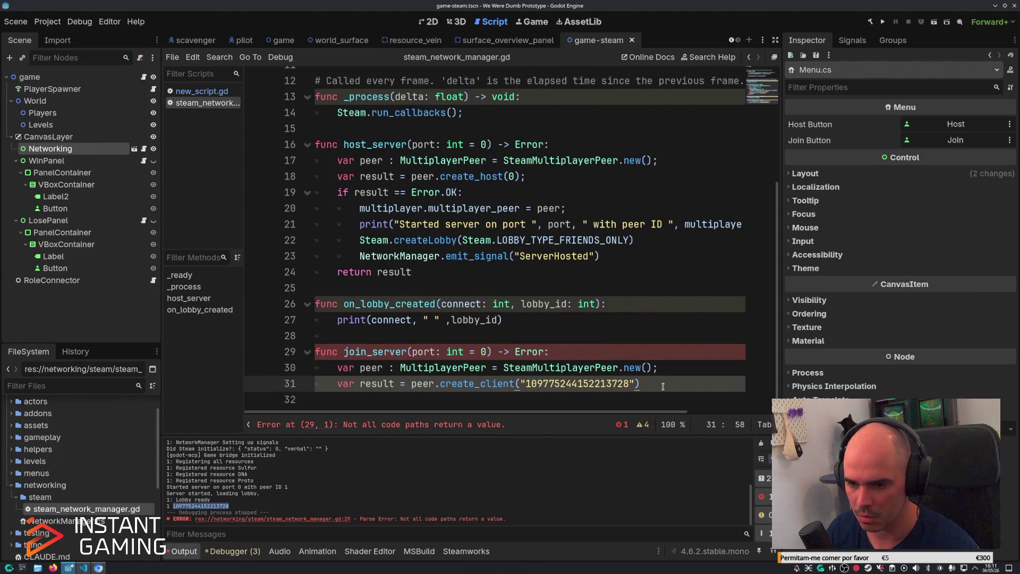
Add 'return result;' to join_server and save the script.
key("Return")
type("return resu")
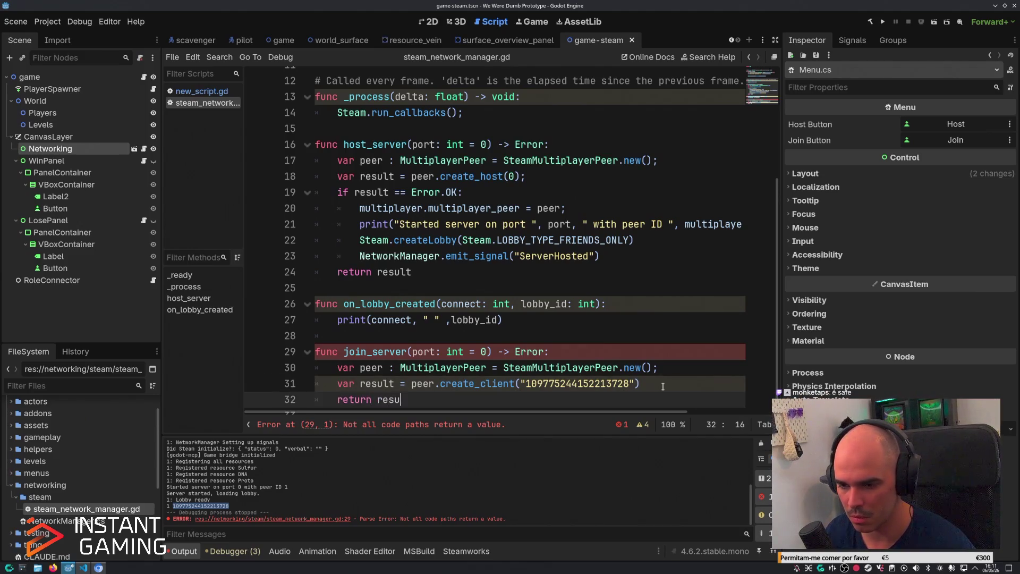
type("lt;")
key("ctrl+s")
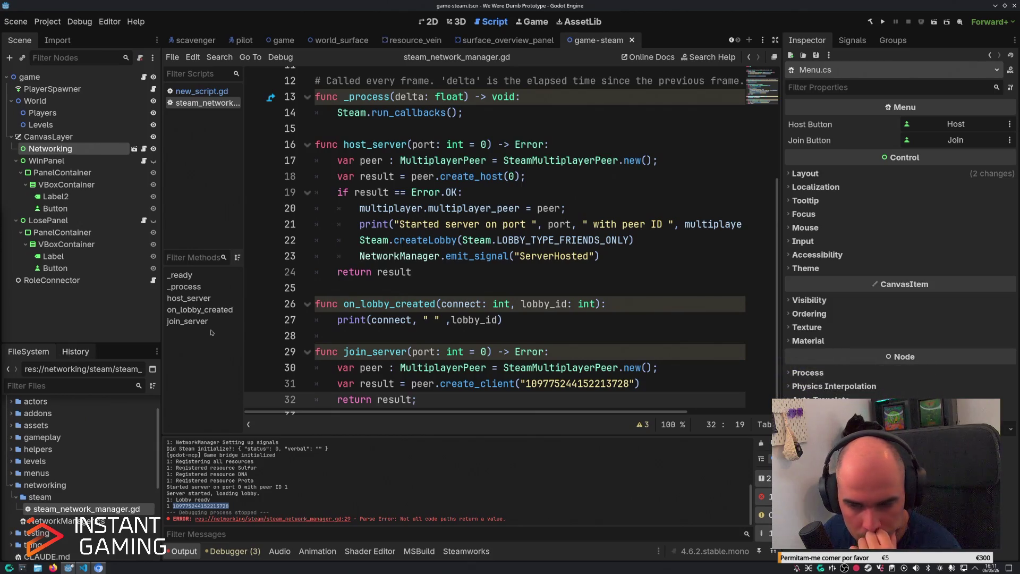
left_click(537, 336)
Test-run the game, close it, and briefly check Project Settings.
key("F5")
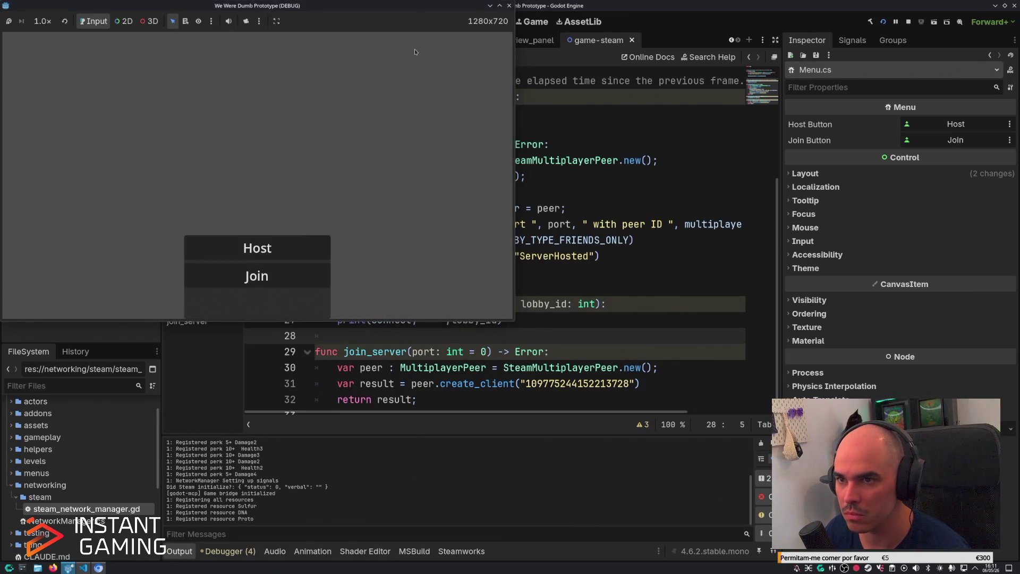
mouse_move(408, 8)
left_mouse_down()
mouse_move(749, 141)
mouse_move(538, 81)
left_mouse_up()
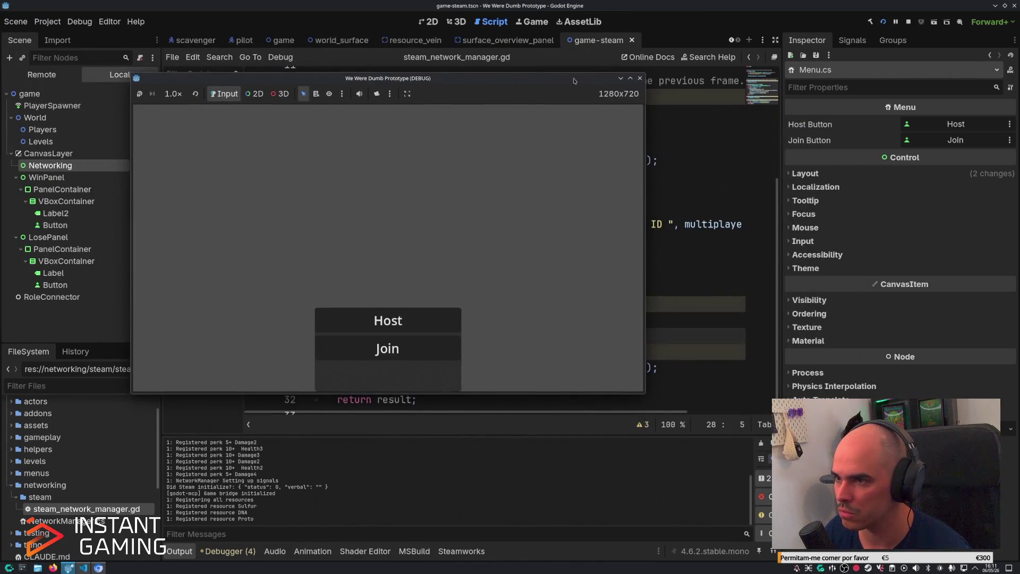
left_click(639, 78)
left_click(47, 22)
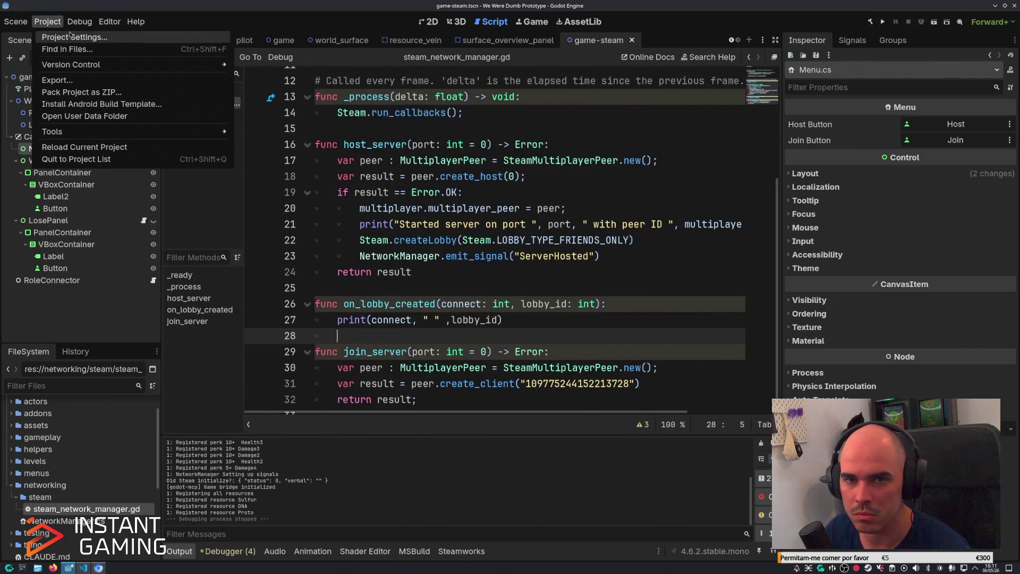
left_click(80, 37)
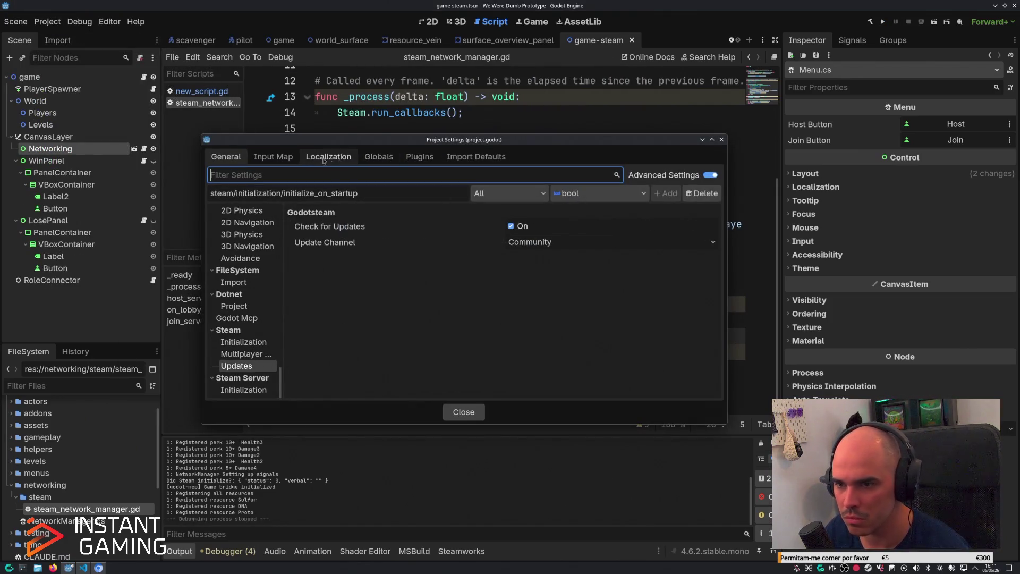
left_click(722, 140)
Enable two simultaneous game instances under Debug > Customize Run Instances.
left_click(109, 21)
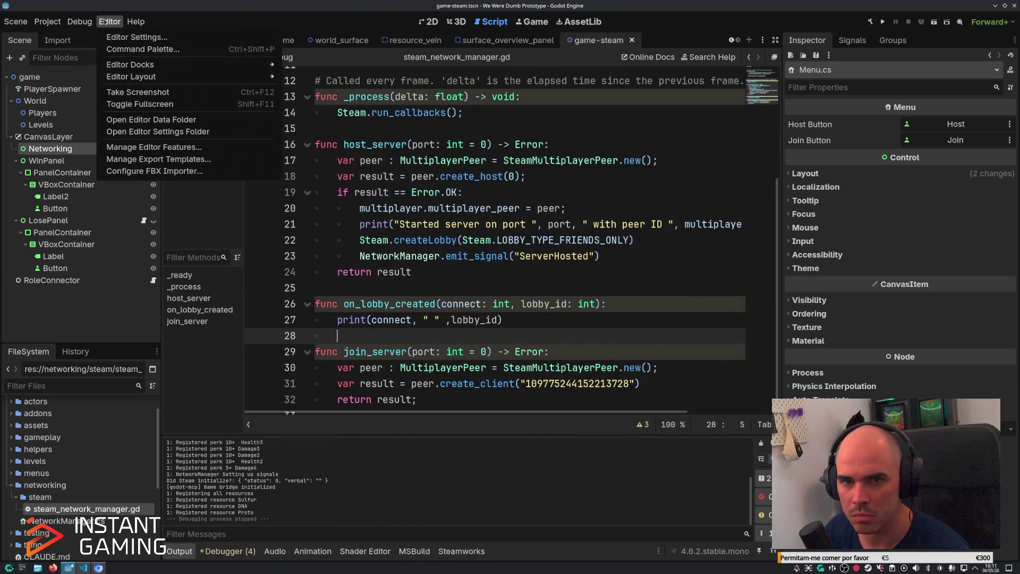
left_click(80, 21)
left_click(106, 170)
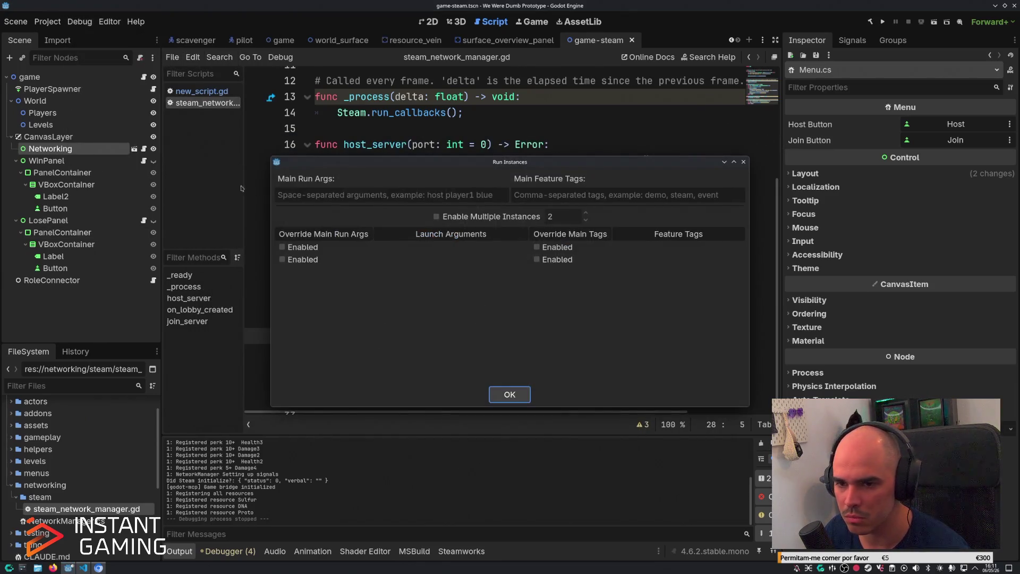
left_click(510, 395)
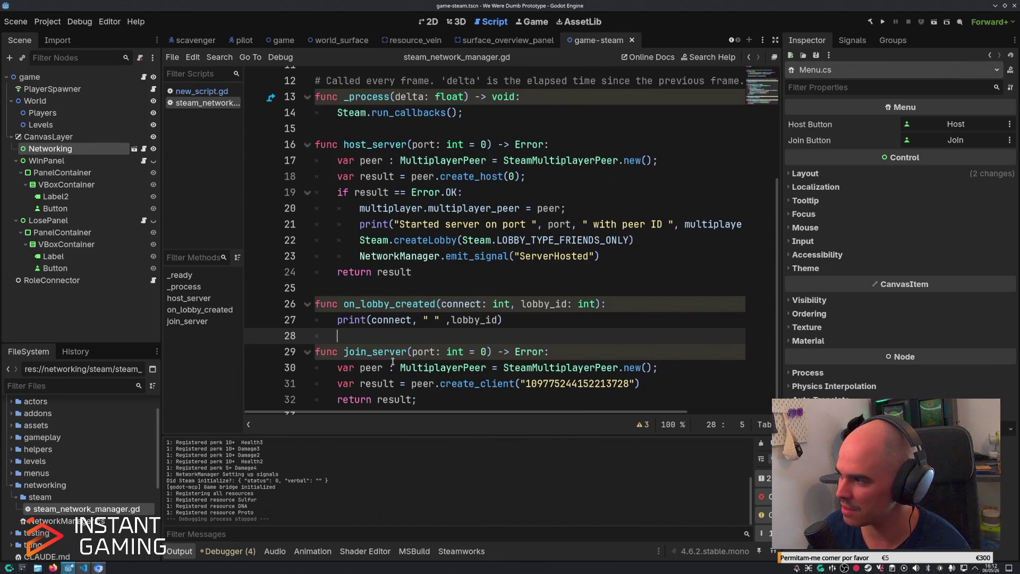
left_click(545, 322)
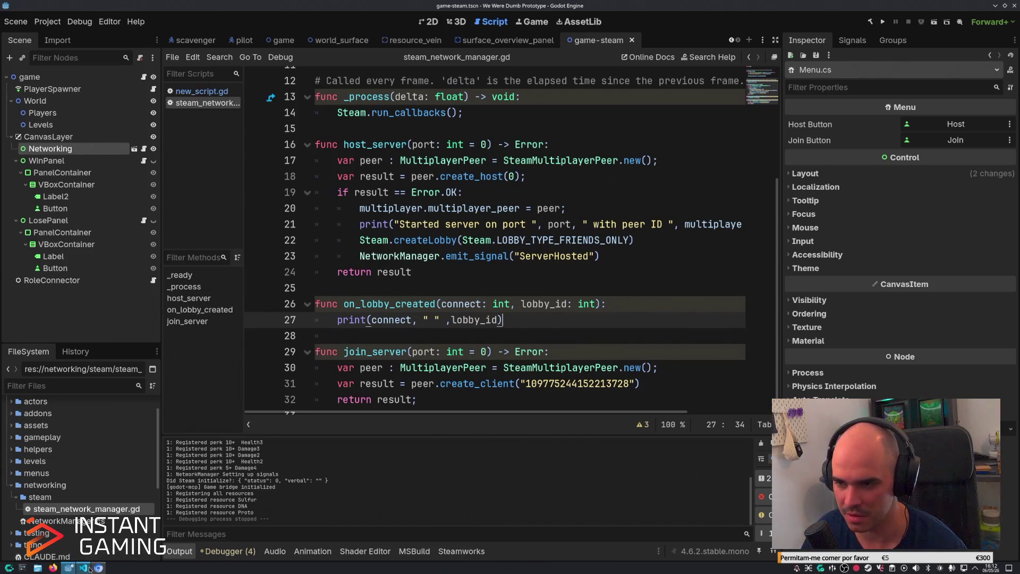
Run two instances, host a lobby in one, join from the other, then stop both.
mouse_move(80, 570)
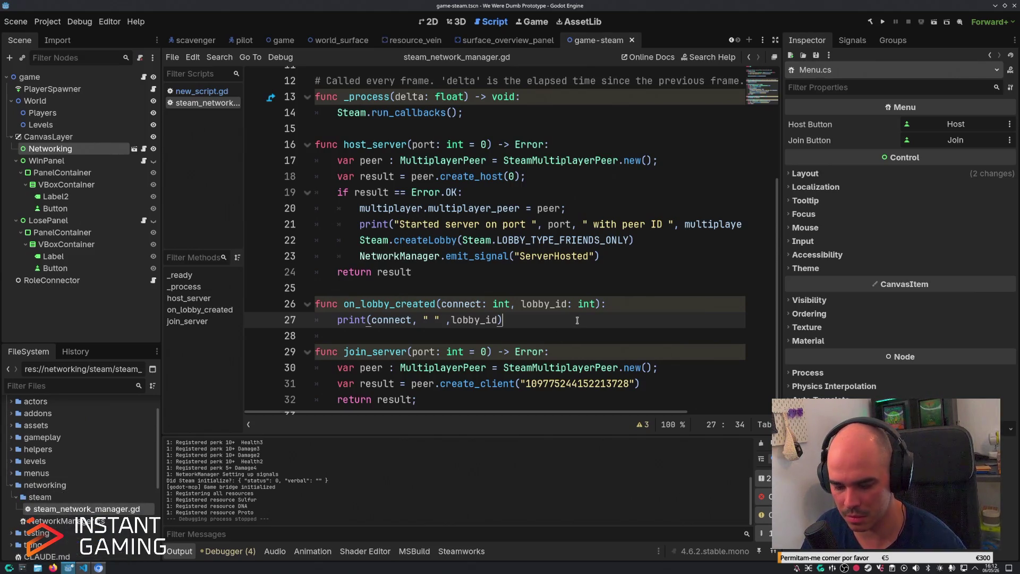
key("F5")
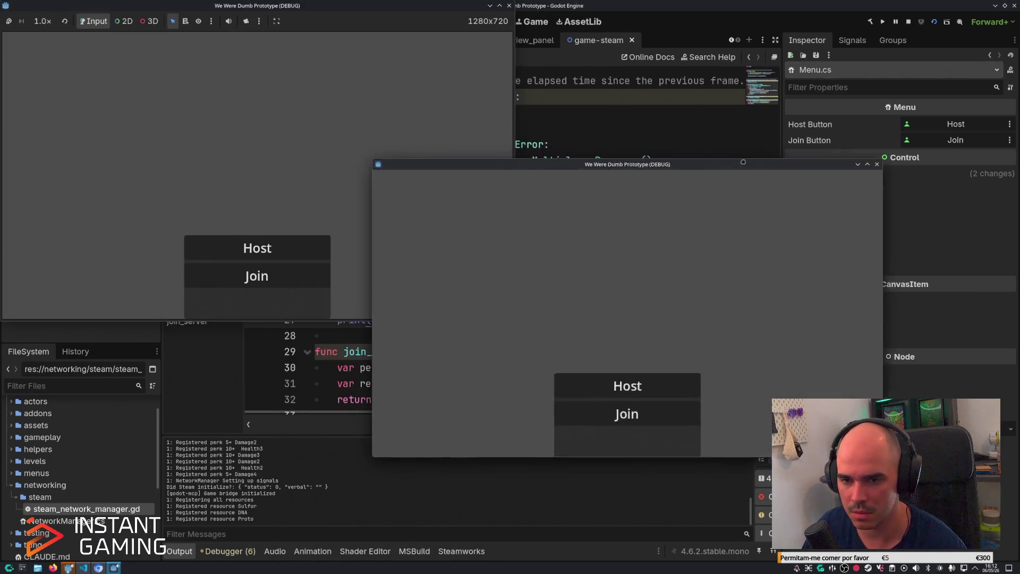
left_click(281, 254)
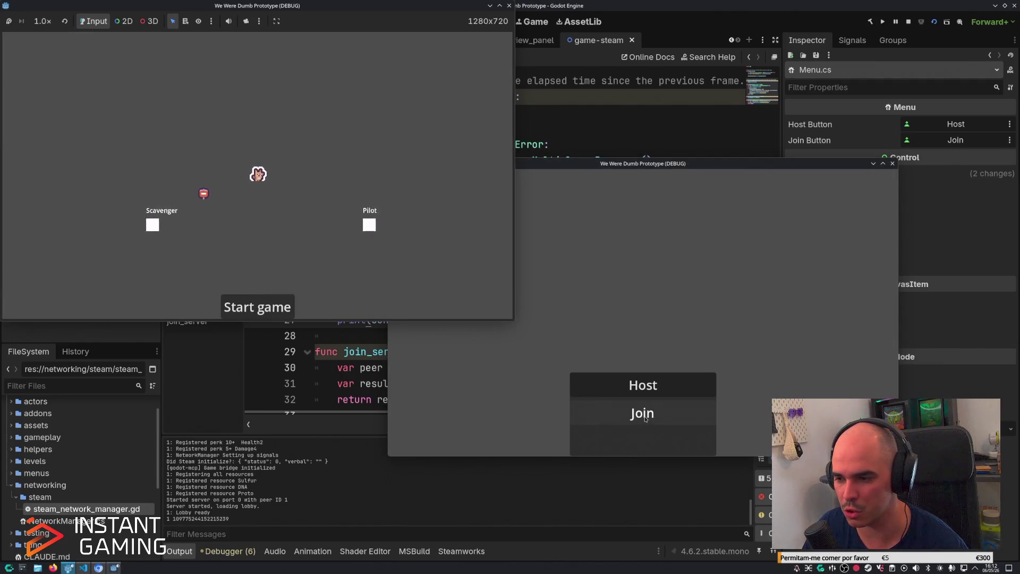
left_click(645, 419)
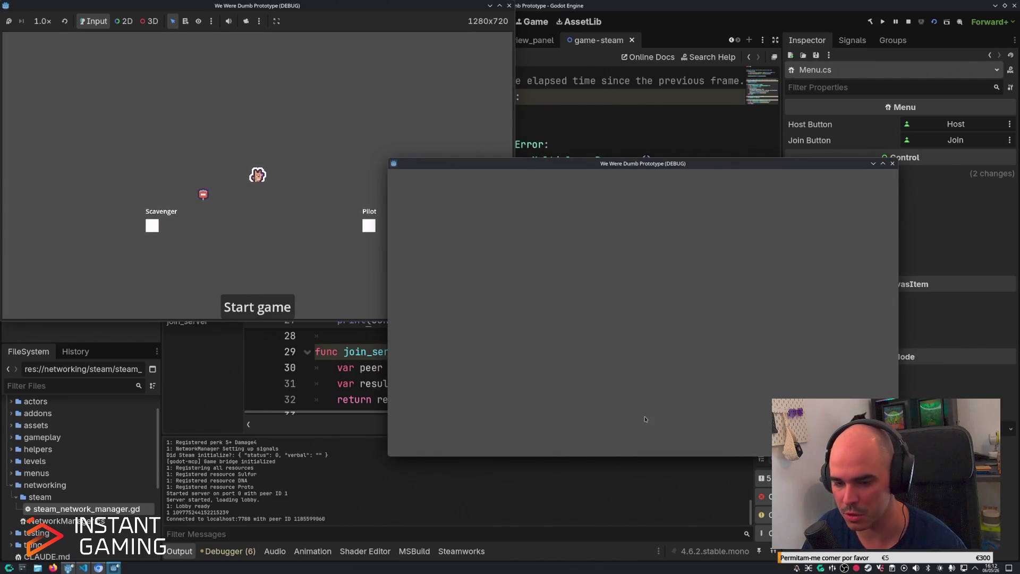
left_click(909, 21)
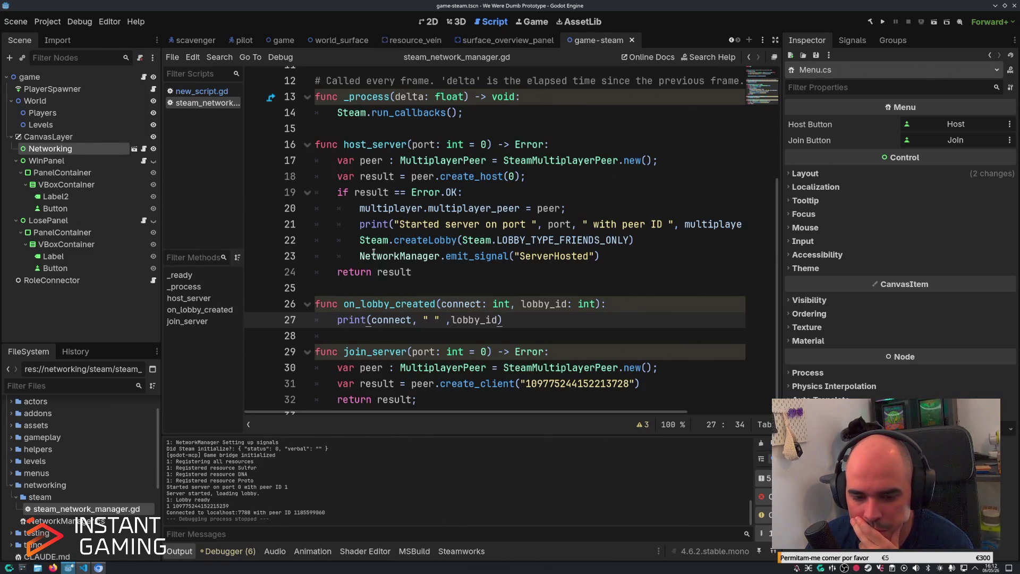
Try adding a preset in Project > Export, then close the empty export window.
left_click(48, 22)
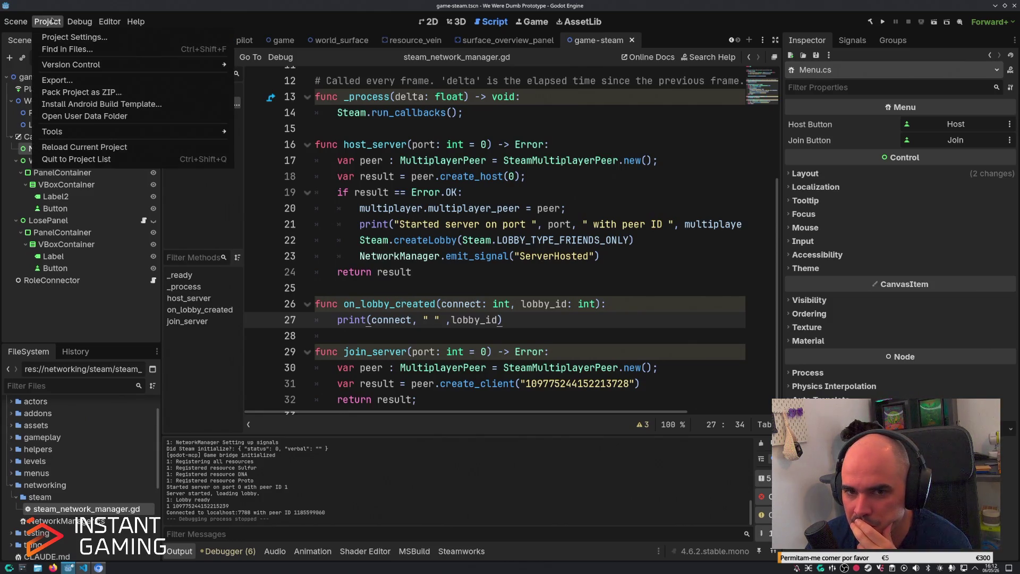
left_click(82, 81)
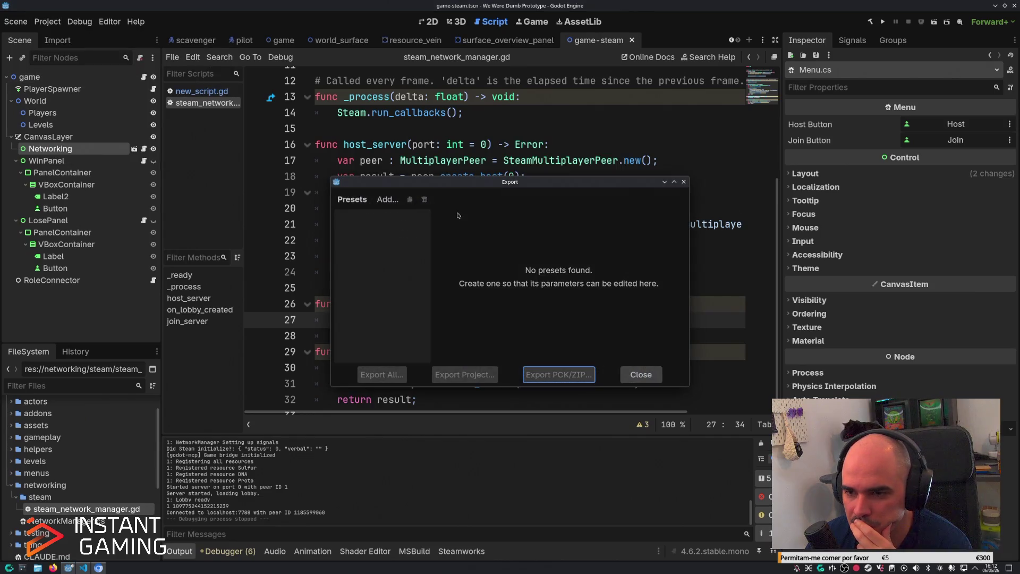
left_click(388, 200)
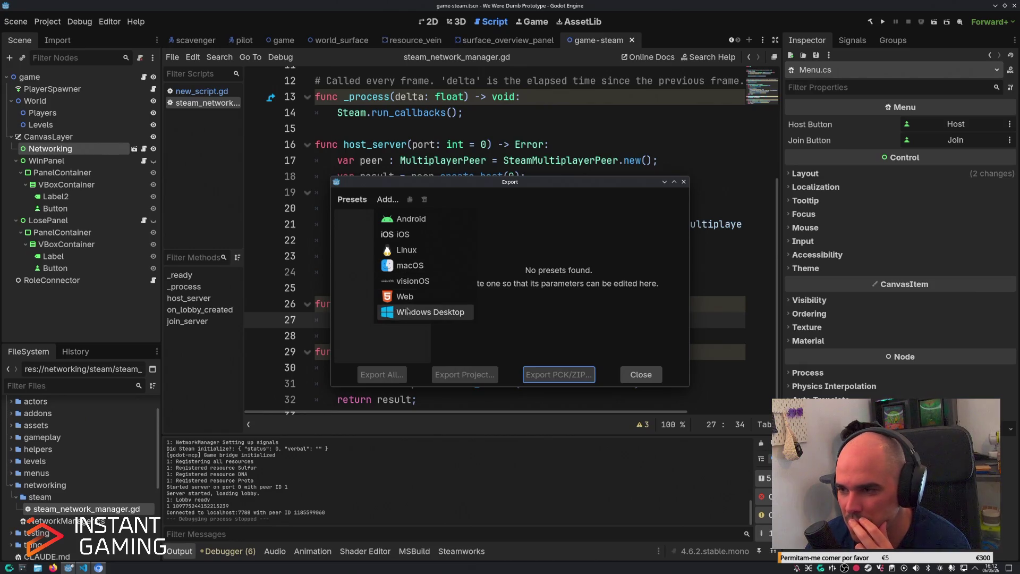
key("Escape")
key("Escape")
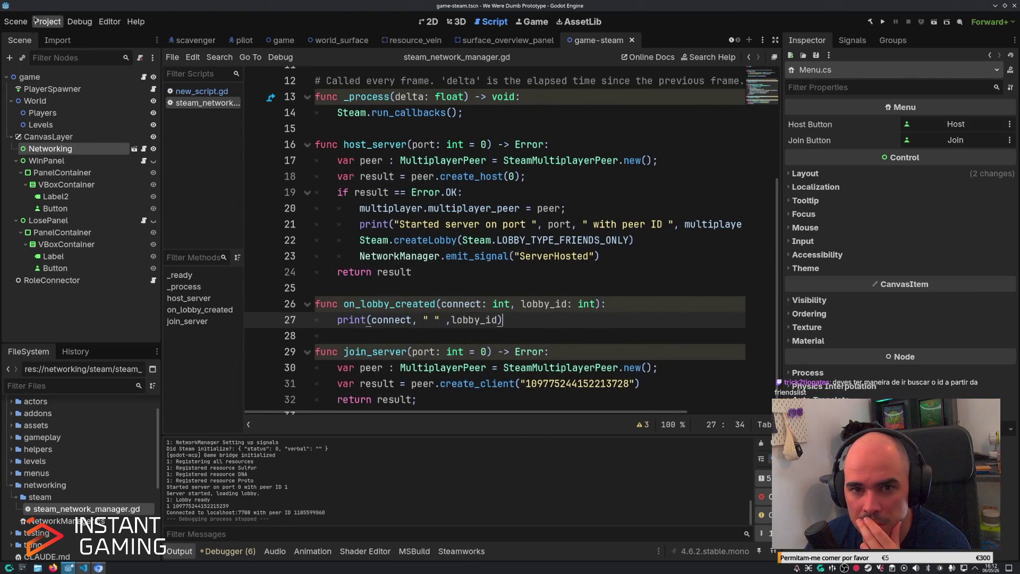
left_click(47, 21)
mouse_move(79, 129)
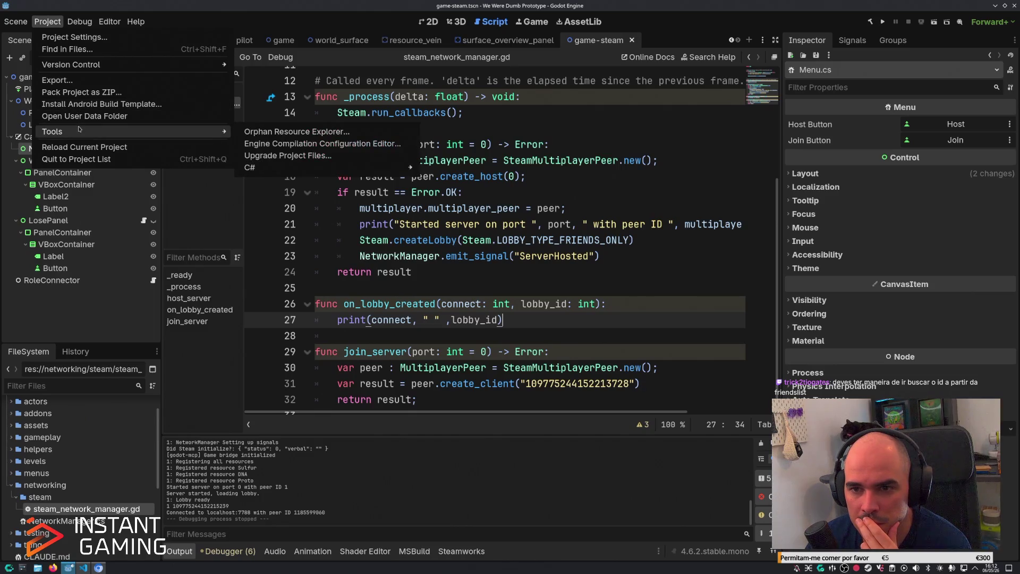
left_click(80, 81)
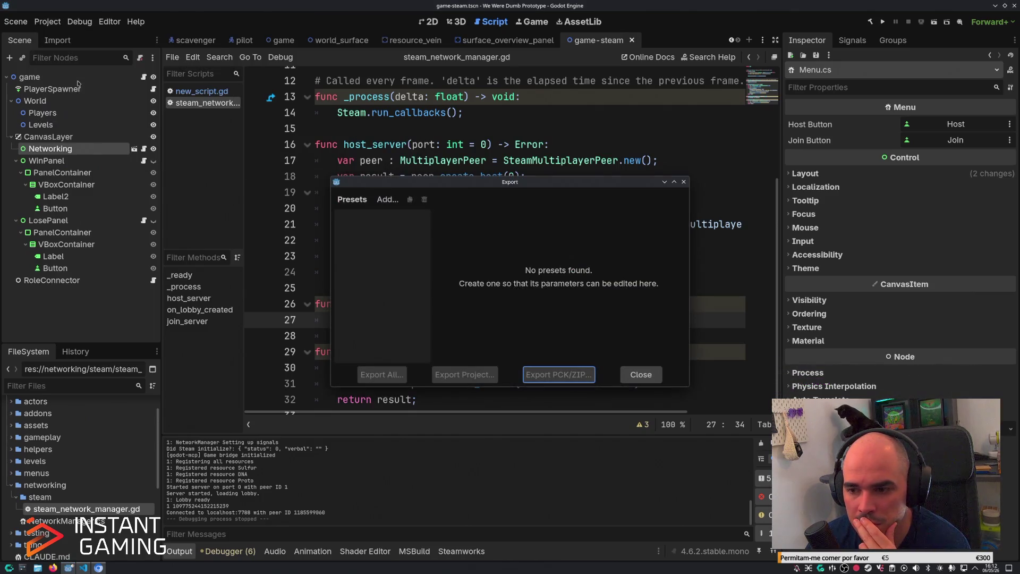
left_click(683, 181)
Download and install the 4.6.2 export templates from the Export Template Manager.
left_click(110, 21)
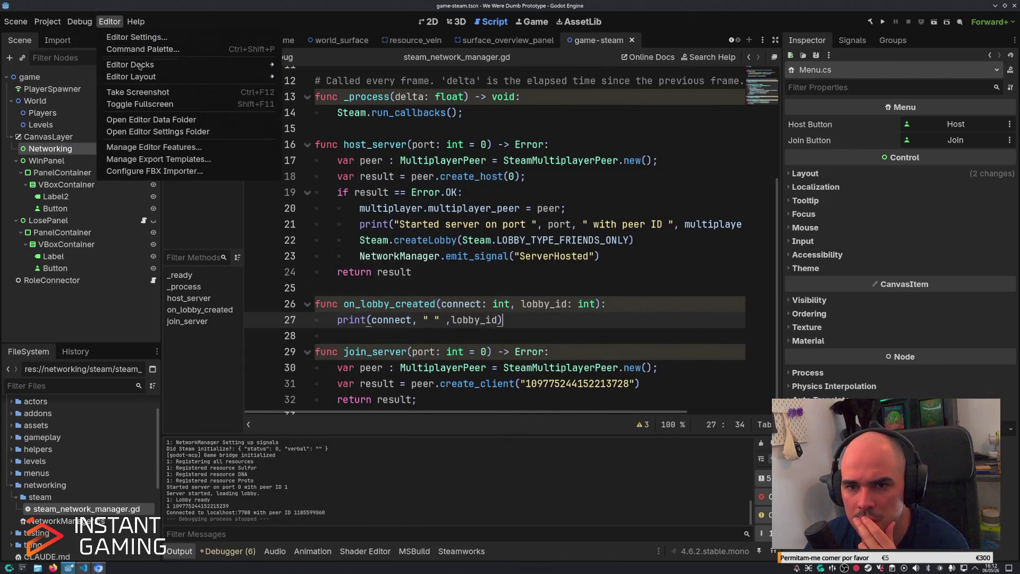
left_click(142, 159)
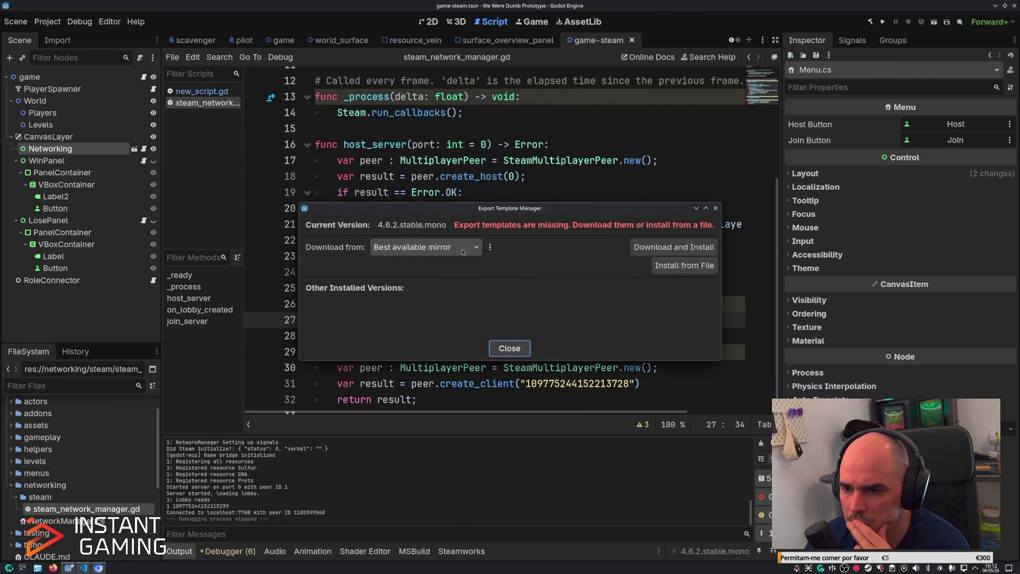
left_click(654, 248)
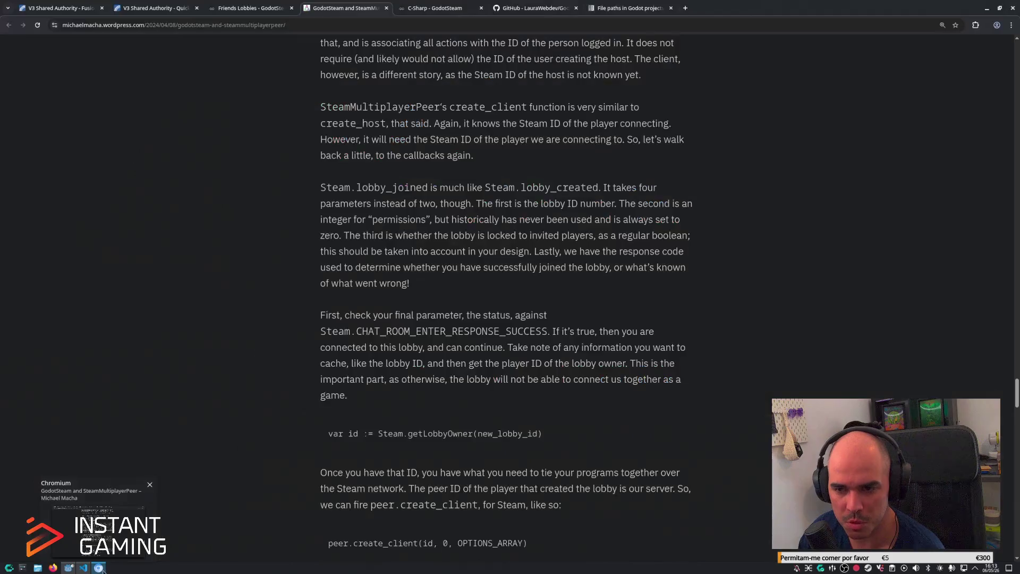
In the browser's GodotSteam docs, go through the tutorials sidebar to the Lobbies page.
left_click(99, 567)
left_click(230, 6)
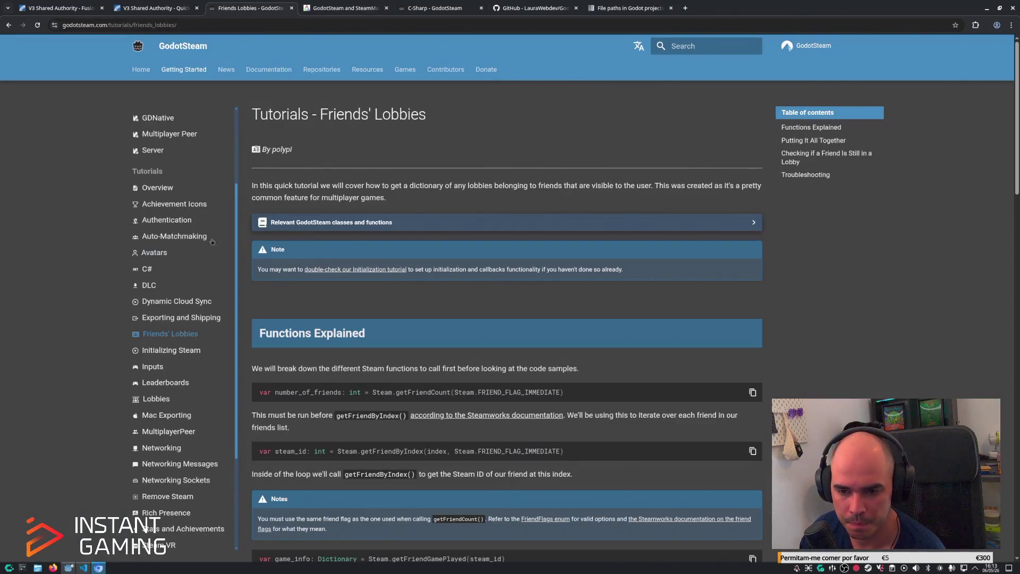
scroll(331, 316, "down", 5)
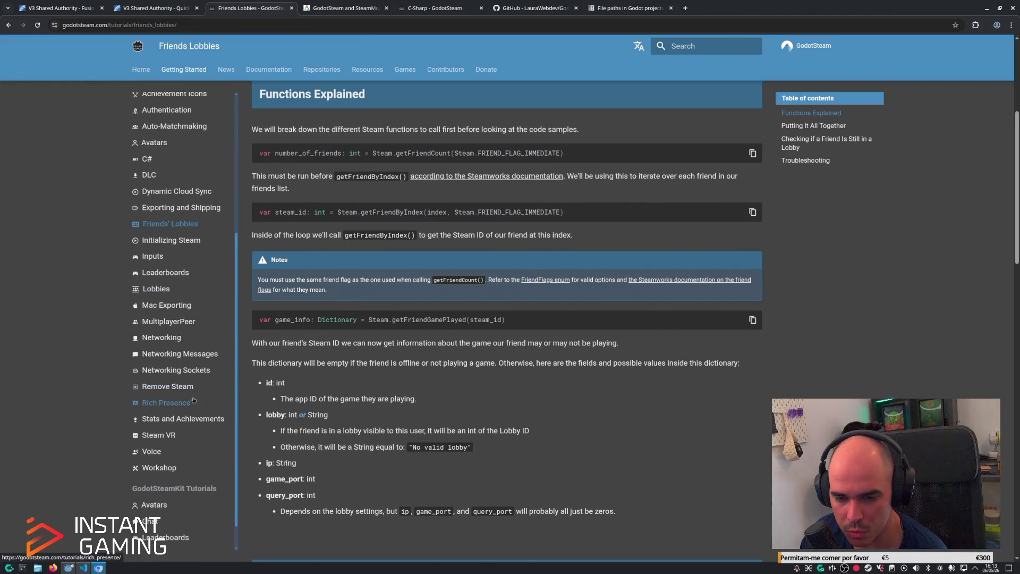
left_click(188, 404)
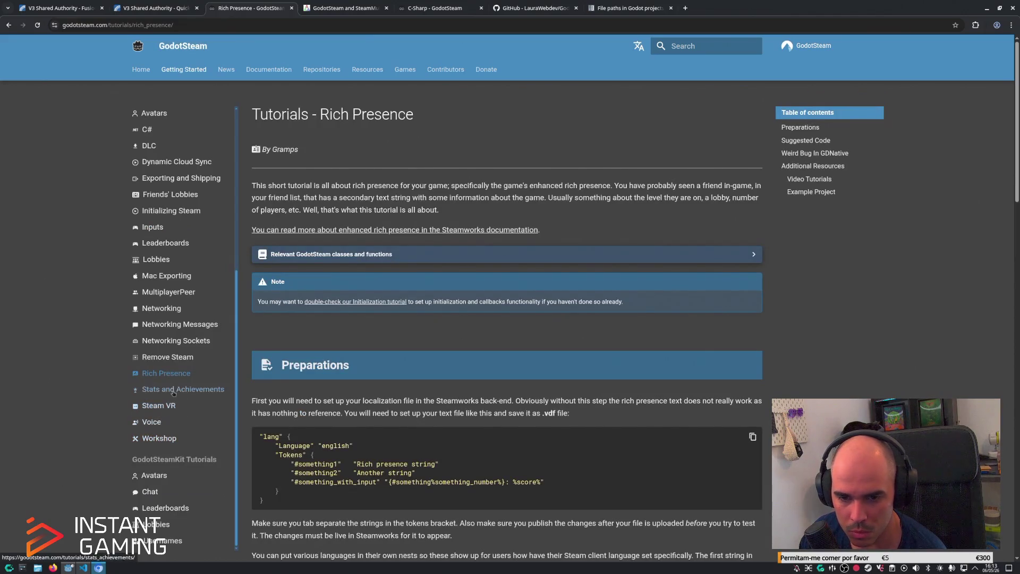
left_click(168, 296)
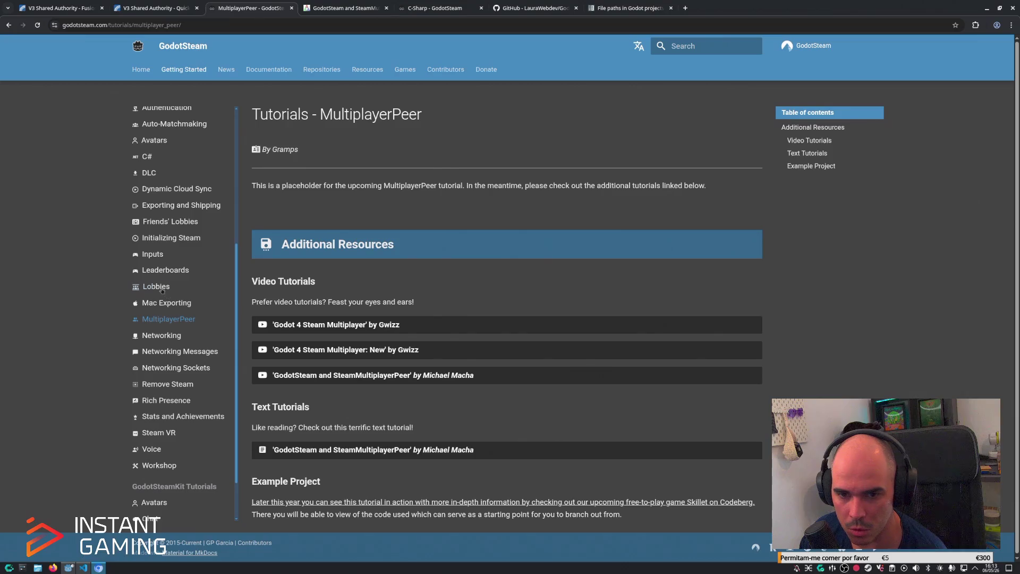
left_click(157, 288)
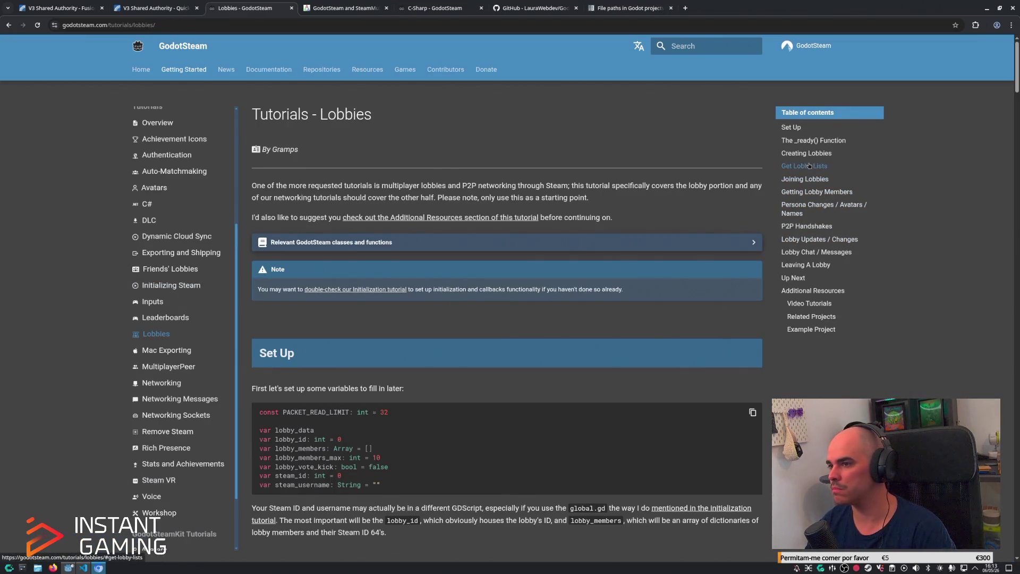
Read the Joining Lobbies and Get Lobby Lists sections, showing the Godot 4.x code.
left_click(804, 179)
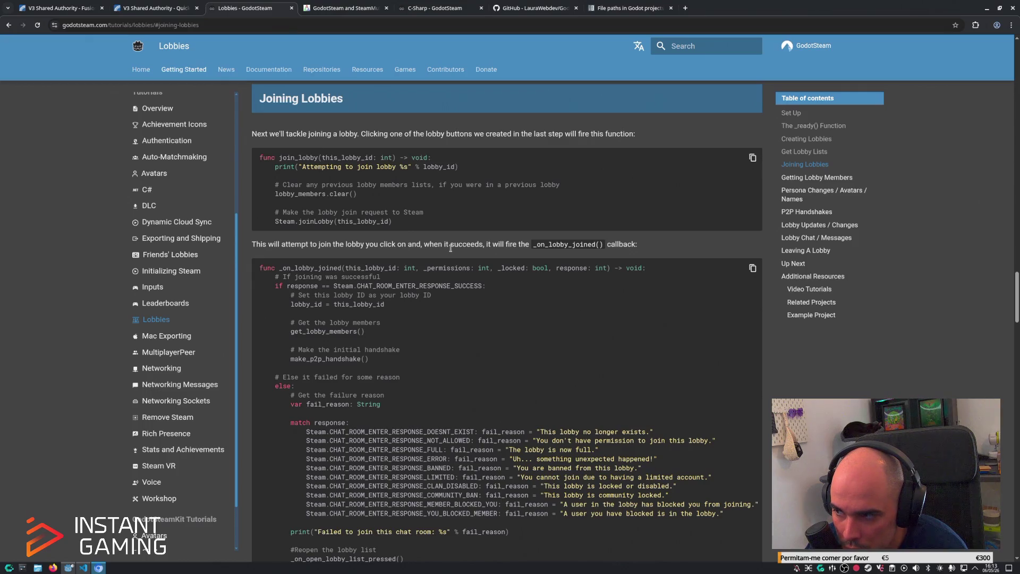
scroll(451, 247, "down", 1)
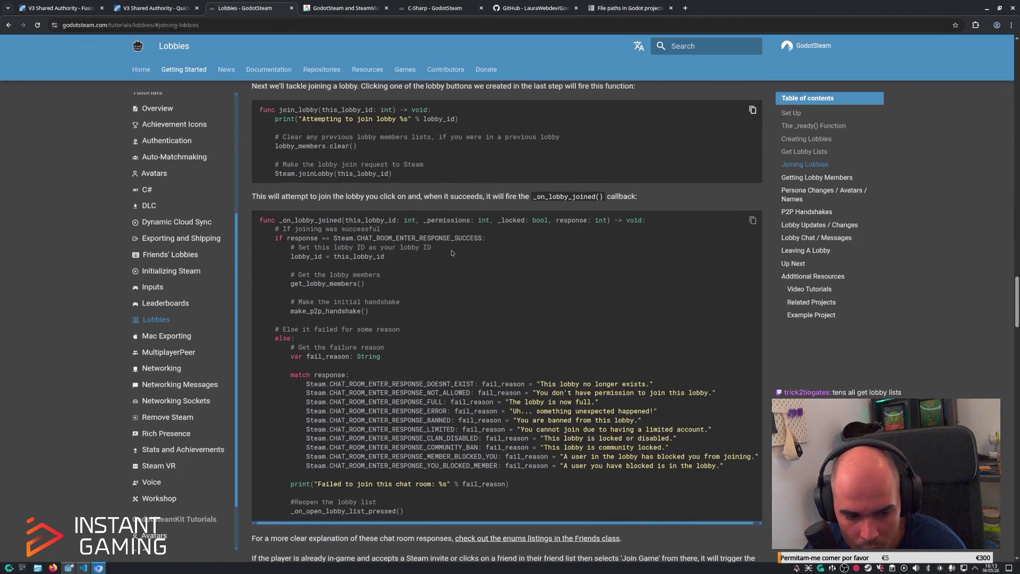
left_click(804, 152)
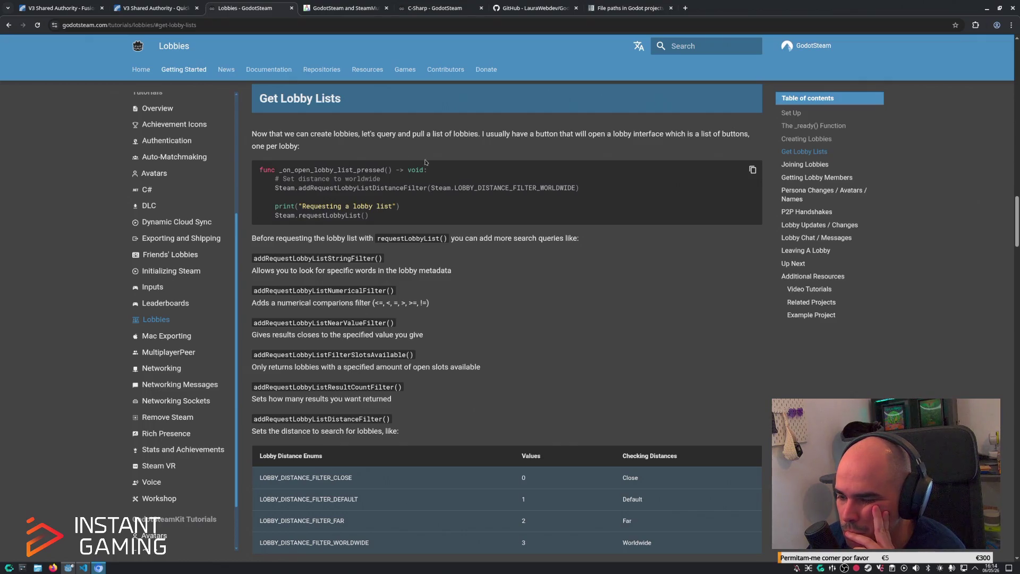
scroll(372, 366, "down", 5)
left_click(348, 392)
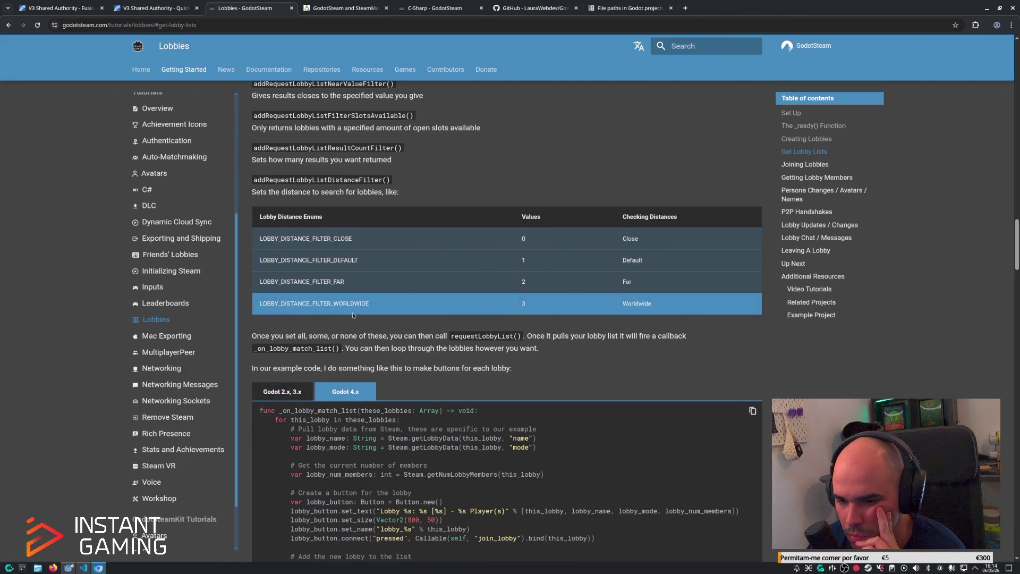
scroll(353, 315, "up", 4)
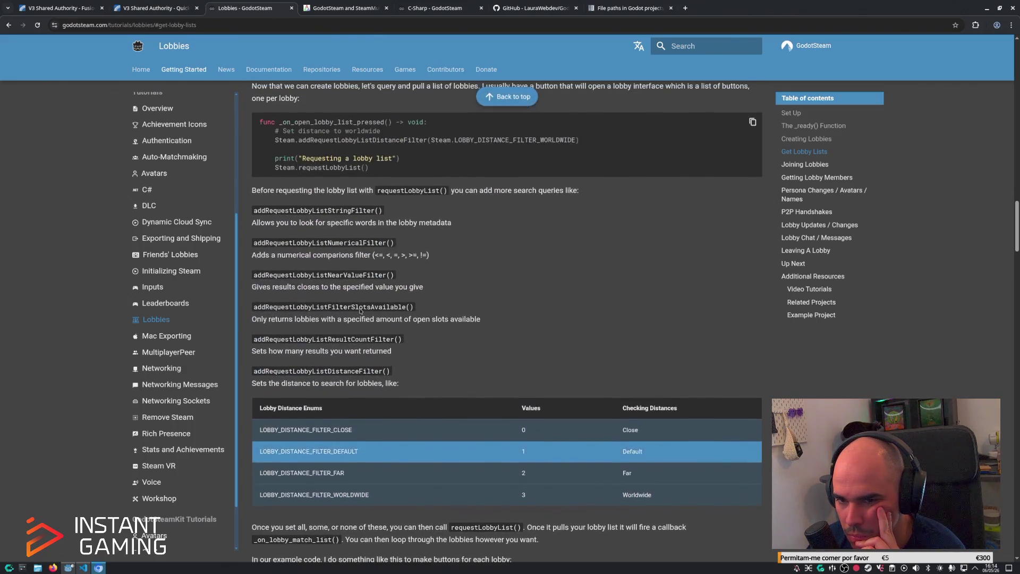
scroll(360, 308, "down", 10)
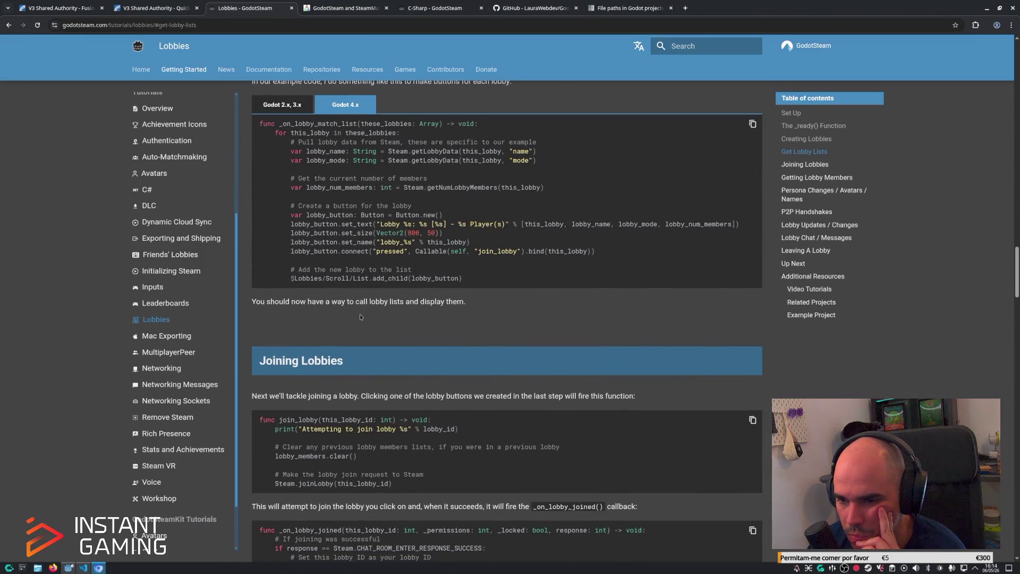
scroll(360, 317, "up", 7)
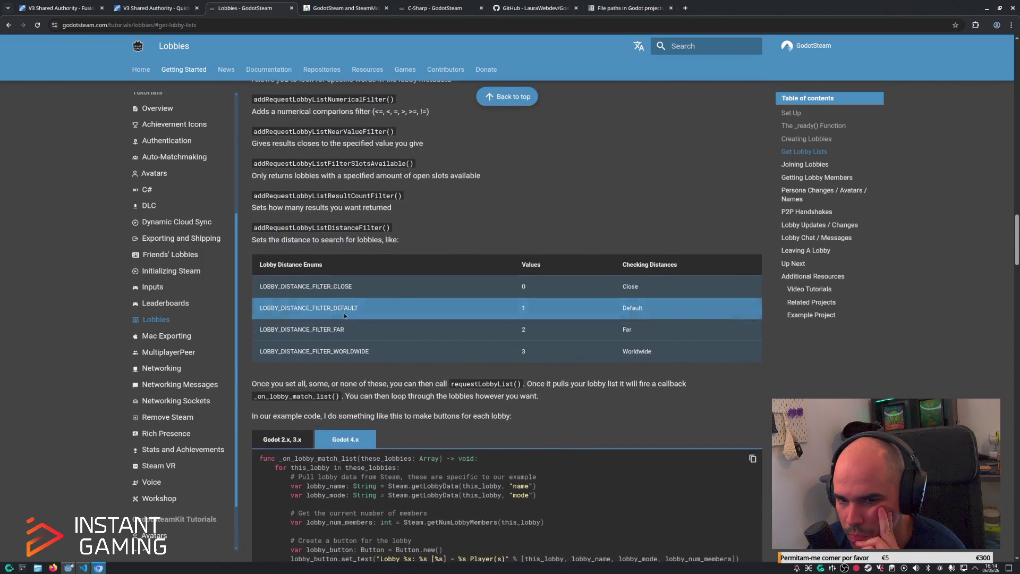
Revisit Friends' Lobbies, highlight the sentence on getting a friend's Steam ID, then return to Godot.
left_click(176, 255)
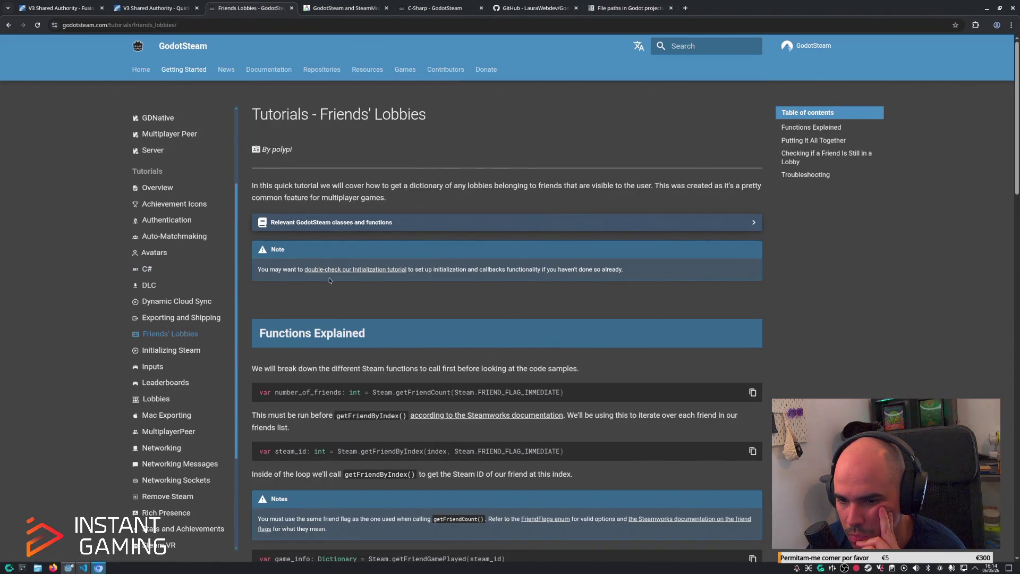
scroll(330, 280, "down", 3)
scroll(331, 283, "down", 1)
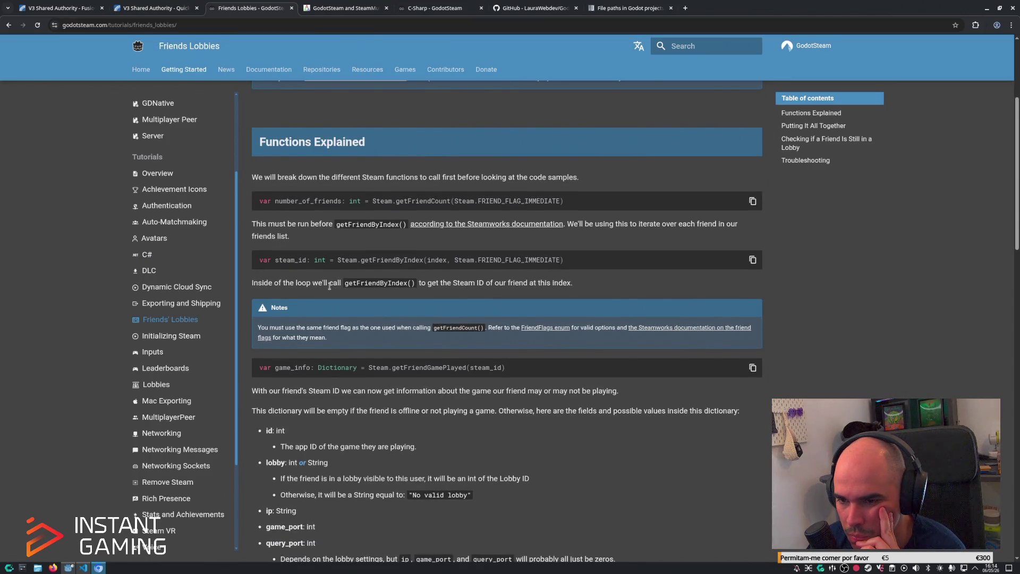
left_click_drag(329, 286, 602, 286)
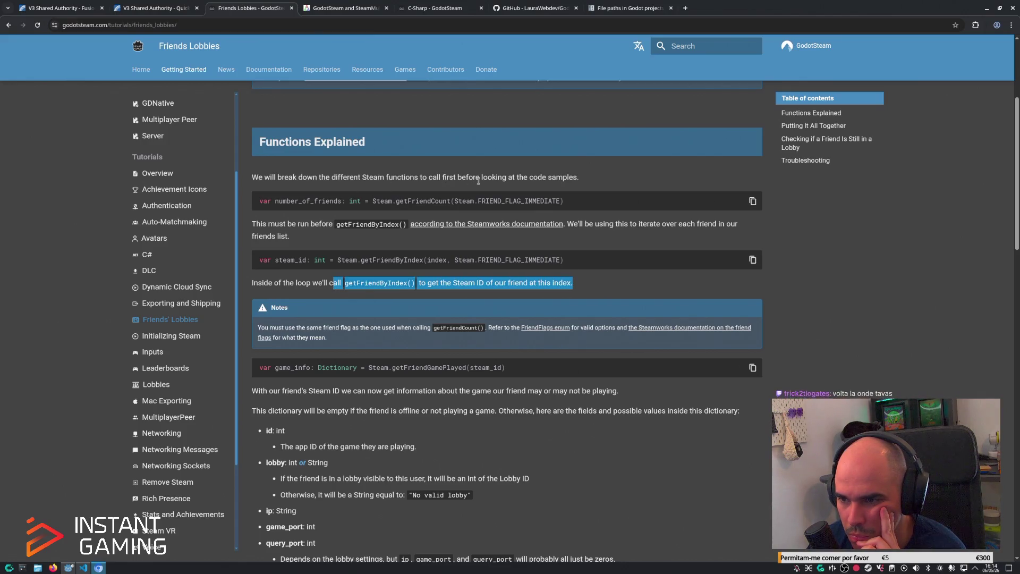
scroll(434, 206, "down", 5)
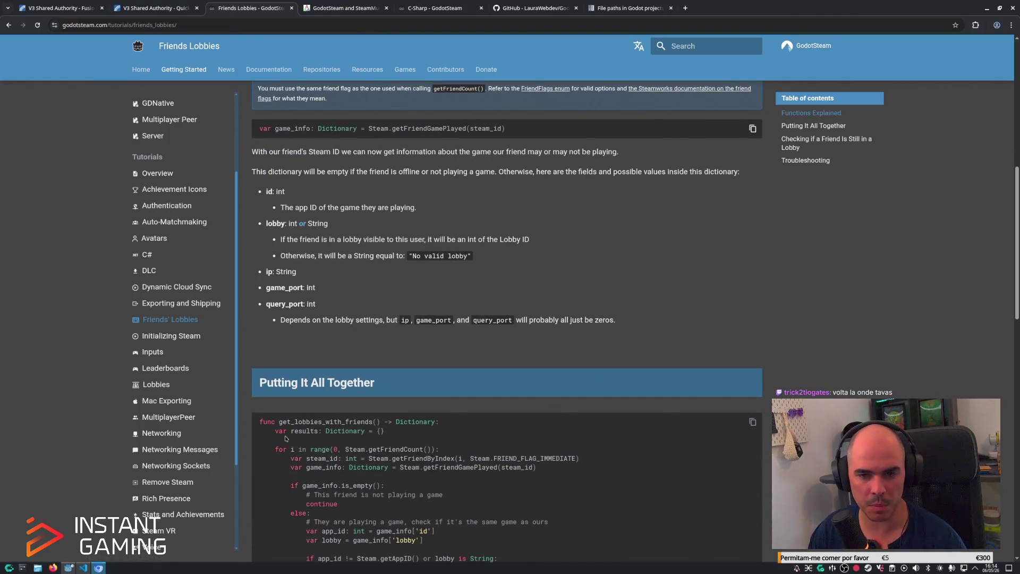
left_click(64, 568)
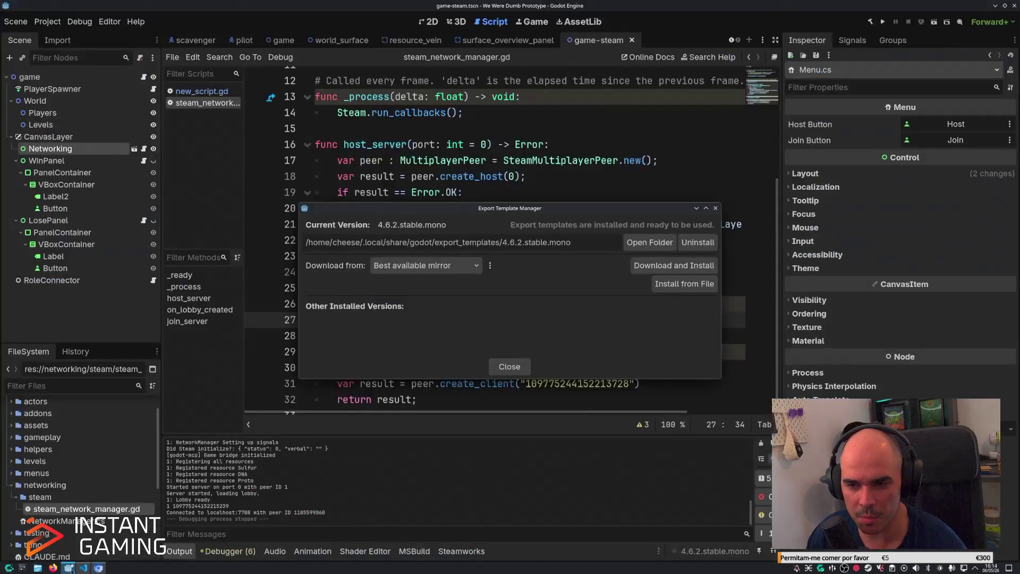
Add a Windows Desktop export preset in Project > Export and open its Export Path browser.
left_click(515, 367)
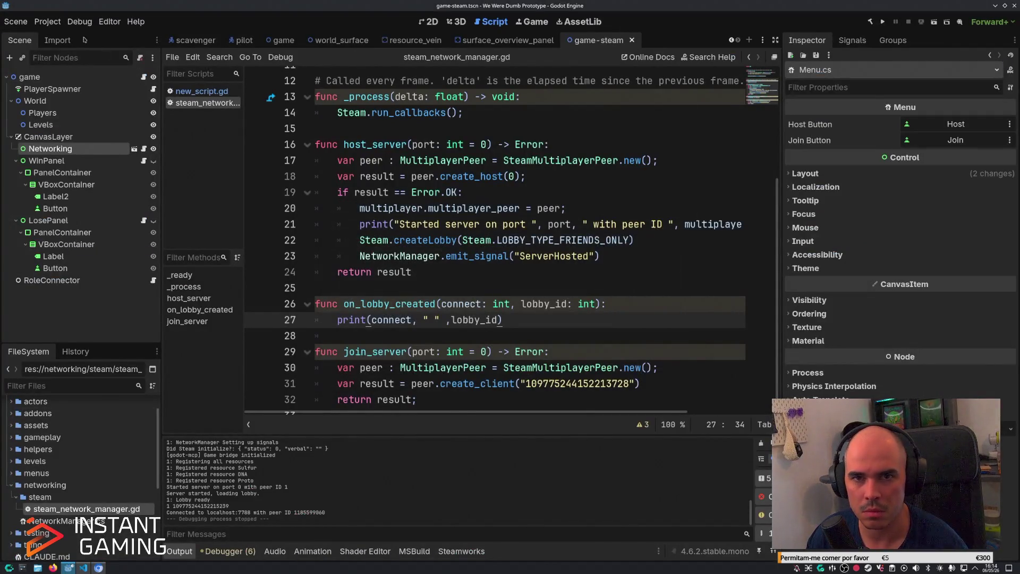
left_click(47, 21)
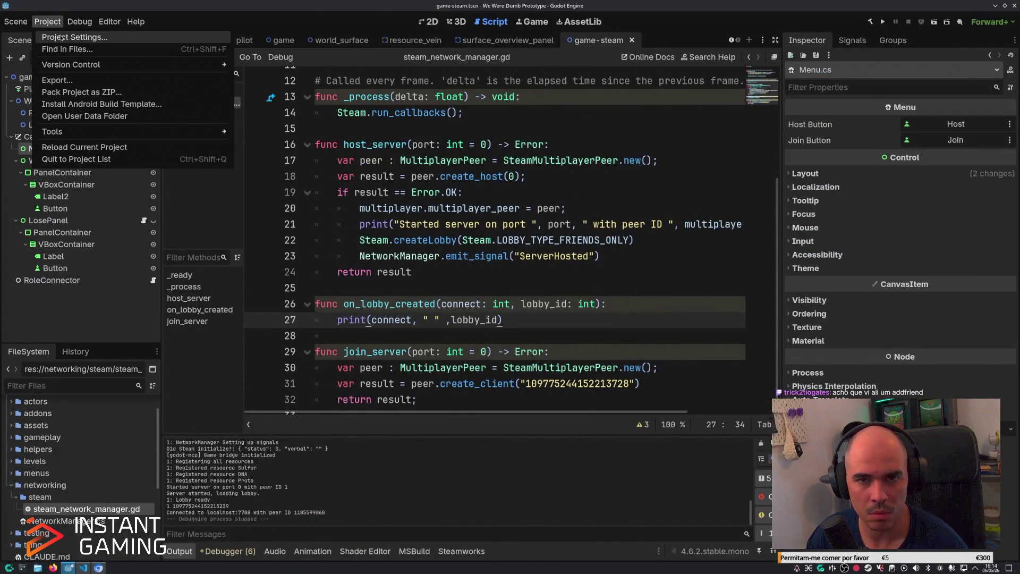
left_click(62, 37)
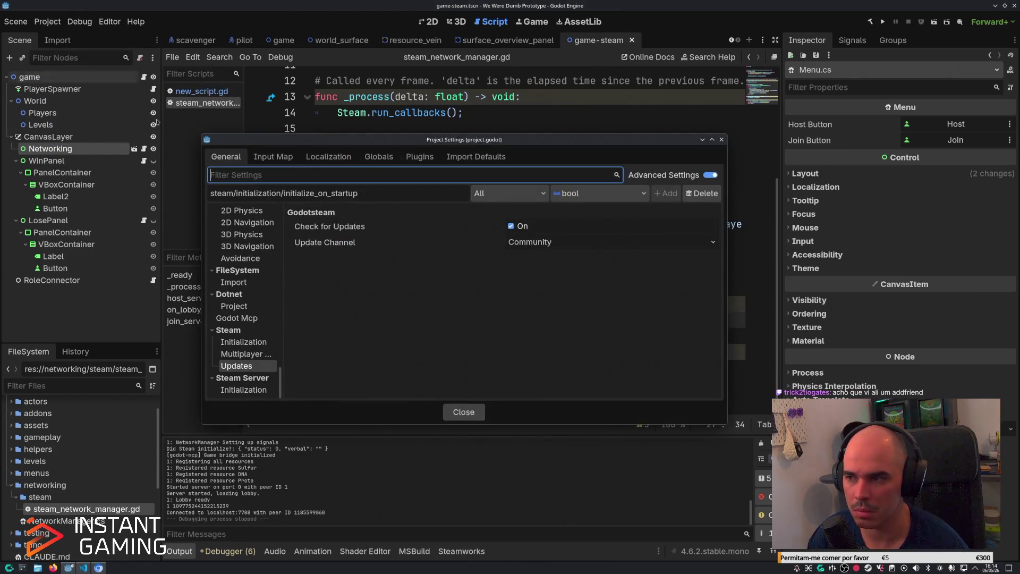
left_click(723, 141)
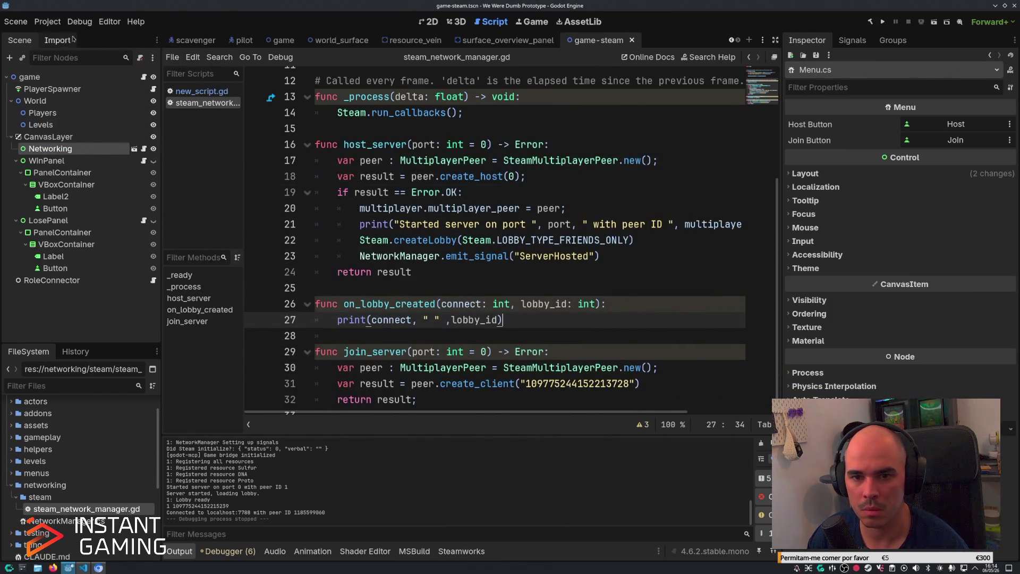
left_click(57, 22)
left_click(62, 79)
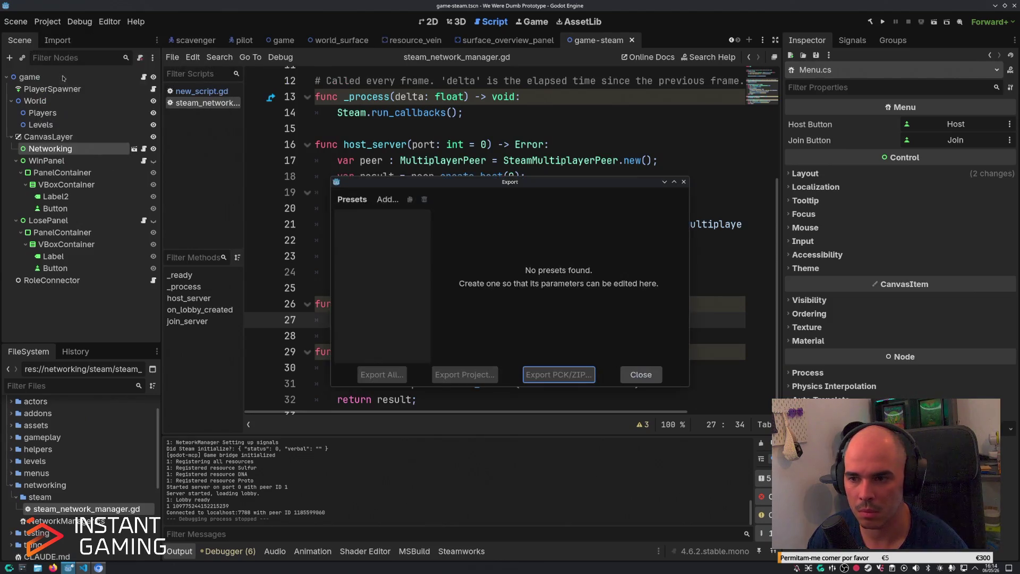
left_click(387, 199)
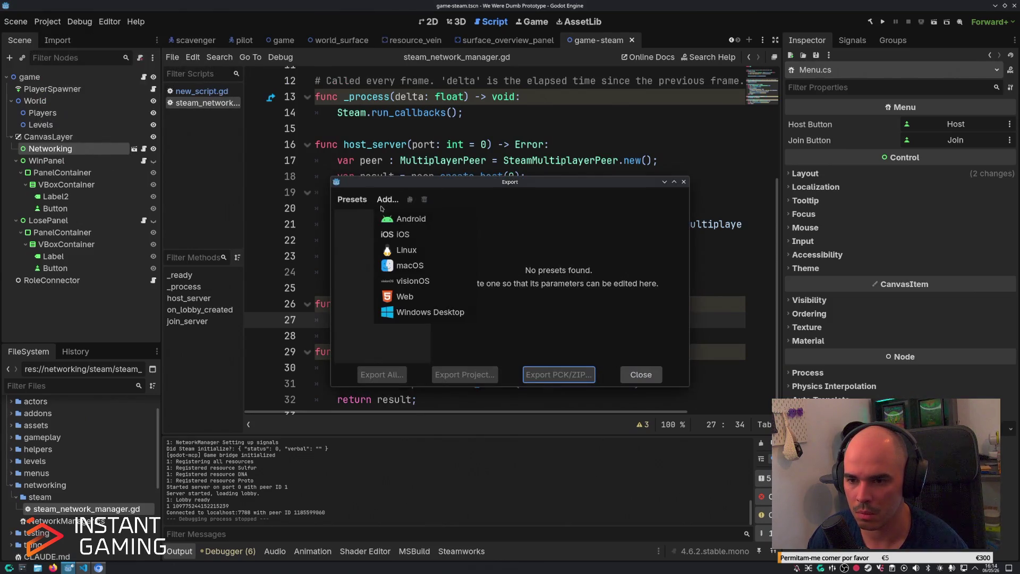
left_click(404, 312)
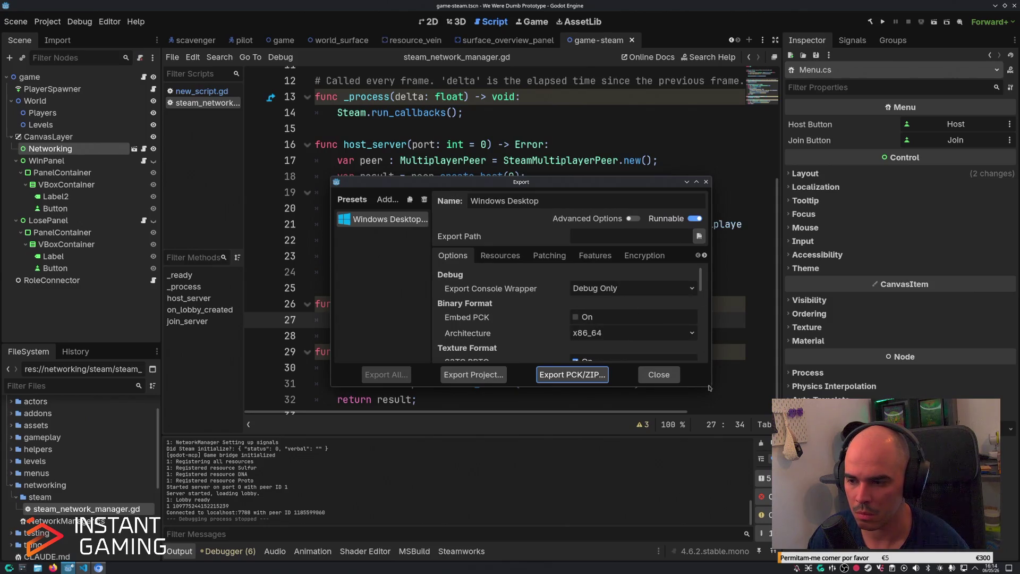
left_click_drag(708, 387, 817, 546)
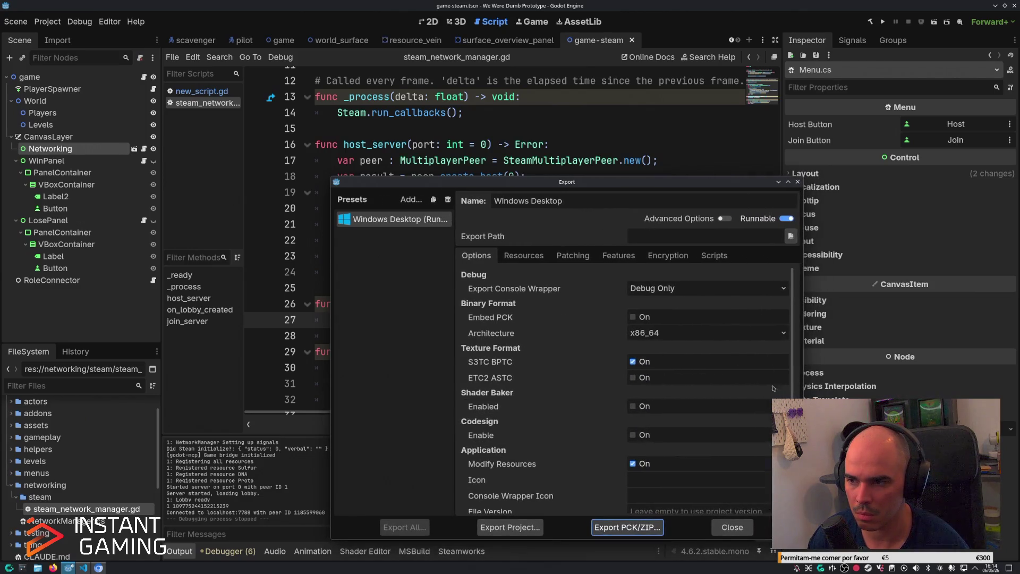
mouse_move(721, 246)
left_mouse_down()
mouse_move(739, 345)
mouse_move(726, 240)
left_mouse_up()
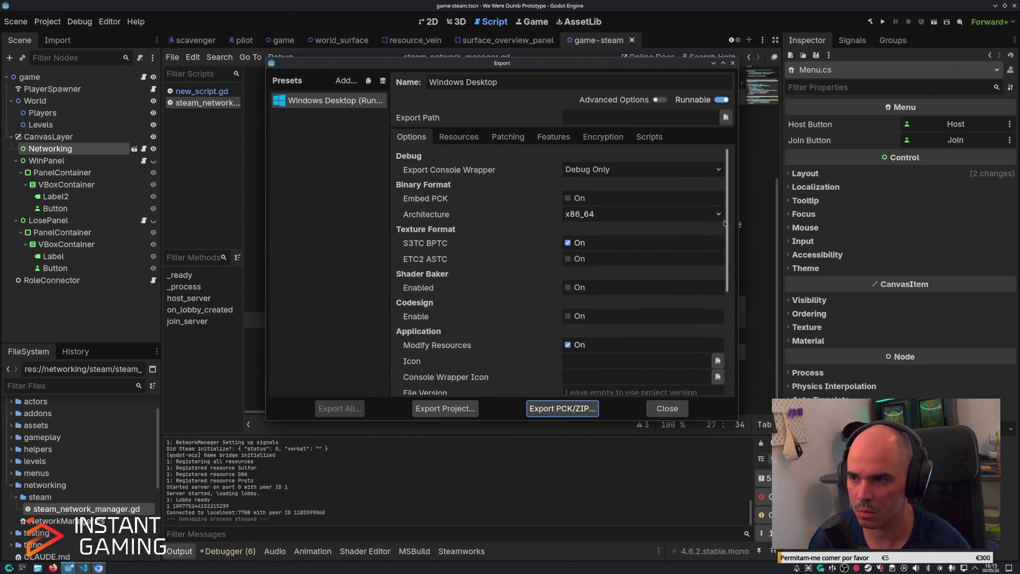
left_click(725, 117)
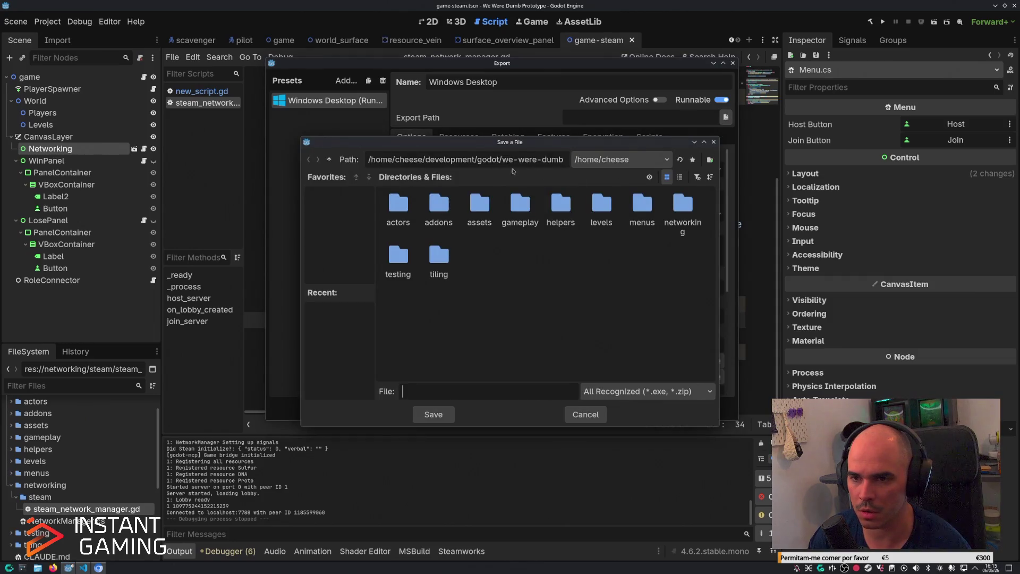
Create a 'builds' folder under godot with a 'we were dumb' subfolder.
left_click(330, 160)
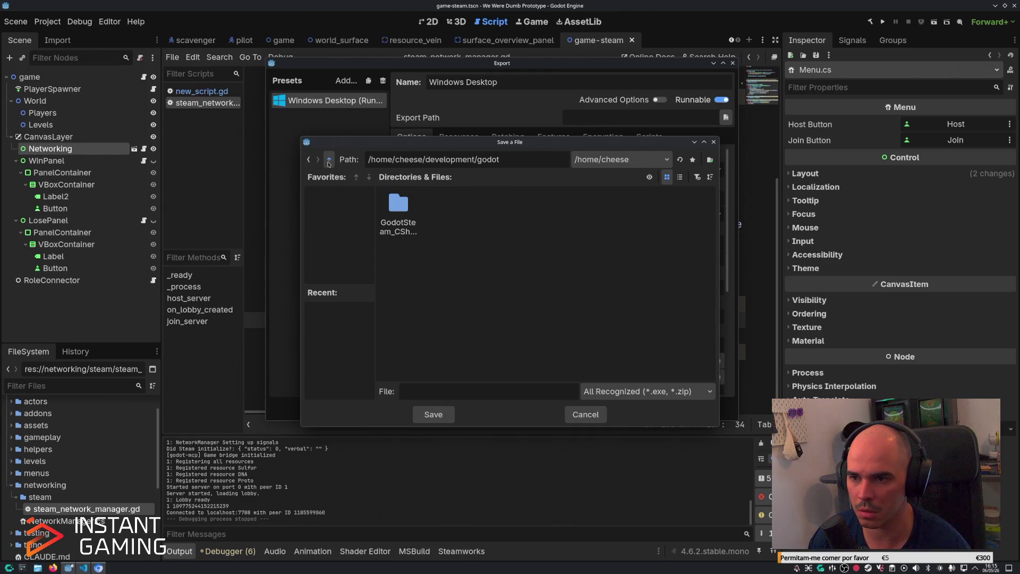
left_click(330, 159)
double_click(440, 208)
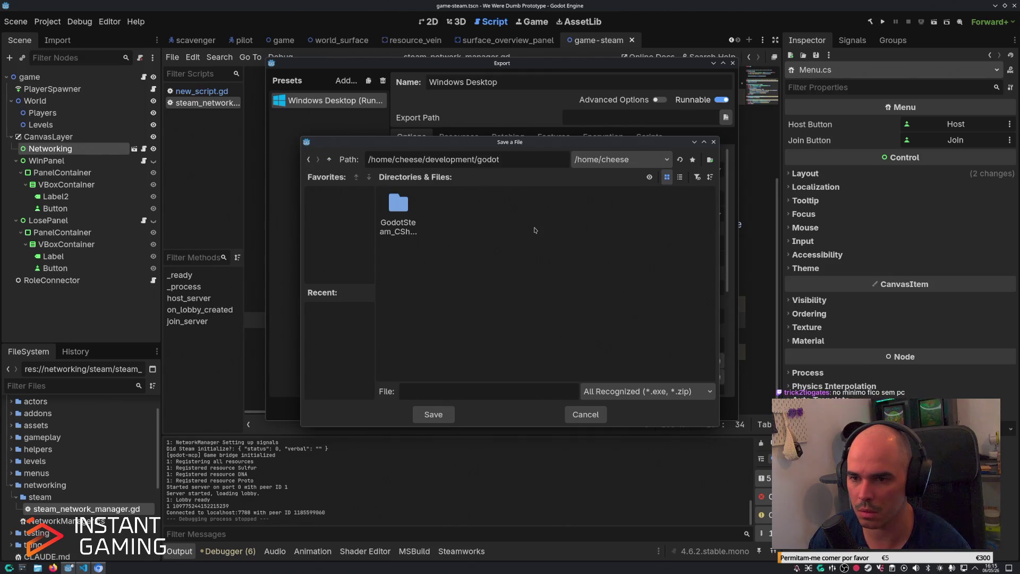
right_click(536, 230)
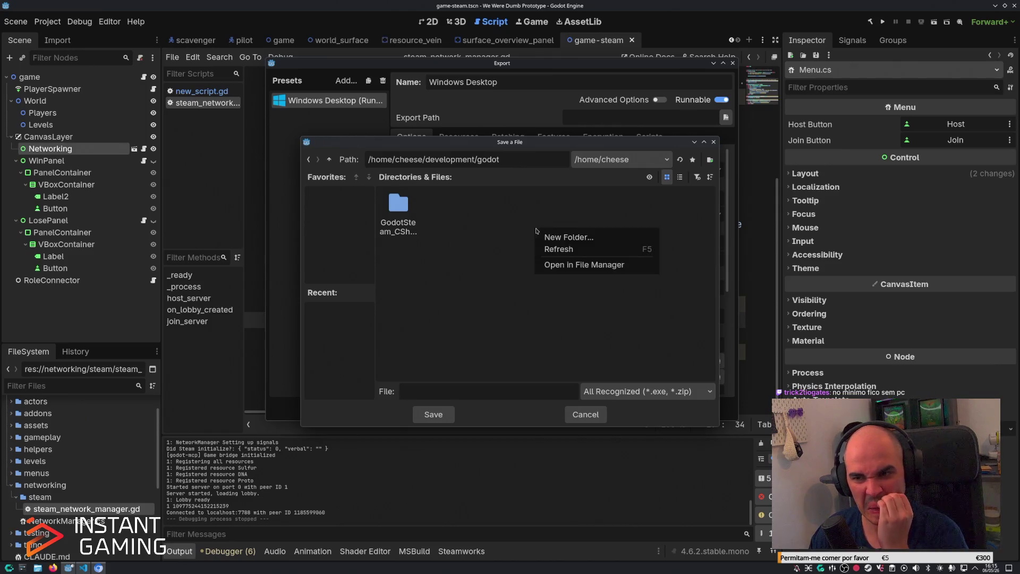
left_click(564, 240)
type("buil")
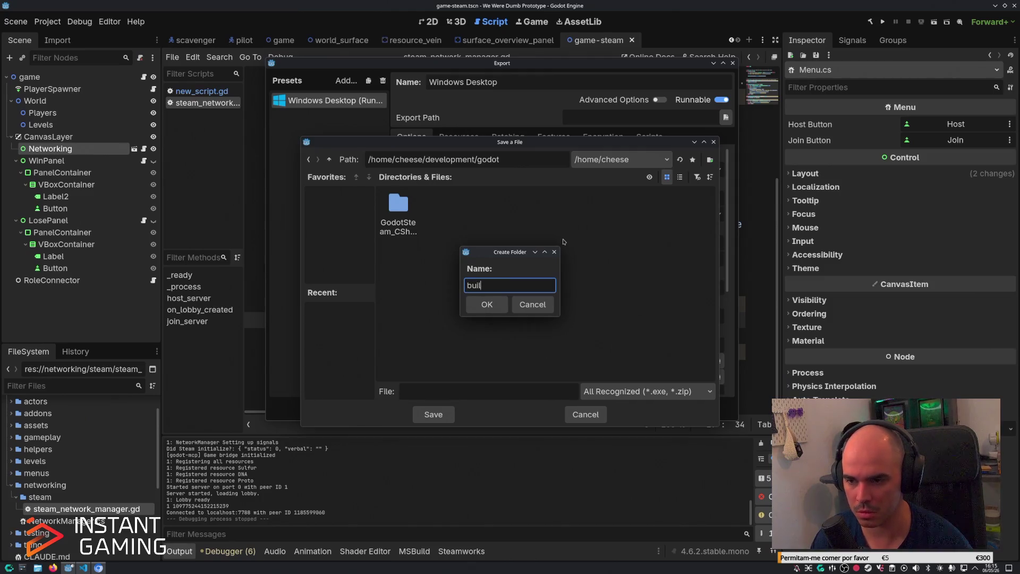
type("ds")
key("Return")
right_click(597, 262)
left_click(618, 266)
type("dumb")
key("Return")
Set the export file name to steam-test.zip in that folder.
left_click(432, 414)
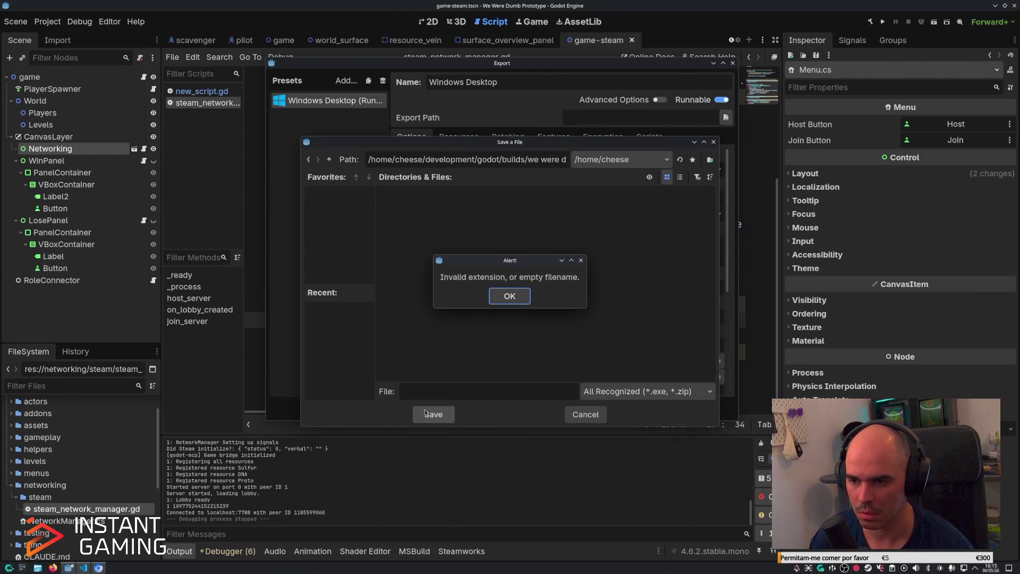
left_click(509, 296)
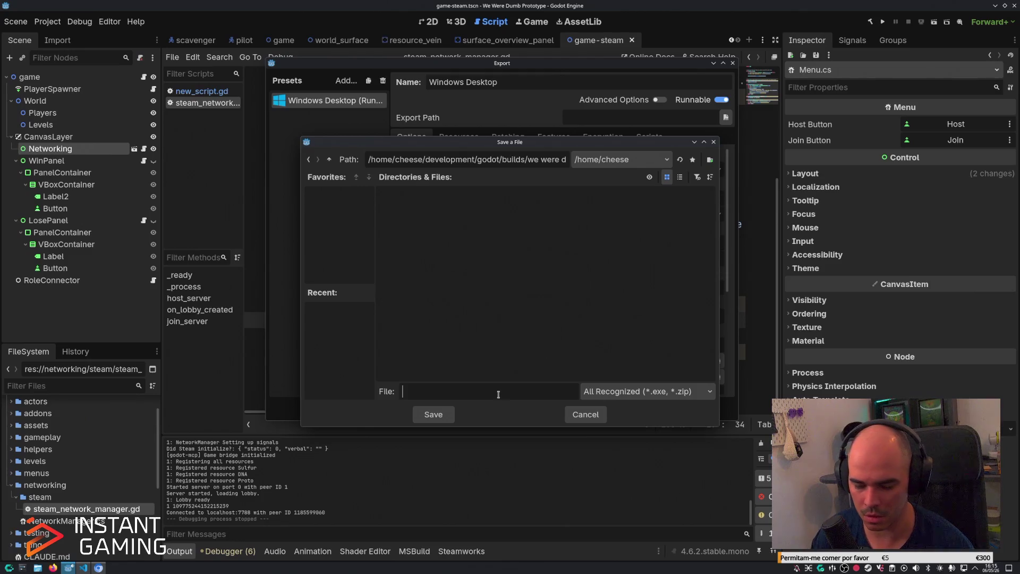
type("steam")
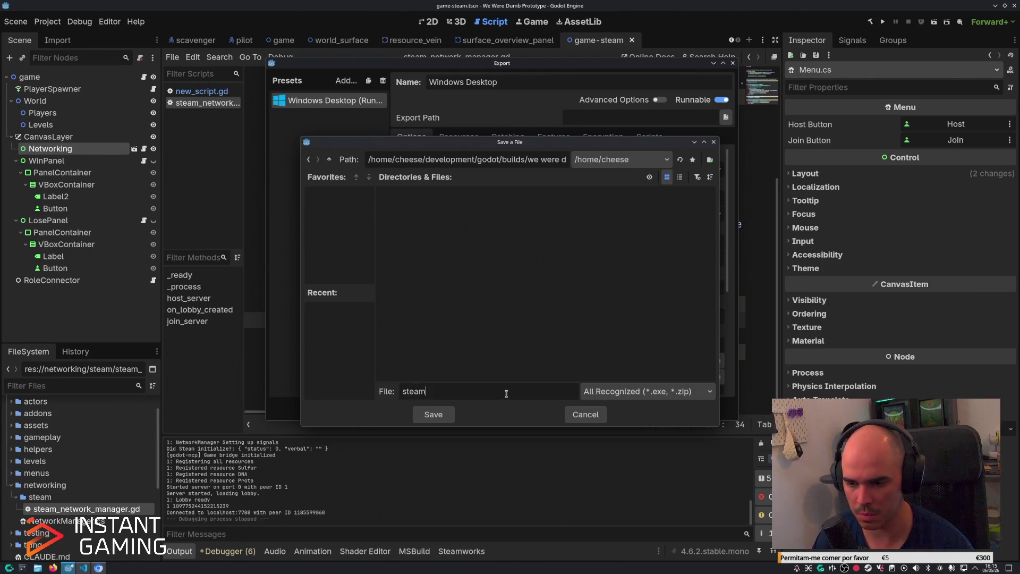
type("-test")
key("Return")
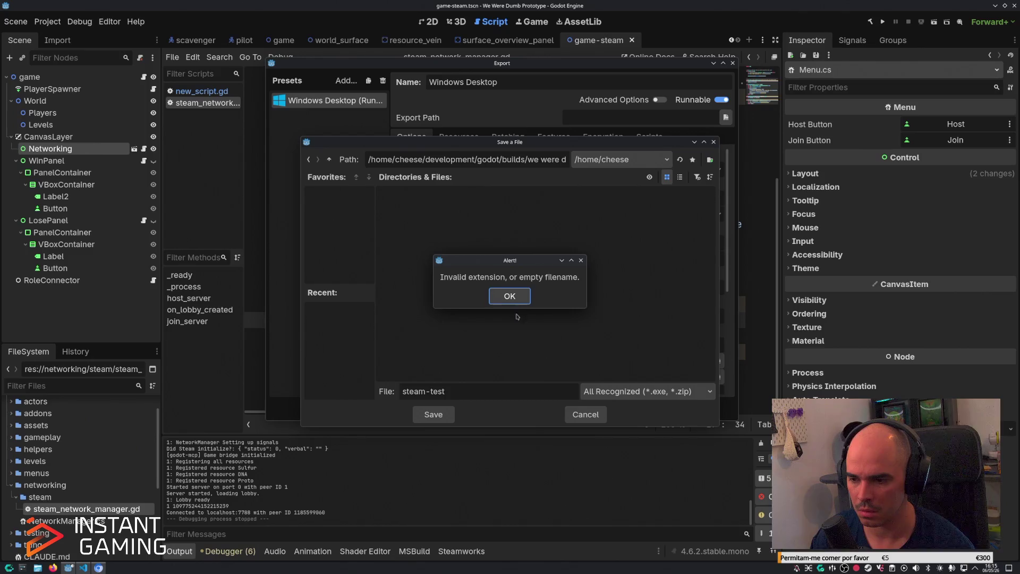
left_click(515, 303)
left_click(493, 387)
type(".zi")
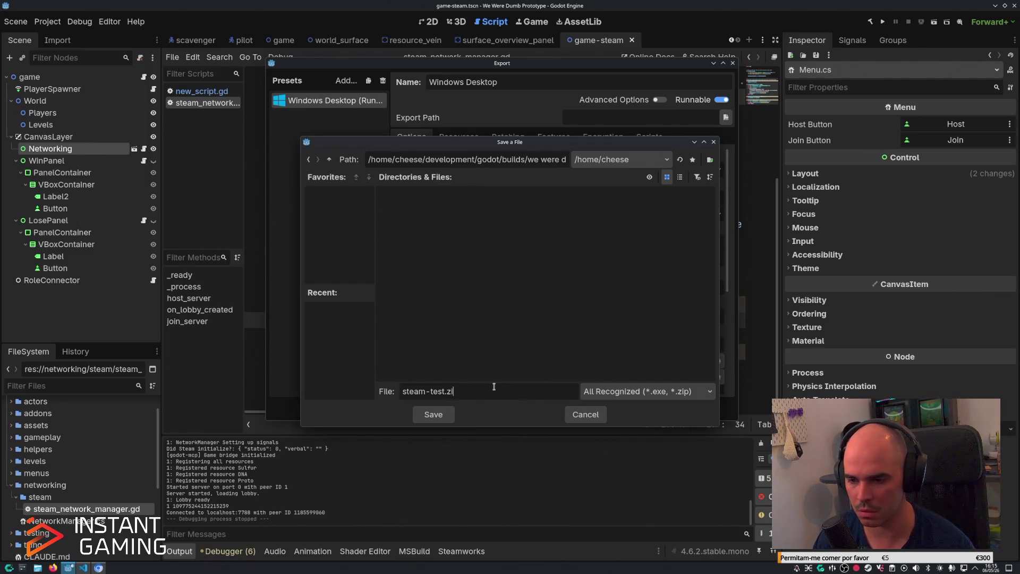
type("p")
key("Return")
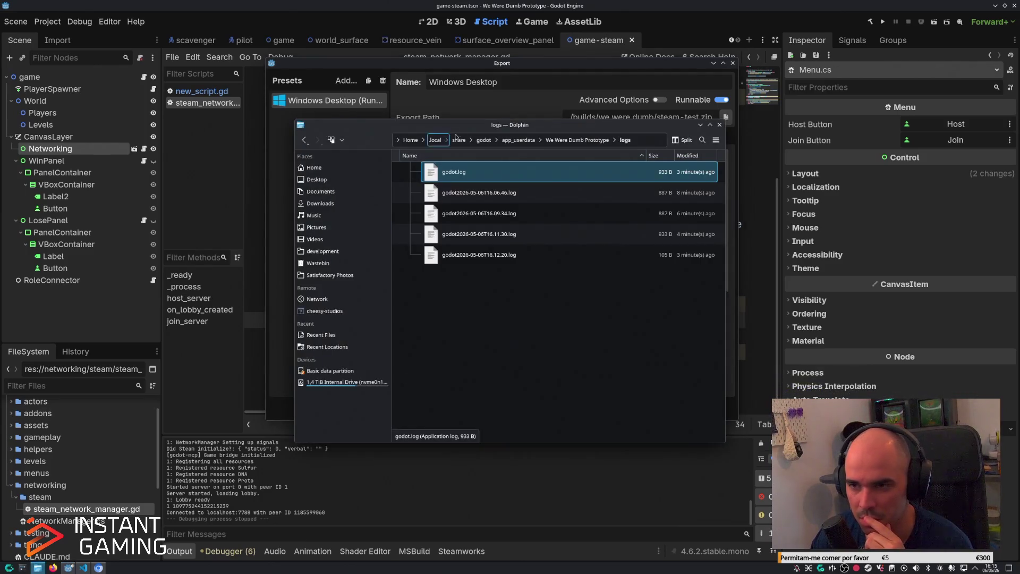
Confirm in Dolphin that 'we were dumb' is empty, then start Godot's Export PCK/ZIP.
mouse_move(473, 125)
left_mouse_down()
mouse_move(422, 83)
mouse_move(276, 3)
mouse_move(80, 319)
mouse_move(10, 213)
left_mouse_up()
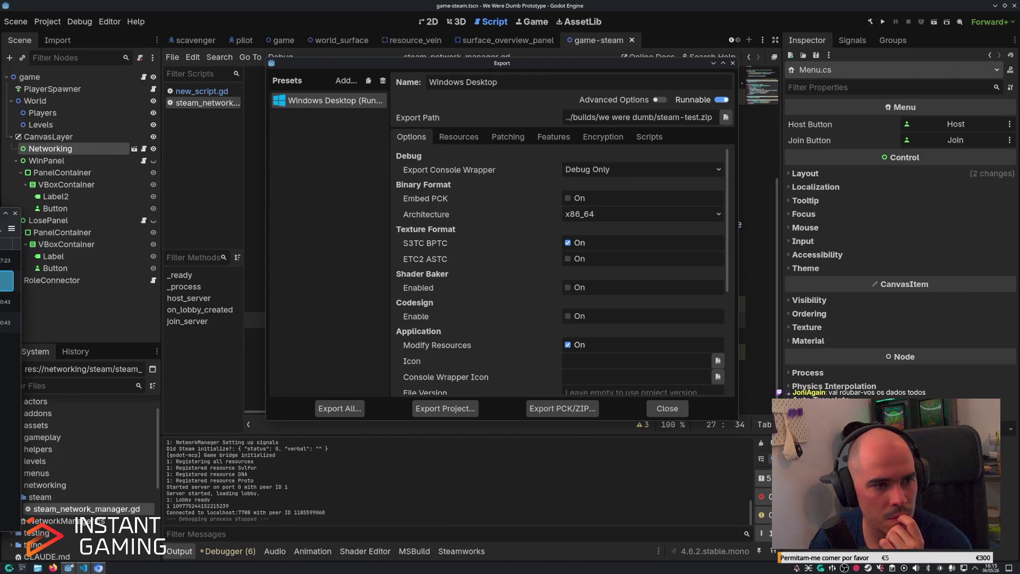
left_click_drag(3, 215, 748, 143)
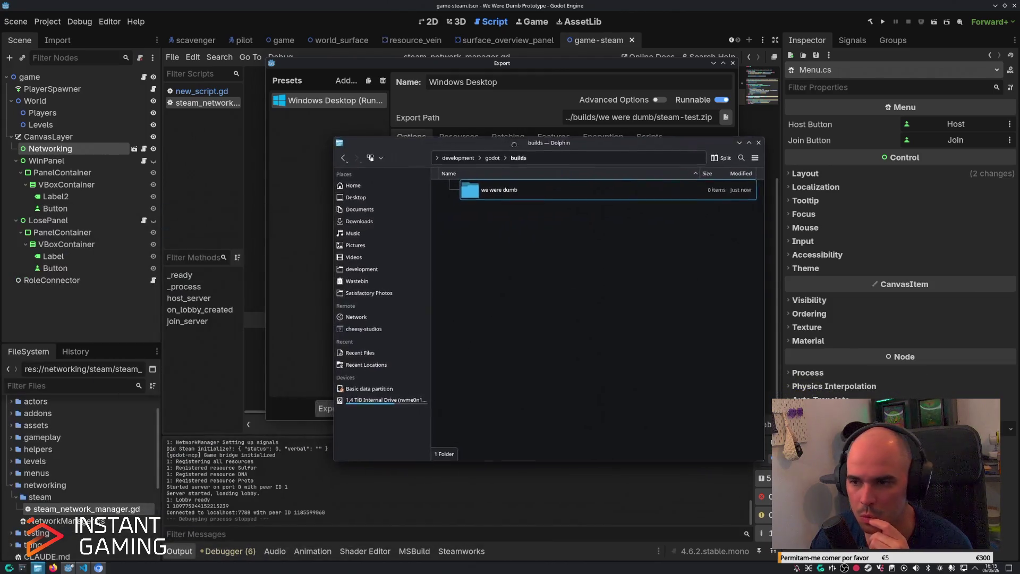
double_click(521, 196)
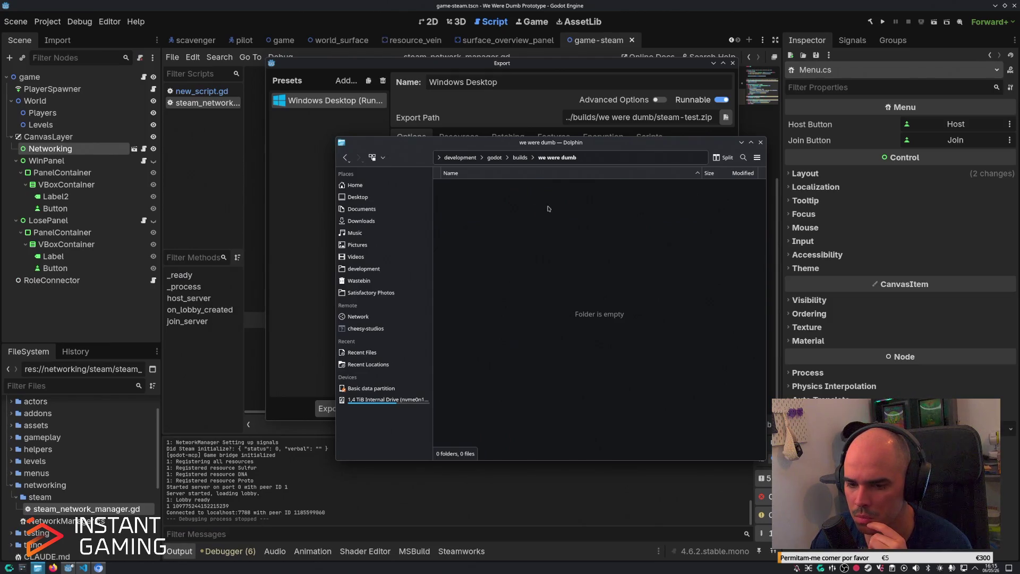
left_click(285, 342)
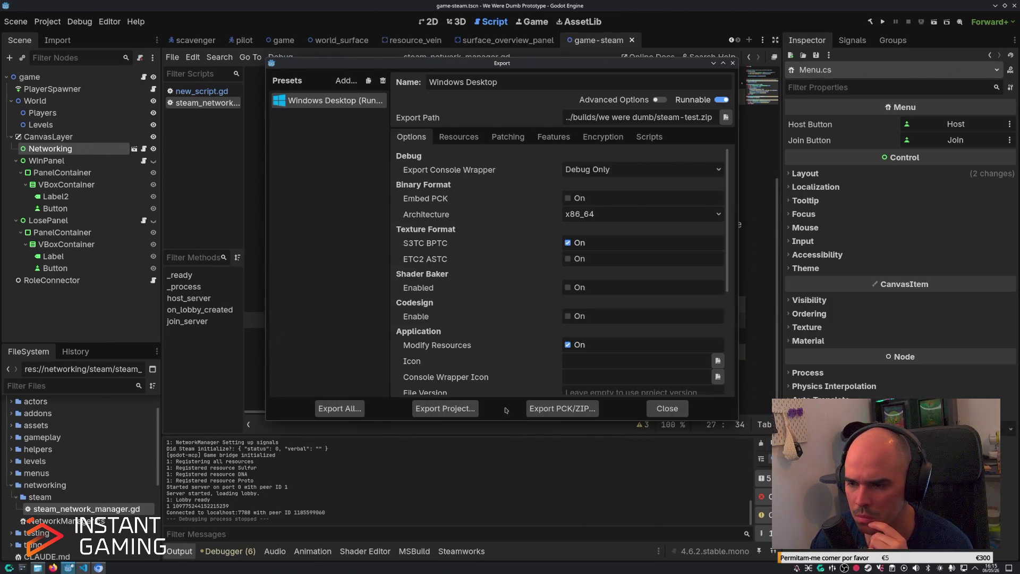
left_click(543, 410)
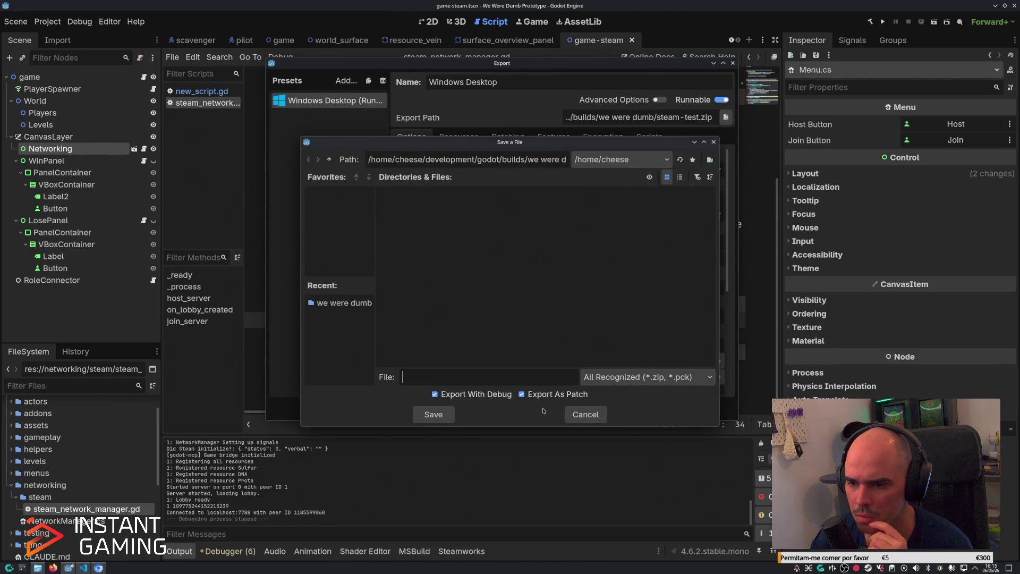
Export the project as steam-test.zip into the 'we were dumb' folder.
left_click(340, 304)
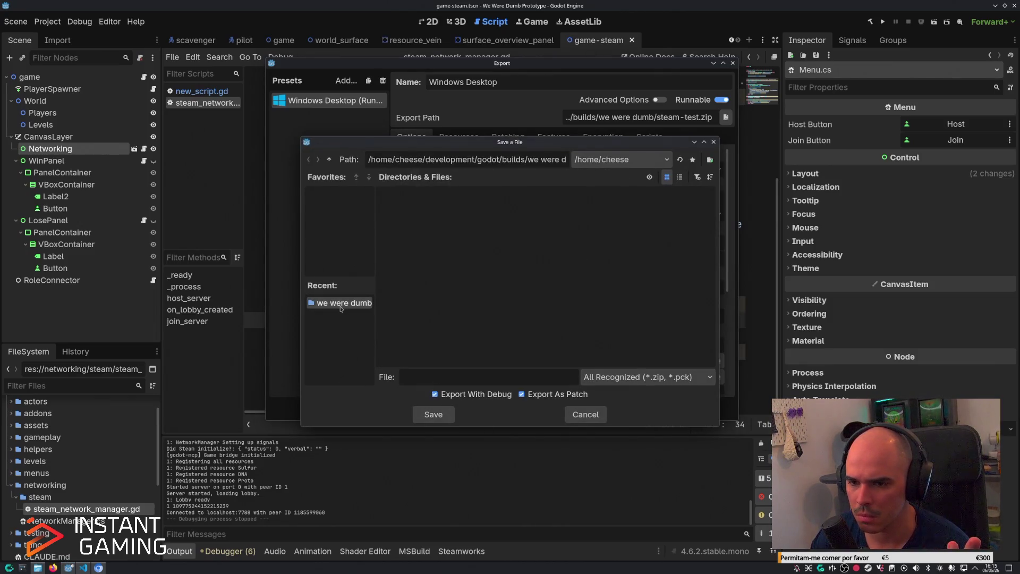
left_click(435, 415)
left_click(507, 299)
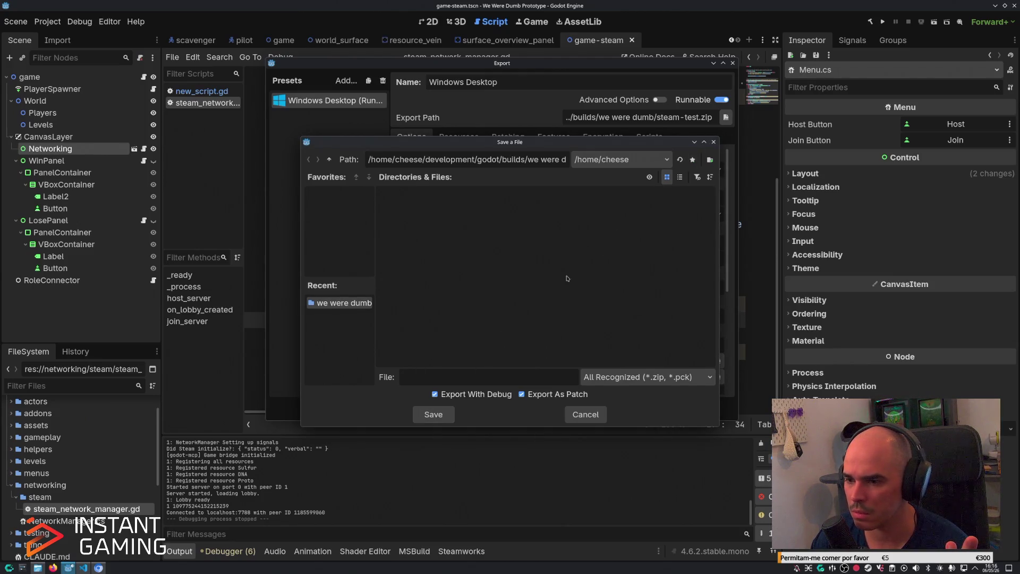
left_click(500, 372)
type("team")
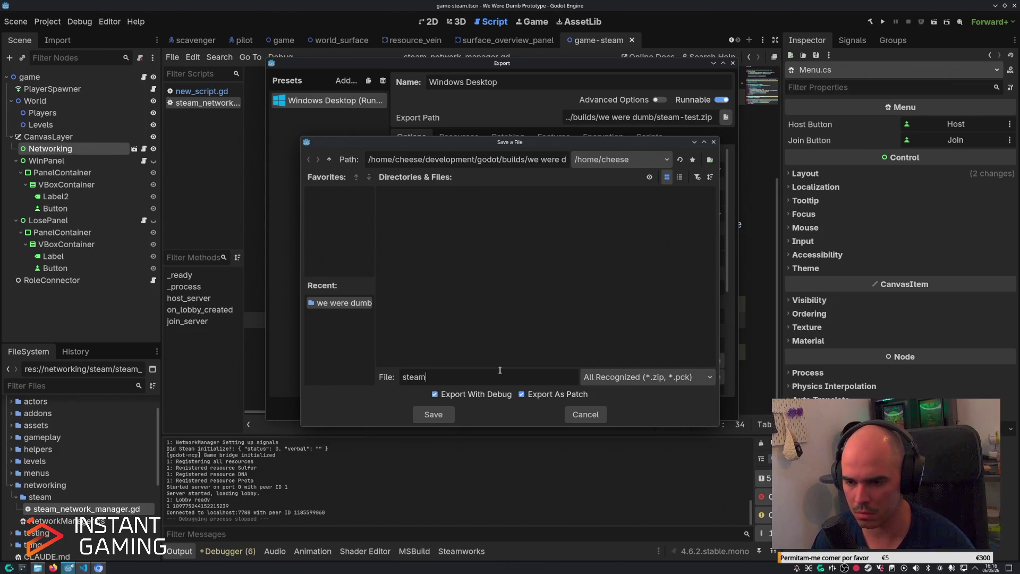
type("-stetest.")
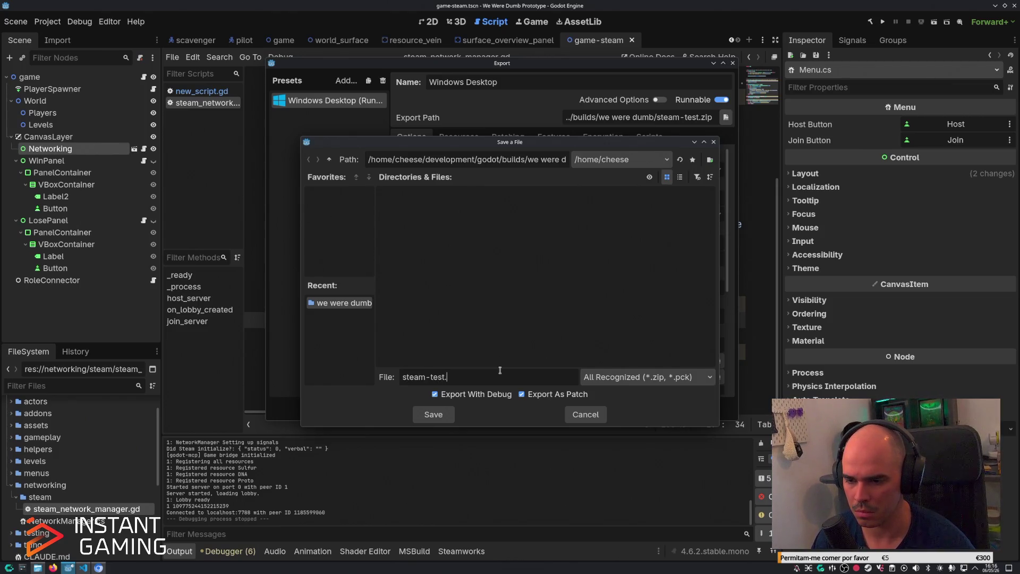
type("p")
key("Return")
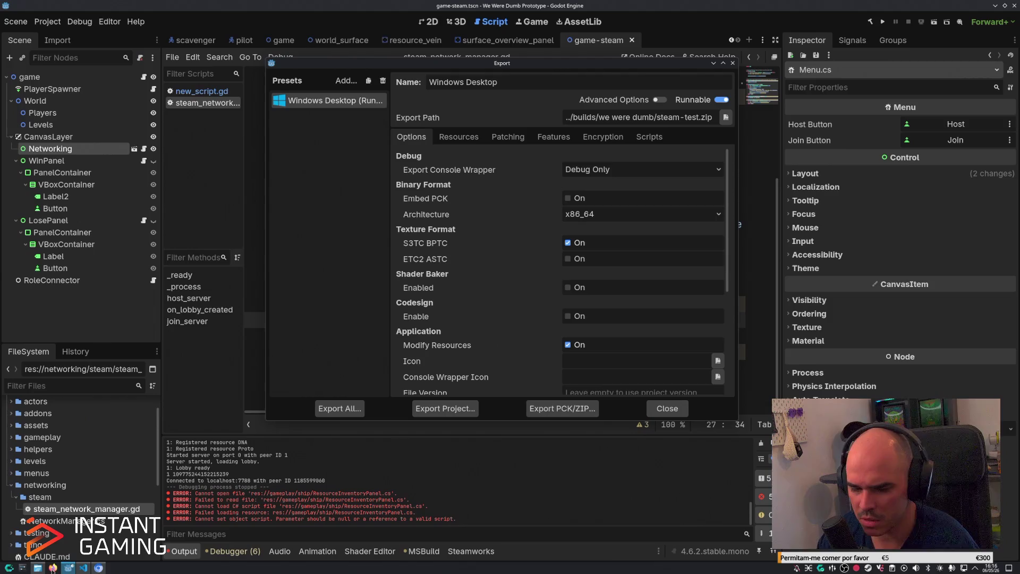
left_click(68, 568)
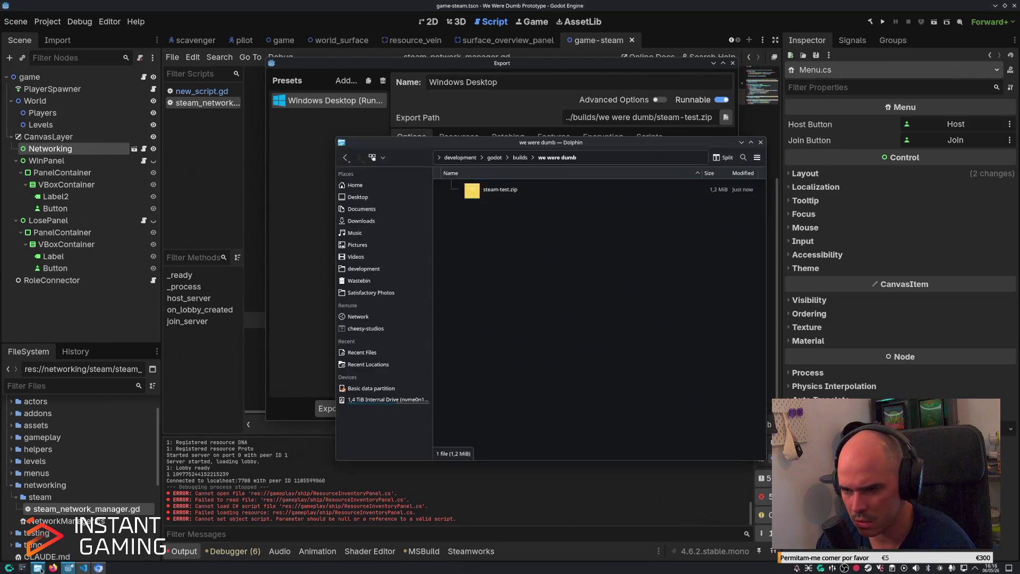
double_click(545, 187)
scroll(588, 275, "down", 2)
mouse_move(588, 275)
left_mouse_down()
mouse_move(588, 291)
mouse_move(600, 236)
left_mouse_up()
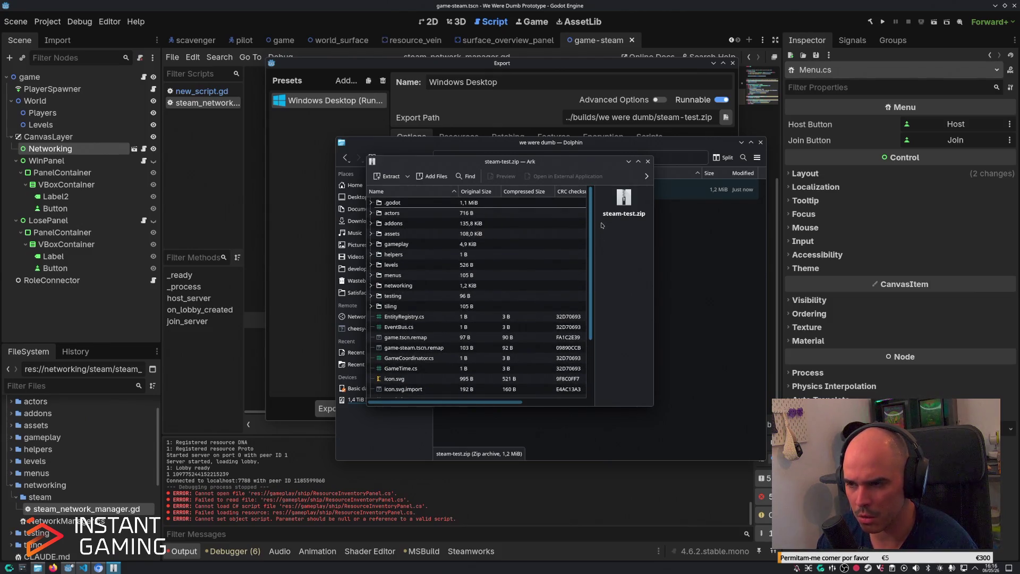
scroll(585, 229, "down", 3)
left_click(647, 161)
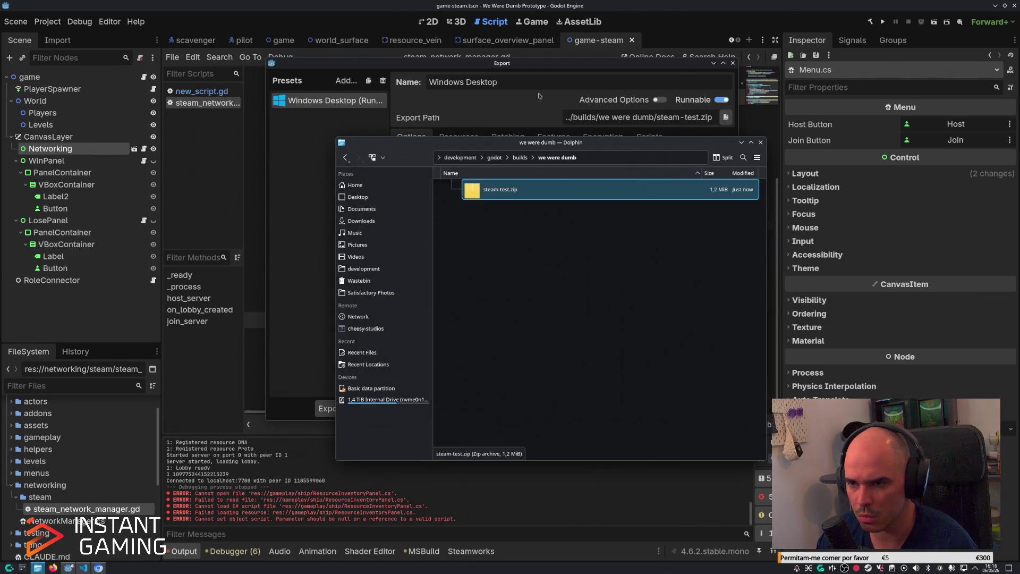
left_click(761, 142)
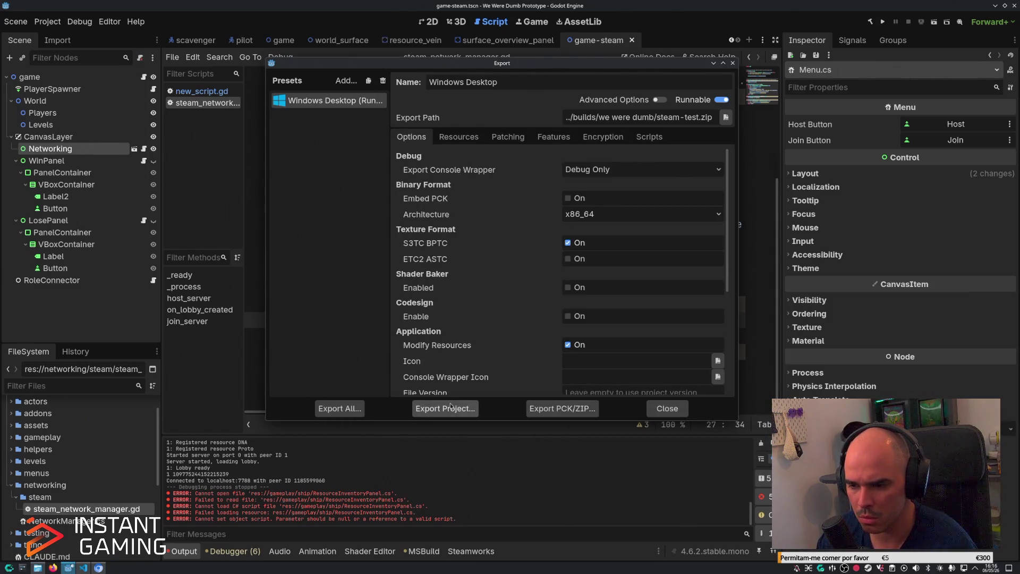
Export the Windows Desktop build over the existing steam-test.zip and open the builds folder.
left_click(450, 407)
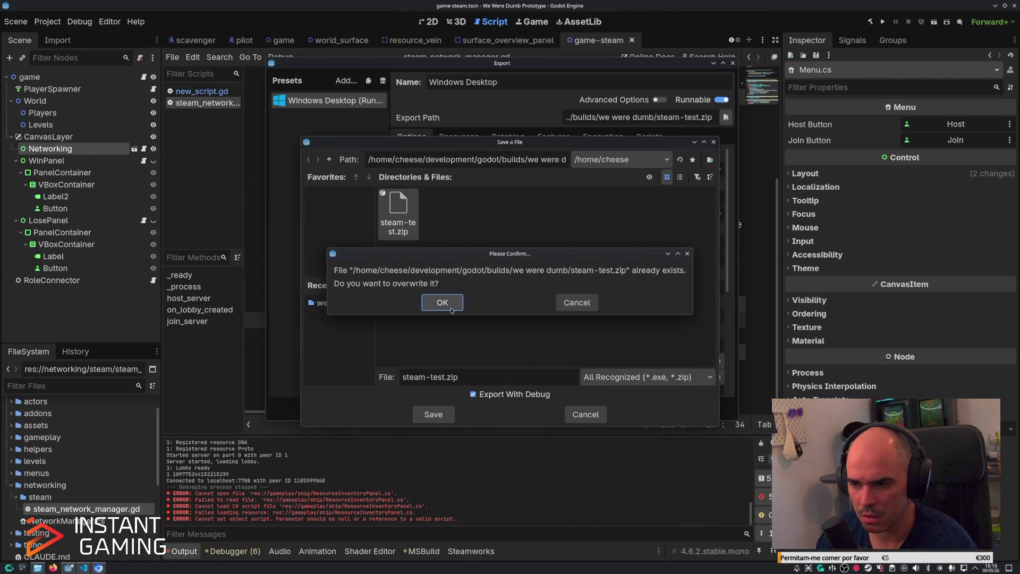
left_click(442, 302)
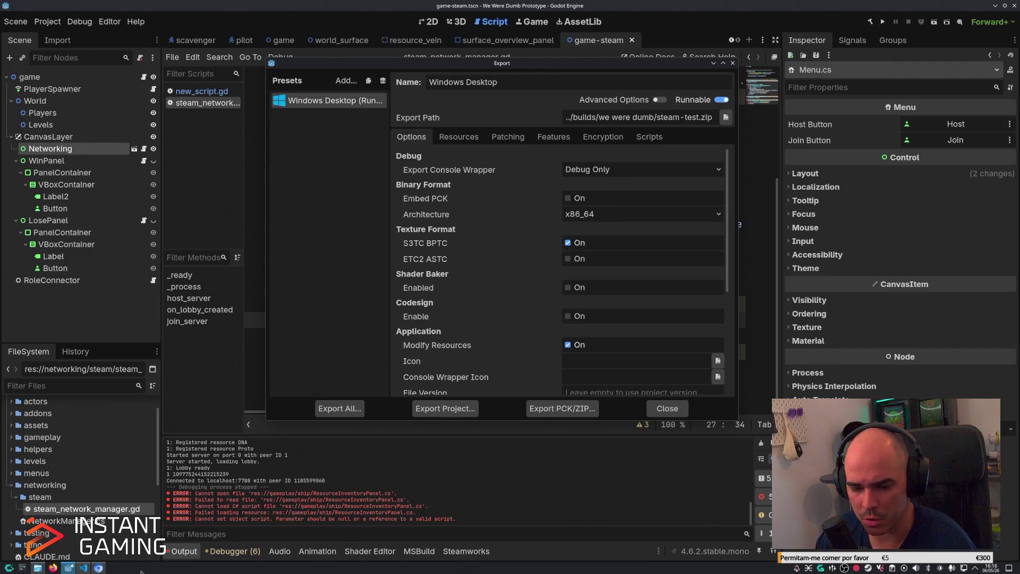
left_click(38, 568)
mouse_move(576, 146)
left_mouse_down()
mouse_move(720, 51)
mouse_move(588, 99)
left_mouse_up()
double_click(526, 145)
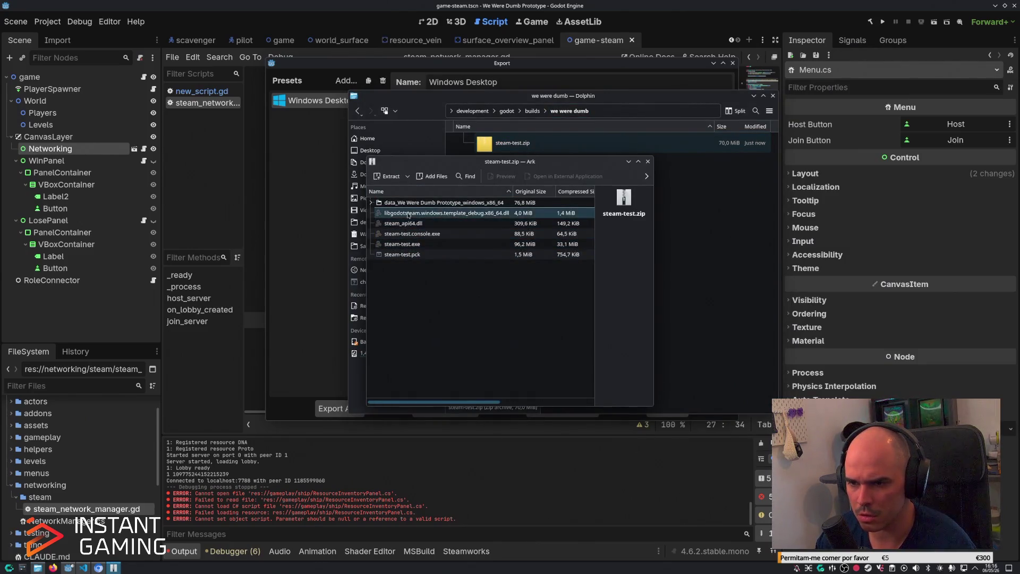
left_click(647, 161)
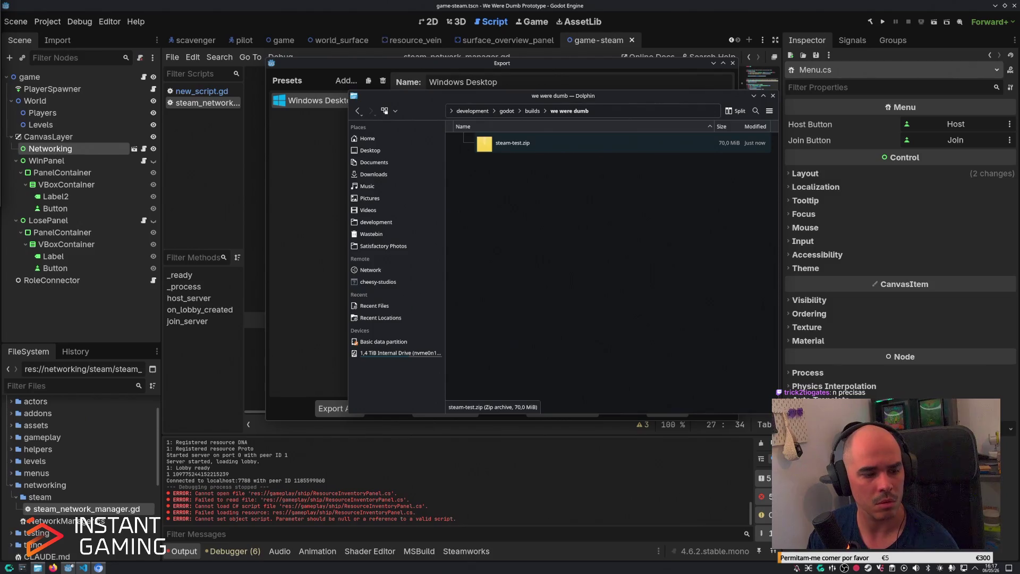
left_click(598, 269)
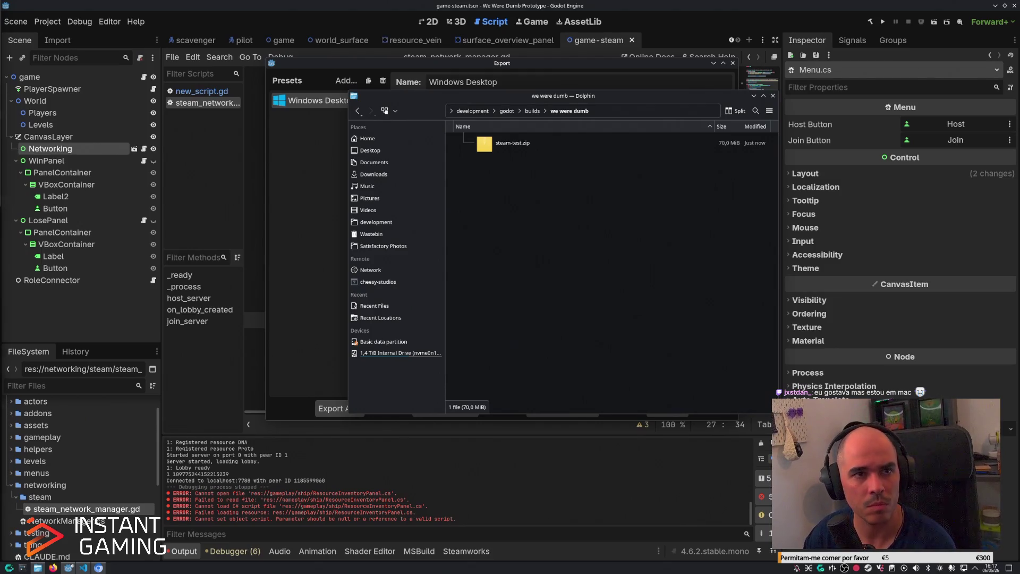
Switch to Firefox and go to the itch.io Creator Dashboard.
key("alt+Tab")
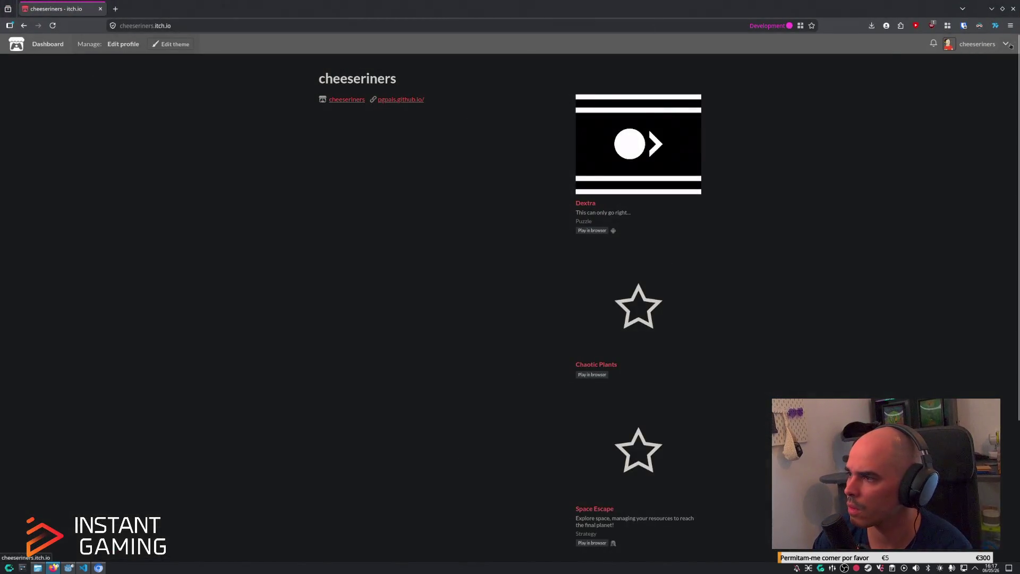
left_click(1010, 46)
left_click(963, 125)
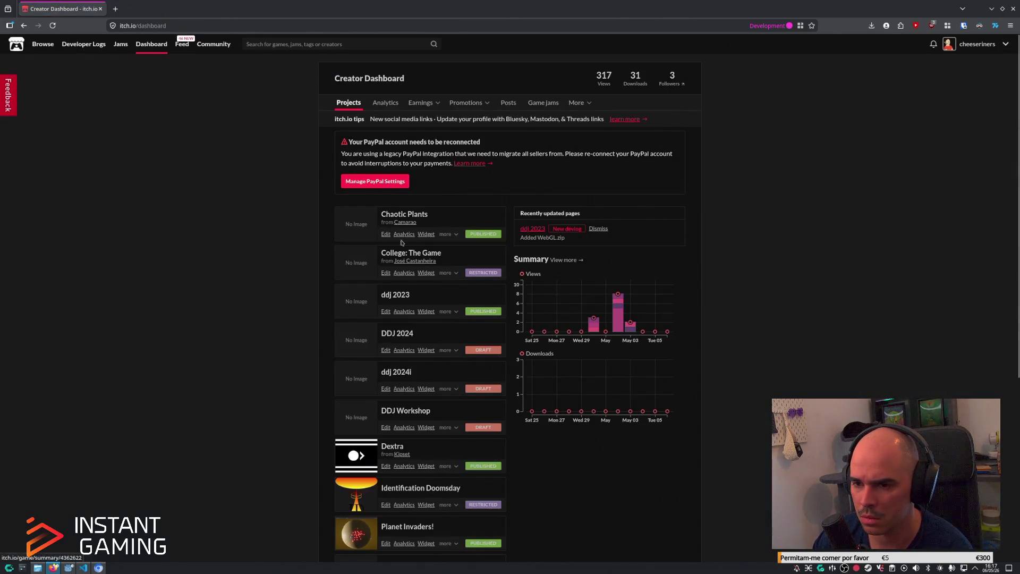
scroll(402, 243, "down", 5)
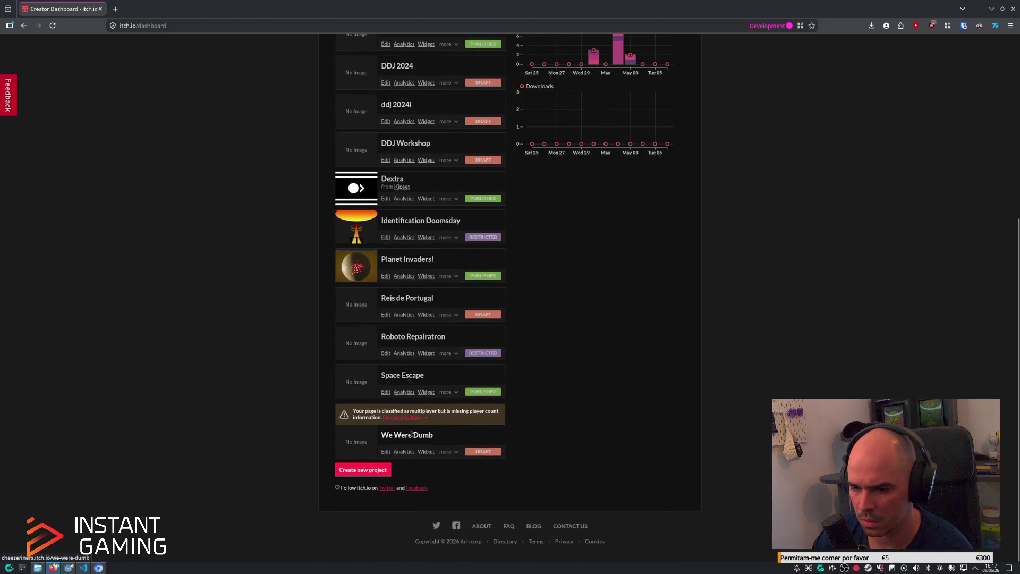
key("alt+Left")
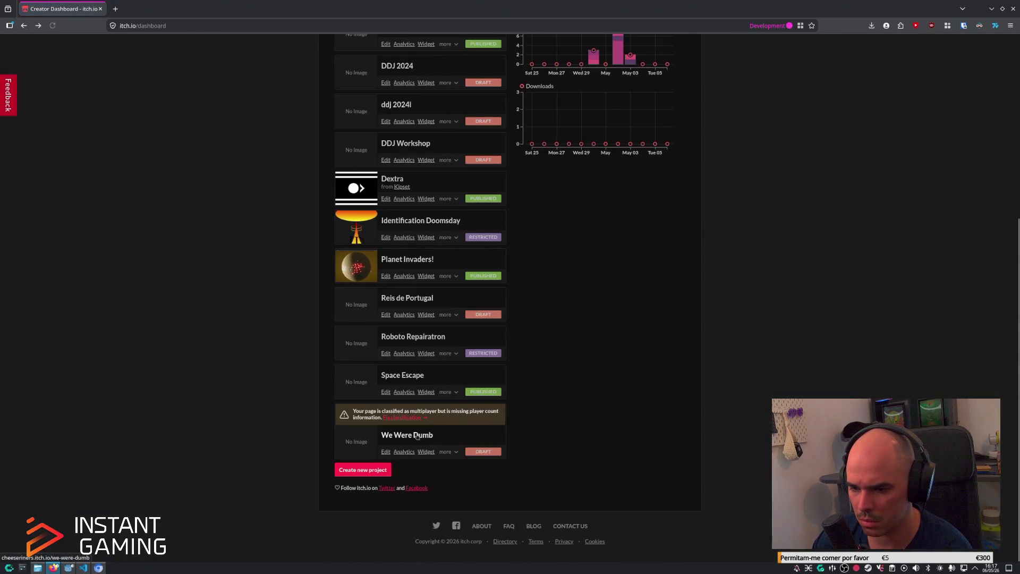
Open the We Were Dumb project's edit form and bring up the upload file picker.
left_click(434, 437)
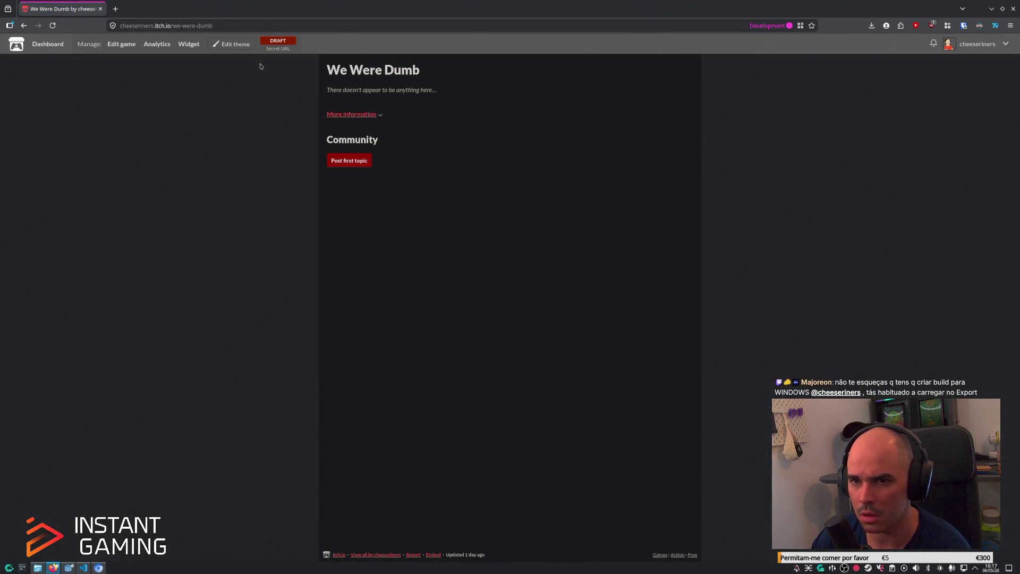
left_click(121, 44)
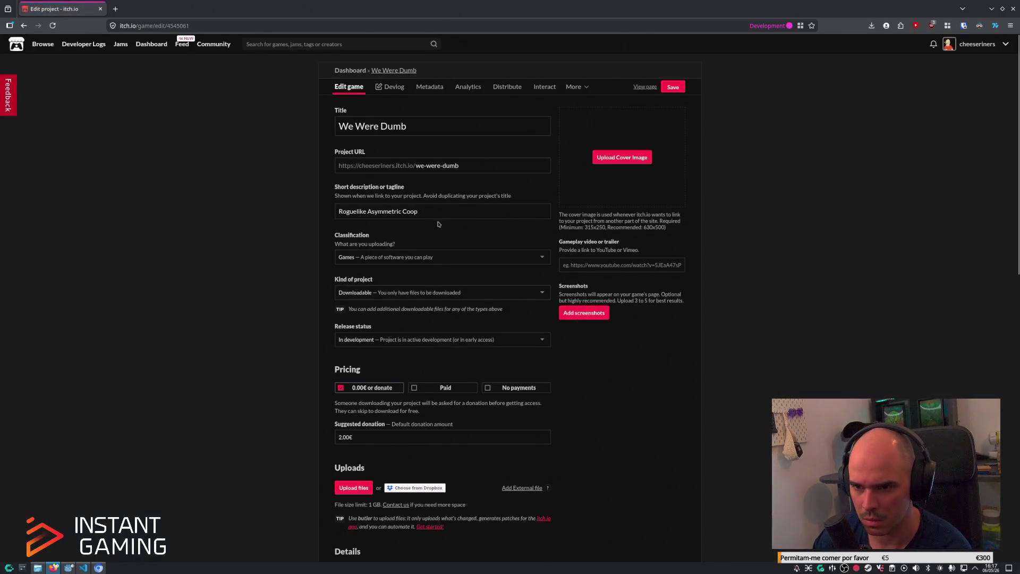
scroll(424, 288, "down", 3)
left_click(353, 330)
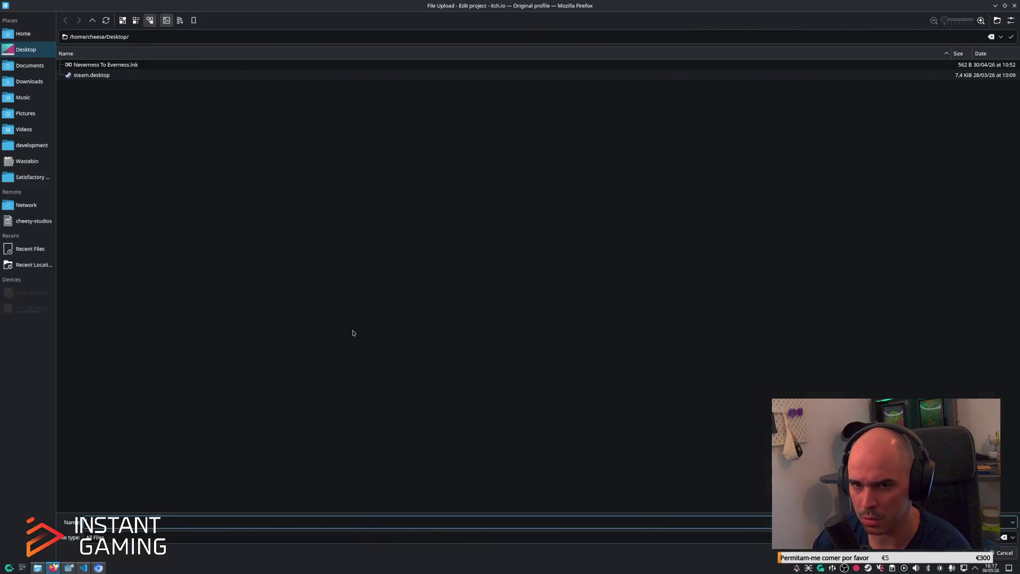
Upload steam-test.zip from builds/we were dumb to the We Were Dumb project.
key("Escape")
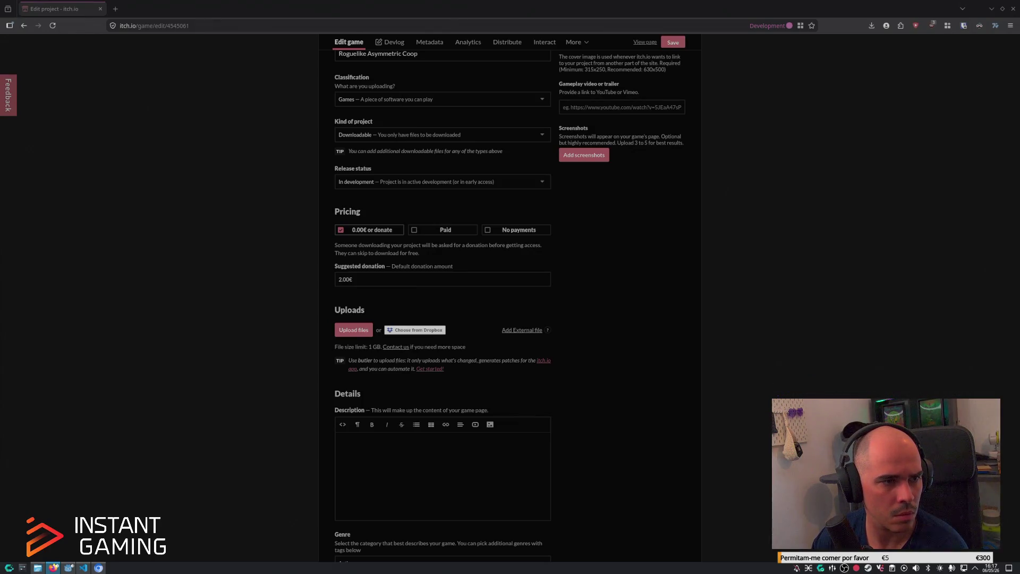
left_click(353, 329)
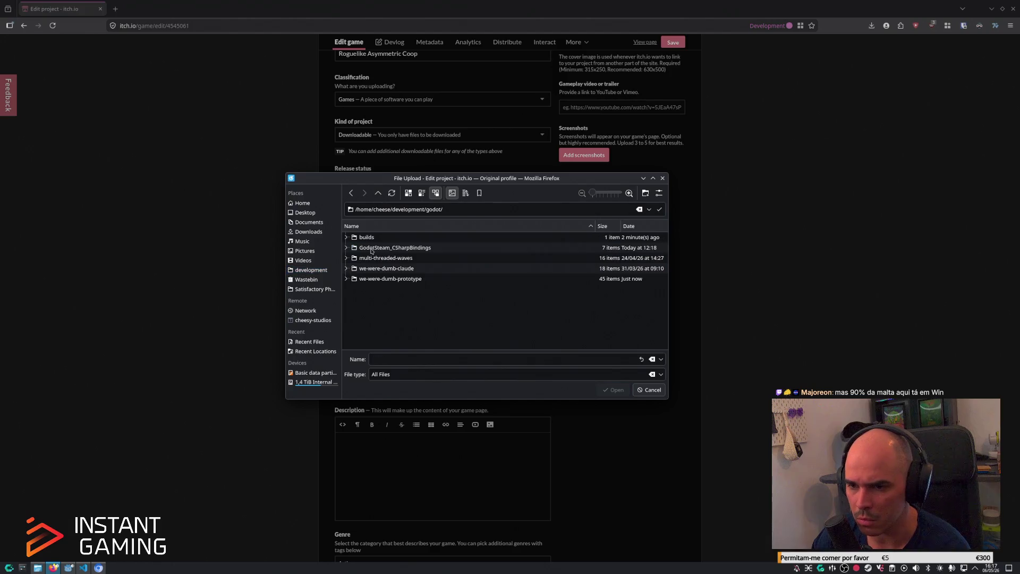
double_click(369, 237)
double_click(398, 237)
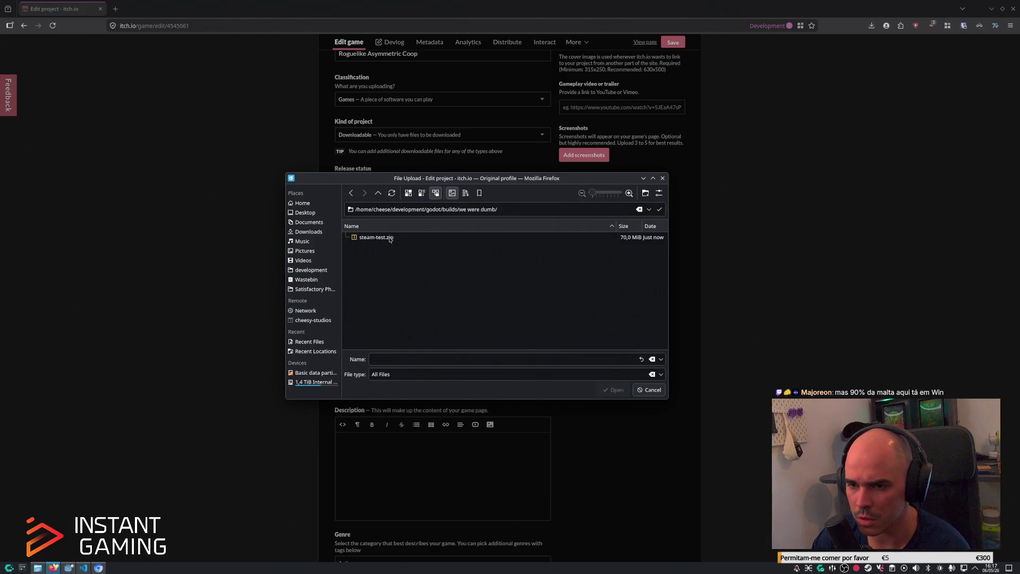
left_click(402, 242)
left_click(617, 390)
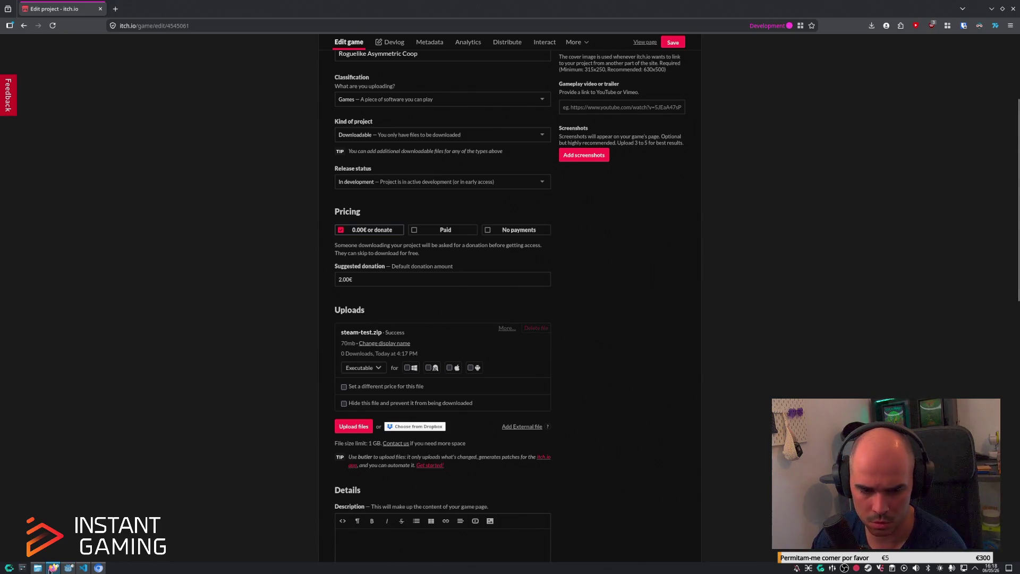
left_click(37, 567)
double_click(512, 148)
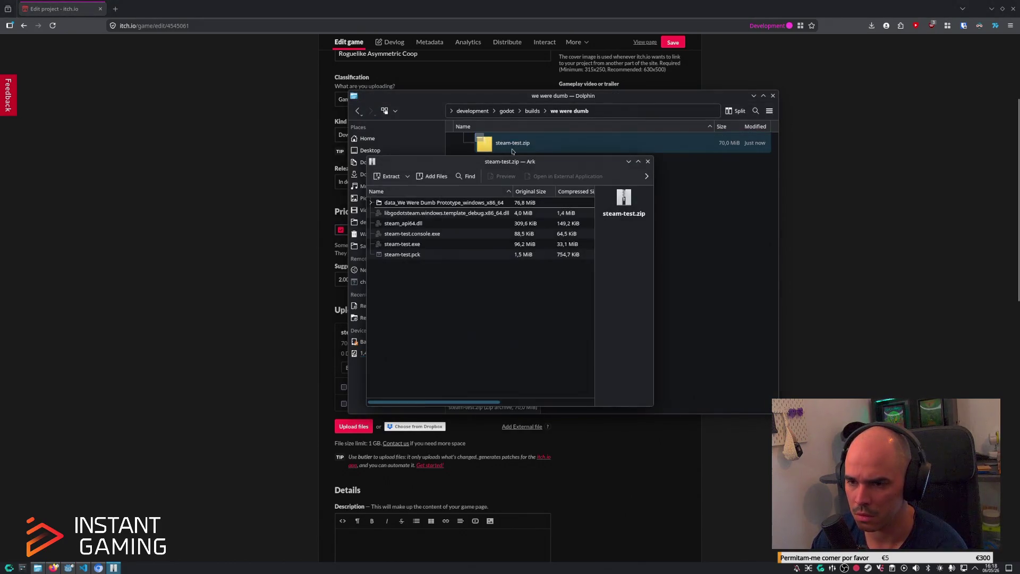
left_click(371, 203)
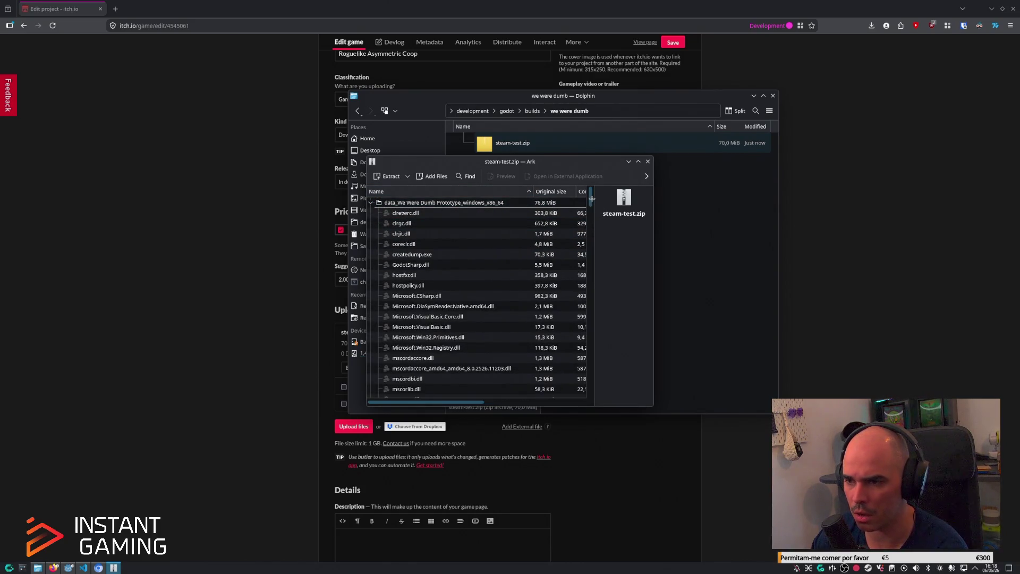
mouse_move(591, 199)
left_mouse_down()
mouse_move(588, 340)
mouse_move(564, 183)
left_mouse_up()
left_click(371, 202)
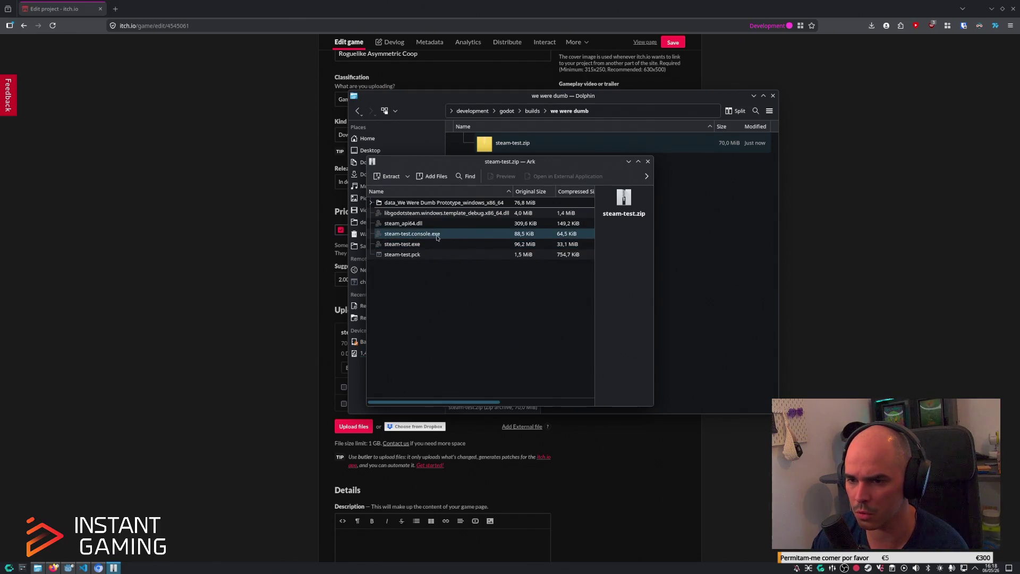
left_click(648, 161)
left_click(272, 312)
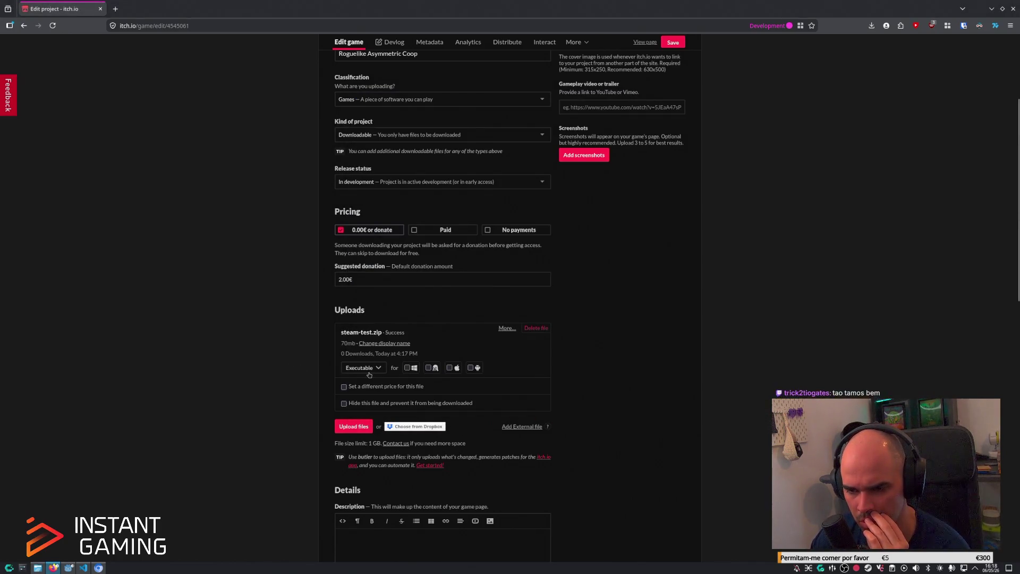
Mark steam-test.zip as a Windows download and save the project as Restricted.
left_click(409, 368)
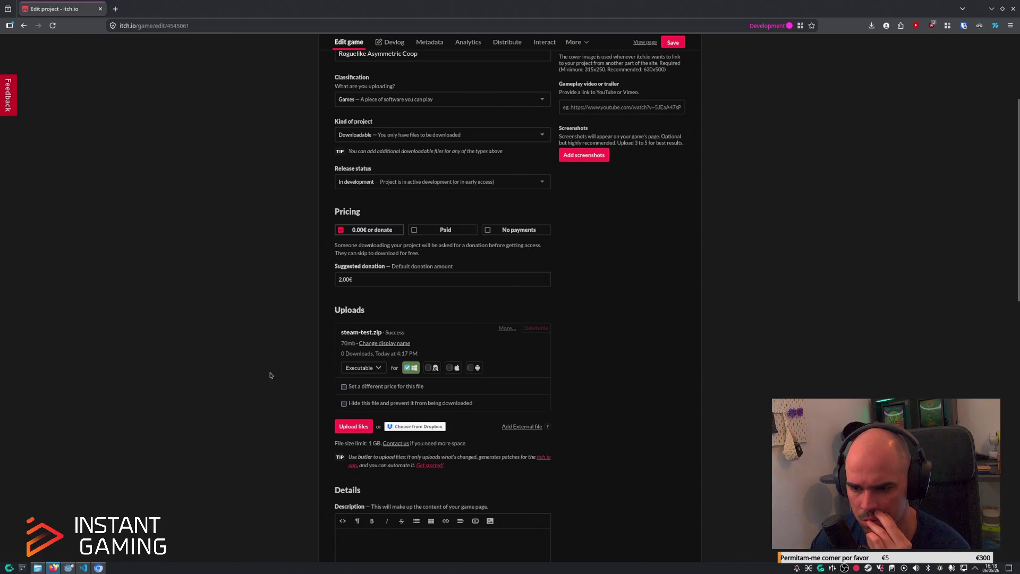
scroll(274, 376, "down", 2)
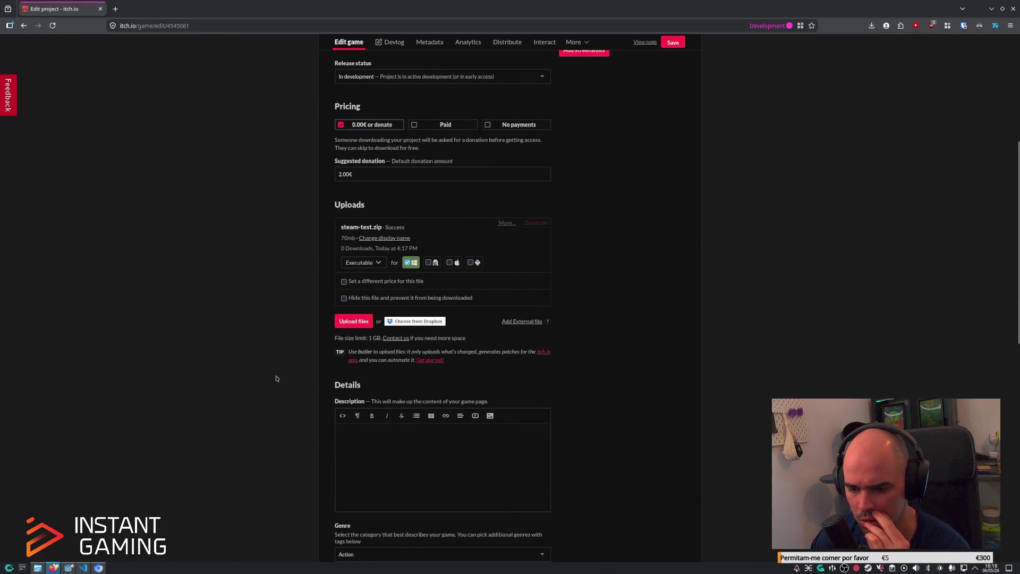
scroll(338, 492, "down", 10)
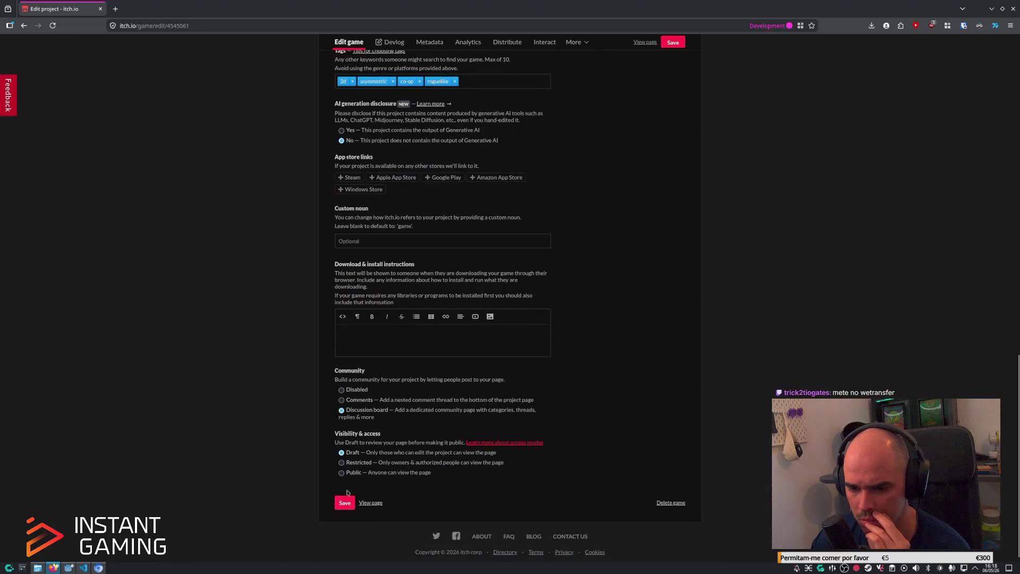
left_click(349, 462)
left_click(345, 557)
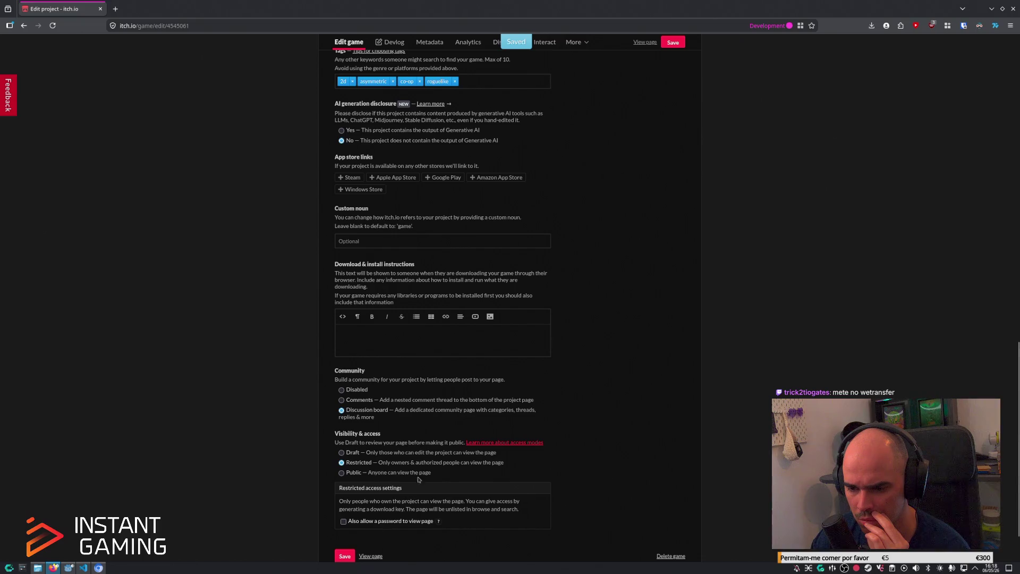
Make the page Public but unlisted in search and browse, save, and view it.
left_click(375, 473)
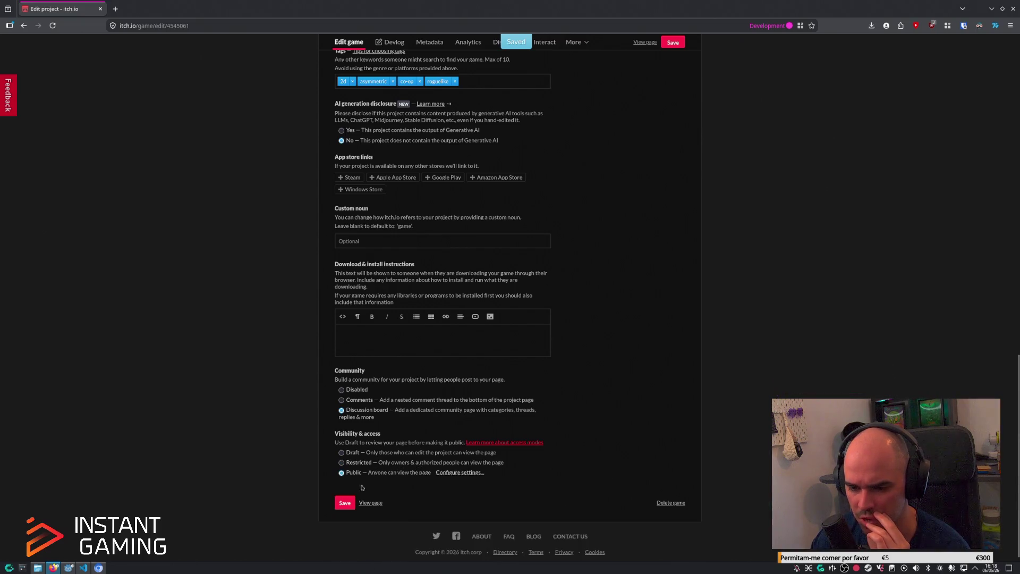
left_click(455, 474)
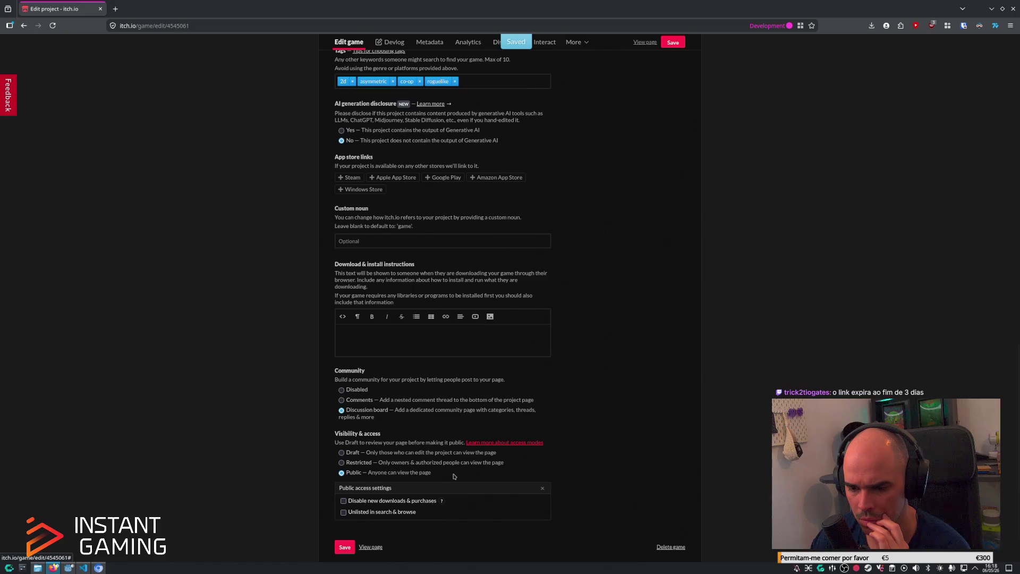
left_click(343, 541)
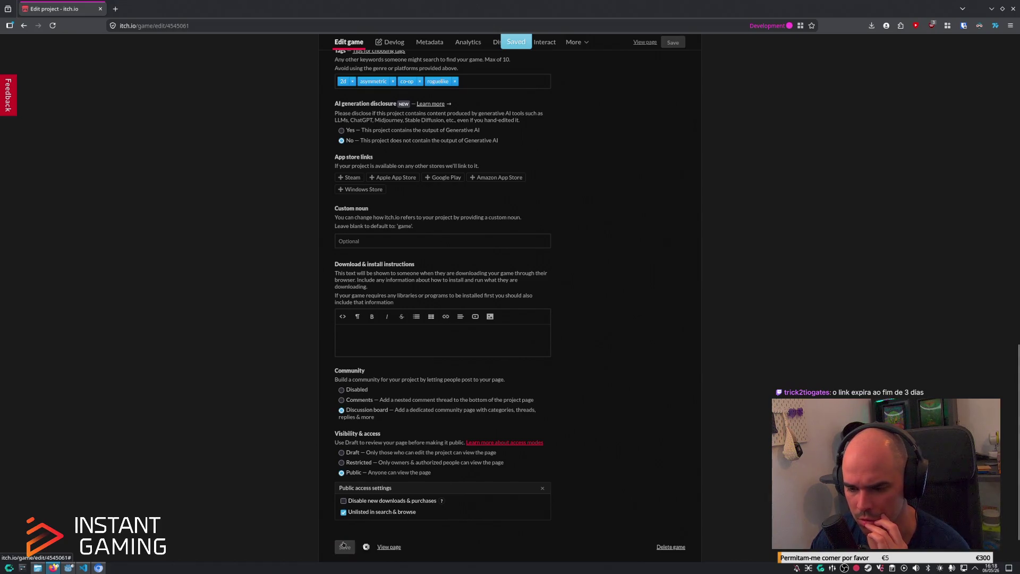
scroll(291, 186, "up", 10)
scroll(292, 168, "up", 4)
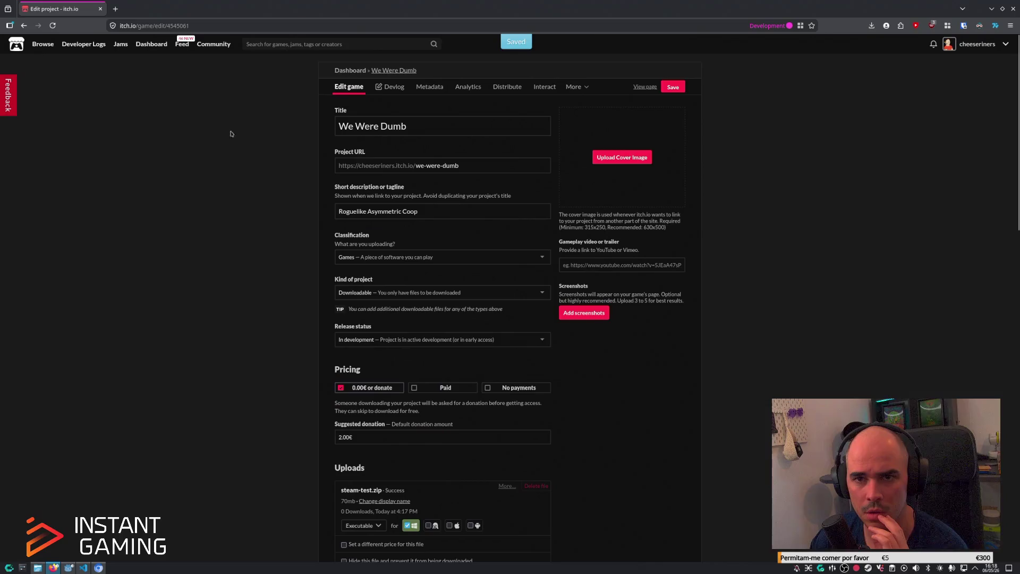
left_click(24, 24)
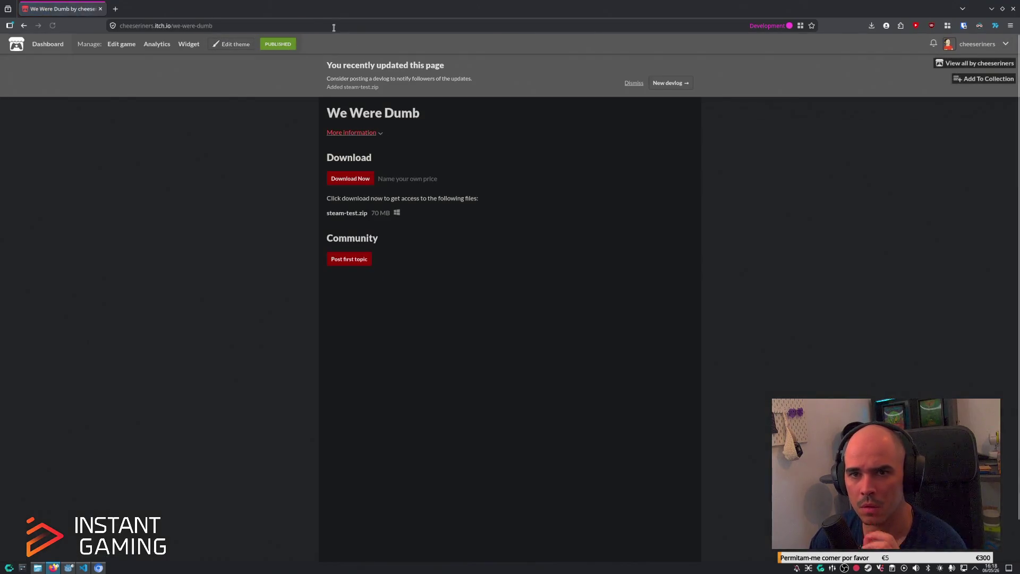
Check the published We Were Dumb page listing steam-test.zip, then return to Godot.
left_click(332, 26)
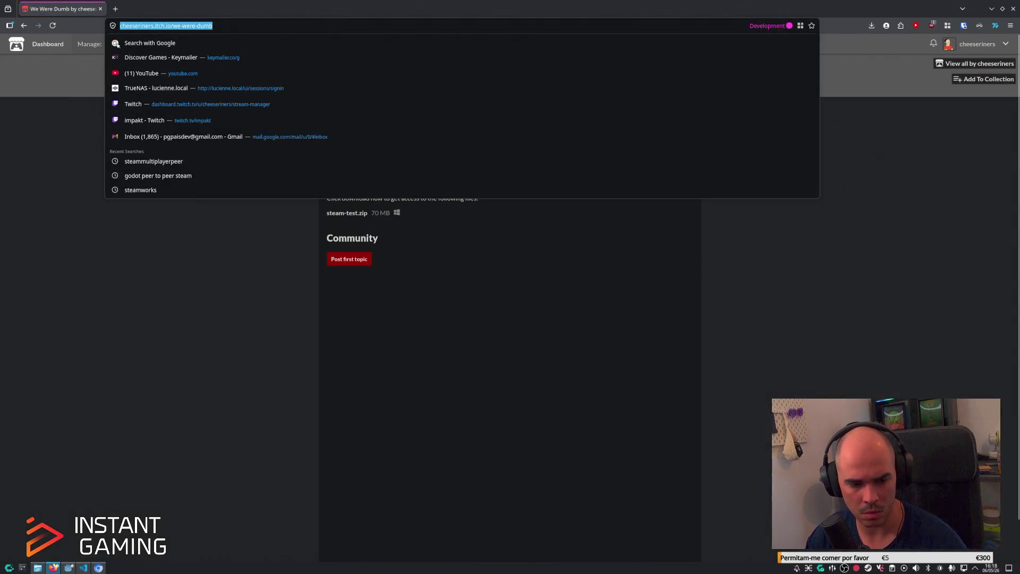
key("Escape")
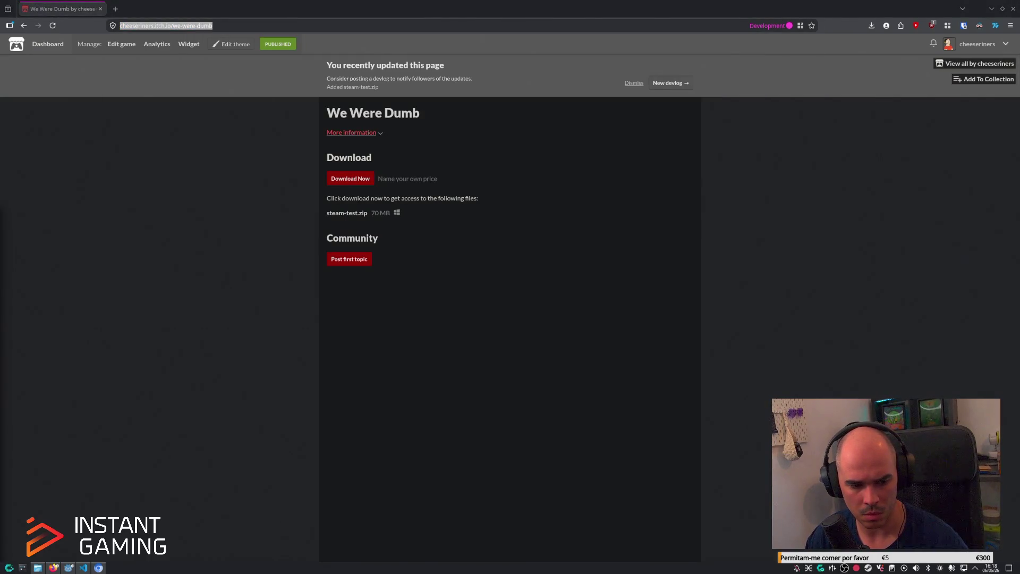
left_click(775, 257)
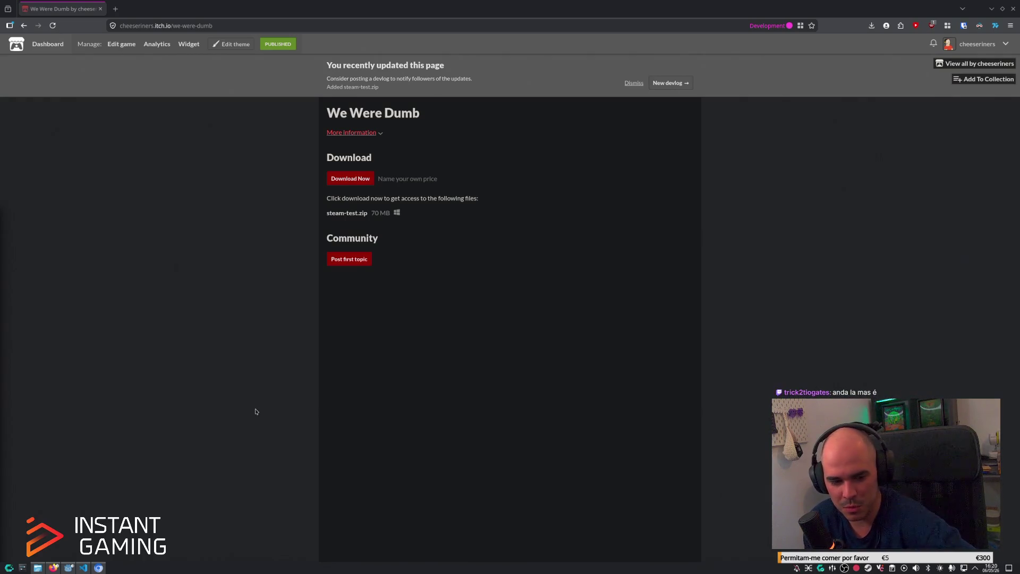
key("alt+Tab")
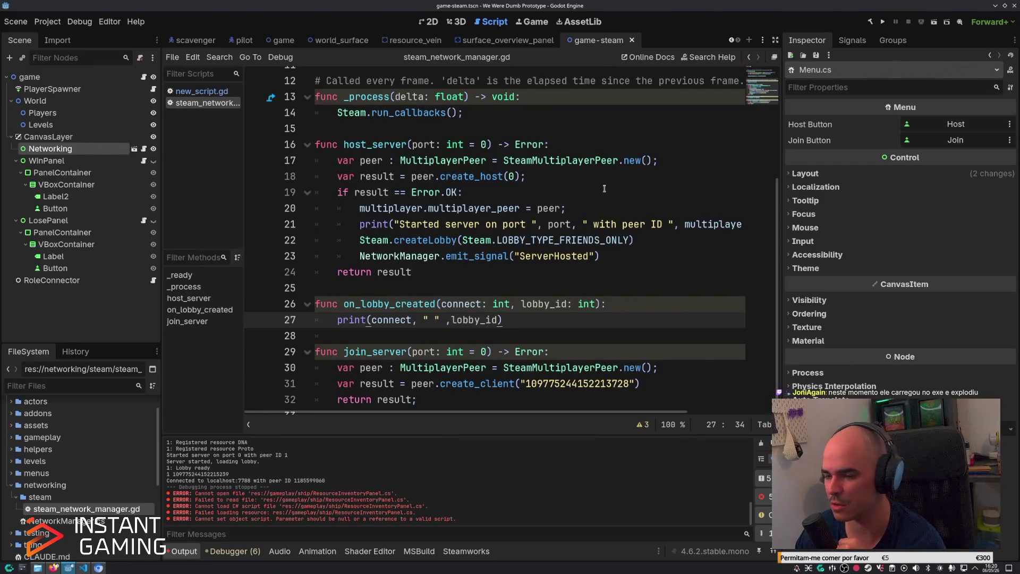
Re-export the Windows Desktop build as steam-test.zip, overwriting the existing file.
left_click(47, 22)
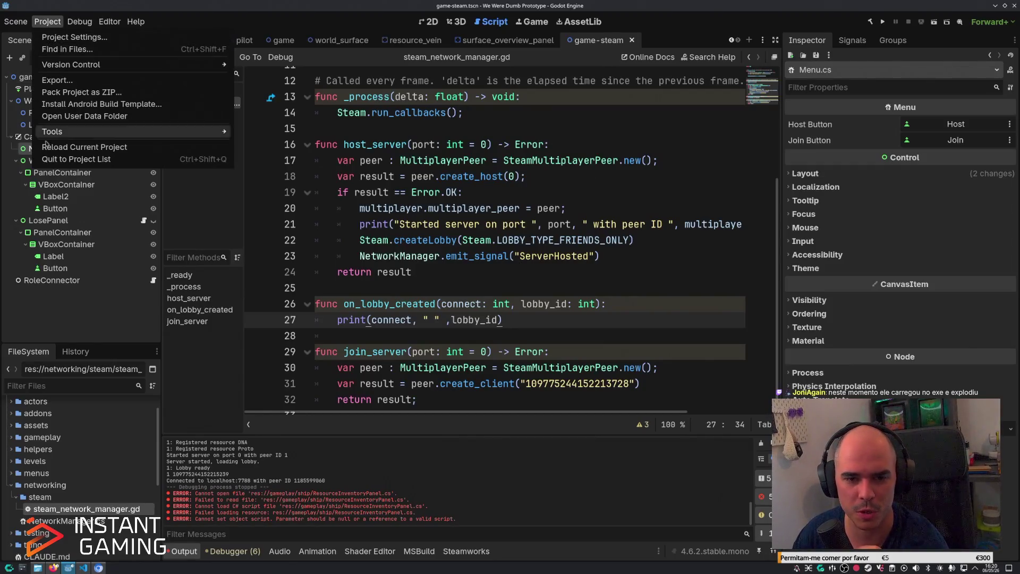
left_click(90, 337)
right_click(601, 40)
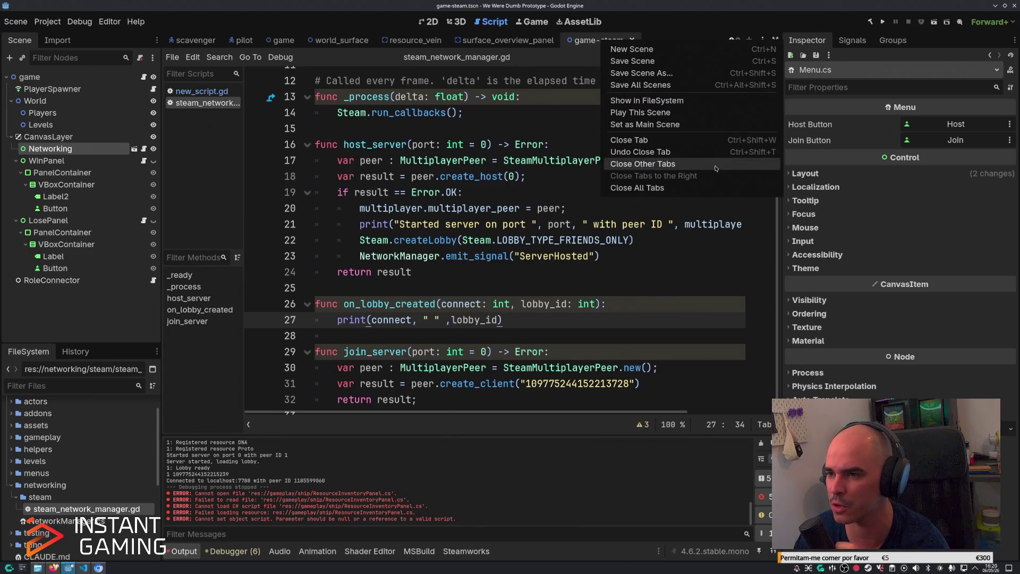
left_click(638, 127)
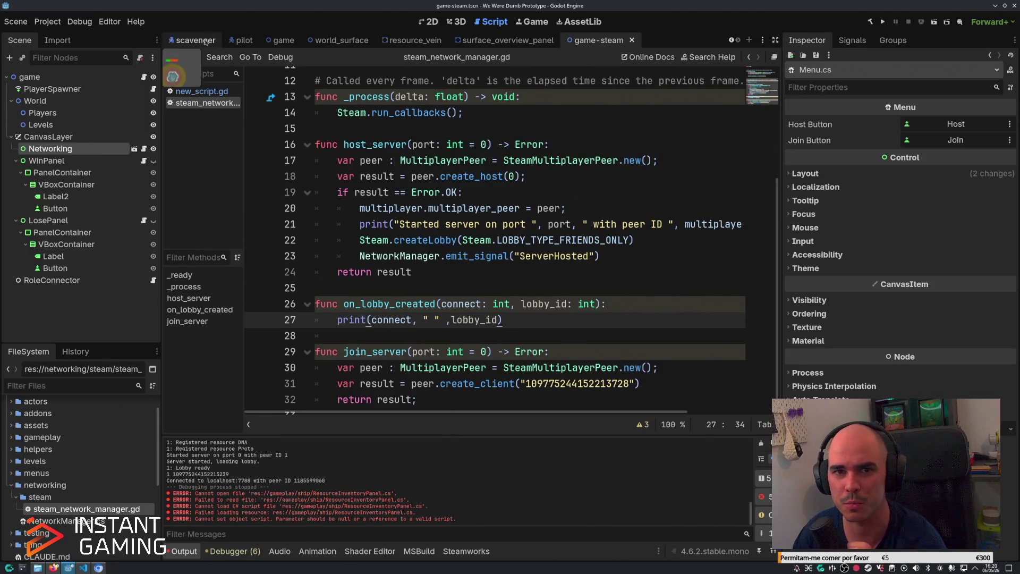
left_click(47, 22)
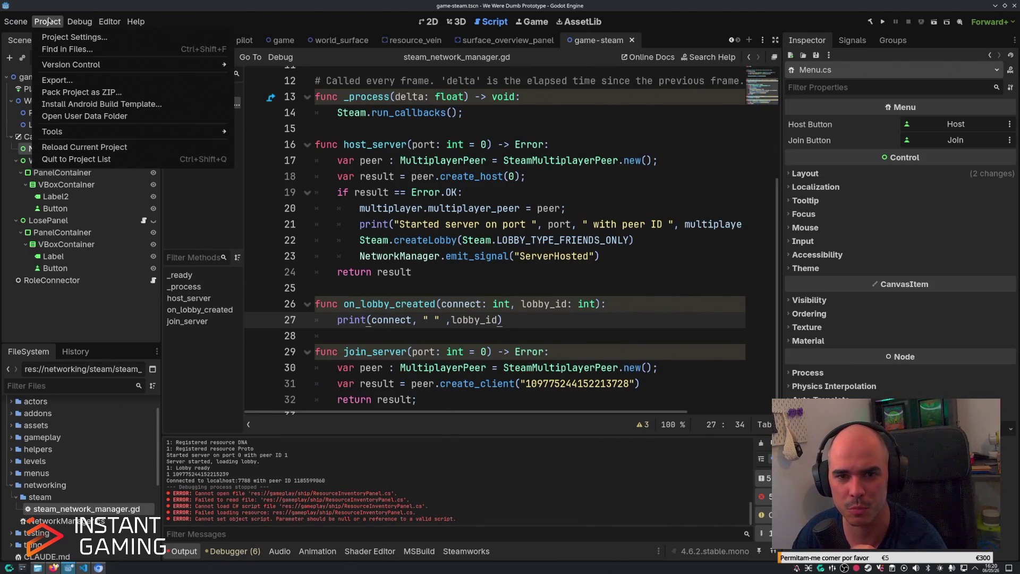
left_click(71, 80)
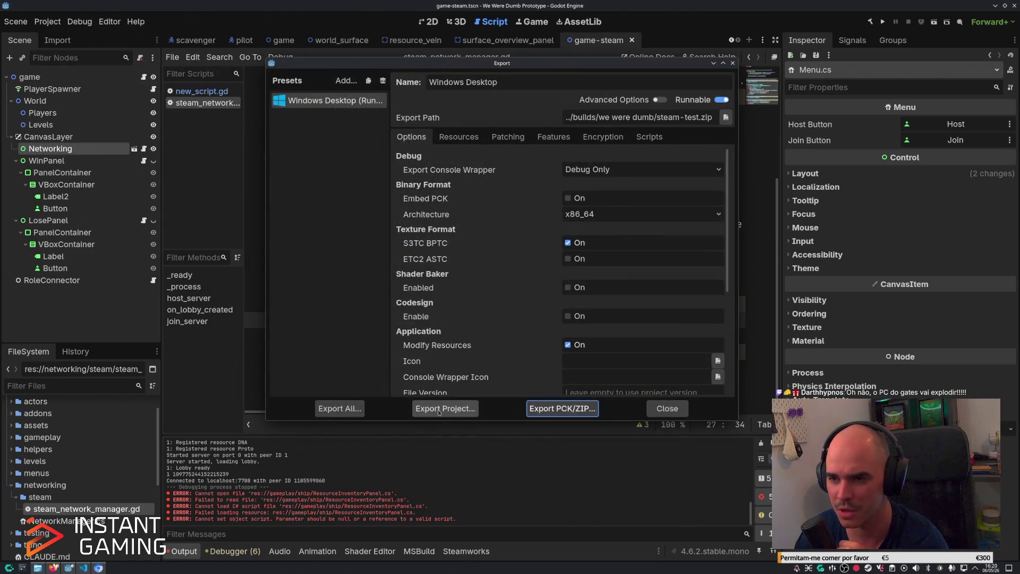
left_click(441, 409)
left_click(433, 415)
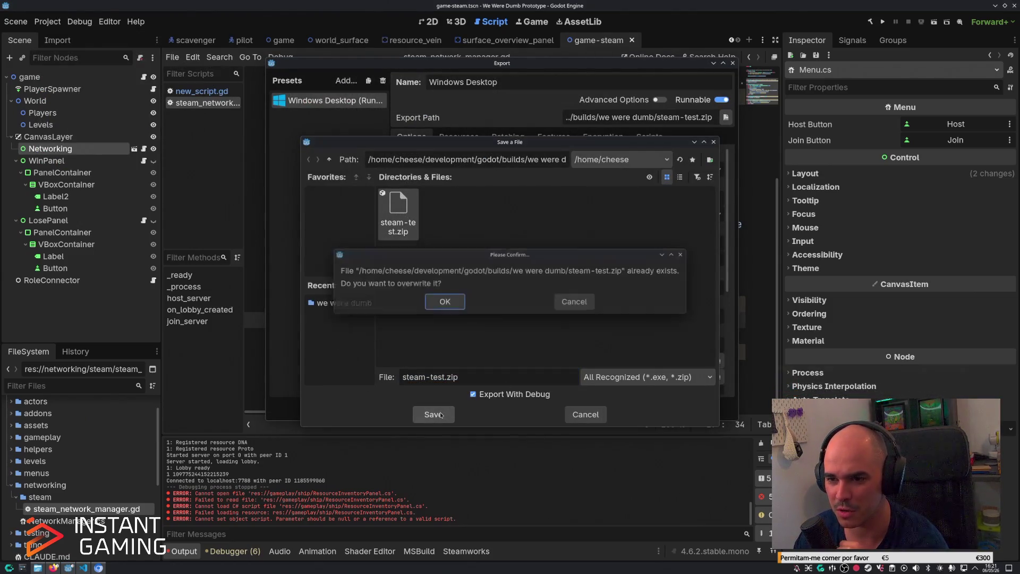
left_click(442, 302)
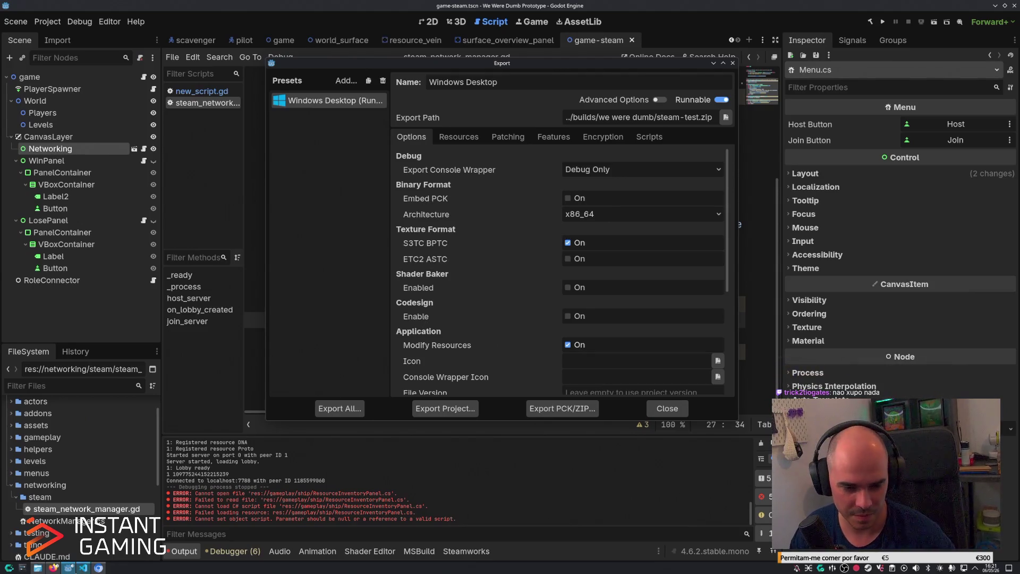
Return to the browser and open the We Were Dumb edit page.
left_click(49, 569)
left_click(121, 44)
scroll(428, 403, "down", 3)
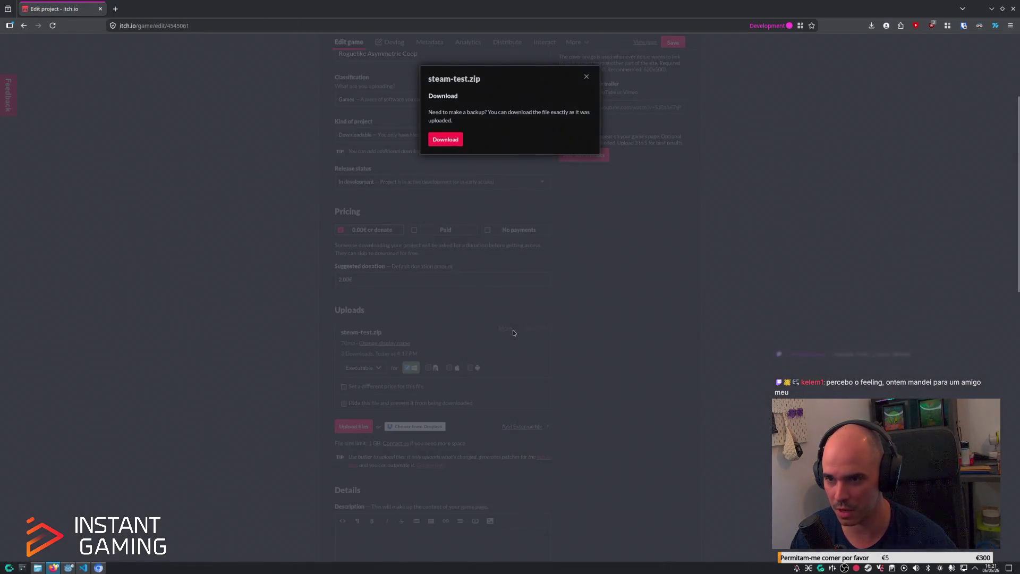
Upload the re-exported steam-test.zip as the project's new file and save the changes.
left_click(509, 328)
left_click(586, 76)
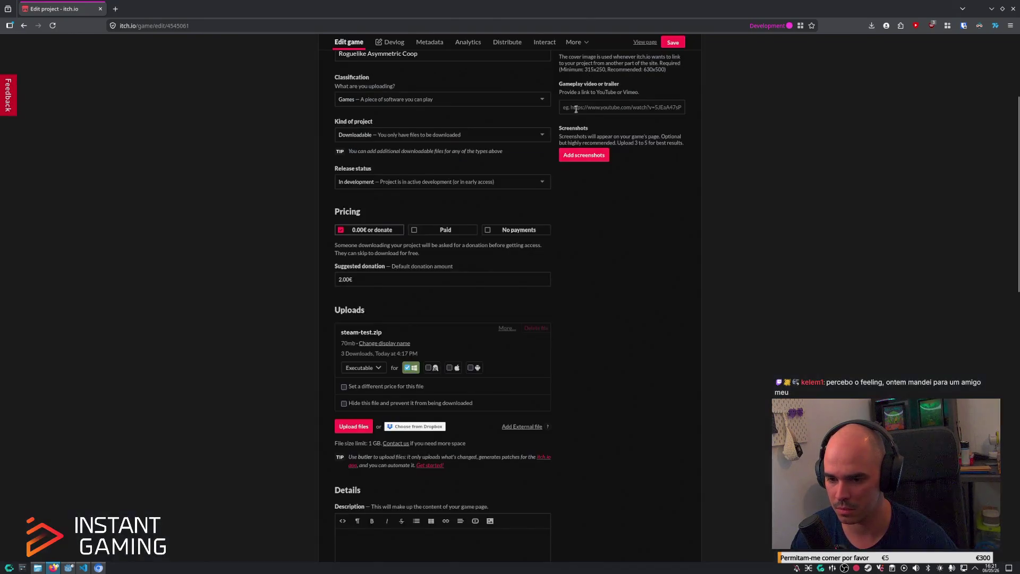
left_click(355, 427)
double_click(420, 232)
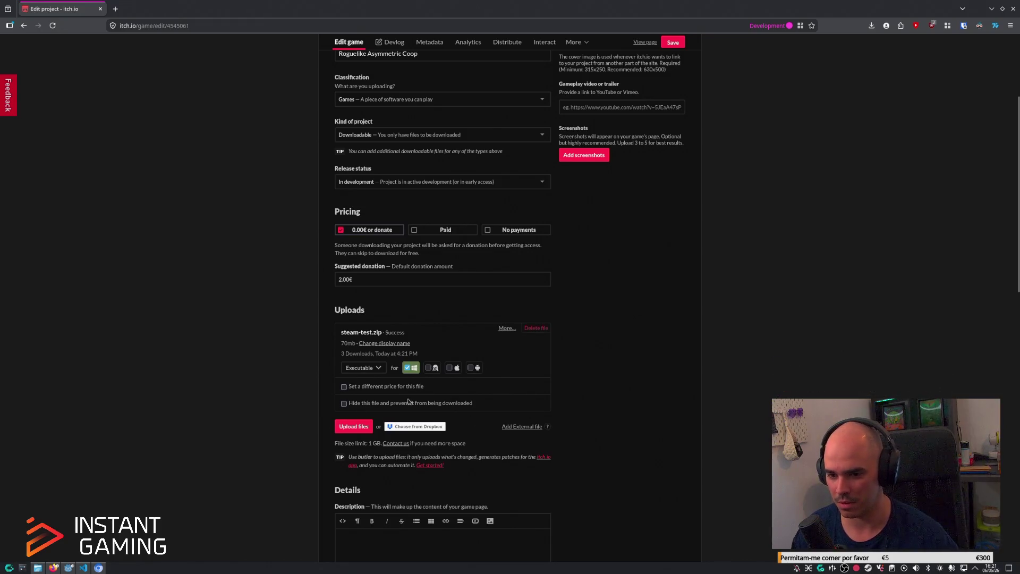
scroll(298, 468, "down", 10)
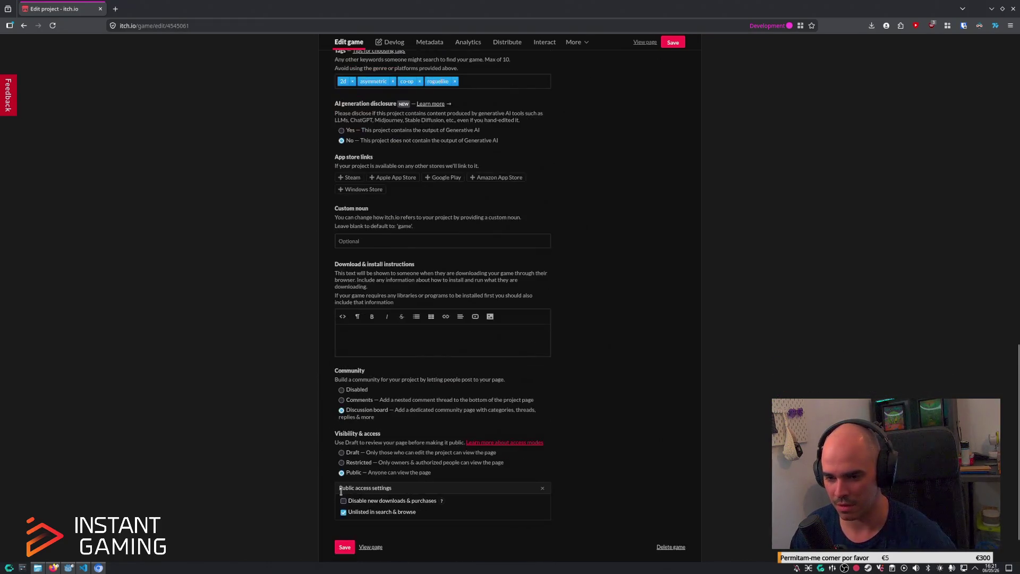
scroll(340, 492, "down", 2)
left_click(342, 494)
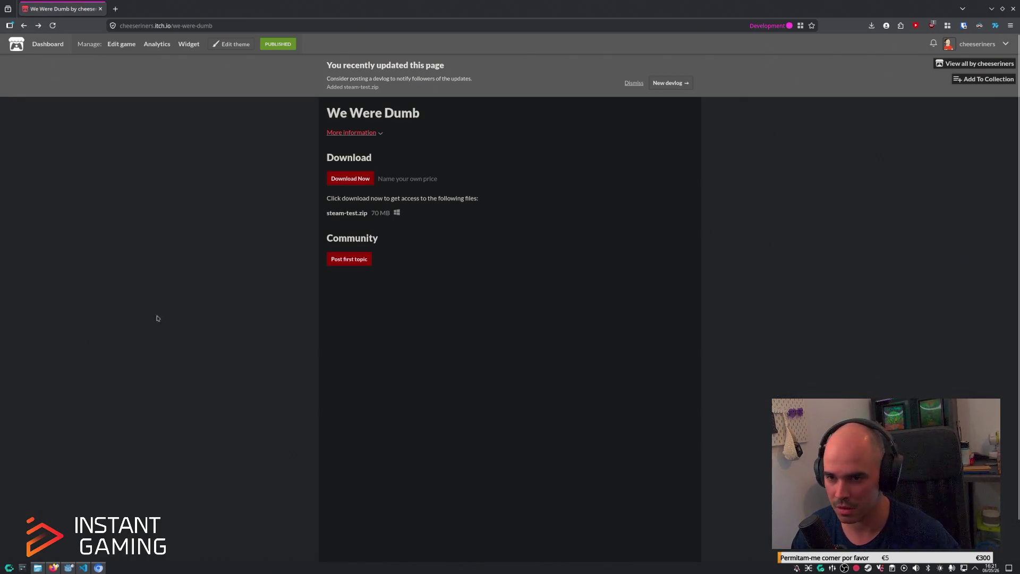
Download steam-test.zip from the game page, skipping the donation, then return to Godot.
left_click(345, 179)
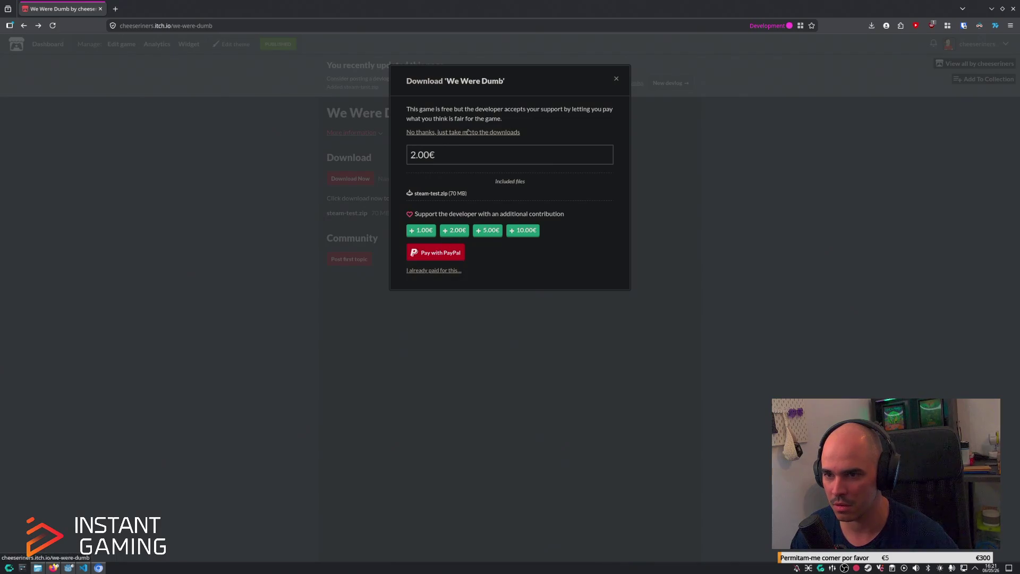
left_click(464, 133)
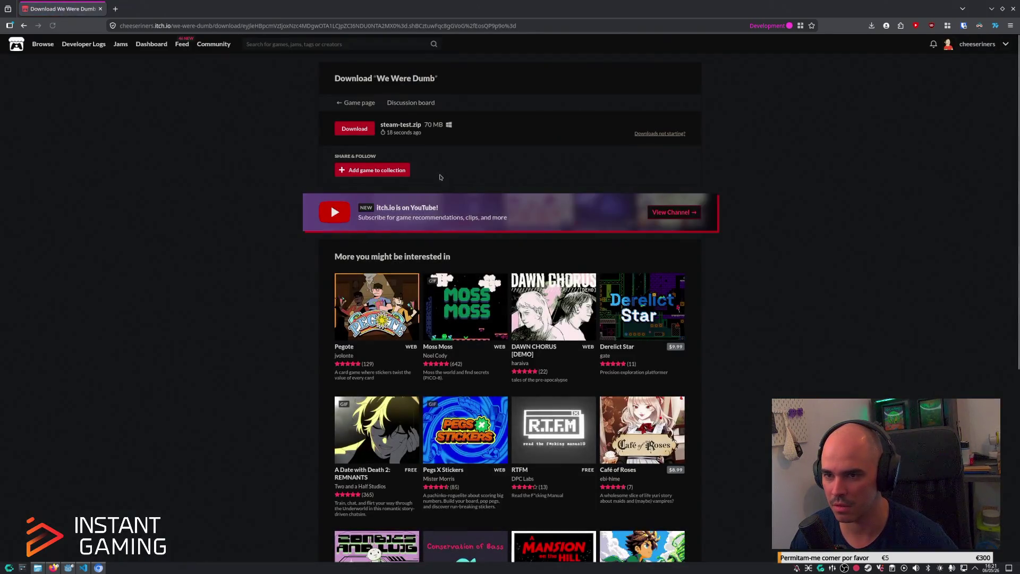
left_click(350, 130)
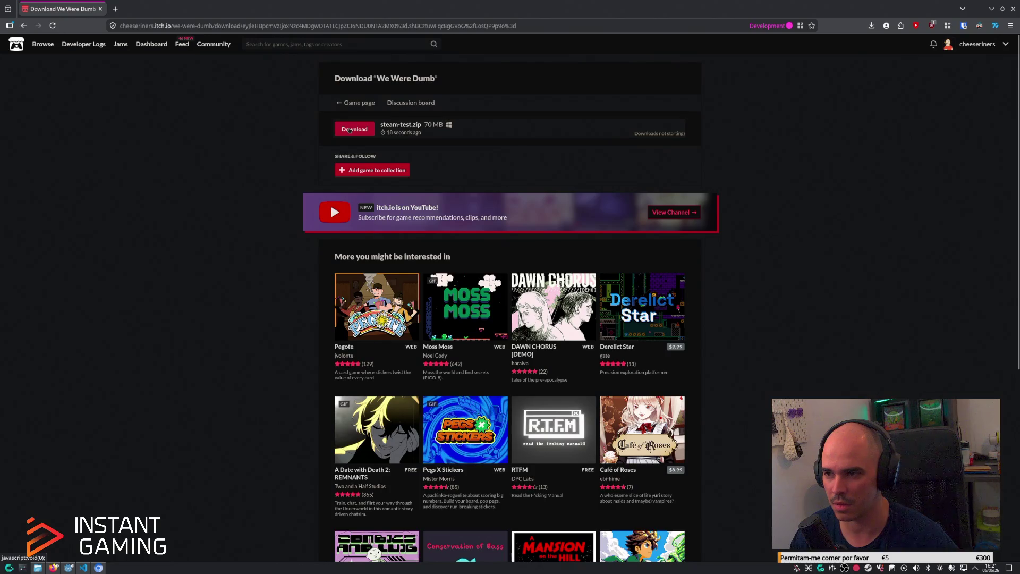
key("alt+Left")
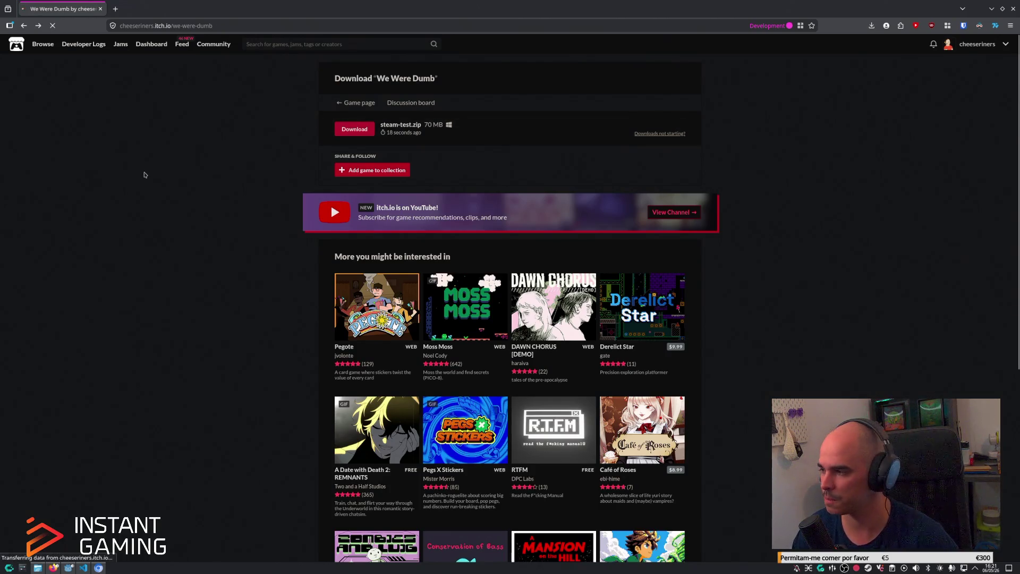
key("alt+Tab")
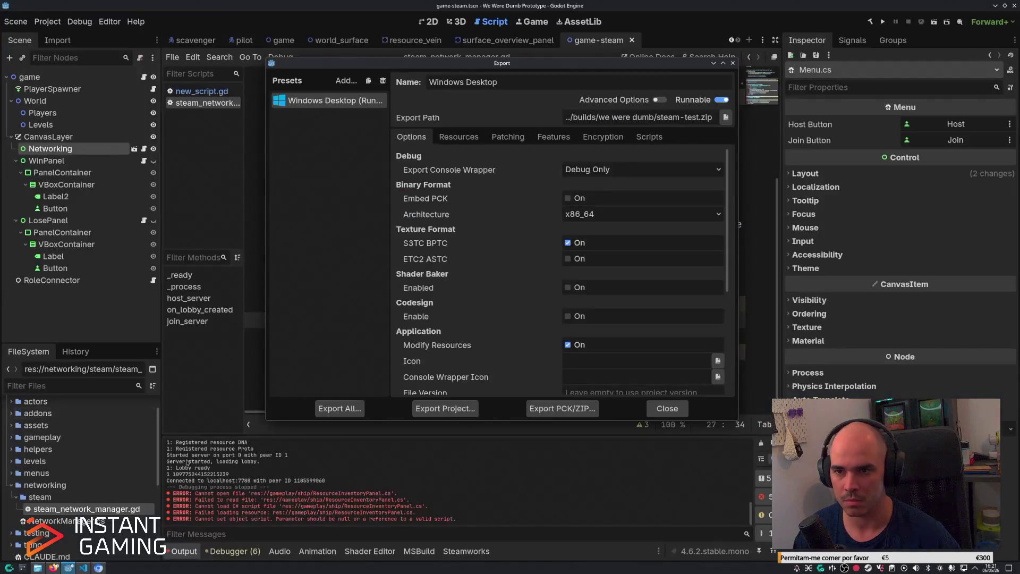
Close the Export window, run the game with F5, and dismiss the friends list window.
left_click(733, 62)
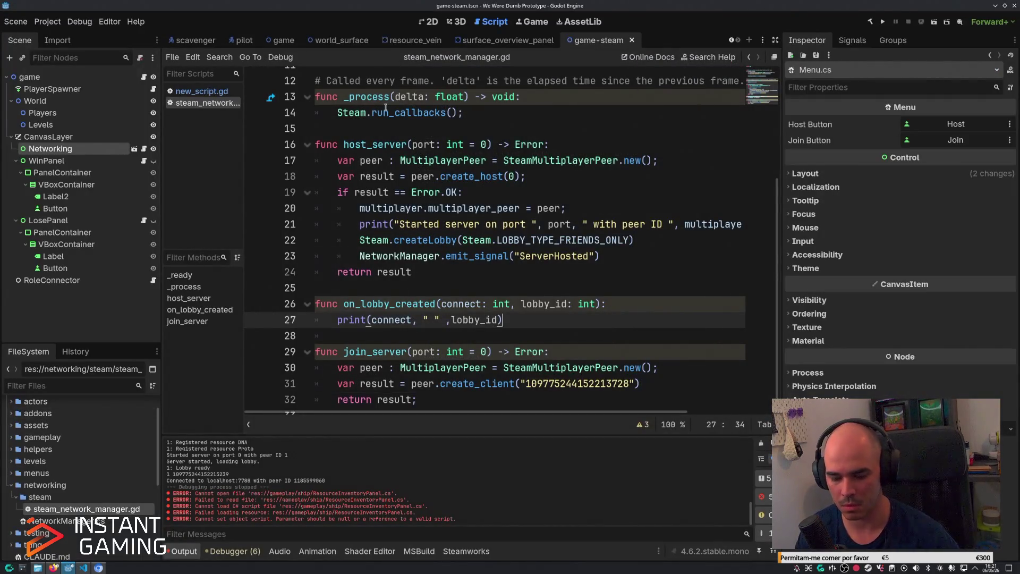
key("F5")
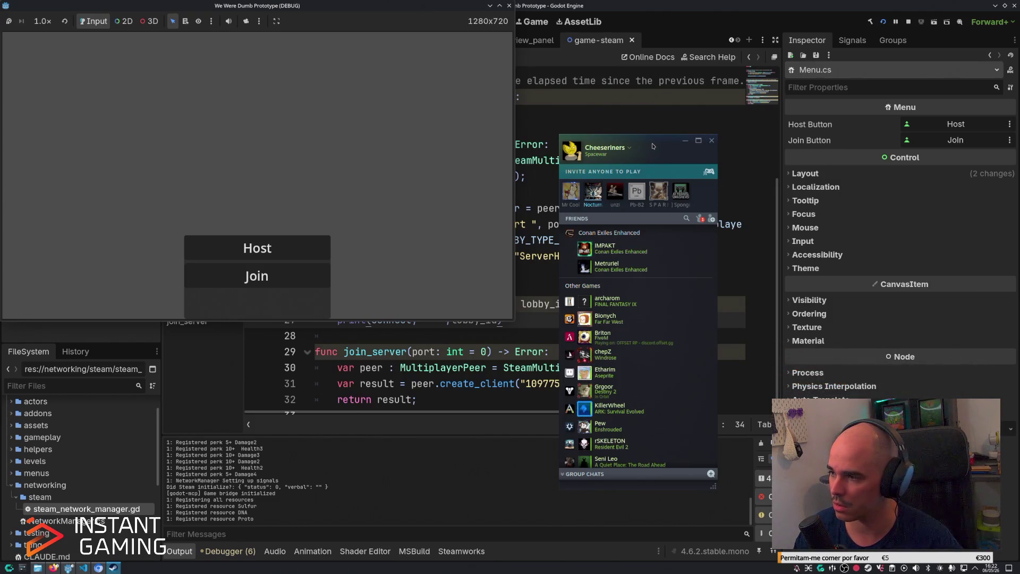
left_click(711, 140)
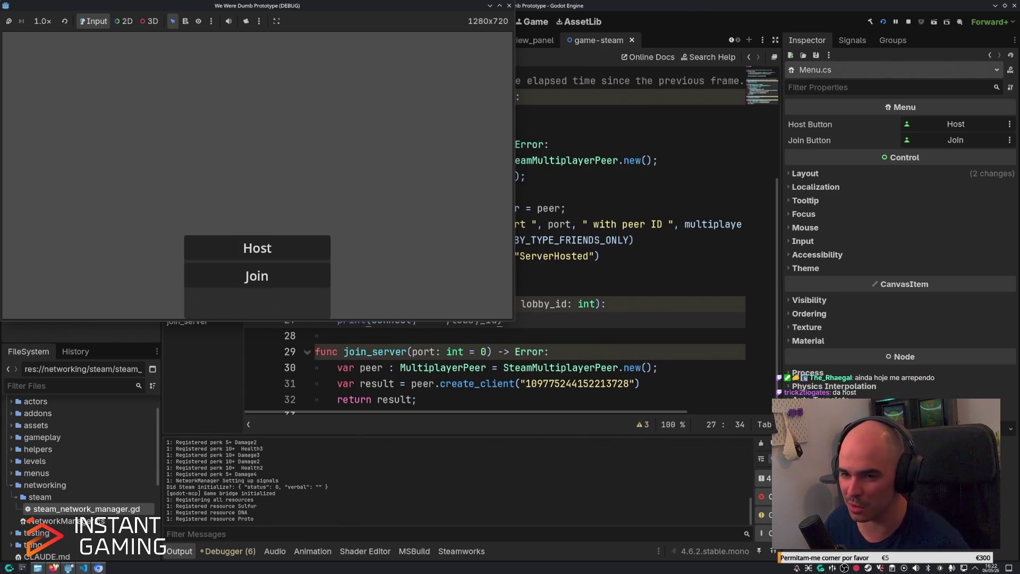
Click Host in the running game to reach the Scavenger/Pilot lobby.
left_click(256, 247)
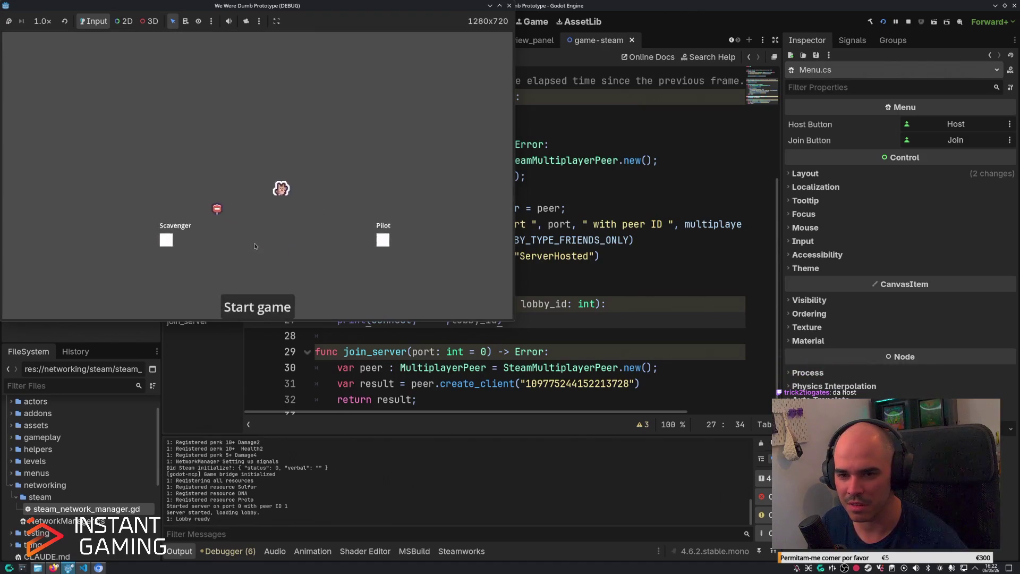
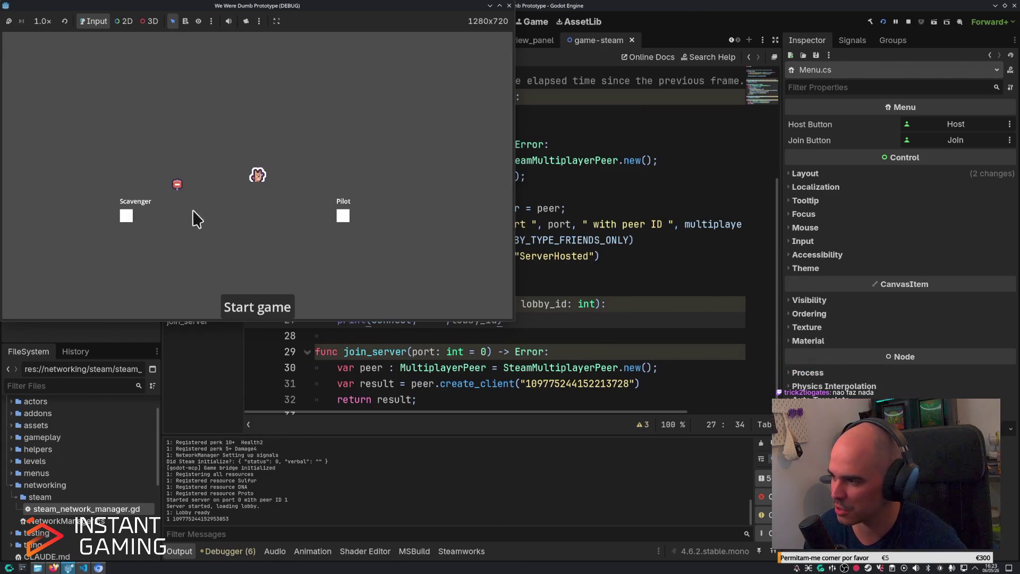
Scroll through steam_network_manager.gd and stop the running game prototype.
left_click(578, 336)
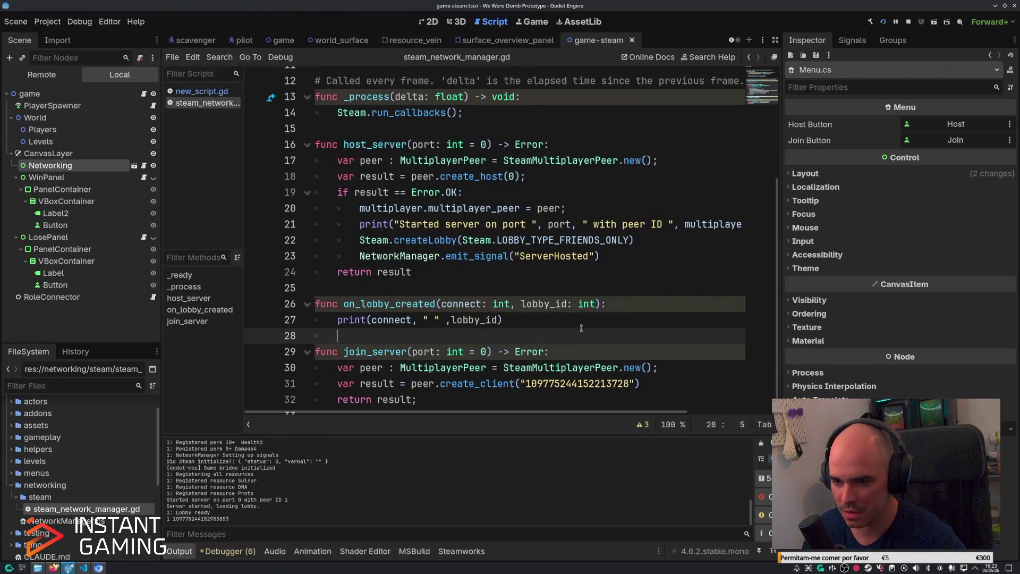
scroll(562, 317, "down", 1)
scroll(553, 308, "up", 4)
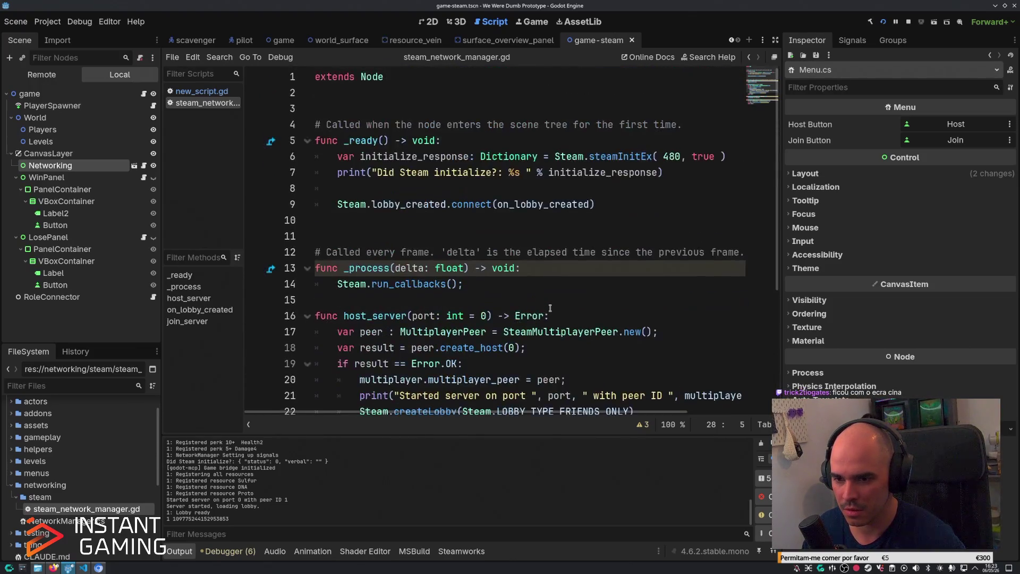
scroll(553, 308, "down", 4)
left_click(908, 22)
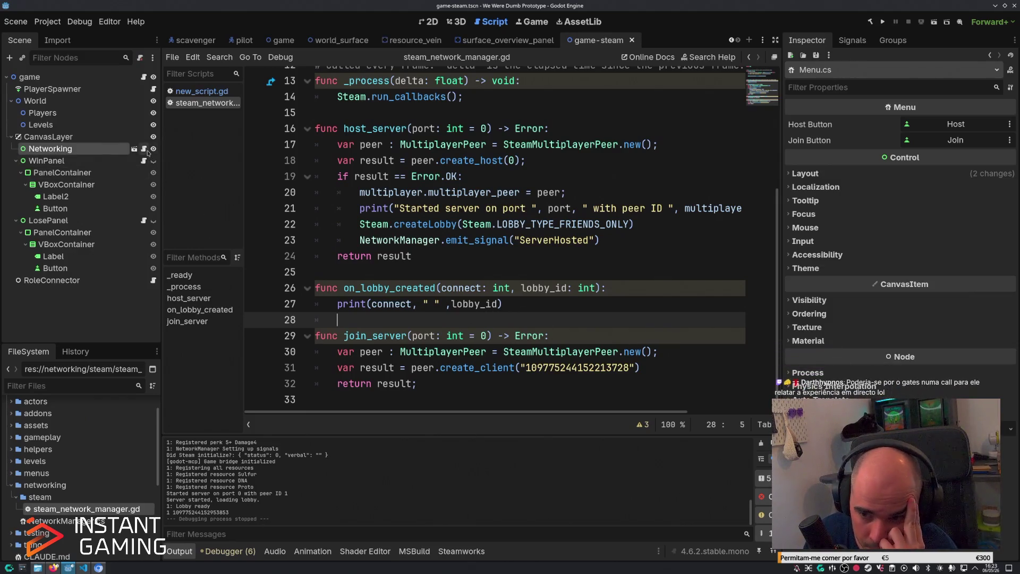
key("alt+Tab")
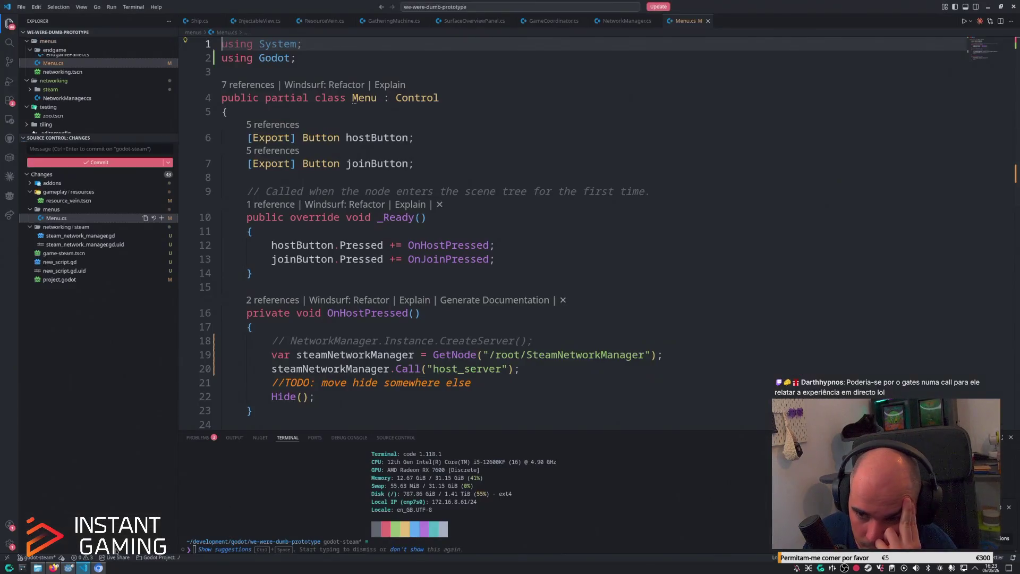
Jump to the OnJoinPressed definition in Menu.cs and comment out its CreateClient line.
left_click(590, 245)
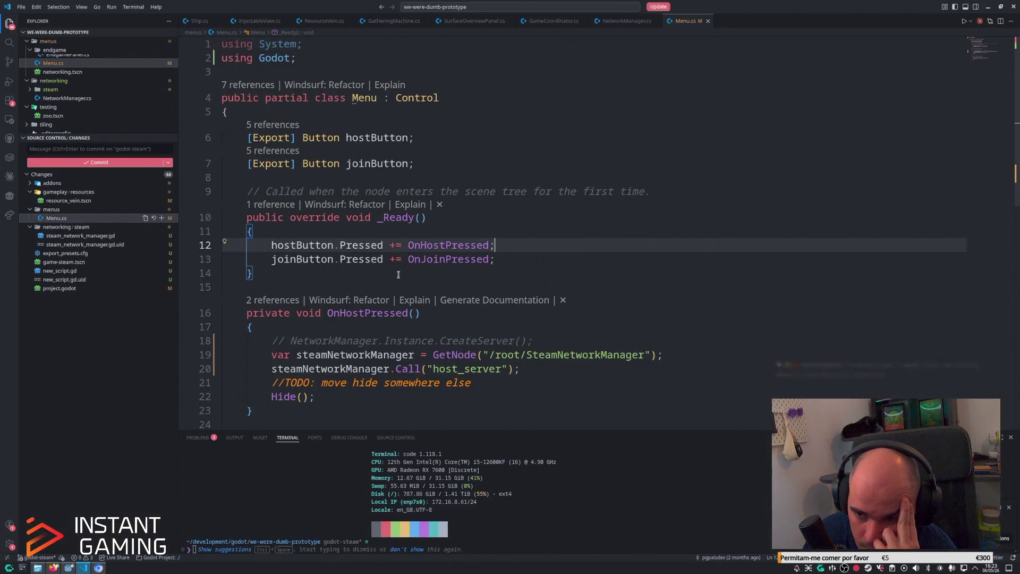
left_click(447, 259)
key("End")
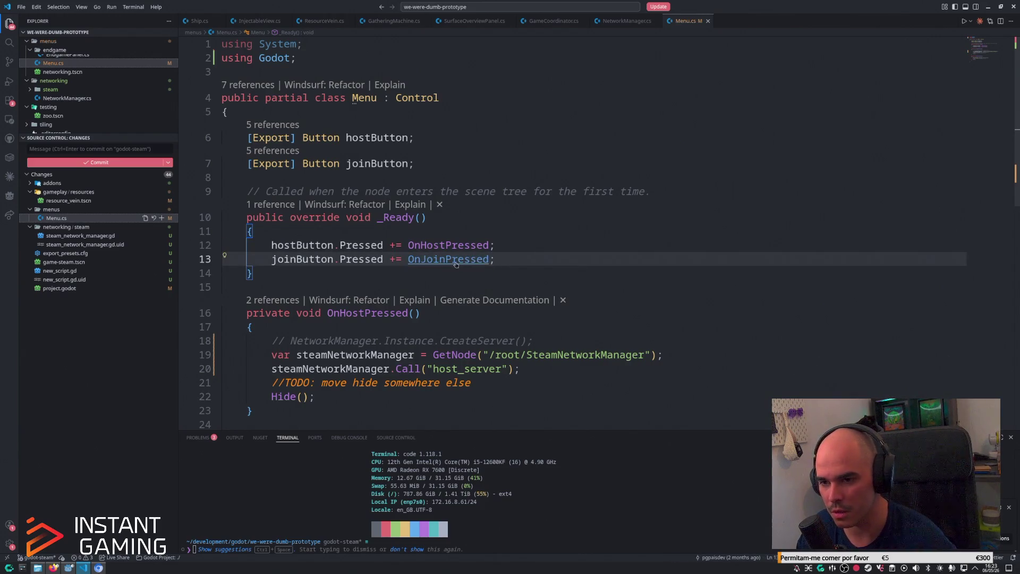
left_click(480, 260, "ctrl")
left_click(531, 221)
key("ctrl+slash")
Add the GetNode SteamNetworkManager line and steamNetworkManager.Call("join_server") below the comment, then save.
type("var steamNetworkManager = GetNode(\"/root/SteamNetworkManager\");")
scroll(667, 199, "up", 2)
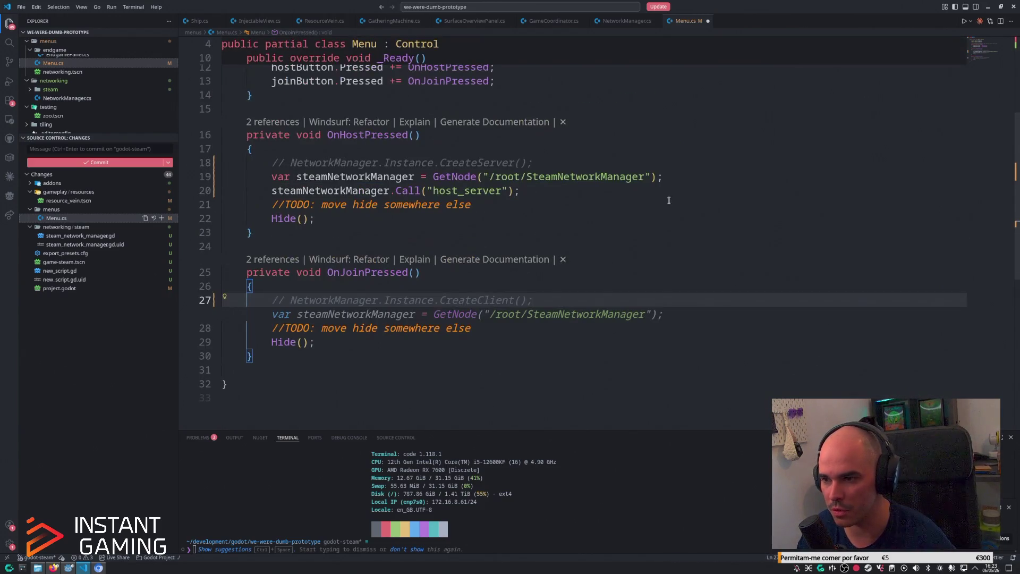
key("ctrl+z")
key("Down")
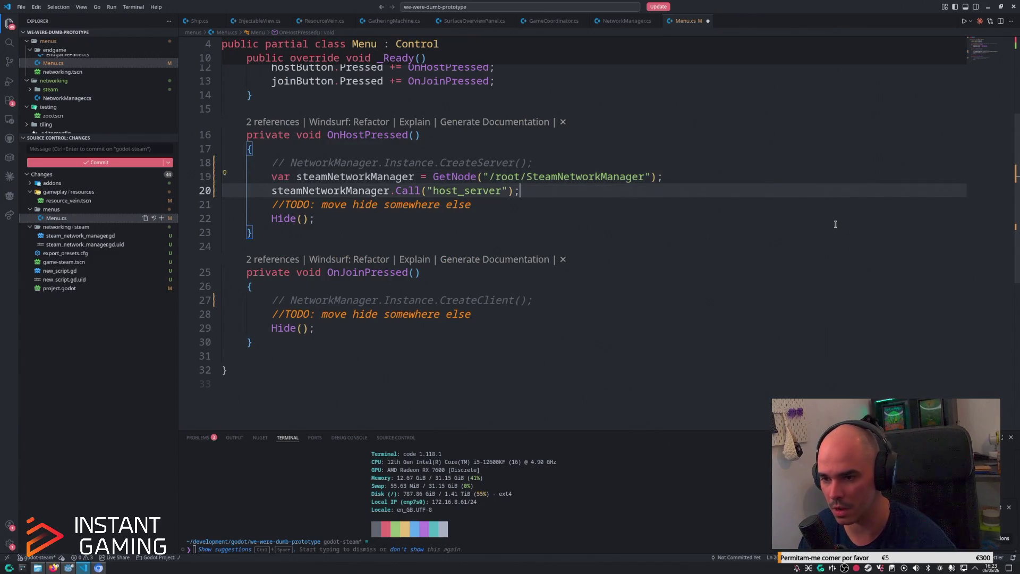
key("Down")
key("Down")
key("Down")
key("Return")
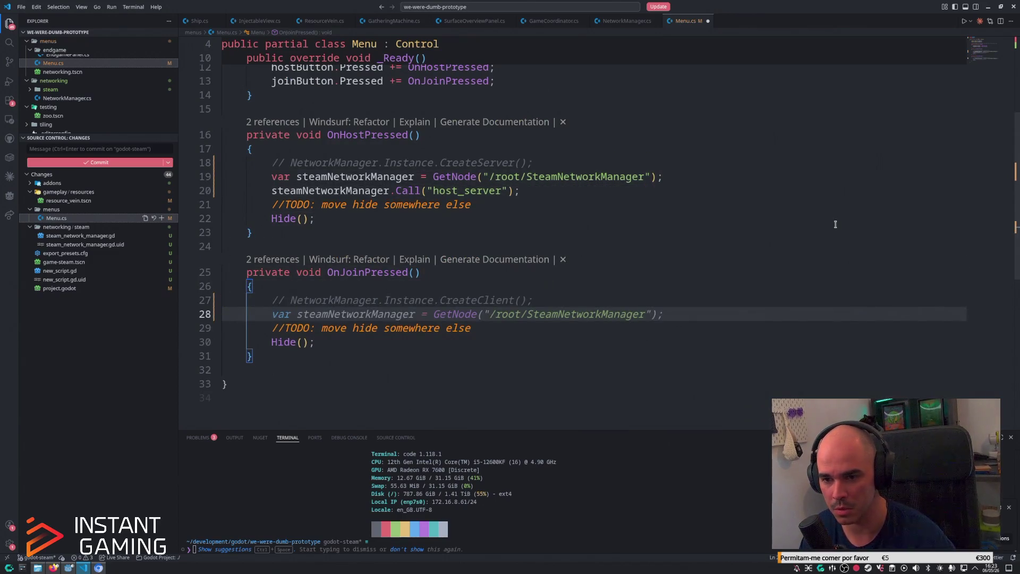
key("Tab")
key("Return")
key("Tab")
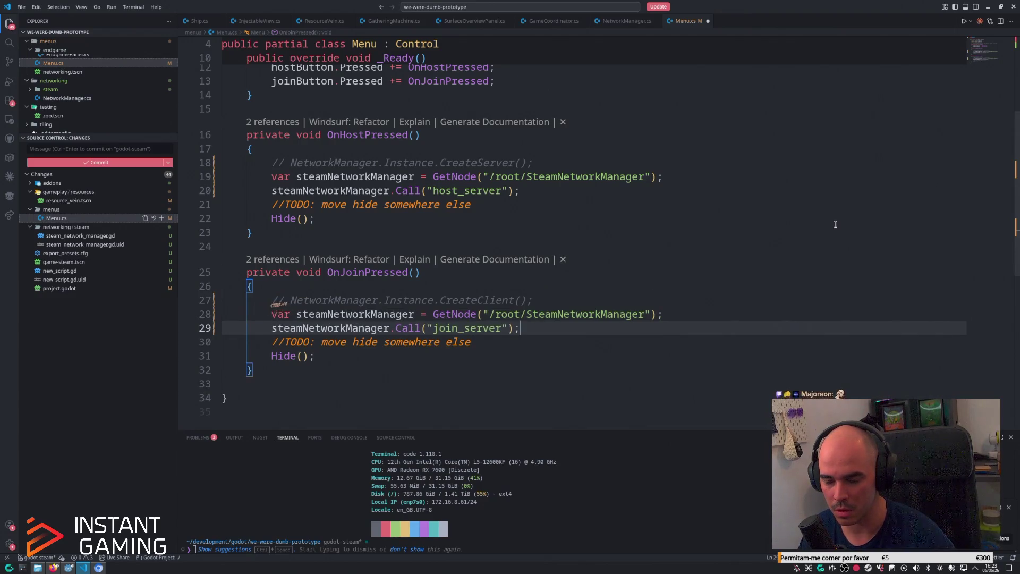
In Godot, check steam_network_manager.gd's create_client and ServerHosted signal lines, then view the ship scene.
key("alt+Tab")
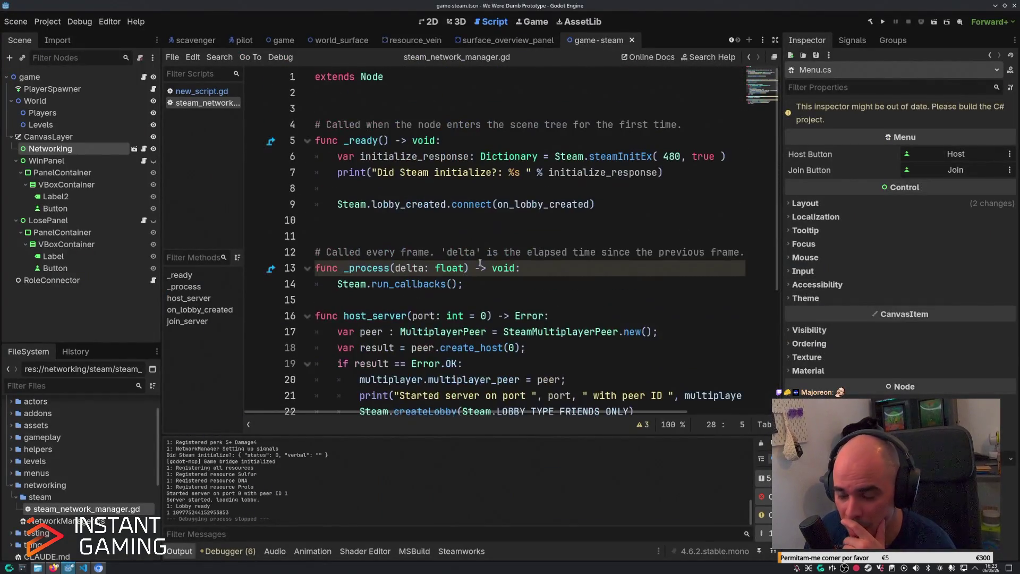
scroll(477, 271, "down", 1)
left_click(496, 366)
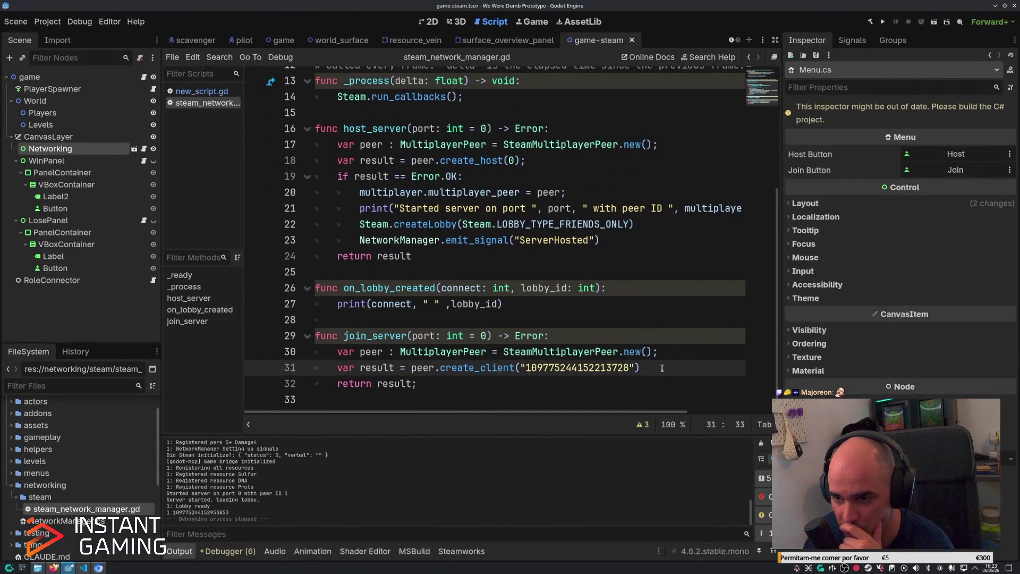
left_click(626, 248)
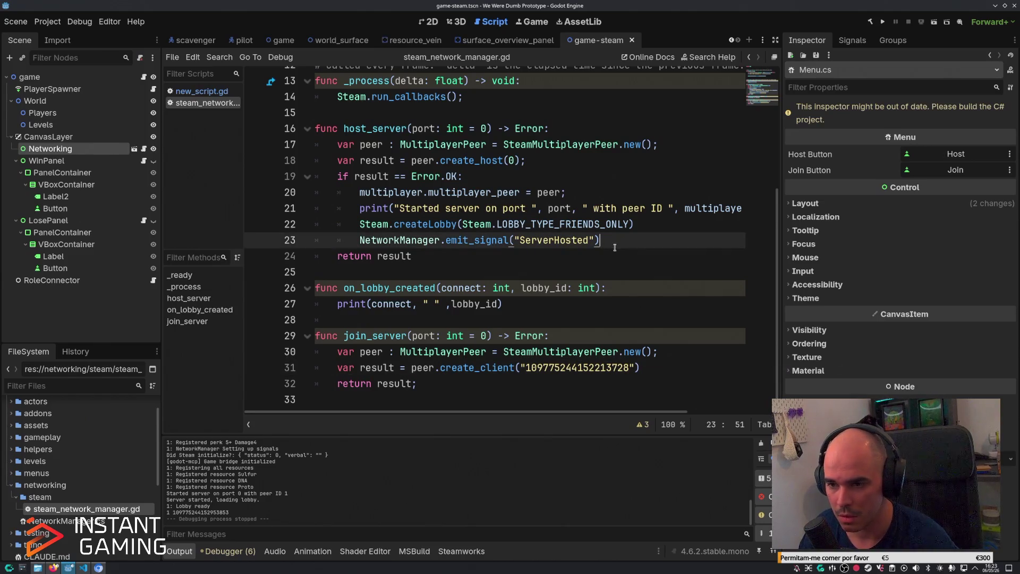
key("ctrl+Tab")
Re-check the host_server call and OnJoinPressed in Menu.cs before going back to Godot.
key("alt+Tab")
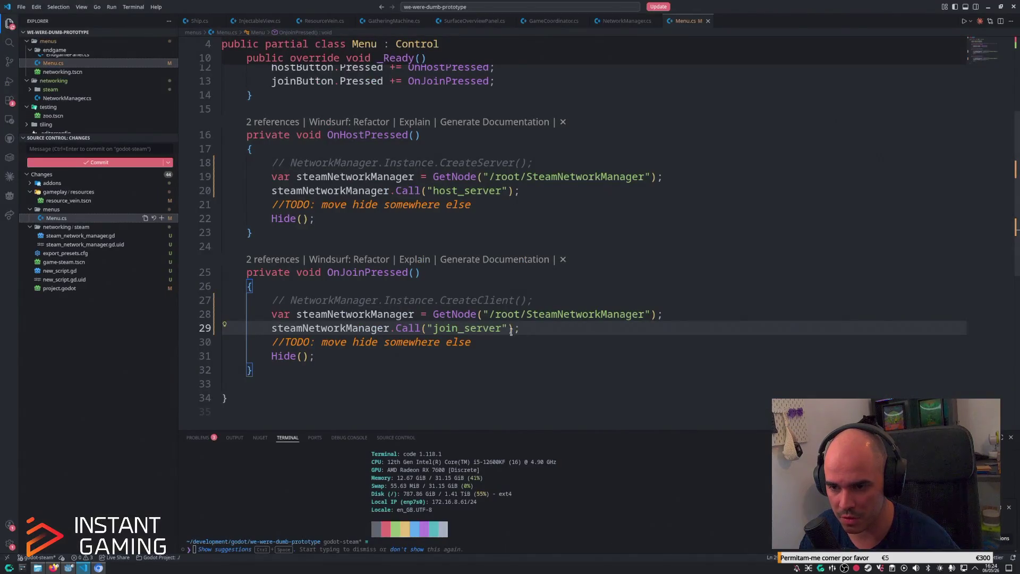
left_click(537, 191)
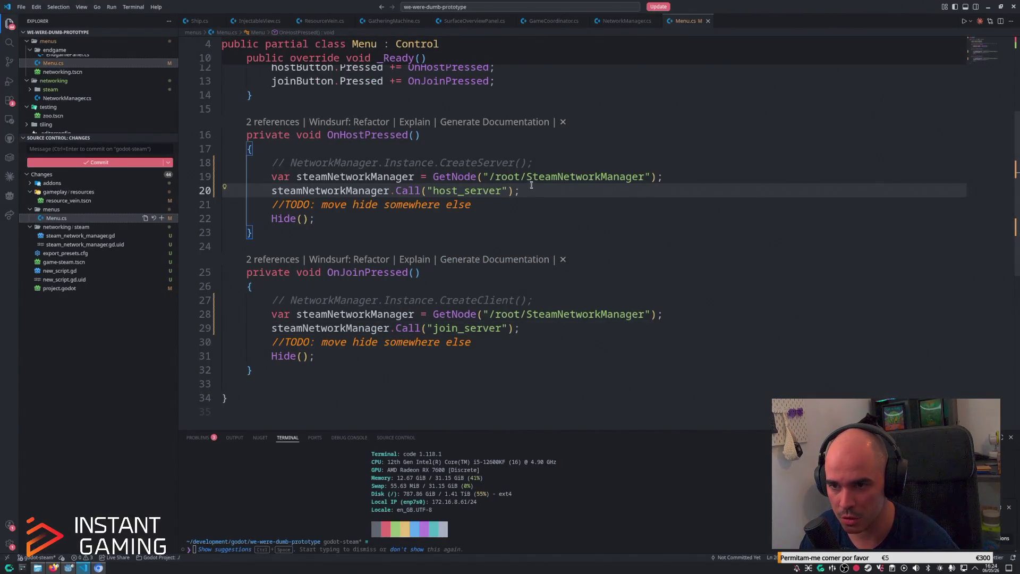
scroll(505, 192, "up", 1)
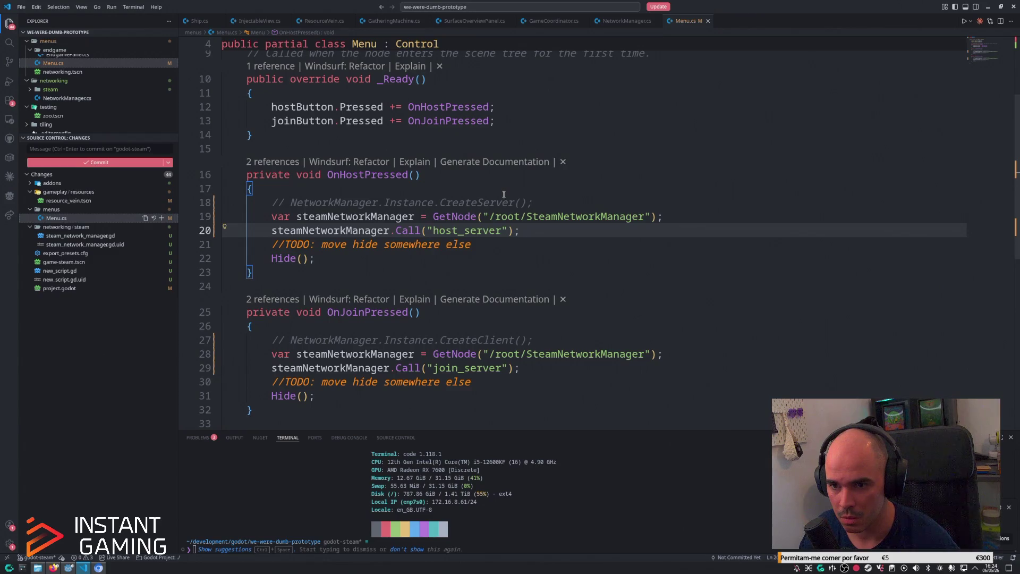
scroll(504, 194, "down", 2)
left_click(560, 246)
key("alt+Tab")
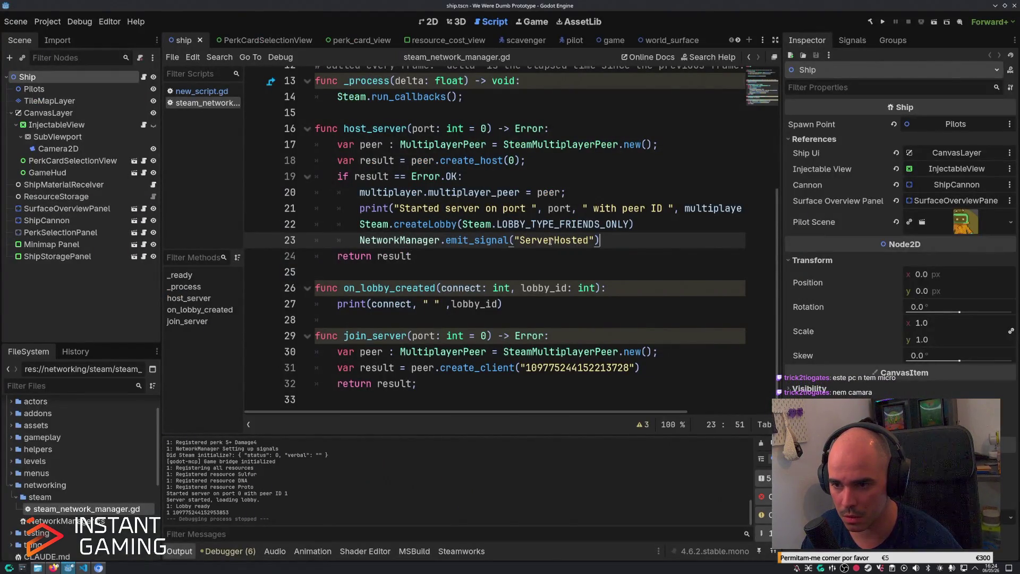
Open NetworkManager.cs at the ServerHosted signal and scroll through CreateServer and CreateClient.
key("alt+Tab")
key("ctrl+Tab")
scroll(467, 249, "down", 12)
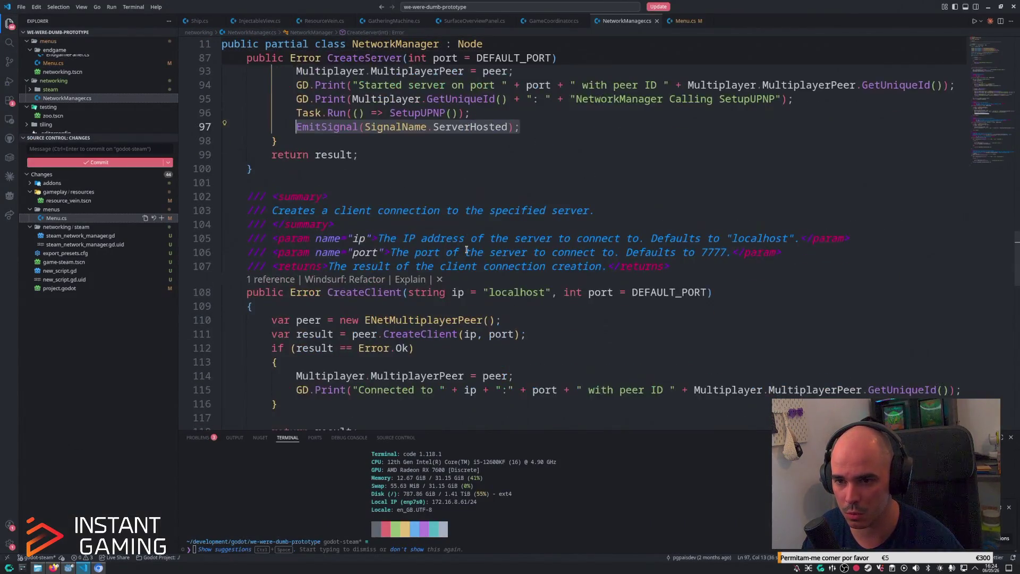
scroll(406, 191, "down", 3)
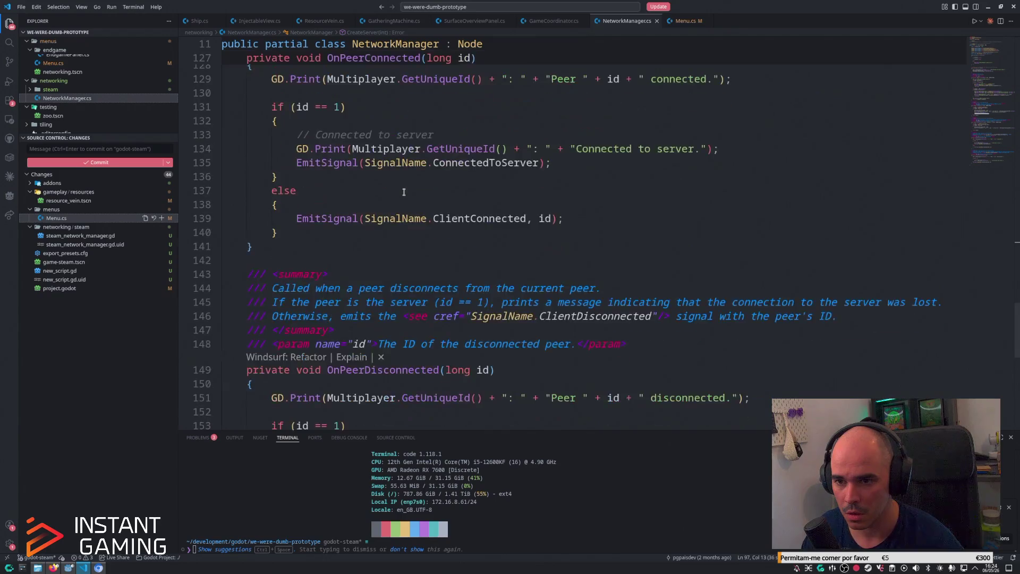
scroll(405, 191, "up", 2)
scroll(987, 183, "up", 7)
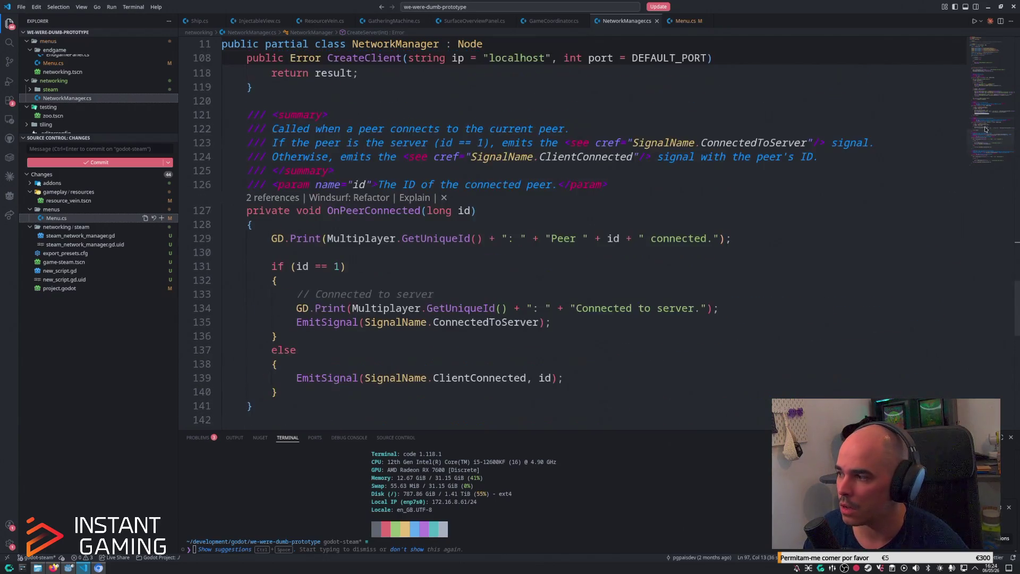
scroll(991, 137, "up", 13)
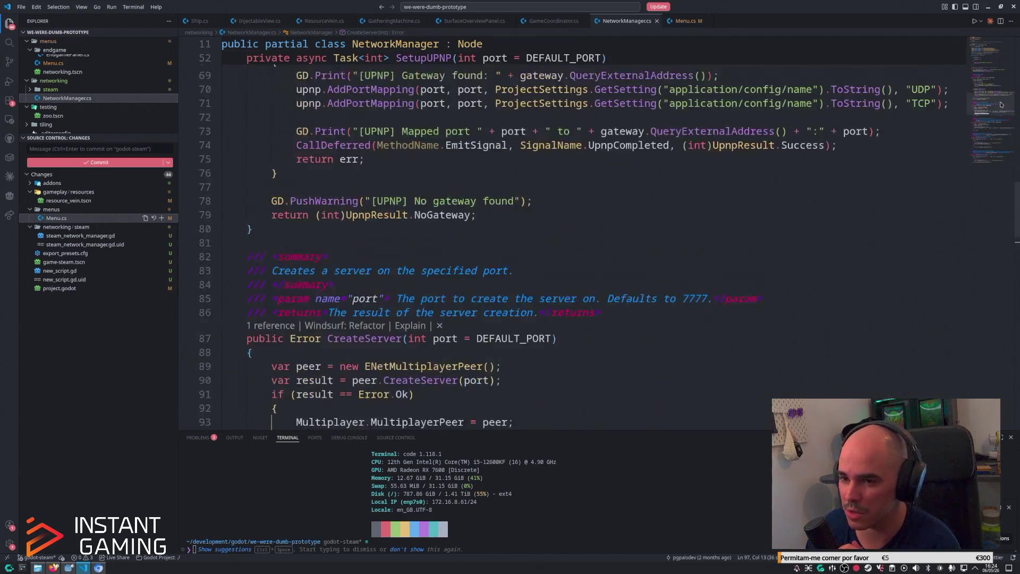
scroll(995, 100, "up", 5)
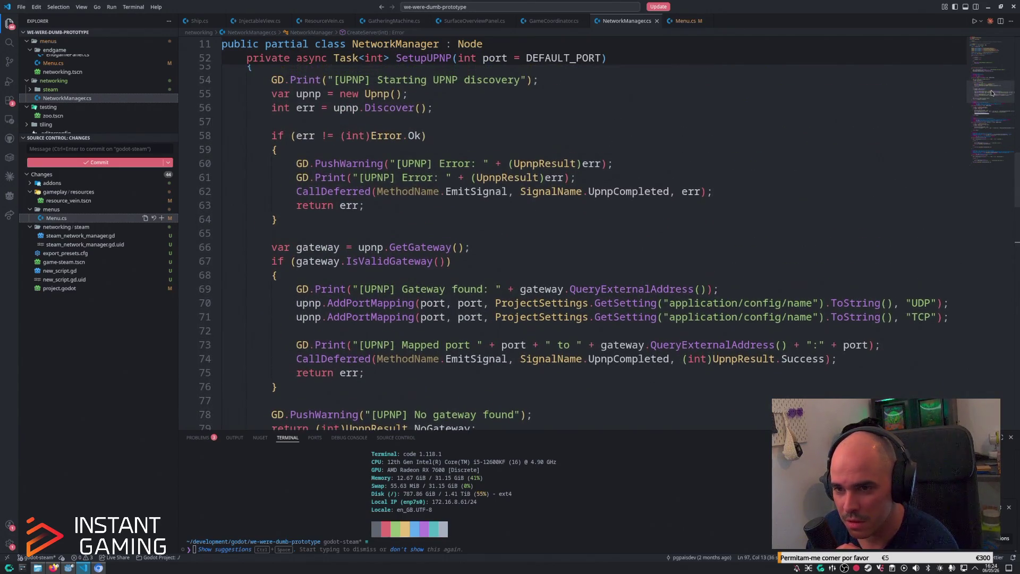
scroll(991, 88, "down", 17)
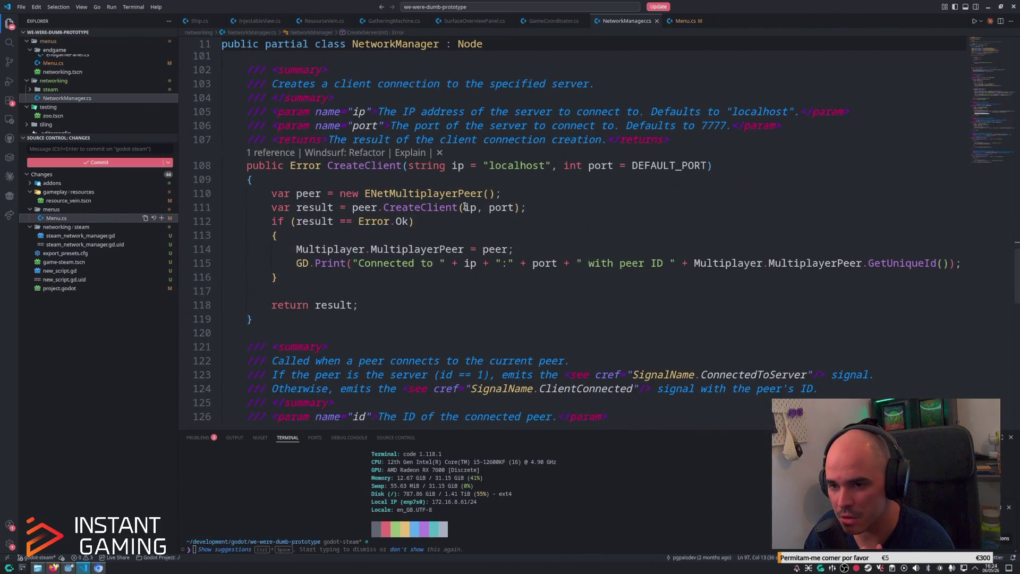
Inspect CreateClient's result check and highlight every MultiplayerPeer use, then return to Godot.
left_click(446, 228)
double_click(439, 249)
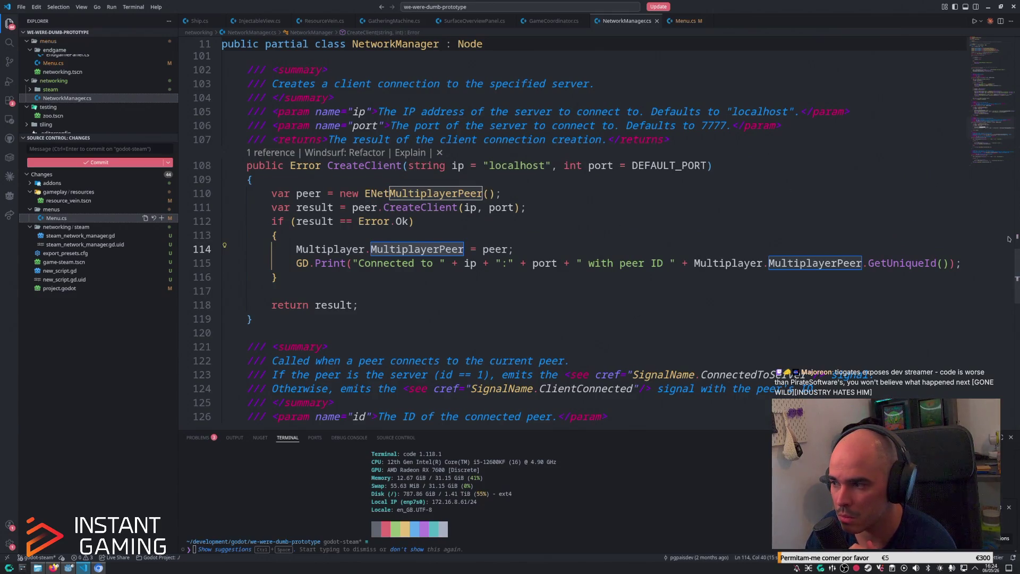
scroll(1008, 239, "down", 2)
scroll(1009, 239, "up", 6)
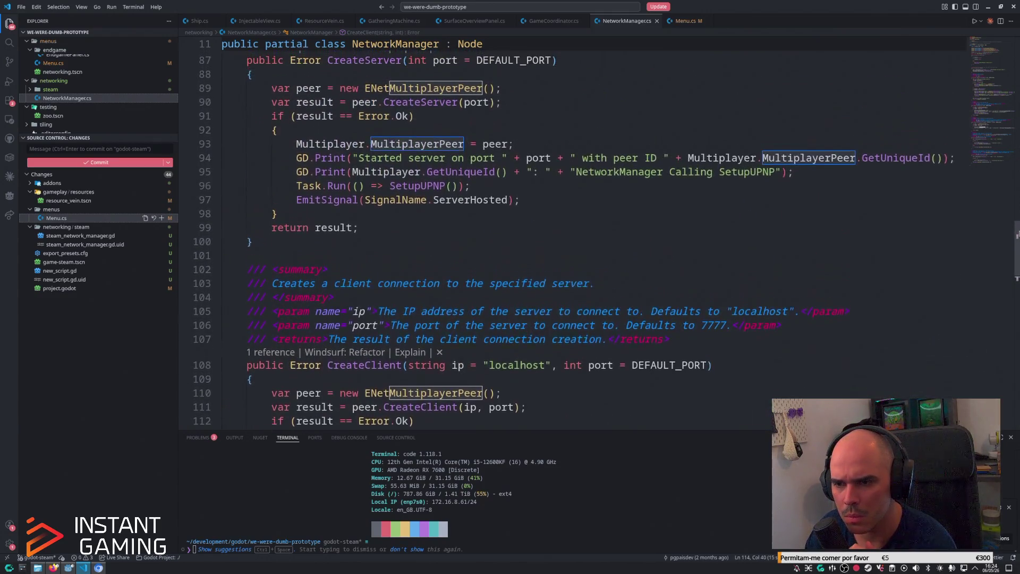
scroll(1016, 236, "down", 8)
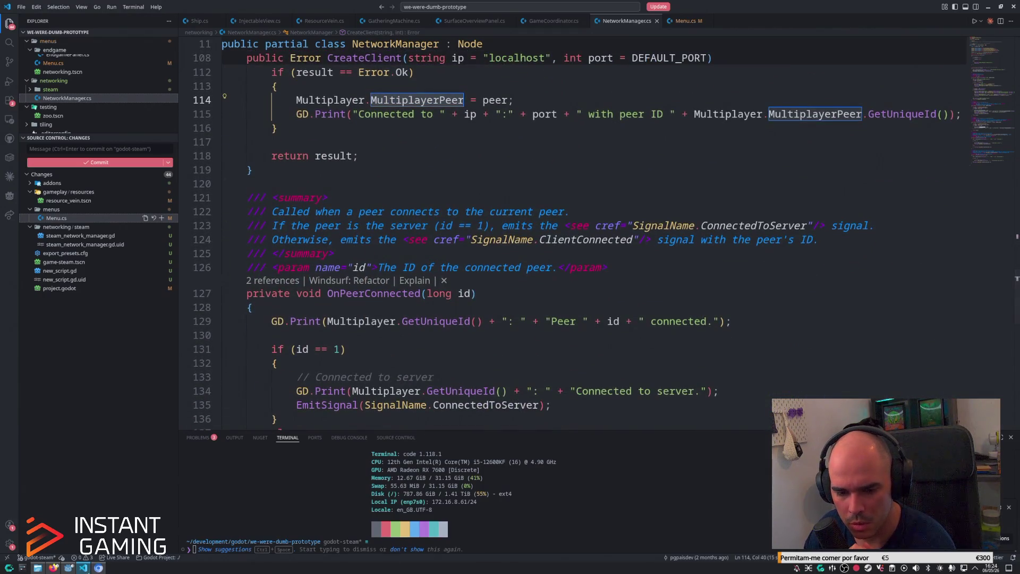
left_click(69, 567)
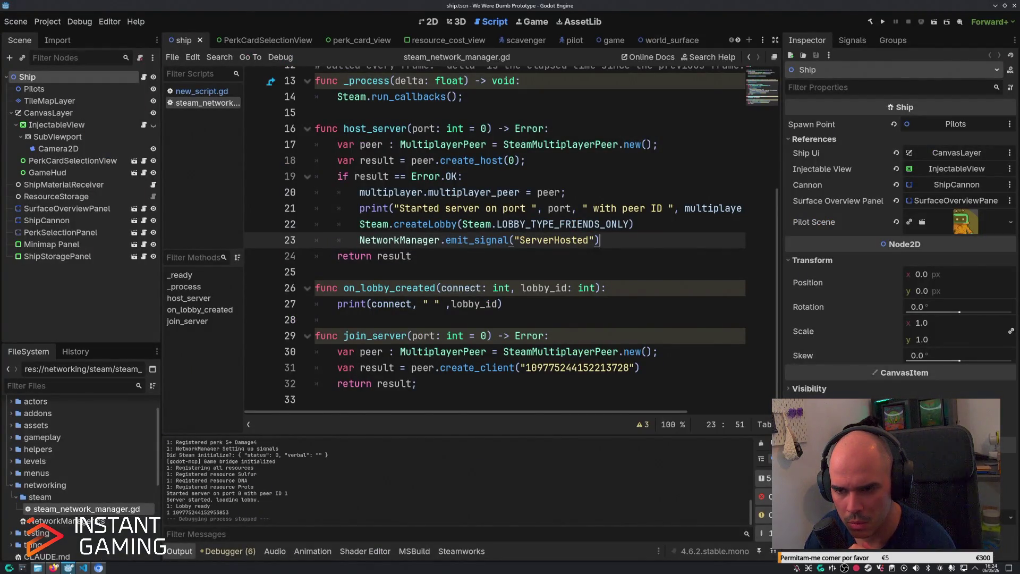
left_click(537, 272)
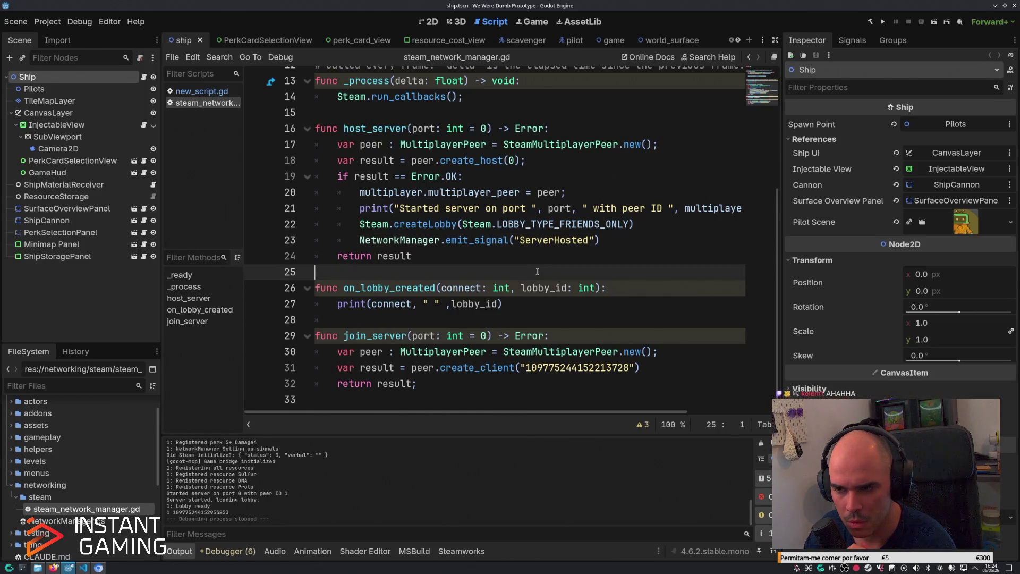
left_click(535, 254)
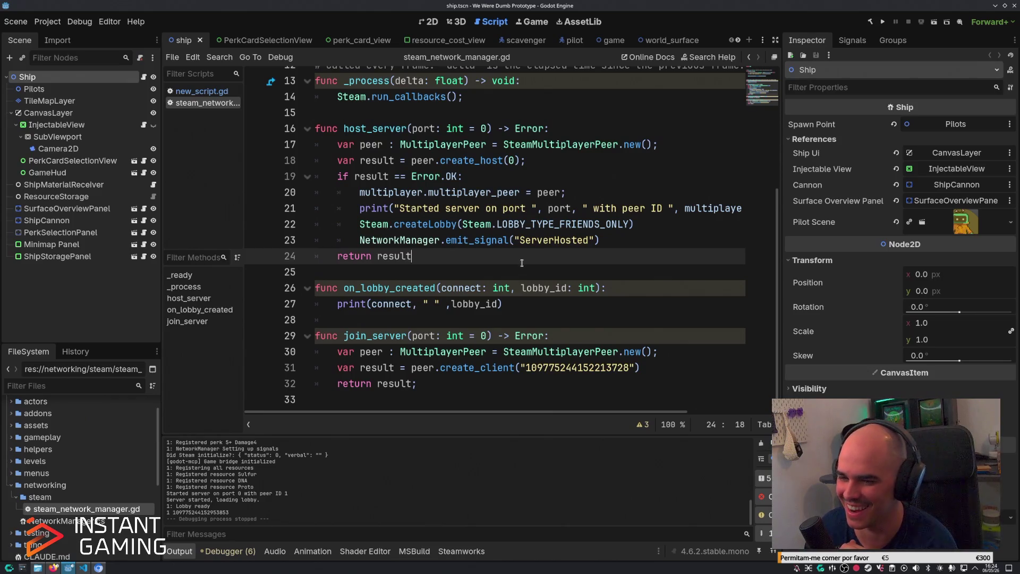
key("Down")
left_click(519, 257)
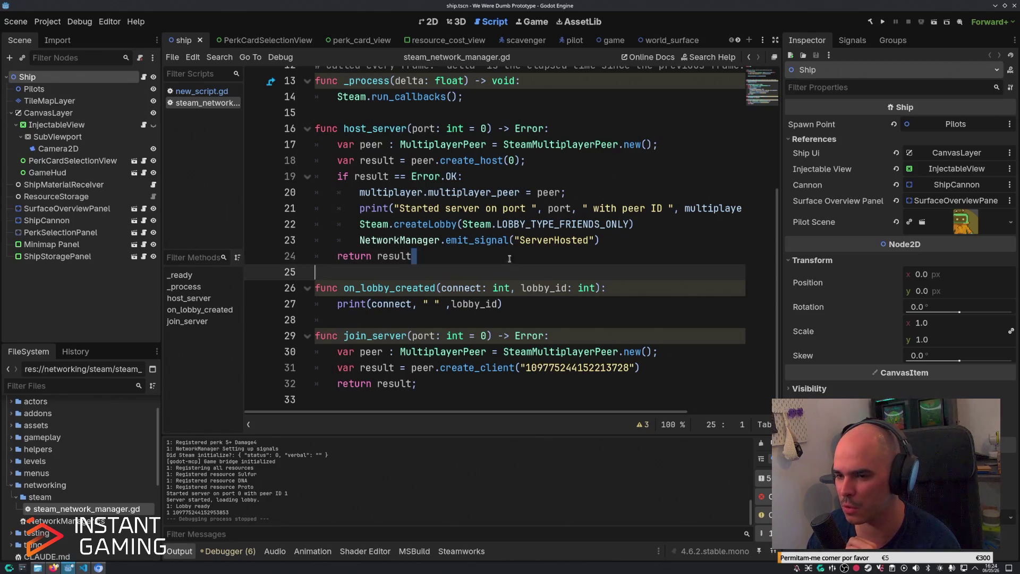
left_click_drag(628, 368, 524, 367)
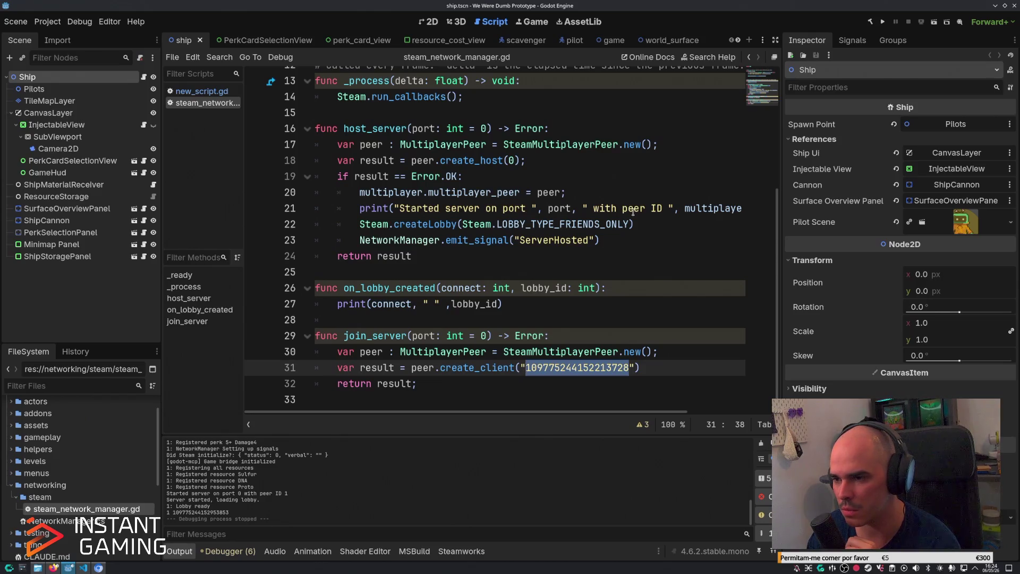
left_click(660, 177)
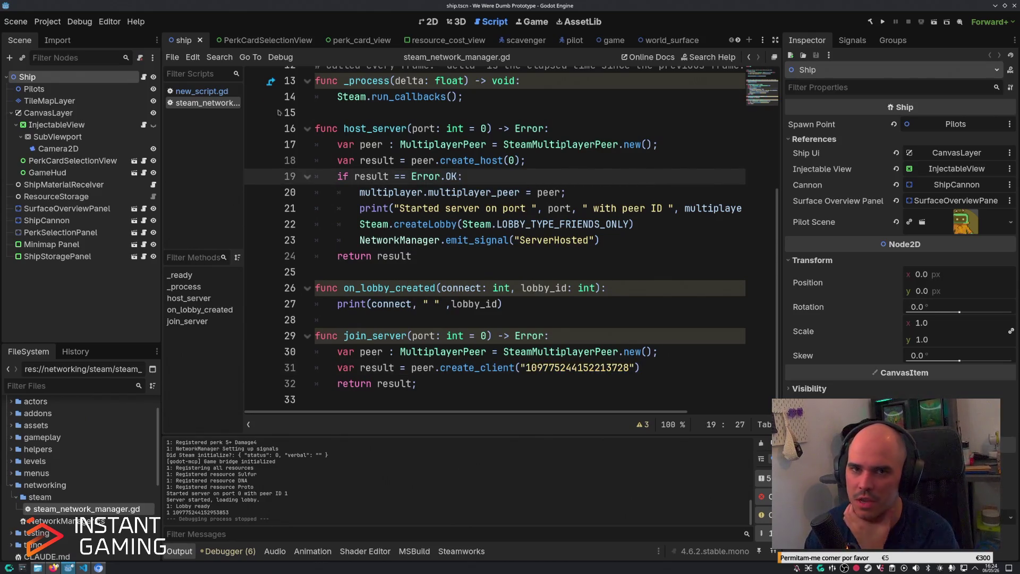
left_click(47, 21)
left_click(48, 78)
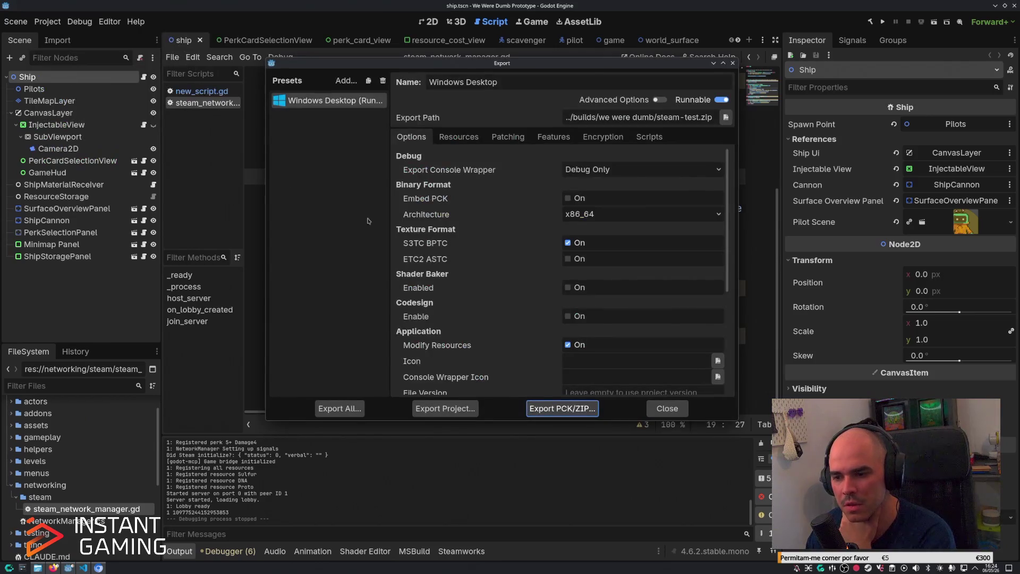
Export the Windows Desktop build as steam-test.zip, overwriting the existing file.
left_click(456, 409)
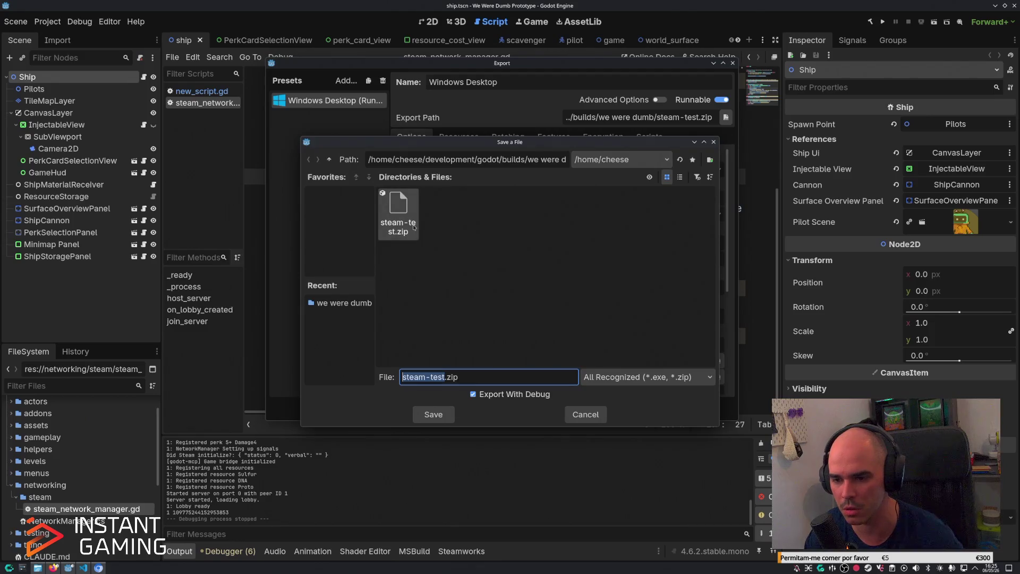
left_click(433, 414)
left_click(441, 304)
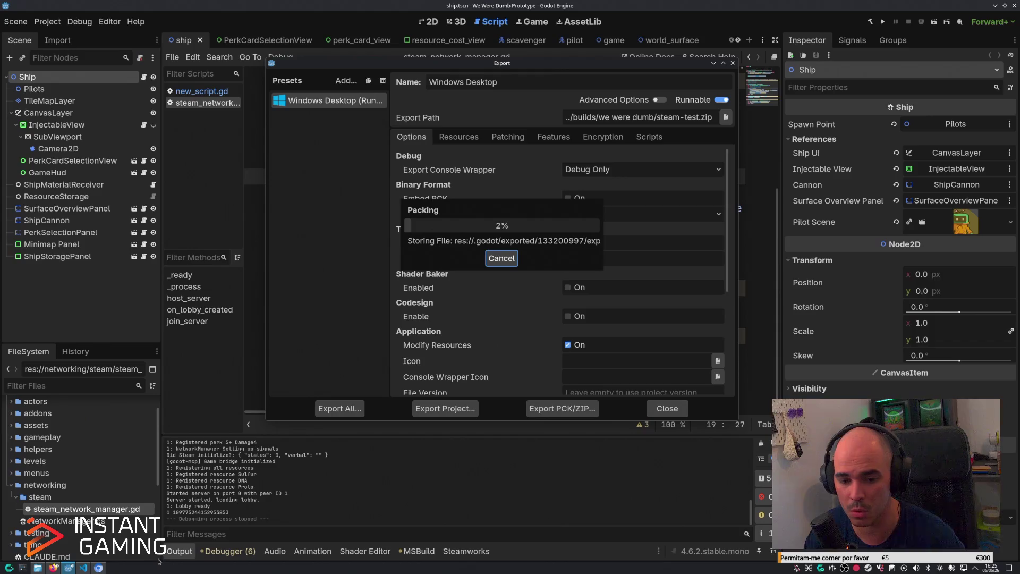
left_click(54, 568)
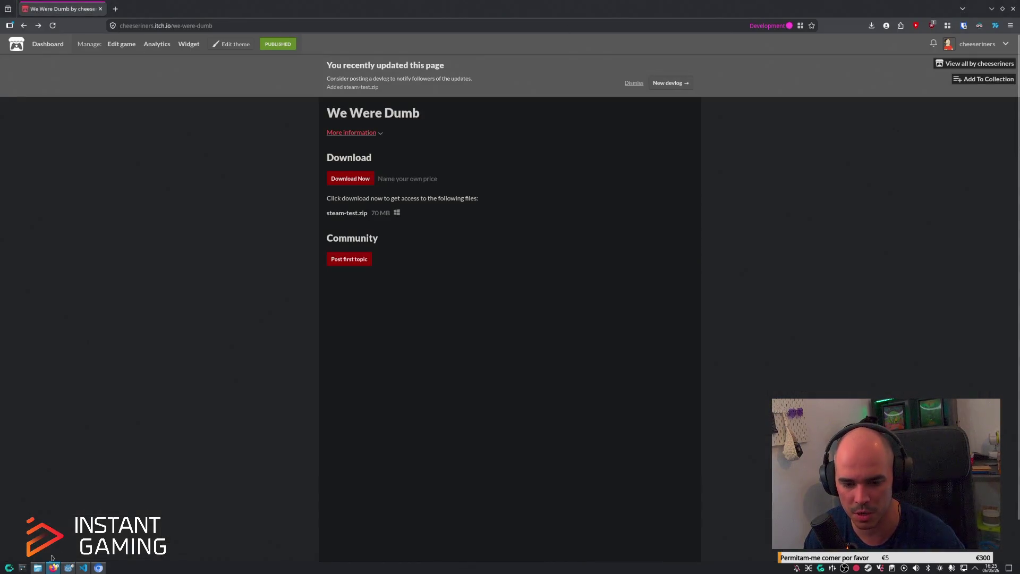
Search Google for 'steam multiple instances' and open the Reddit thread on two Steam instances.
left_click(98, 568)
left_click(685, 8)
type("steam multiple instances")
key("Return")
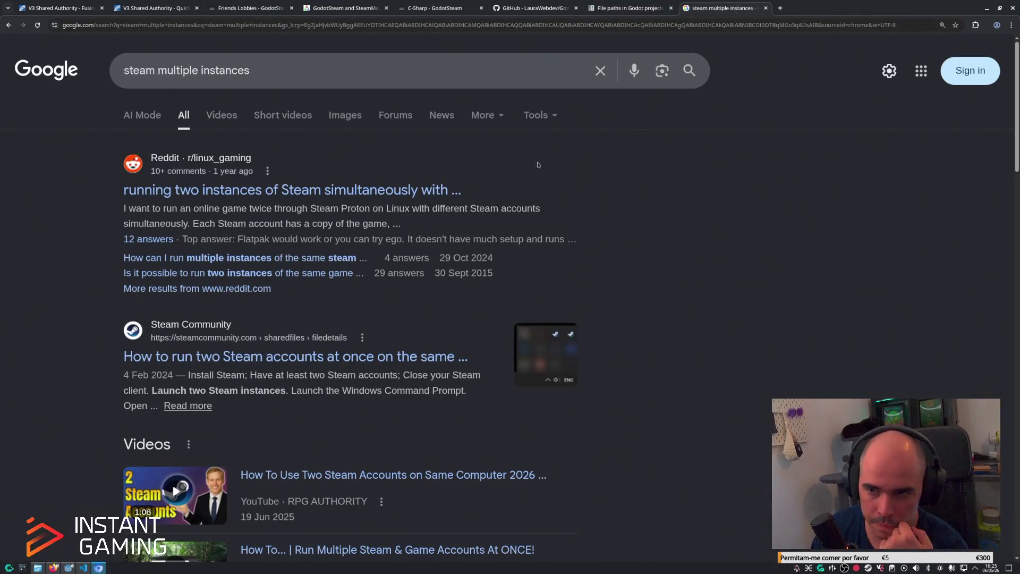
left_click(372, 190)
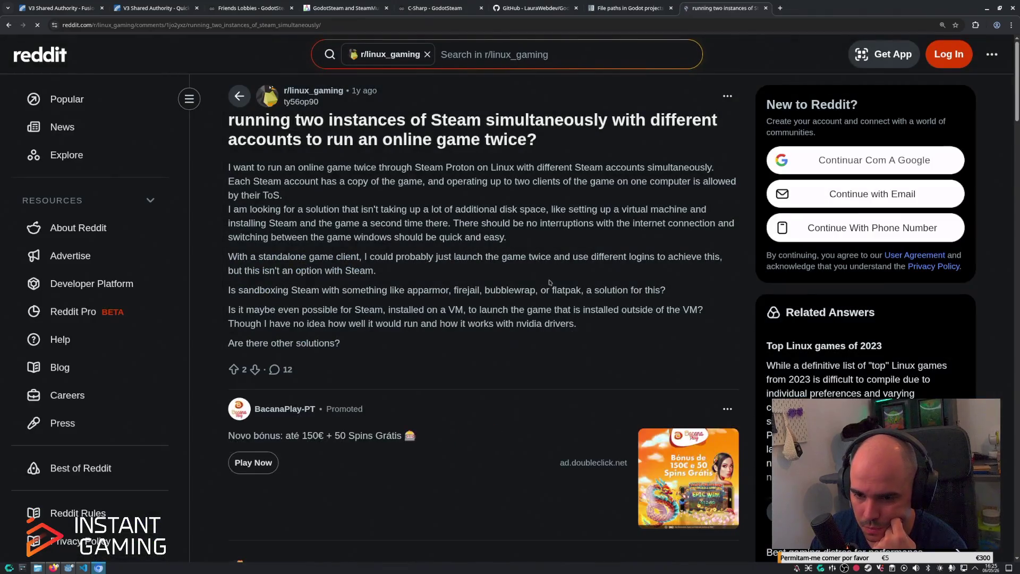
Read the thread's comments, including the one about running Steam as another user.
scroll(550, 282, "down", 3)
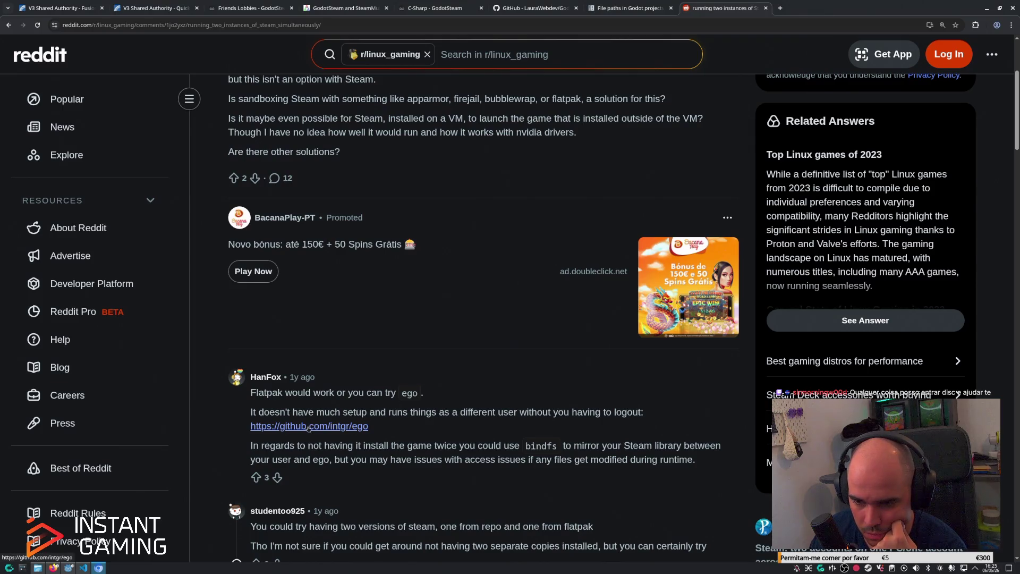
mouse_move(292, 412)
left_mouse_down()
mouse_move(560, 412)
mouse_move(250, 412)
left_mouse_up()
left_click(465, 439)
scroll(466, 439, "down", 4)
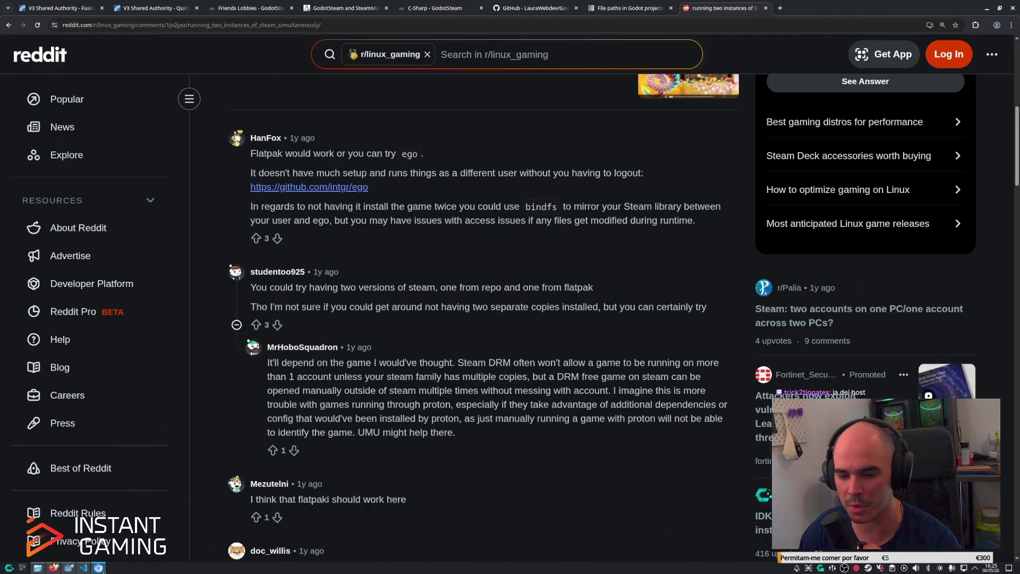
left_click(83, 567)
left_click(69, 568)
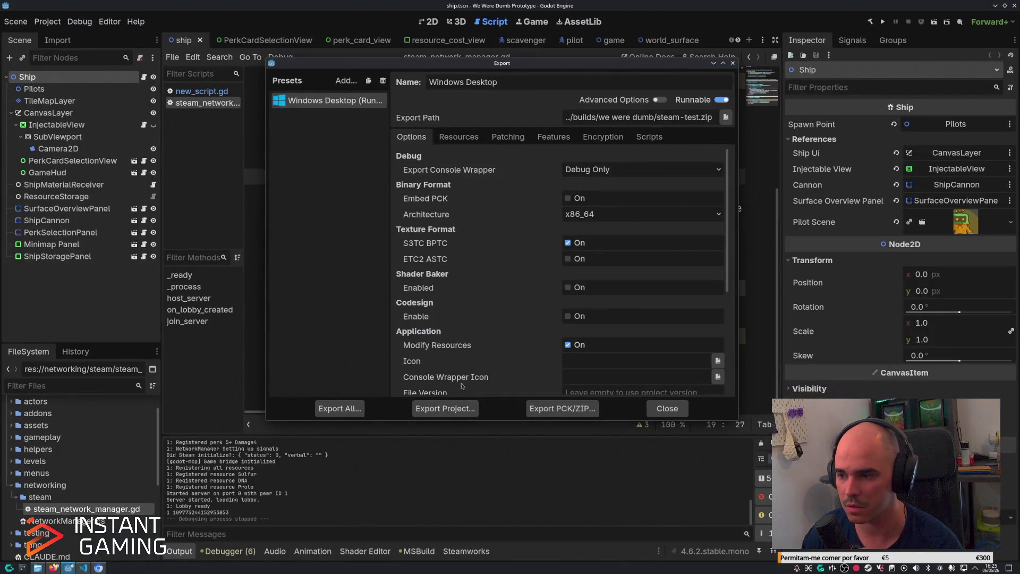
Close the Export dialog, select line 31's hardcoded lobby id, and open steam-test.zip.
left_click(659, 407)
double_click(567, 372)
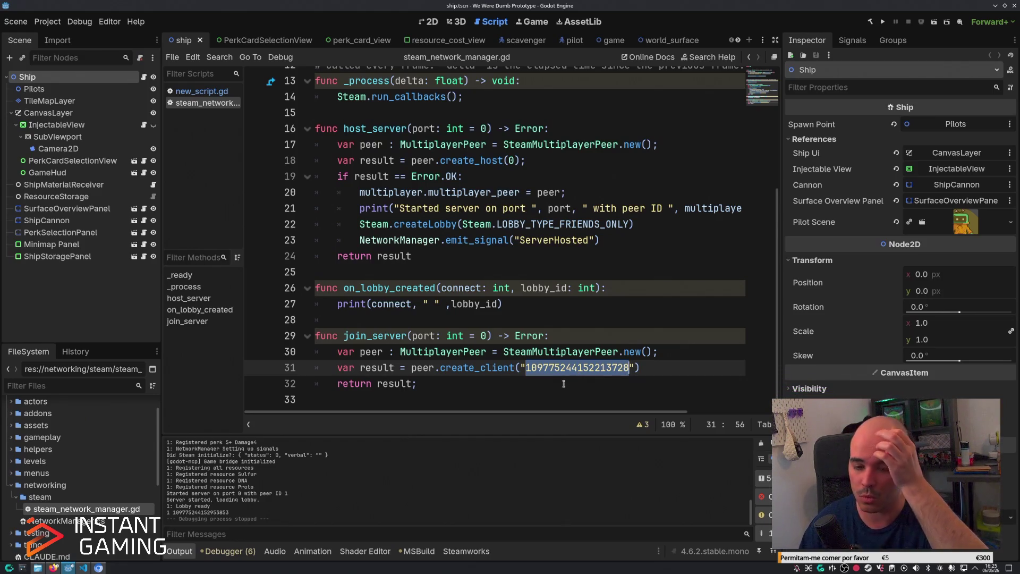
left_click(22, 567)
left_click(565, 151)
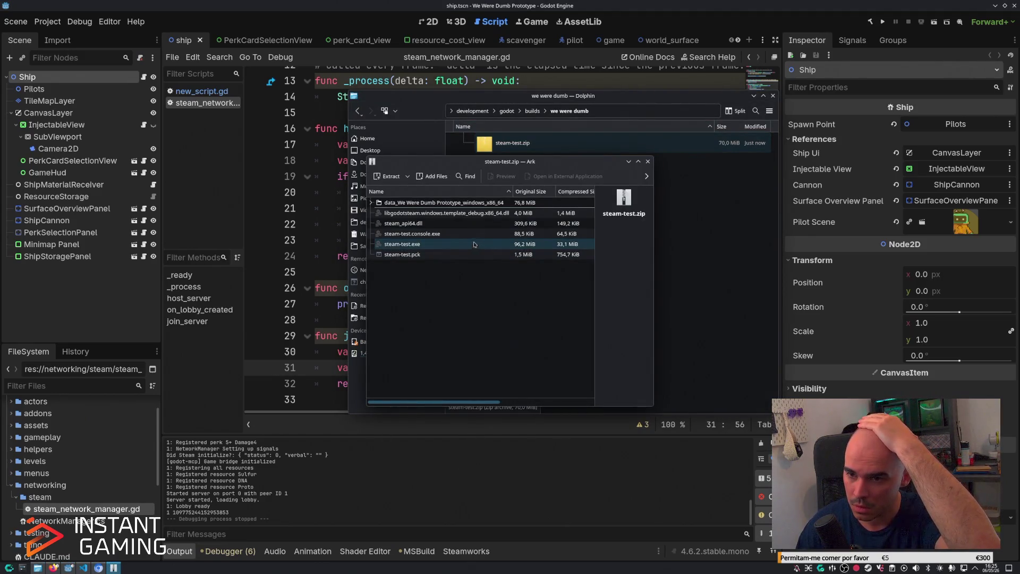
Check steam-test.console.exe in the archive, then select the lobby id in Godot's output log.
left_click(447, 235)
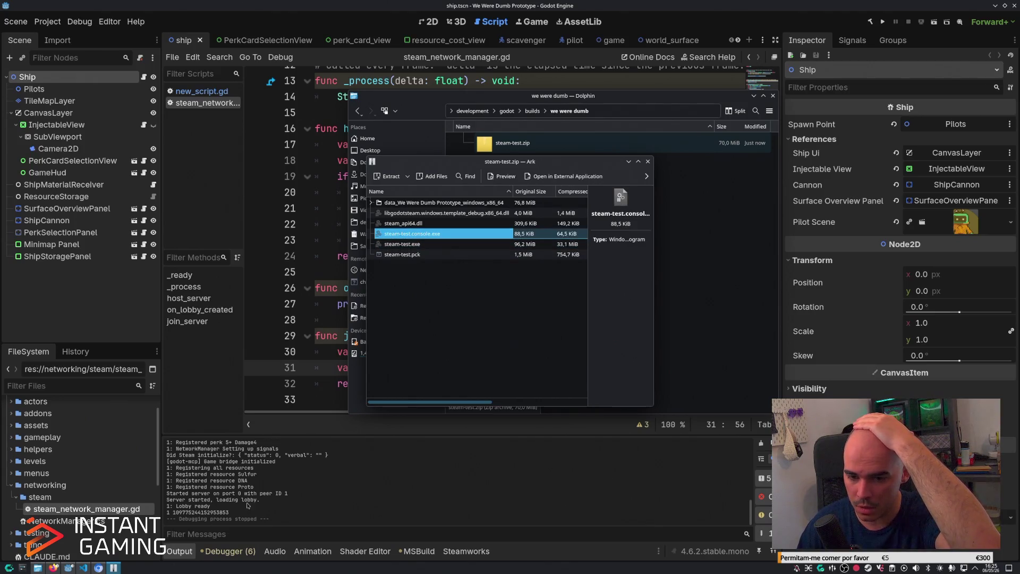
left_click_drag(171, 512, 241, 513)
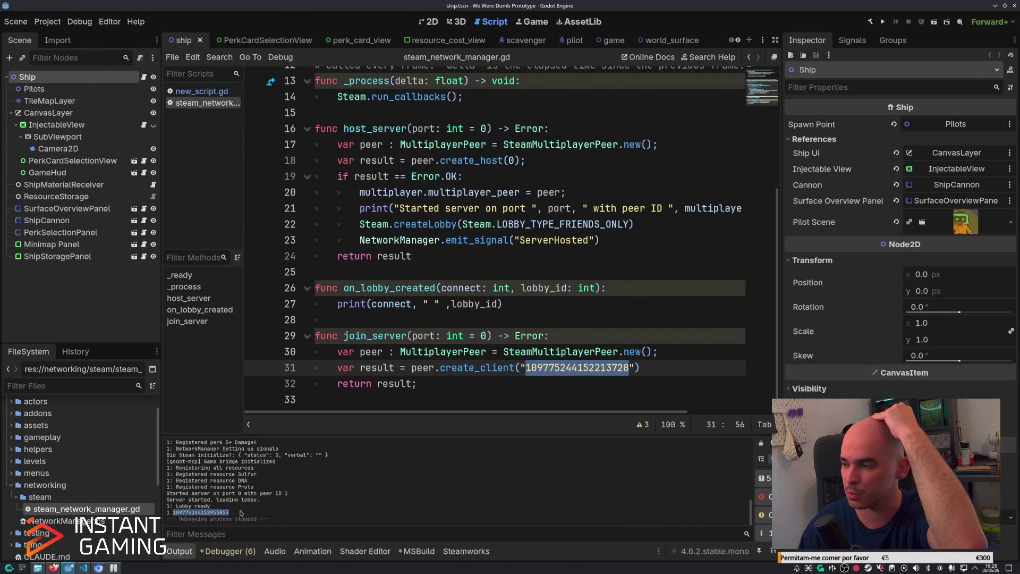
Clear the output log selection, look at line 29 of the join code, then switch to the browser.
left_click(224, 505)
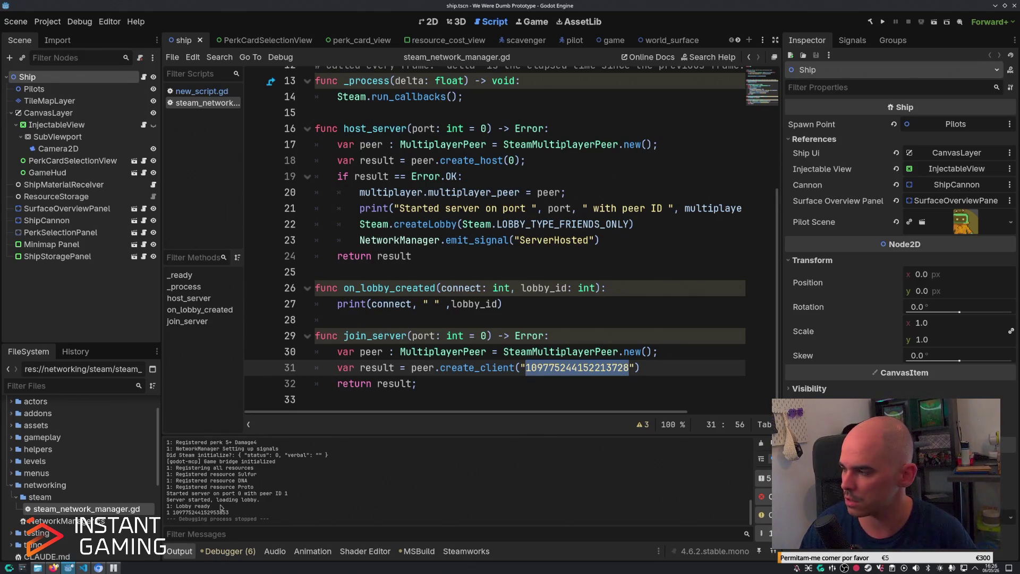
left_click(577, 335)
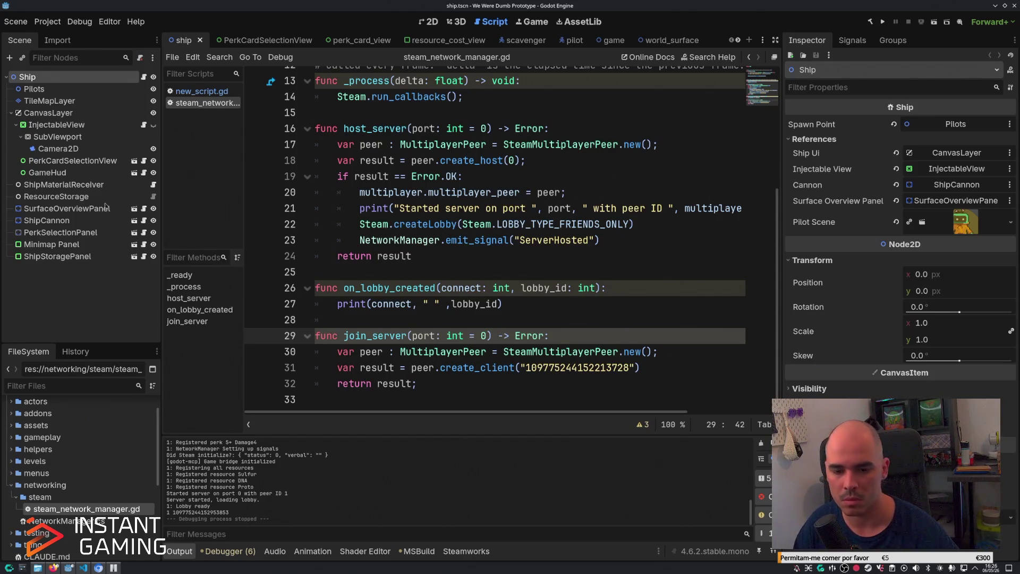
left_click(98, 567)
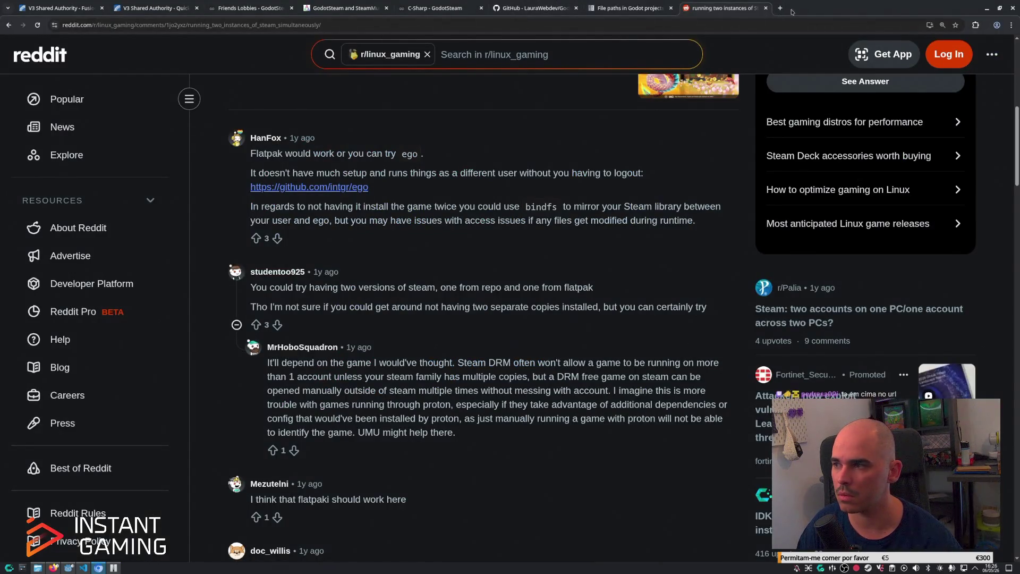
Load a Steam profile page from a pasted address, then switch the id to a friend's profile.
left_click(780, 8)
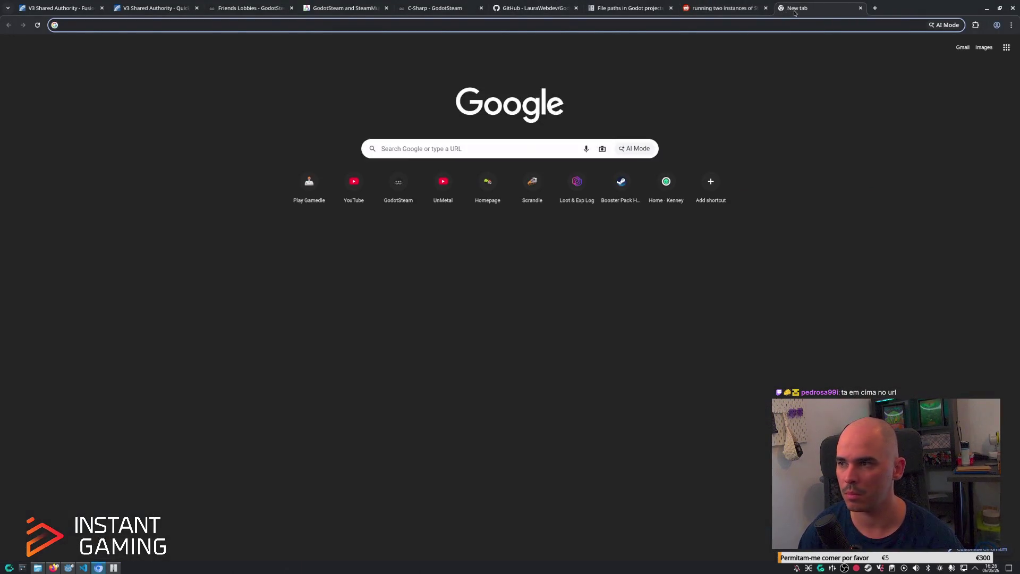
left_click(781, 25)
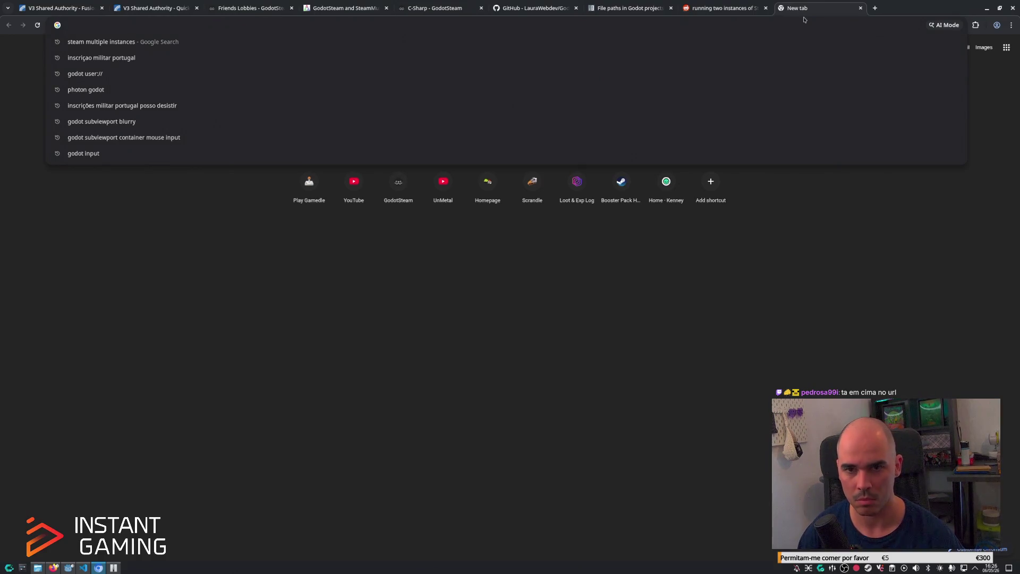
key("ctrl+v")
key("Return")
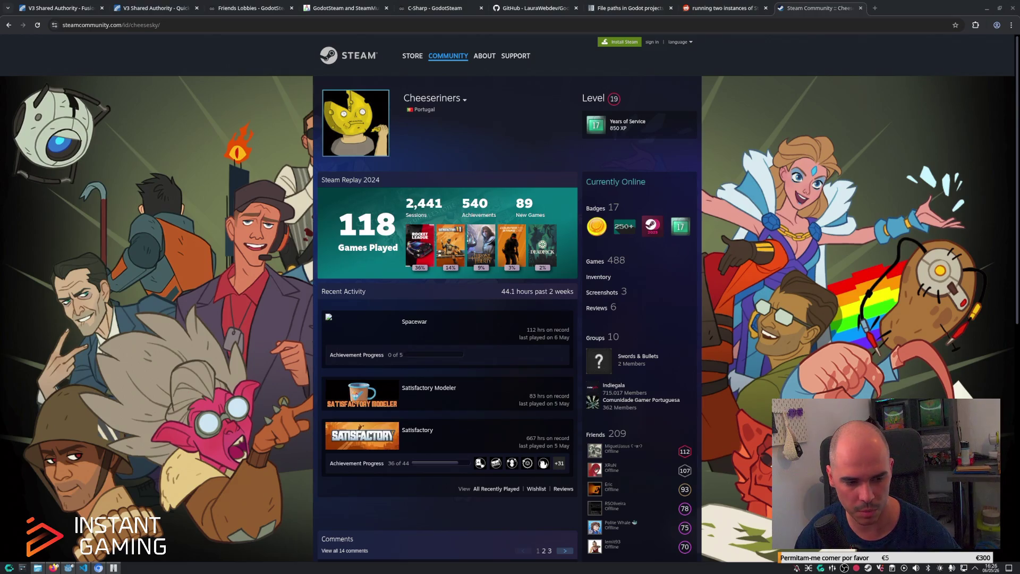
left_click(192, 24)
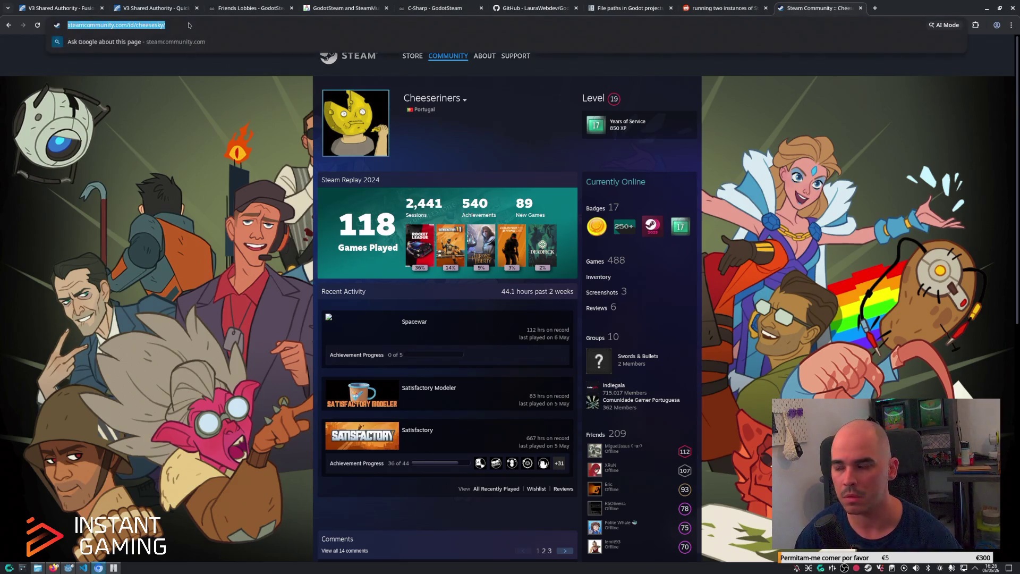
key("ctrl+v")
key("Return")
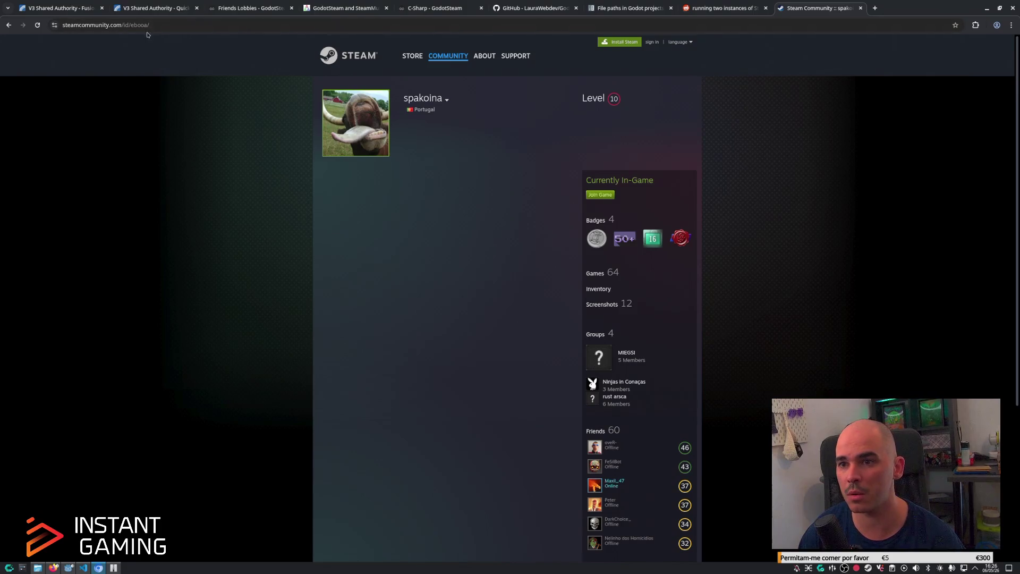
Copy the friend's profile address and start a new search for 'get steam id from user'.
double_click(163, 25)
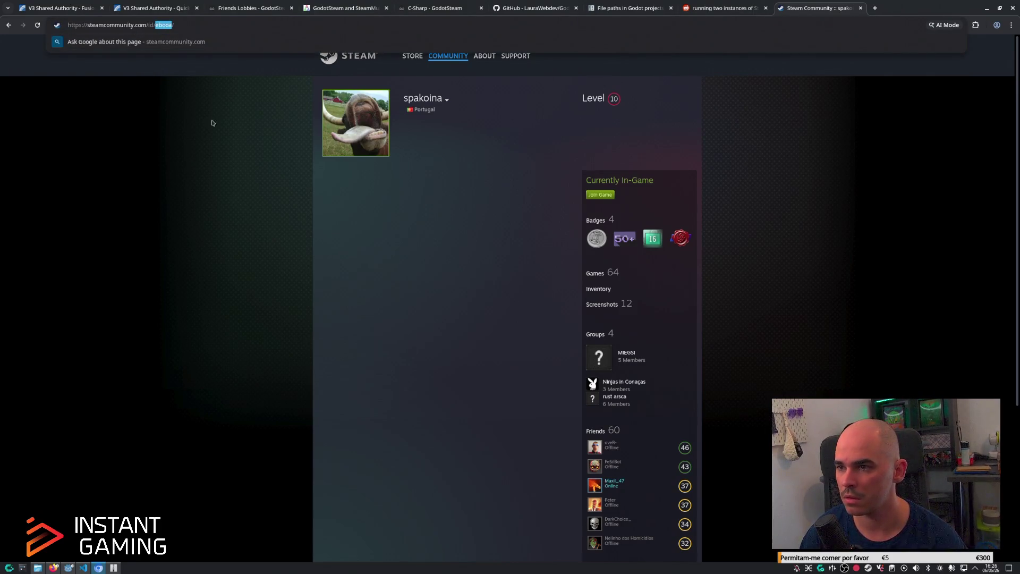
left_click(273, 185)
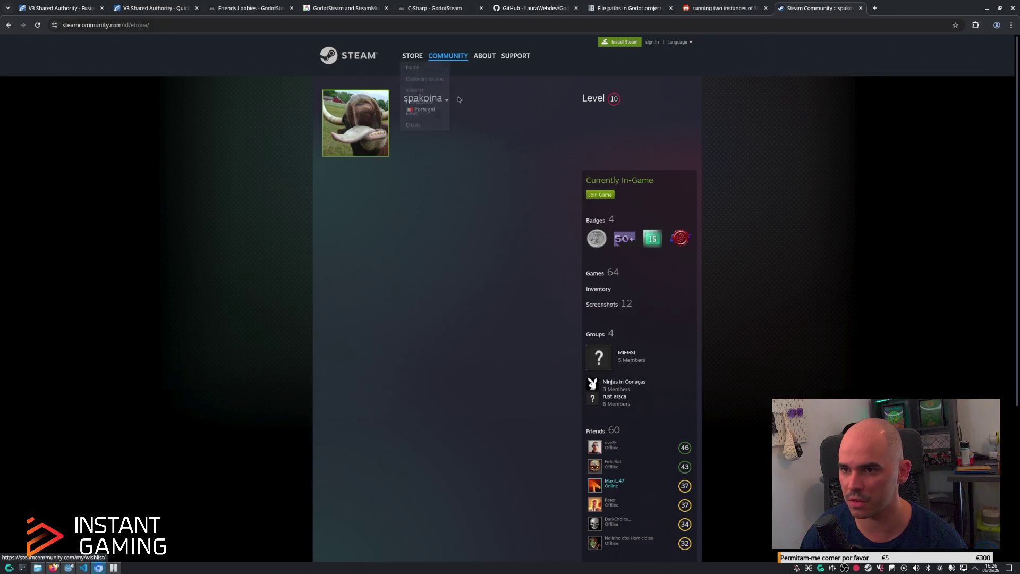
scroll(532, 251, "down", 3)
scroll(532, 251, "up", 3)
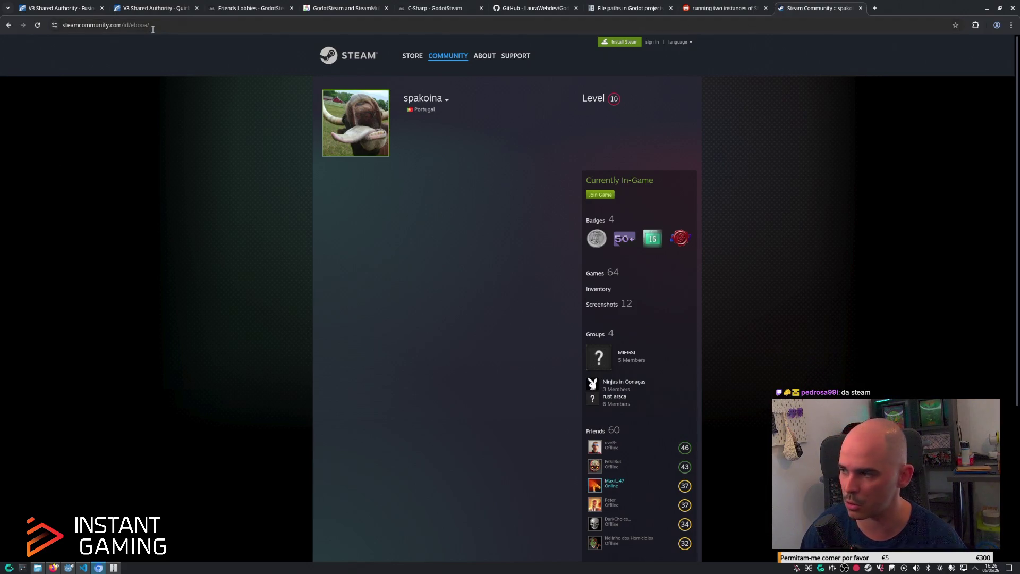
left_click(153, 29)
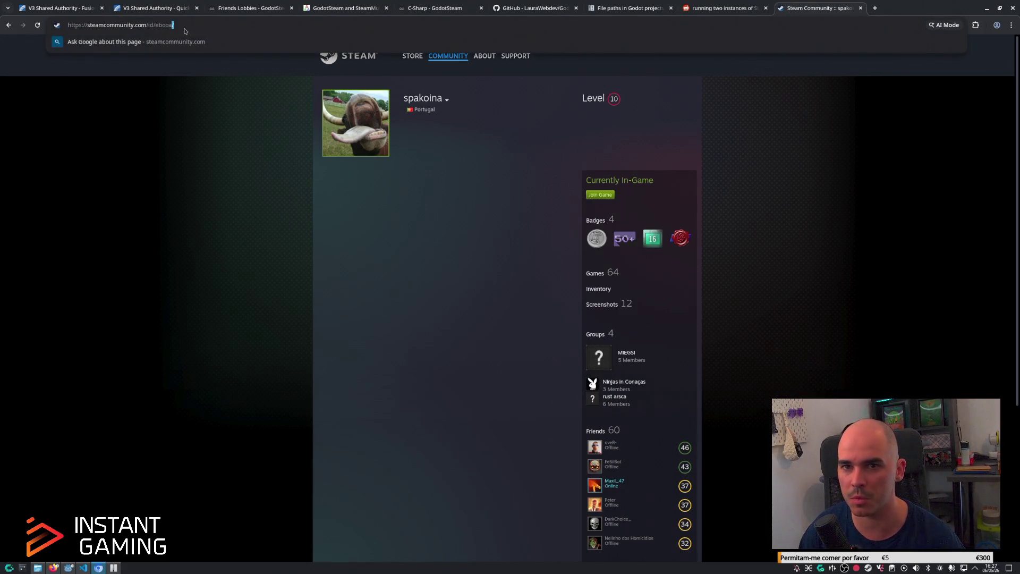
key("ctrl+a")
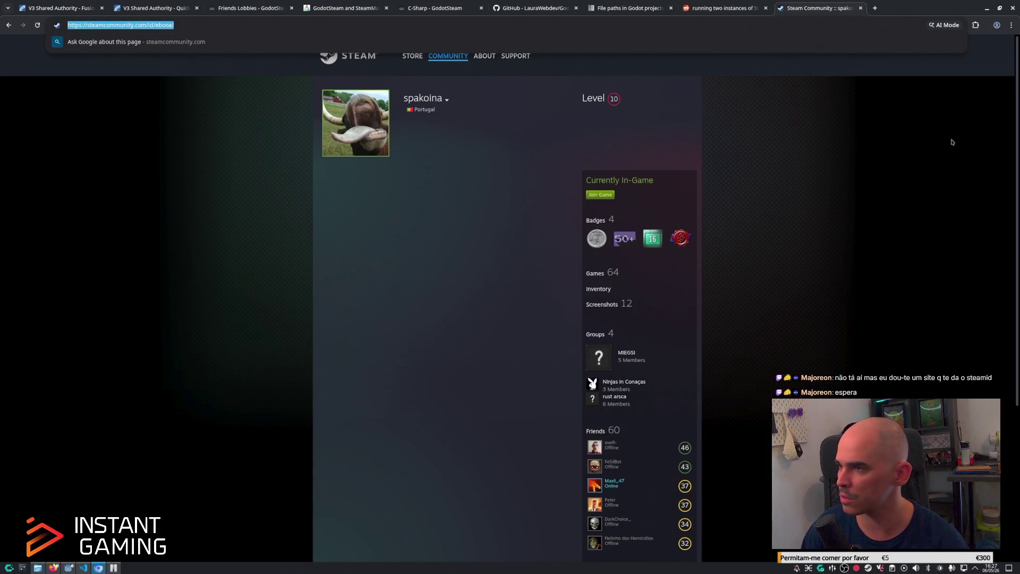
key("ctrl+t")
type("ge")
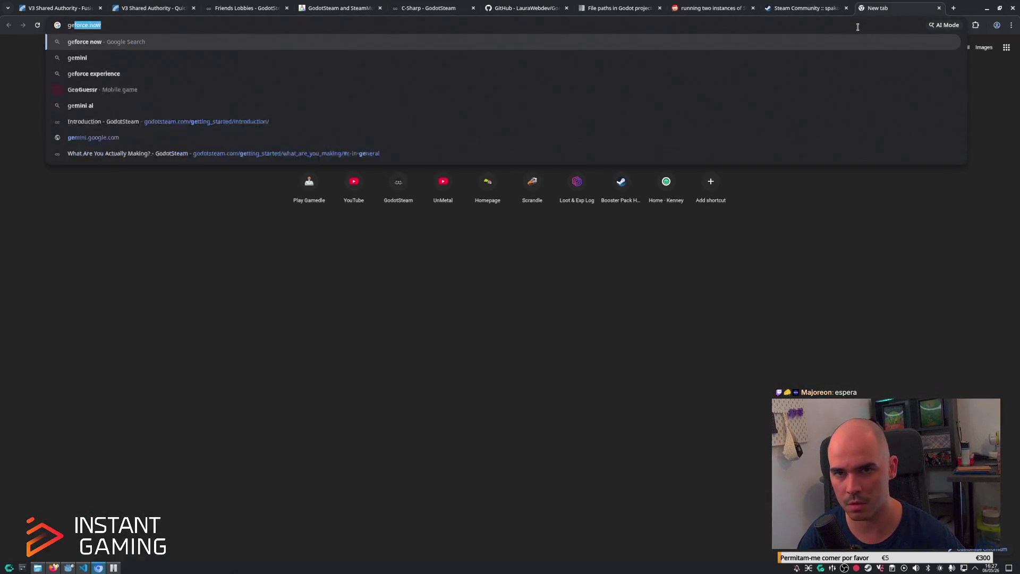
type("t steam id from user")
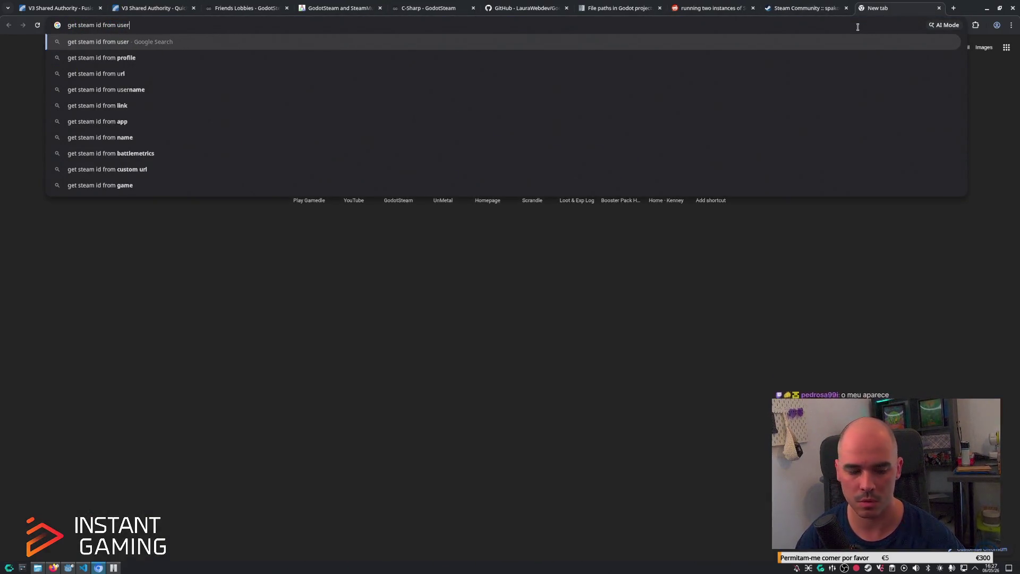
Run the 'get steam id from user' search, open Steam ID Finder (steamid.xyz), then close its tab.
key("Return")
left_click(218, 192)
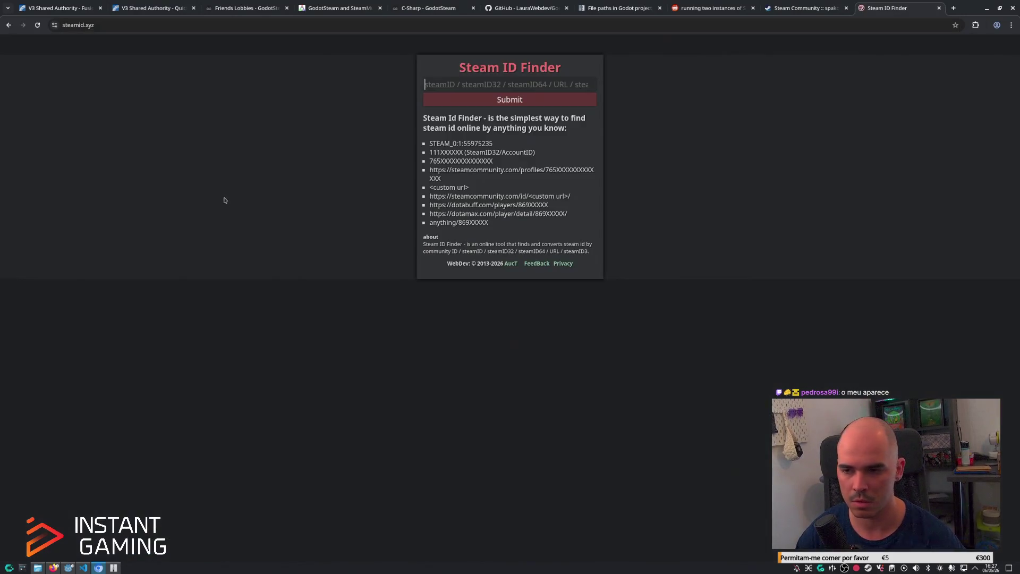
key("ctrl+w")
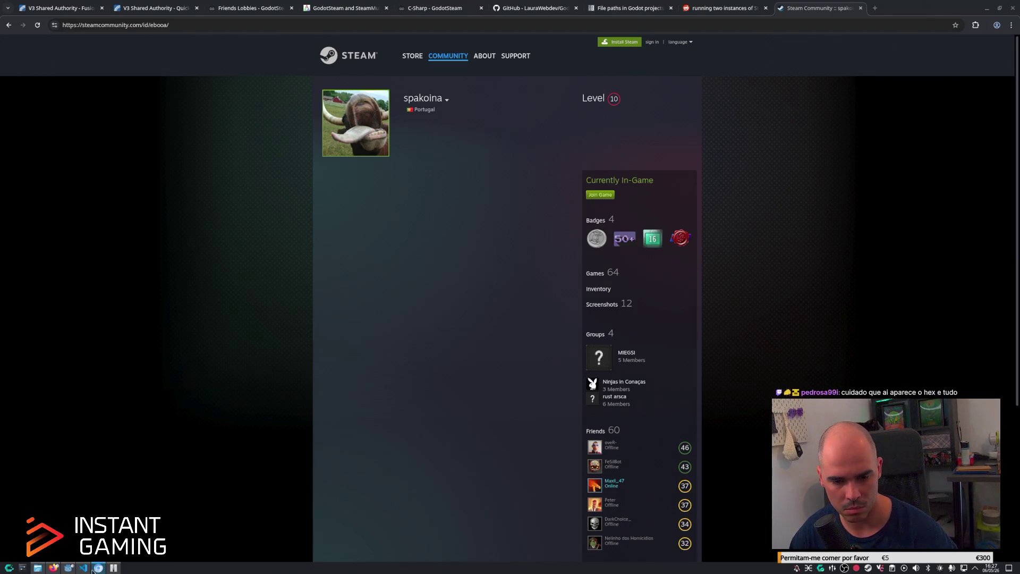
key("alt+Tab")
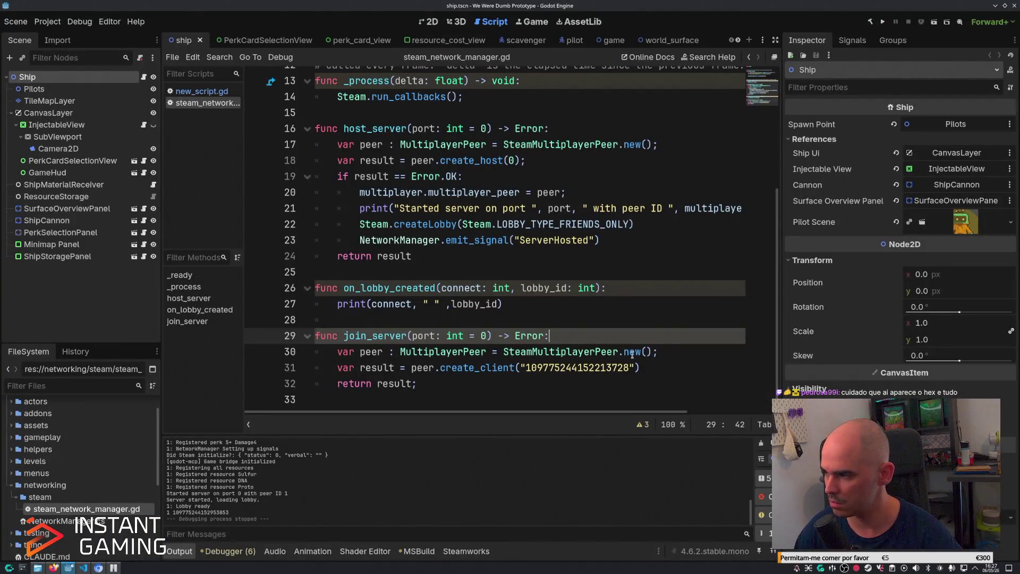
key("alt+Tab")
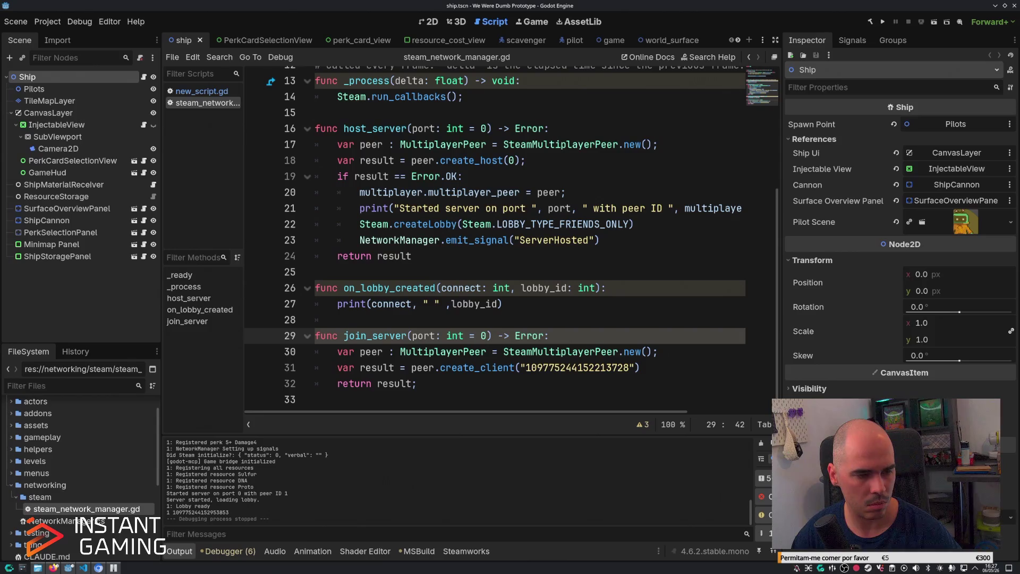
key("alt+Tab")
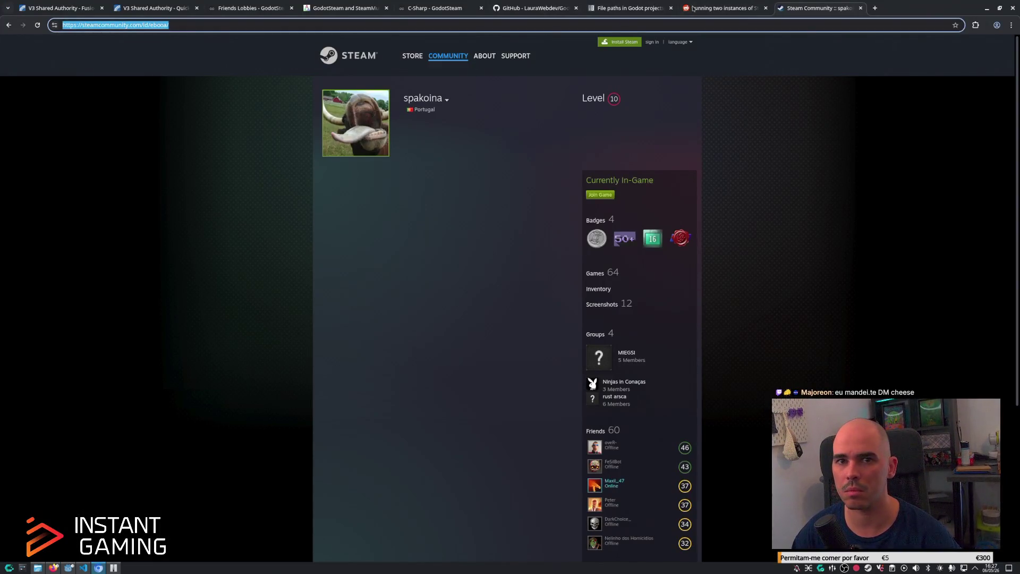
Go back to the previous Steam profile page, then minimize Chrome to reveal the Godot script.
key("alt+Left")
key("ctrl+l")
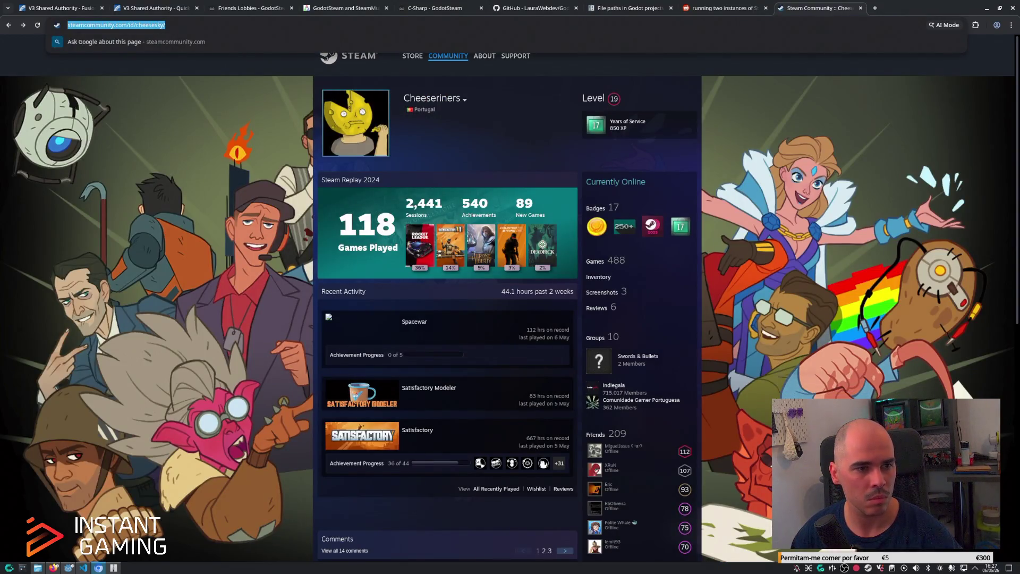
key("alt+Tab")
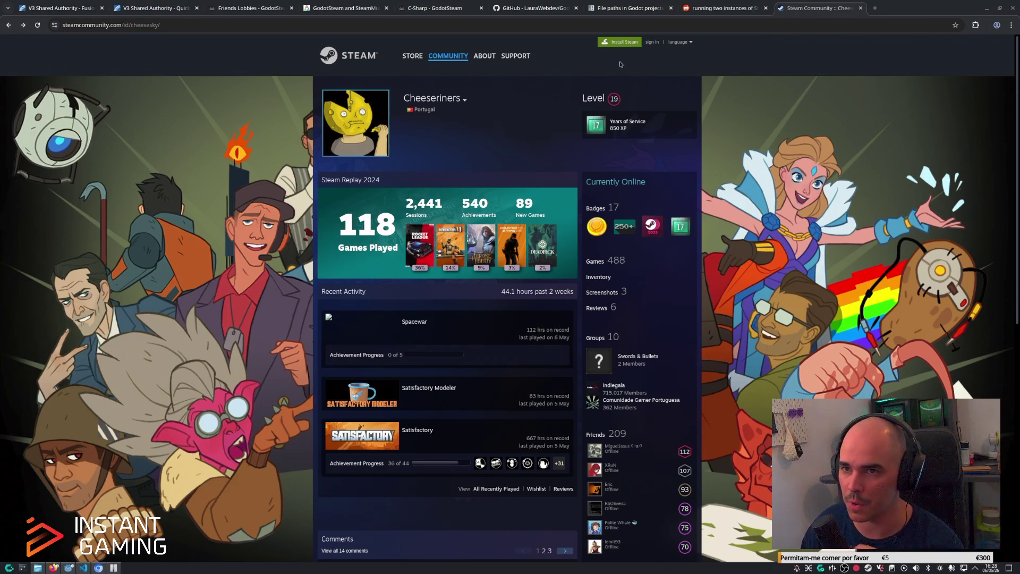
left_click(987, 8)
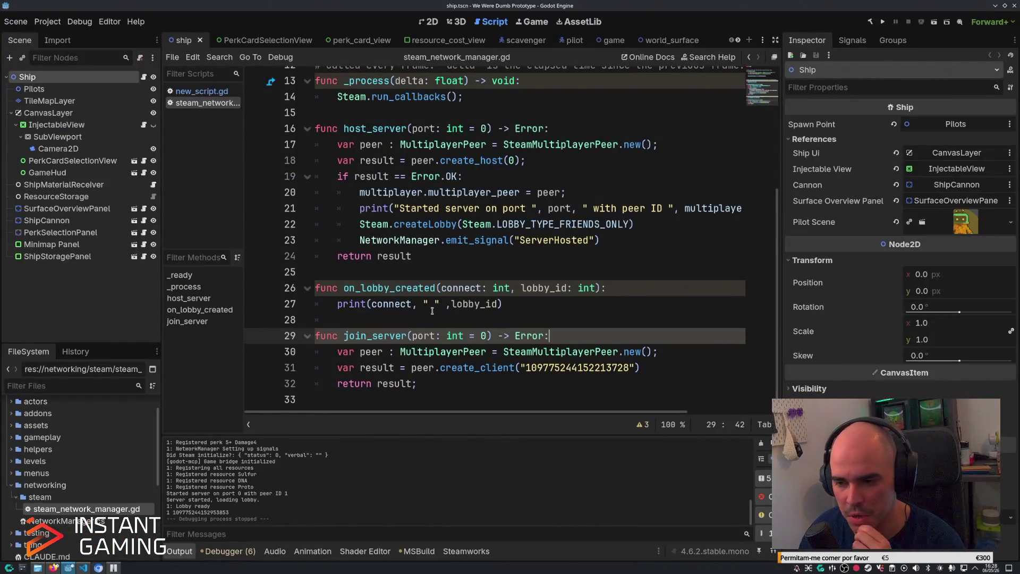
Select the hardcoded lobby ID in create_client, then bring up the We Were Dumb itch.io page.
left_click(531, 308)
double_click(549, 369)
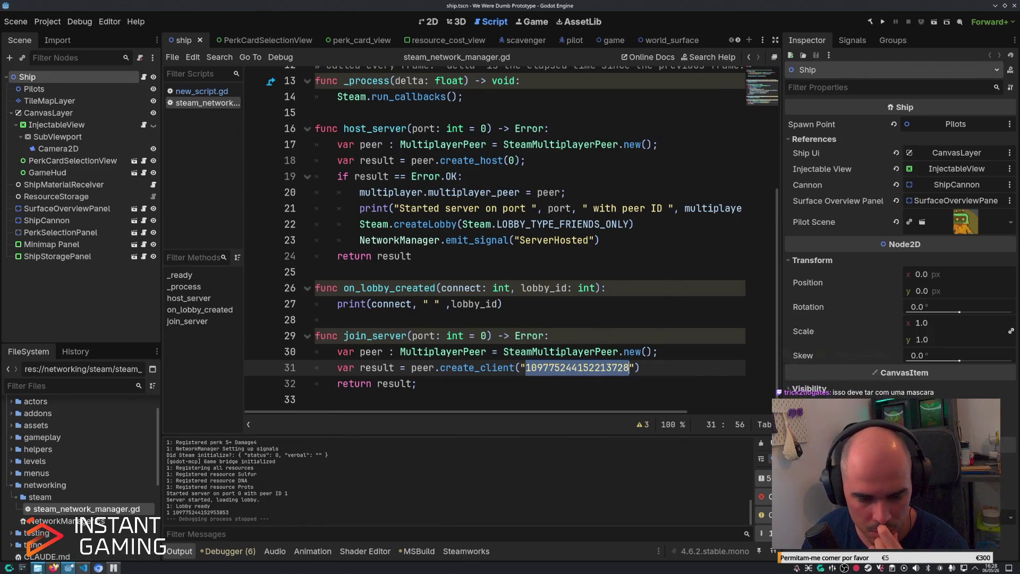
left_click(53, 568)
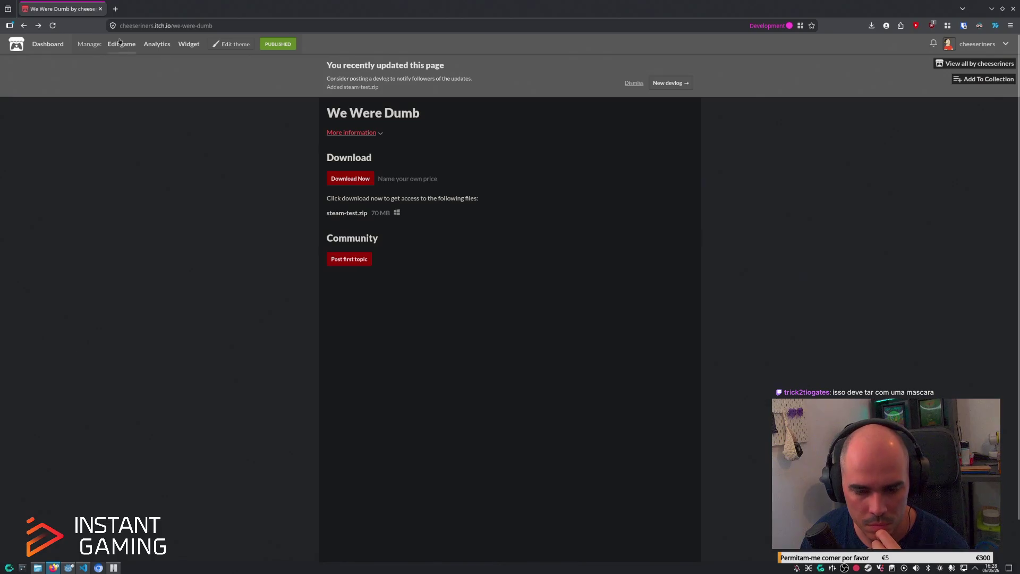
Open the GodotSteam docs and browse the Tutorials section to the Lobbies tutorial.
left_click(99, 567)
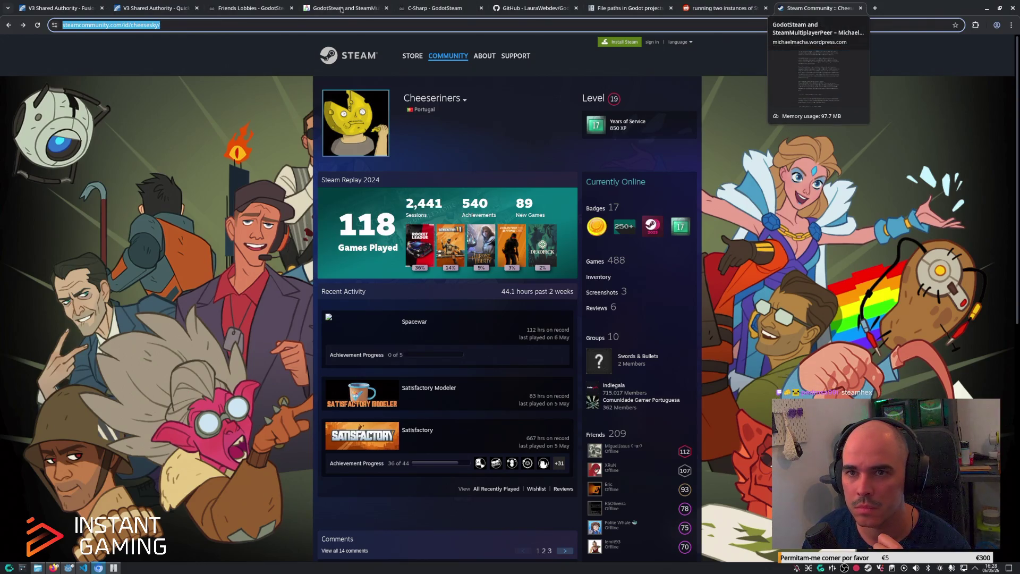
left_click(250, 8)
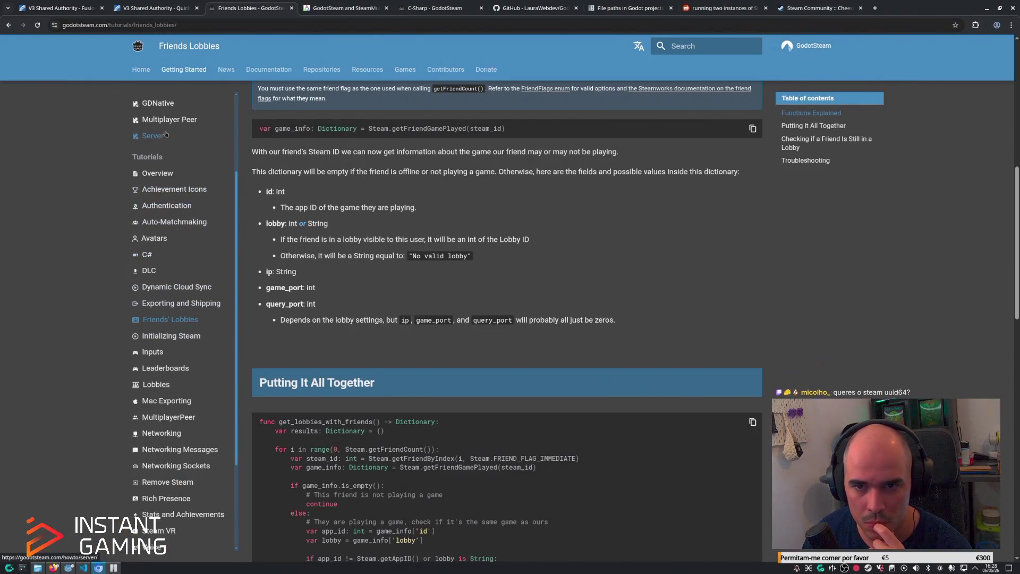
scroll(164, 136, "up", 3)
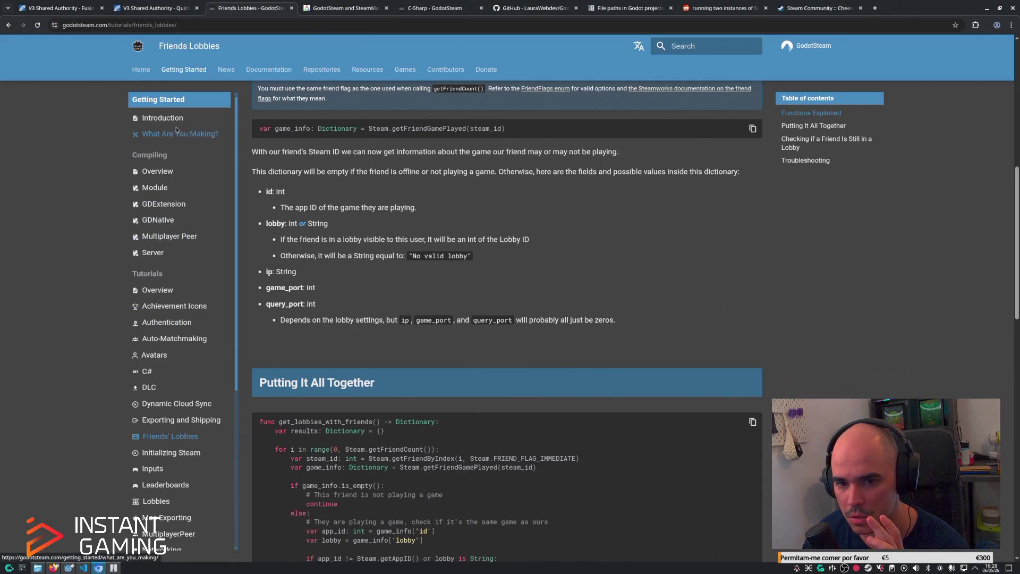
left_click(158, 290)
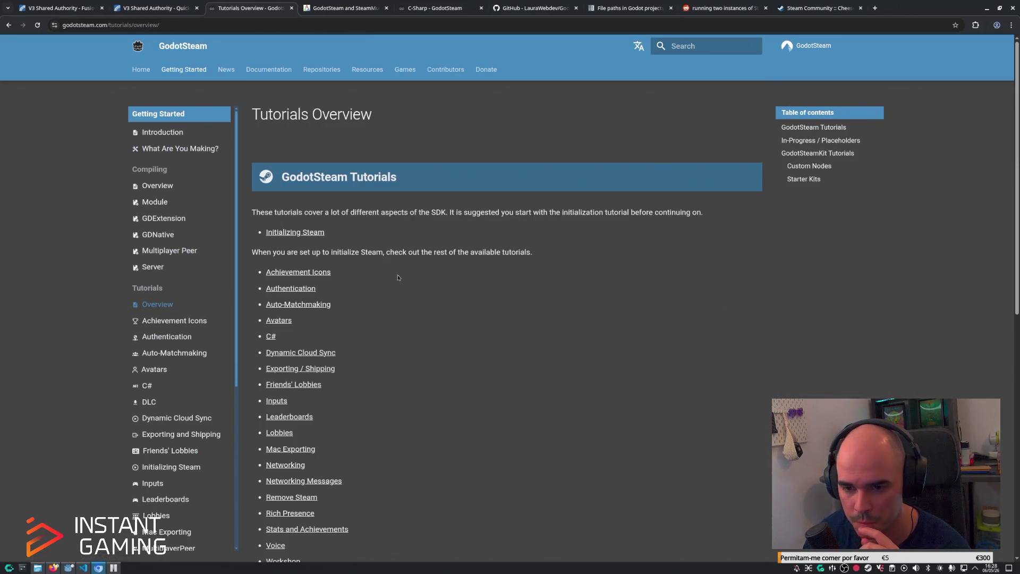
left_click(298, 232)
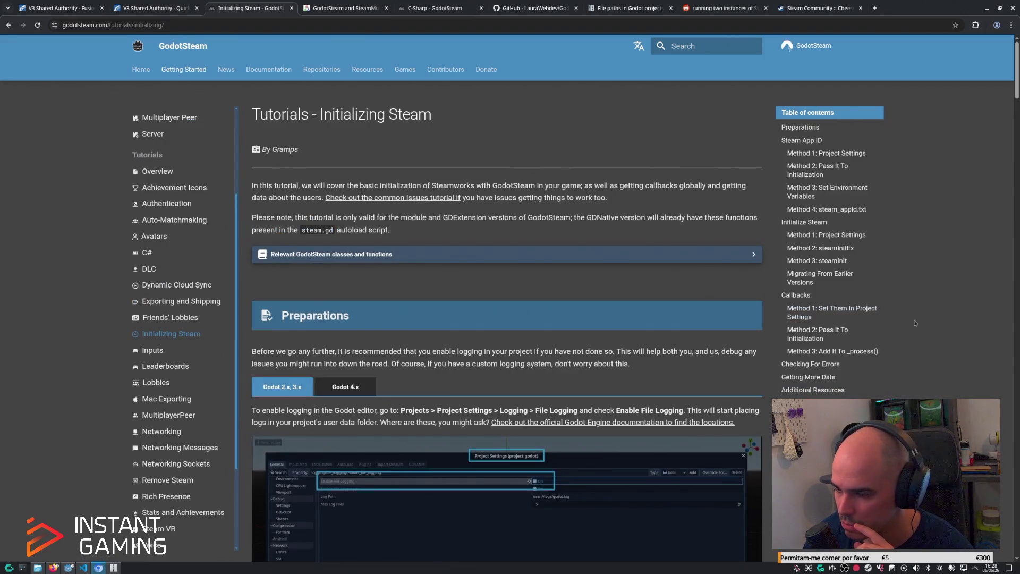
left_click(160, 382)
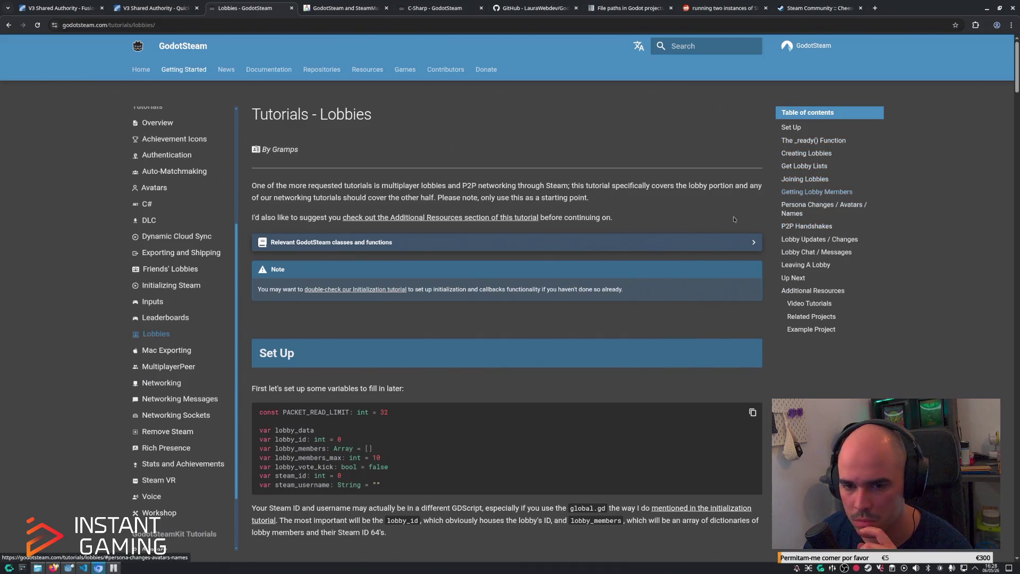
Jump to the Lobbies tutorial's Get Lobby Lists section, then switch to the other browser window.
left_click(169, 367)
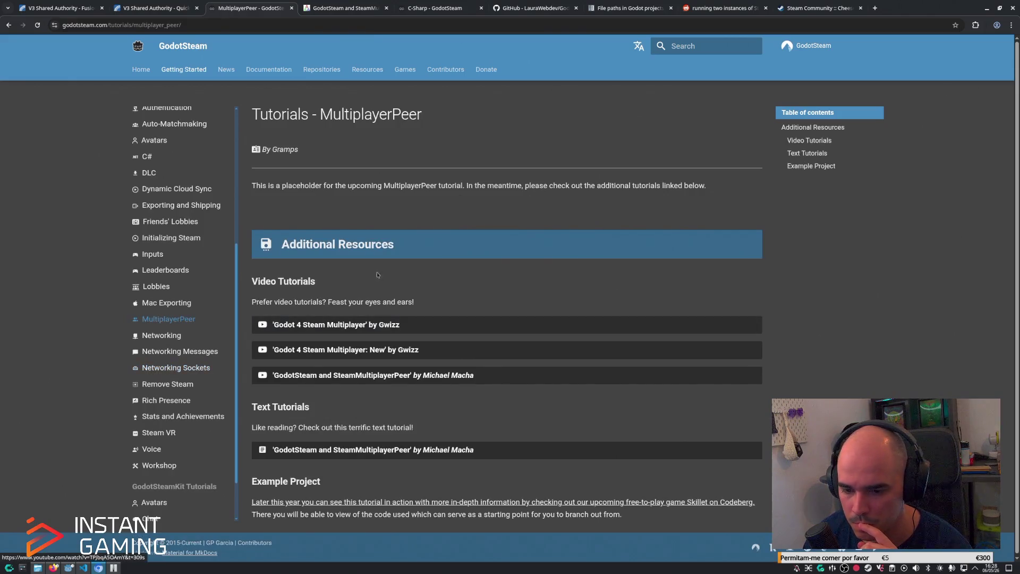
left_click(165, 291)
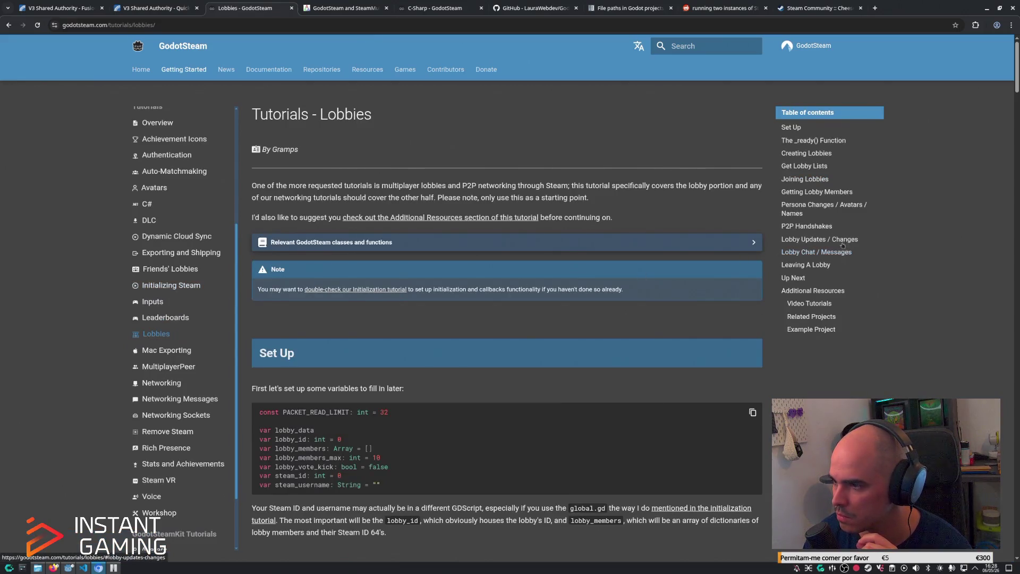
left_click(816, 180)
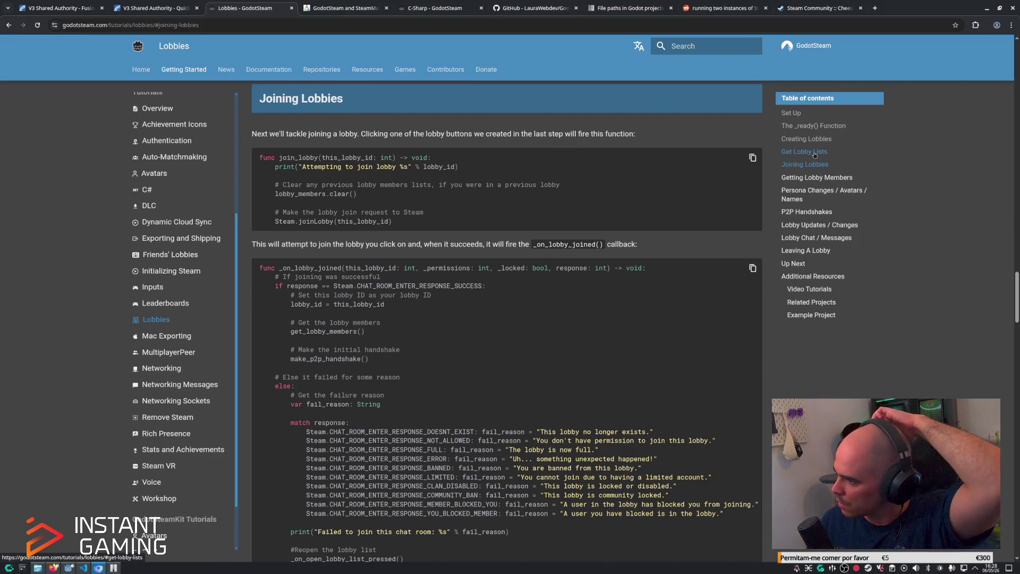
left_click(815, 154)
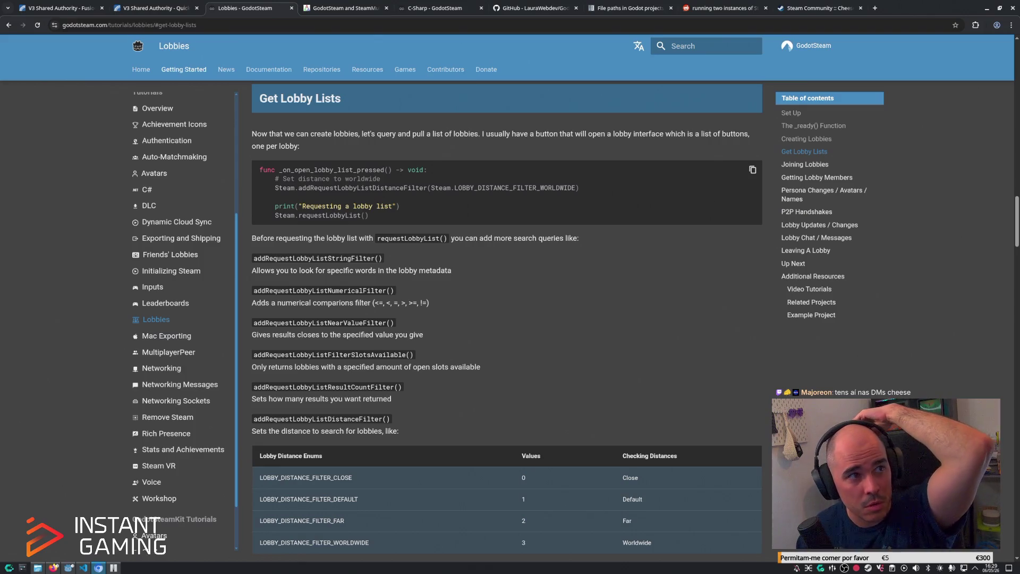
key("alt+Tab")
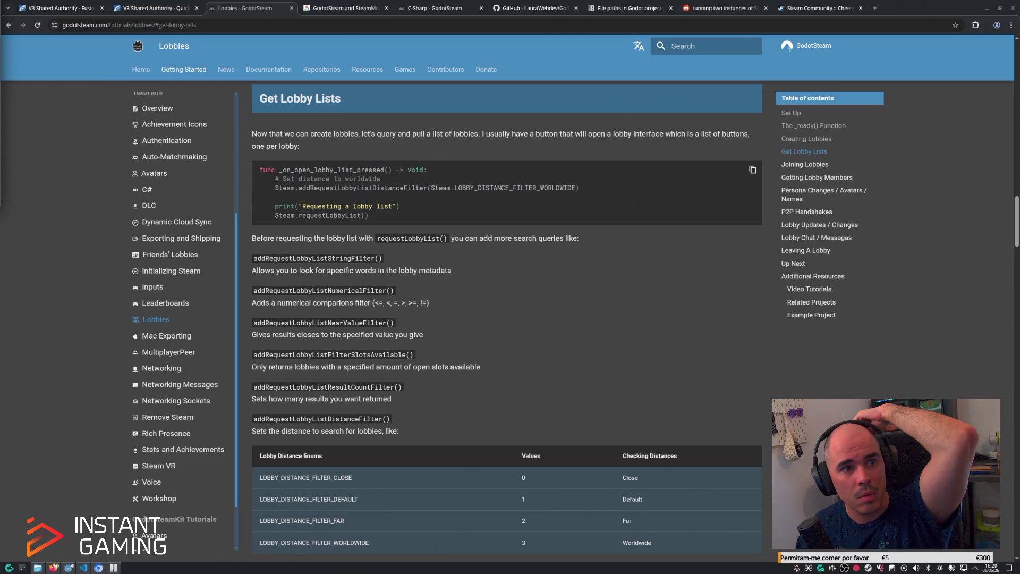
key("alt+Tab")
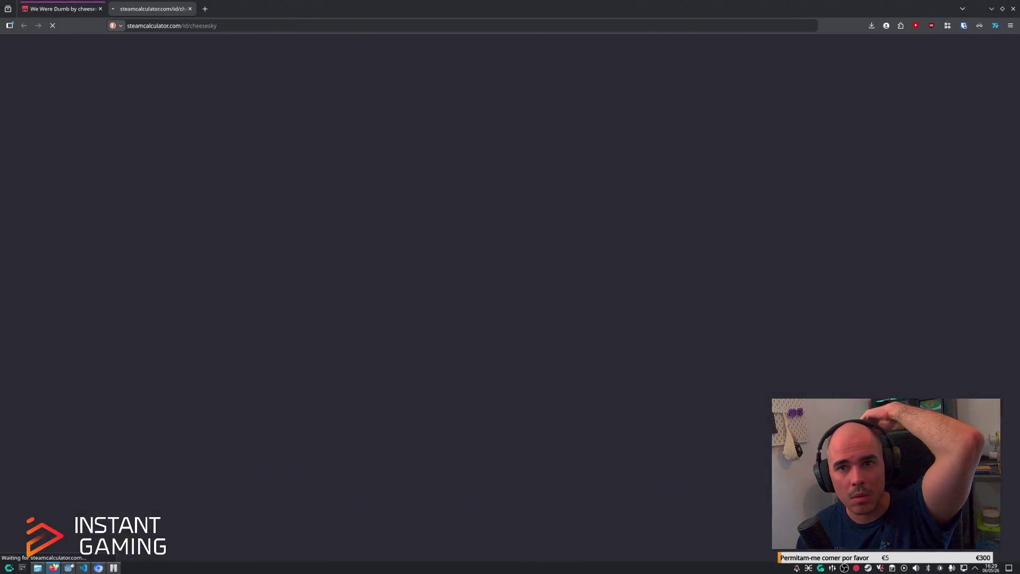
Return from the loading Steam Calculator page to the GodotSteam Lobbies tutorial window.
key("alt+Tab")
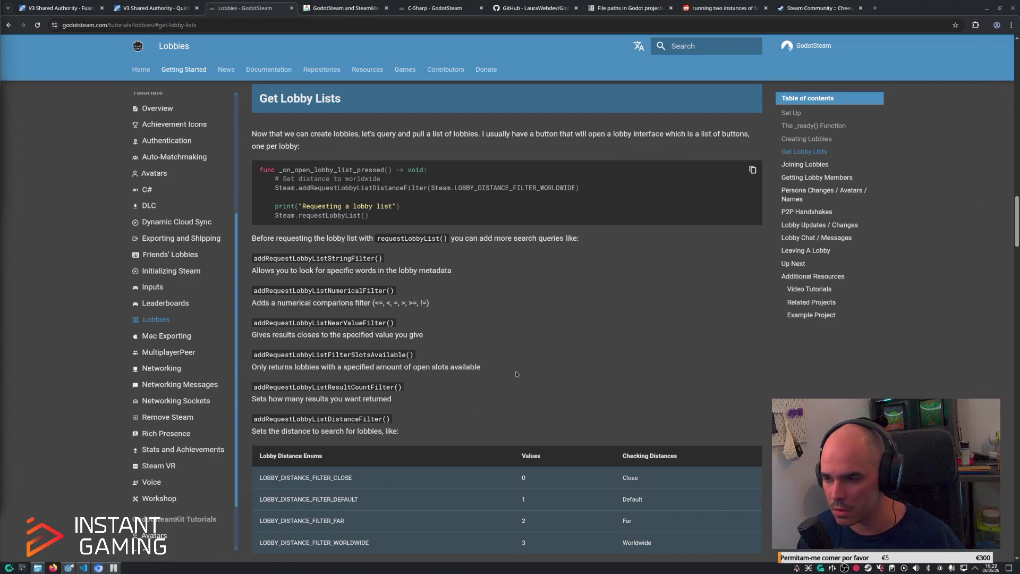
Review the Joining Lobbies section, selecting this_lobby_id in the _on_lobby_joined code.
scroll(527, 377, "down", 3)
scroll(671, 355, "down", 4)
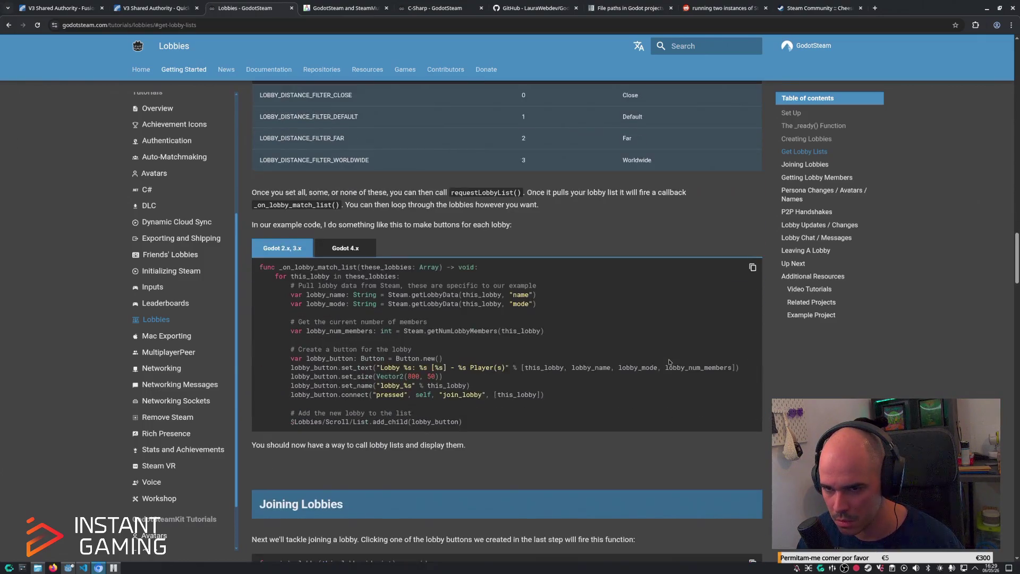
scroll(669, 361, "up", 10)
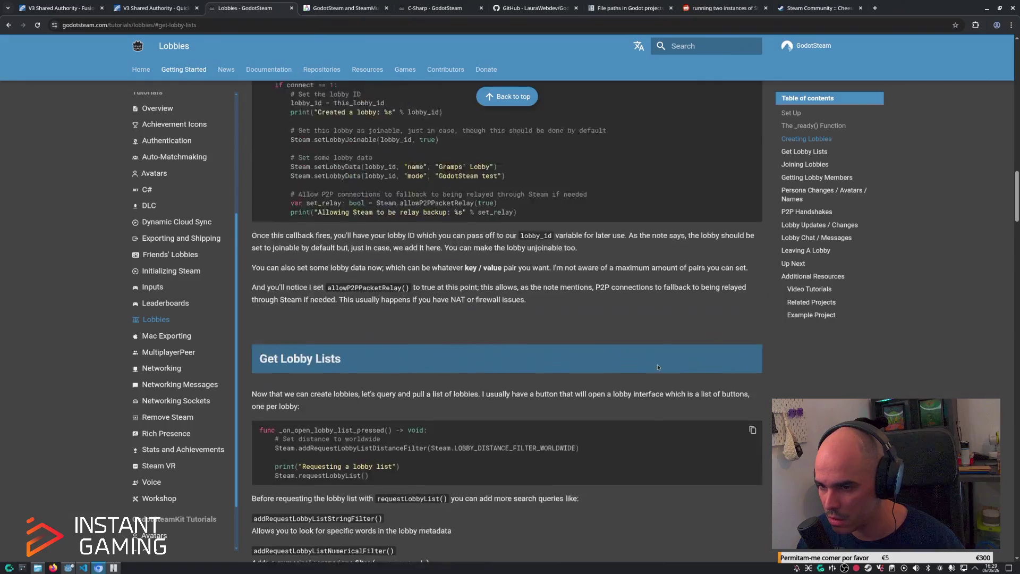
scroll(658, 367, "up", 3)
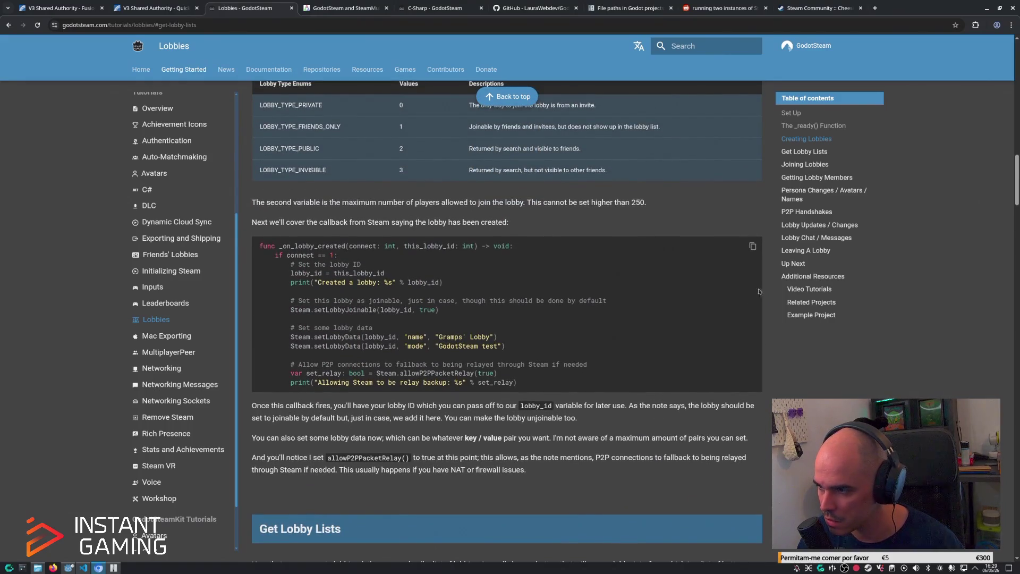
left_click(805, 164)
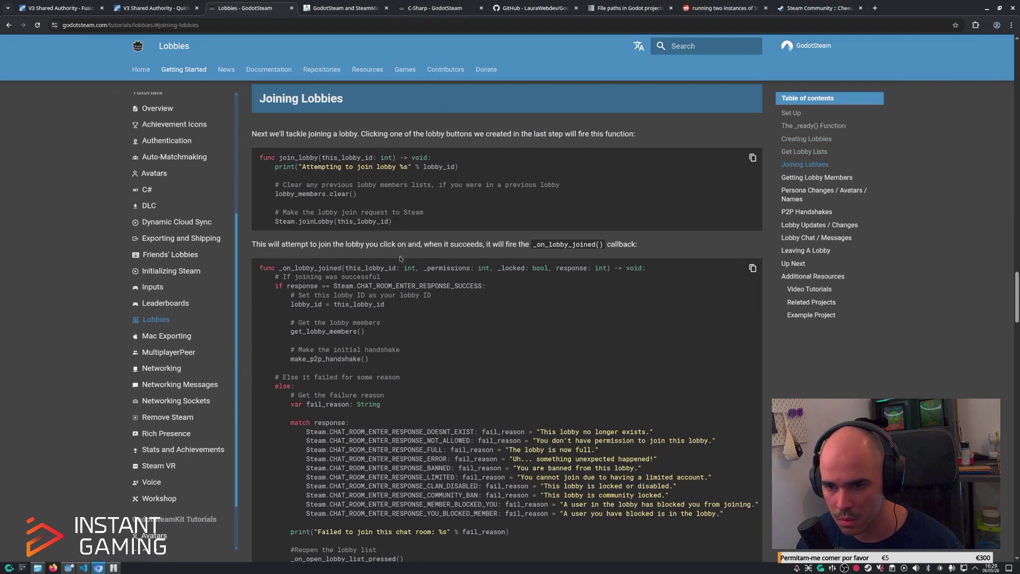
double_click(361, 270)
left_click(410, 282)
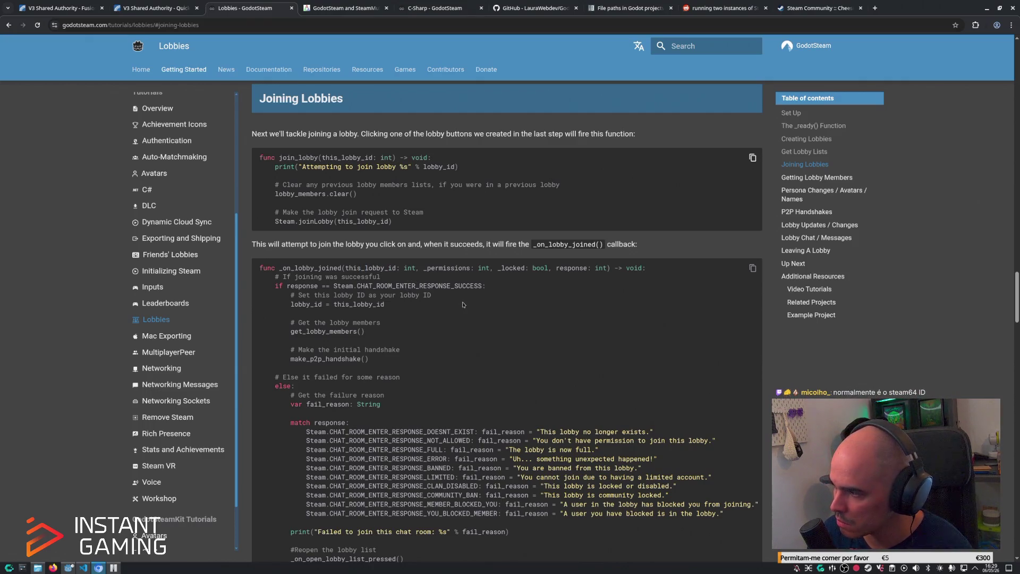
Mark the member_steam_id value in the lobby members code, then jump to Creating Lobbies.
scroll(505, 330, "down", 5)
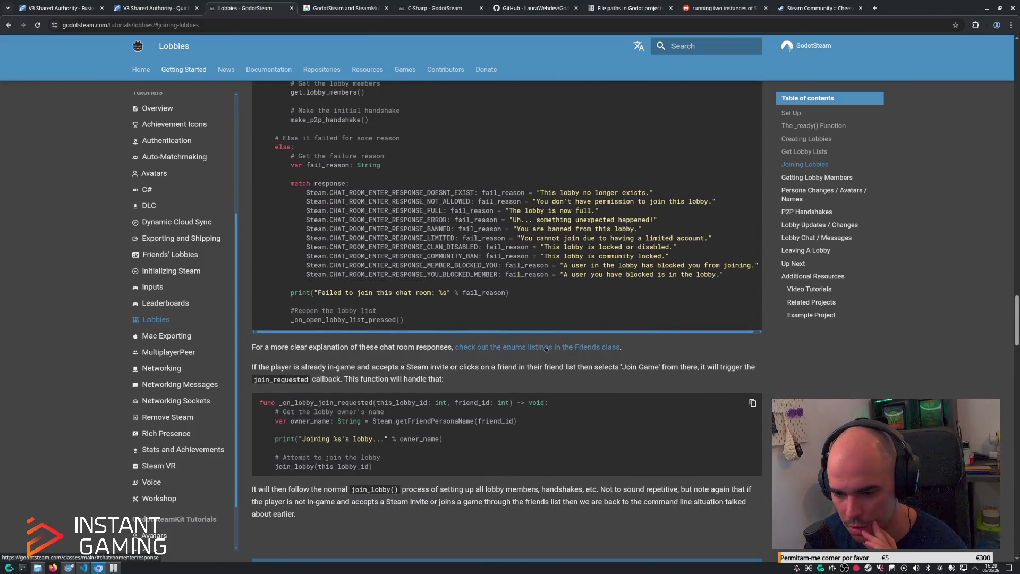
scroll(553, 348, "down", 3)
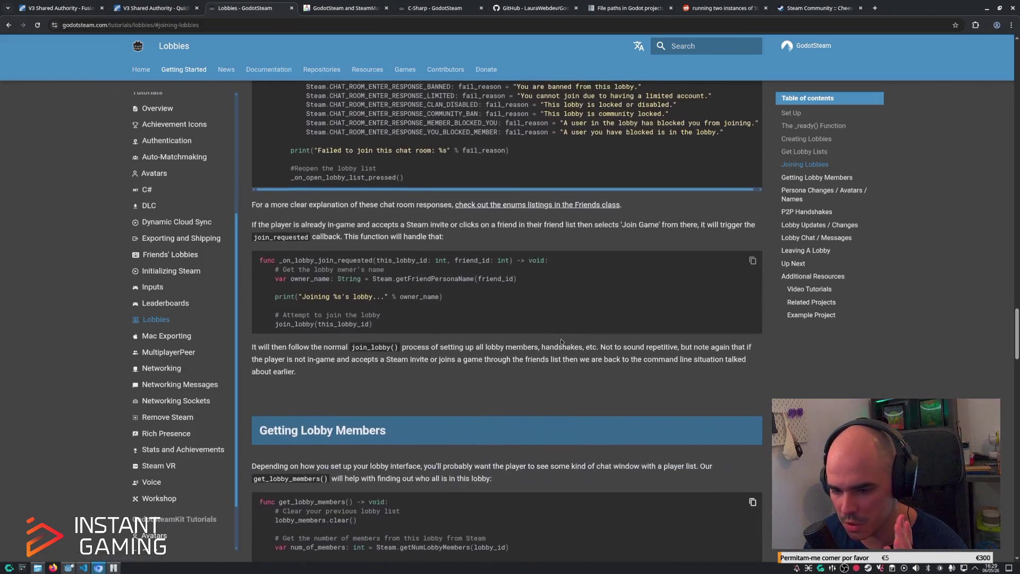
scroll(562, 341, "down", 4)
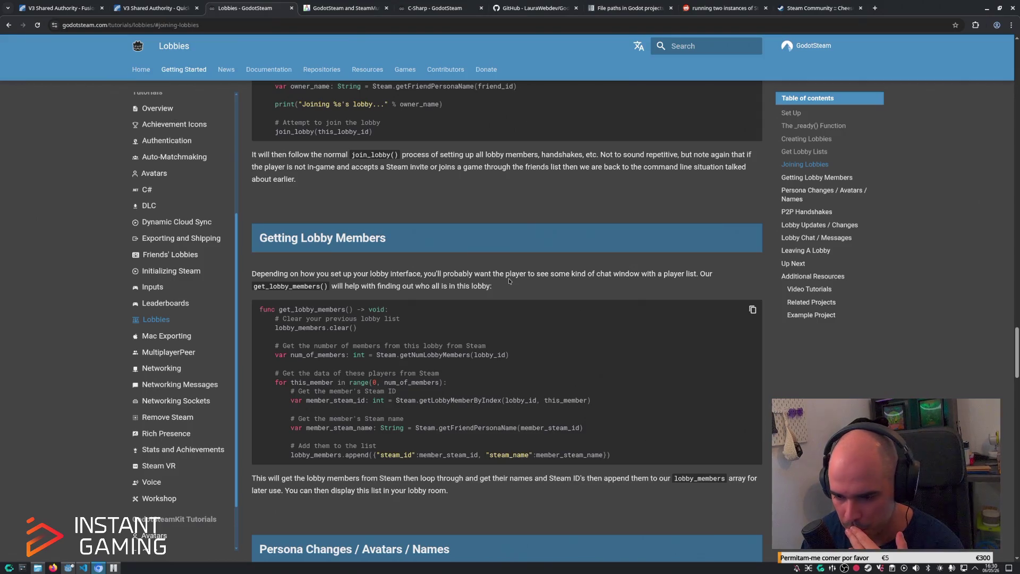
left_click_drag(420, 454, 477, 456)
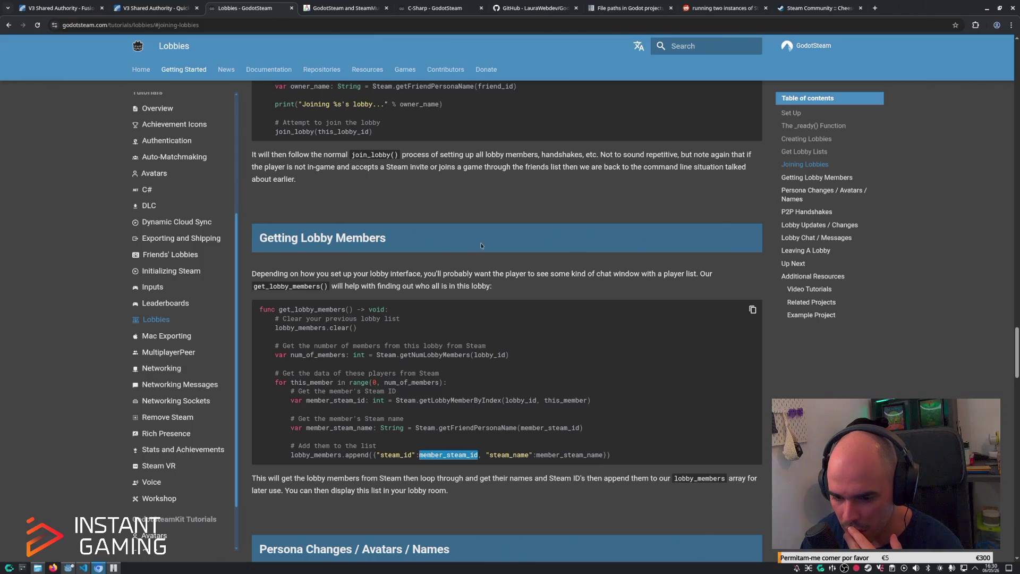
left_click(826, 138)
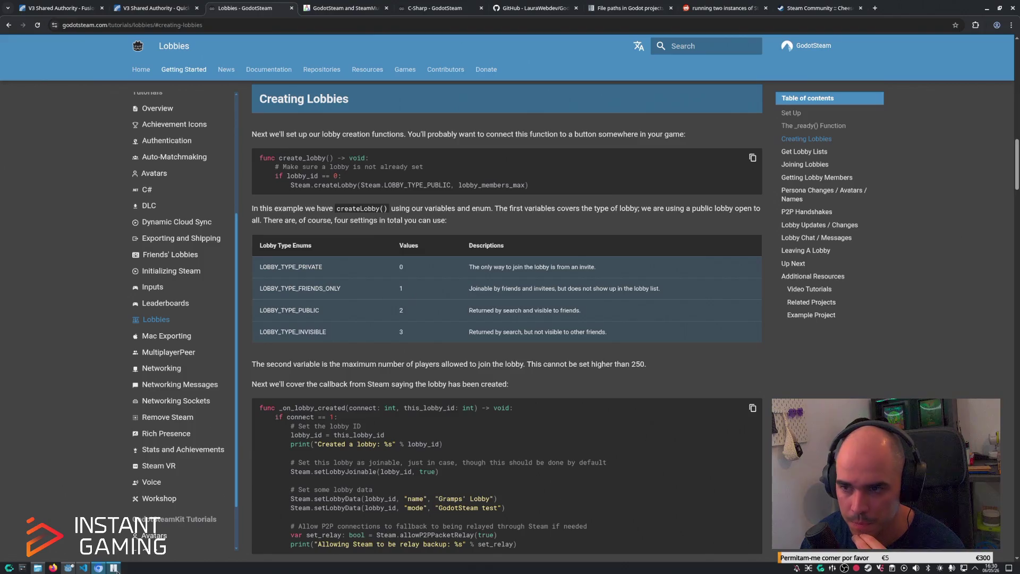
Paste the copied lobby ID into create_client on line 31 of the Godot script, then return to the docs.
left_click(648, 162)
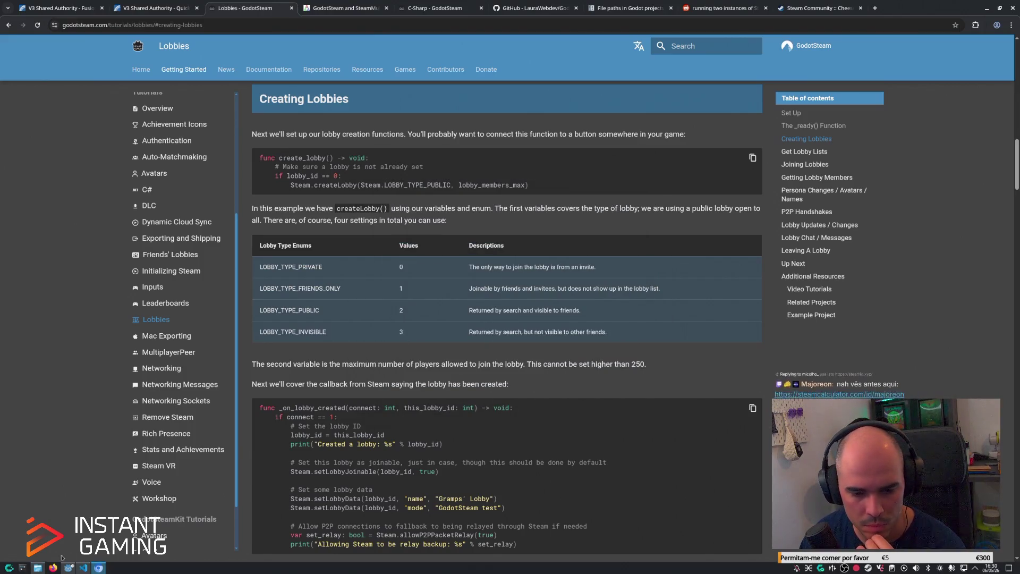
key("alt+Tab")
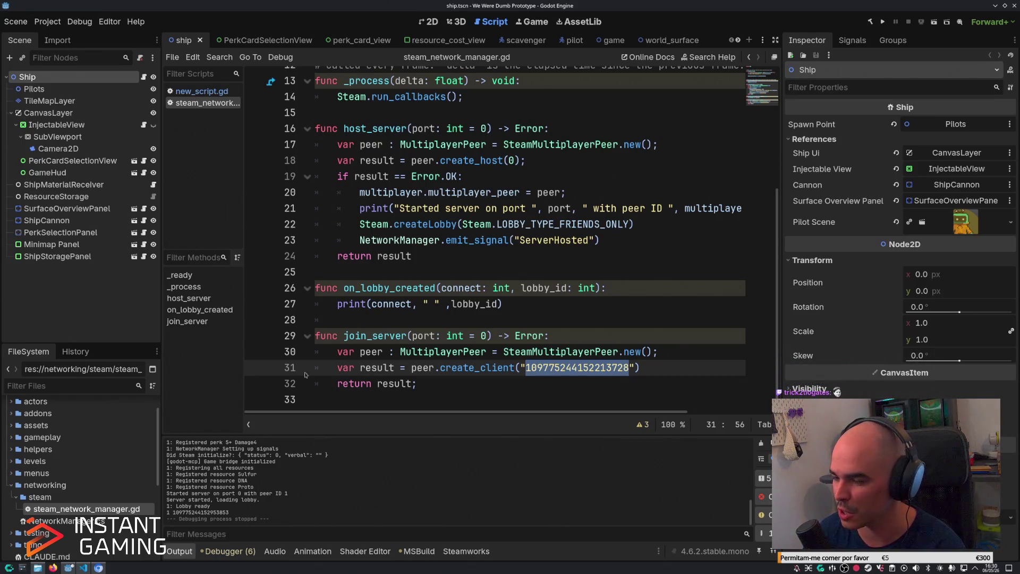
key("ctrl+v")
left_click(83, 568)
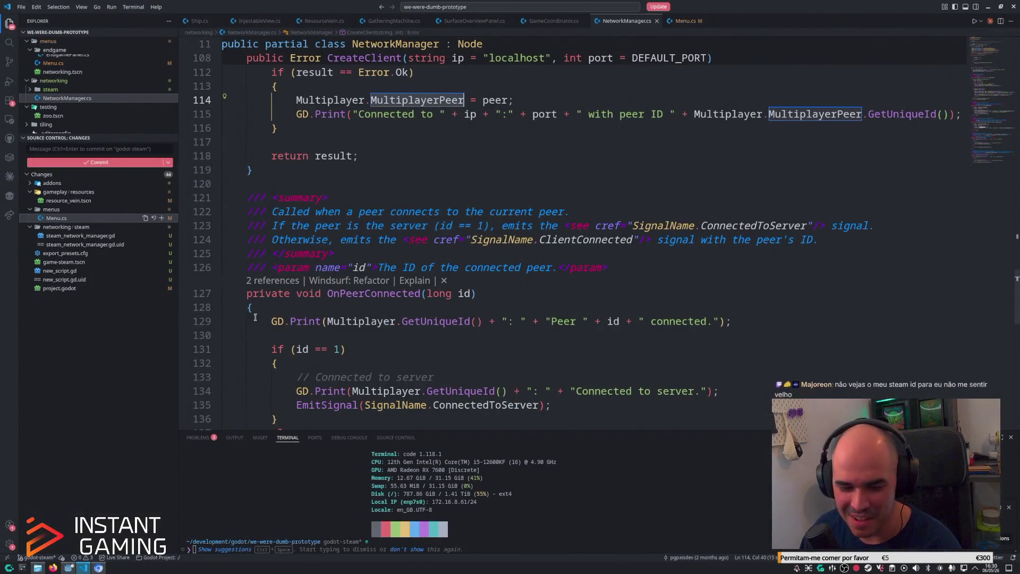
left_click(98, 568)
scroll(752, 350, "down", 4)
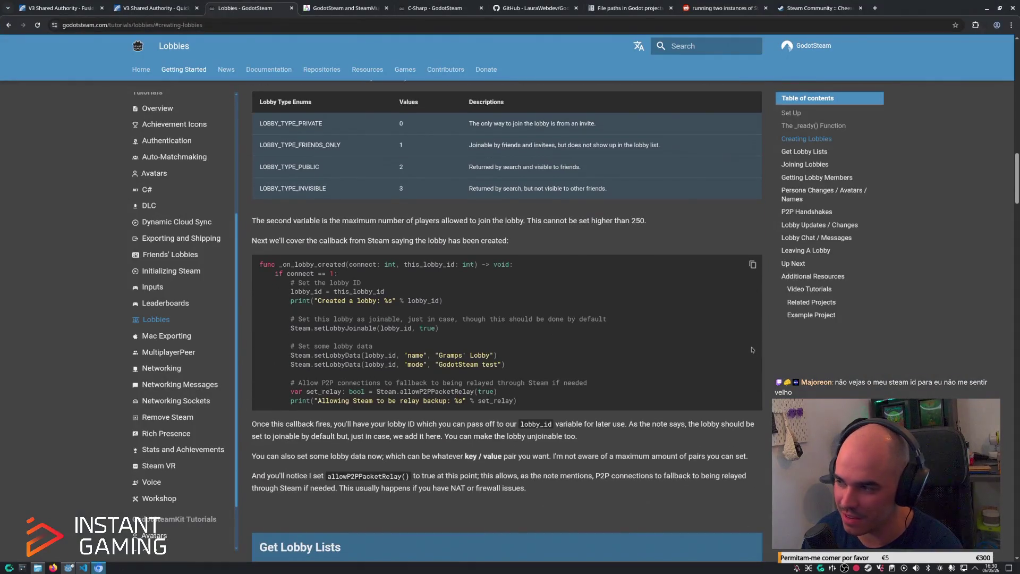
Mark the join_lobby signature and its this_lobby_id argument to Steam.joinLobby, then return to steam_network_manager.gd.
scroll(1018, 210, "down", 5)
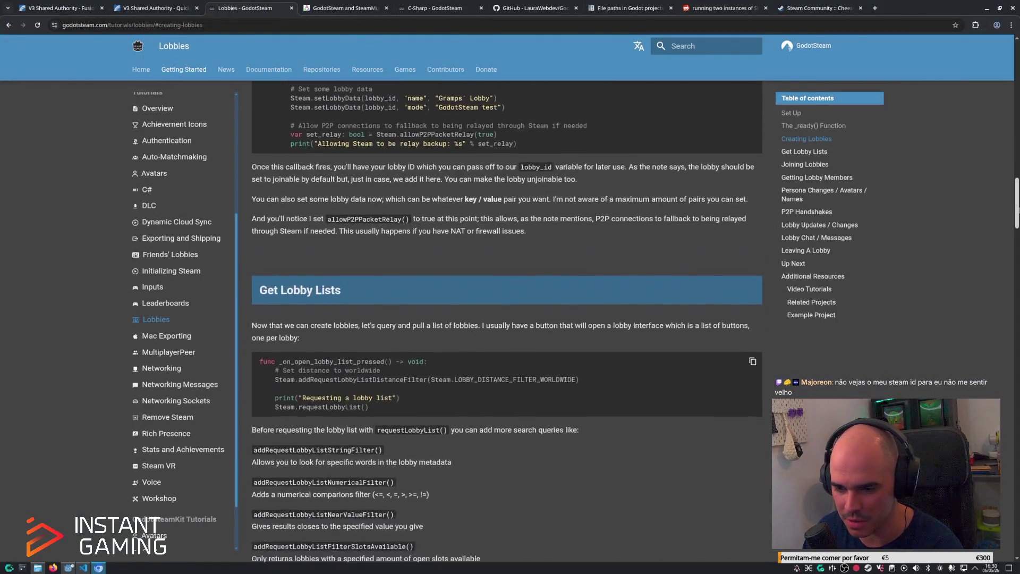
scroll(508, 319, "down", 2)
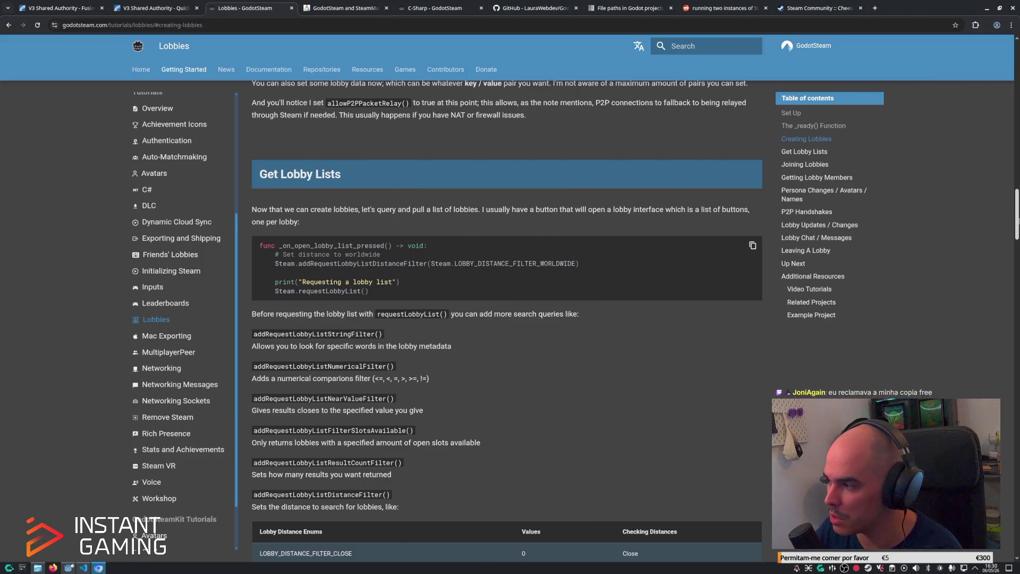
left_click(805, 164)
left_click_drag(282, 157, 394, 155)
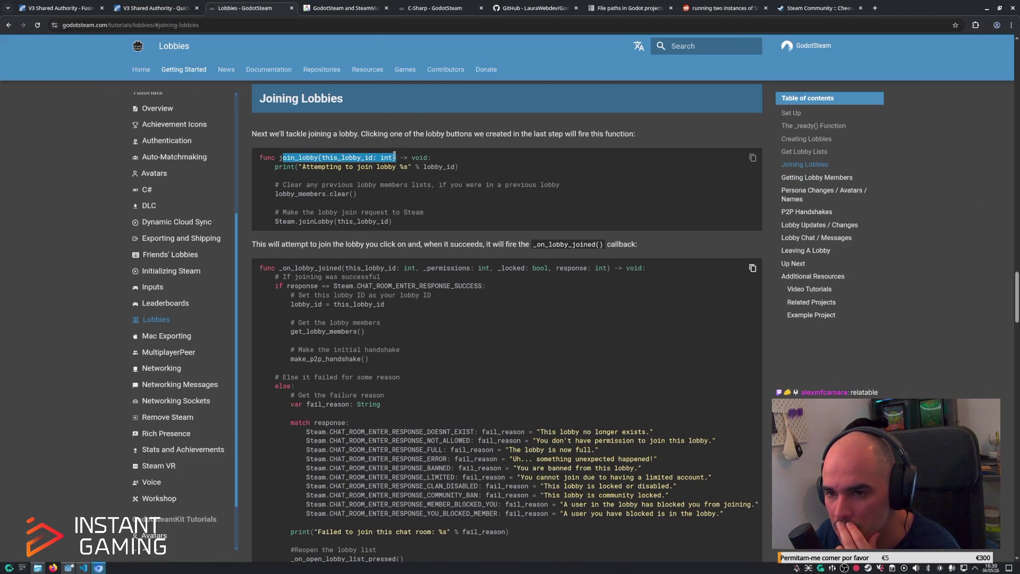
left_click_drag(337, 222, 389, 222)
left_click(84, 567)
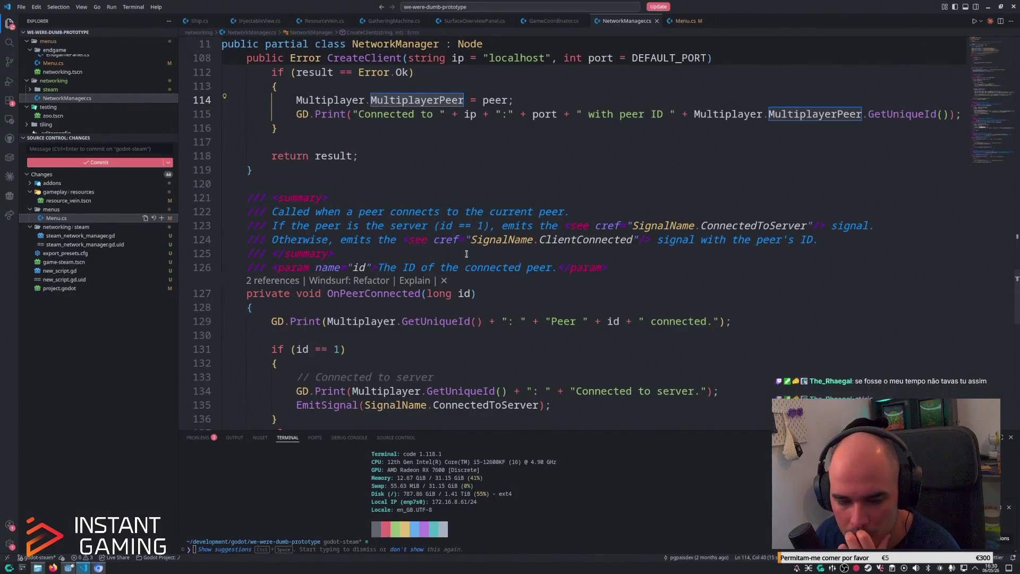
left_click(69, 568)
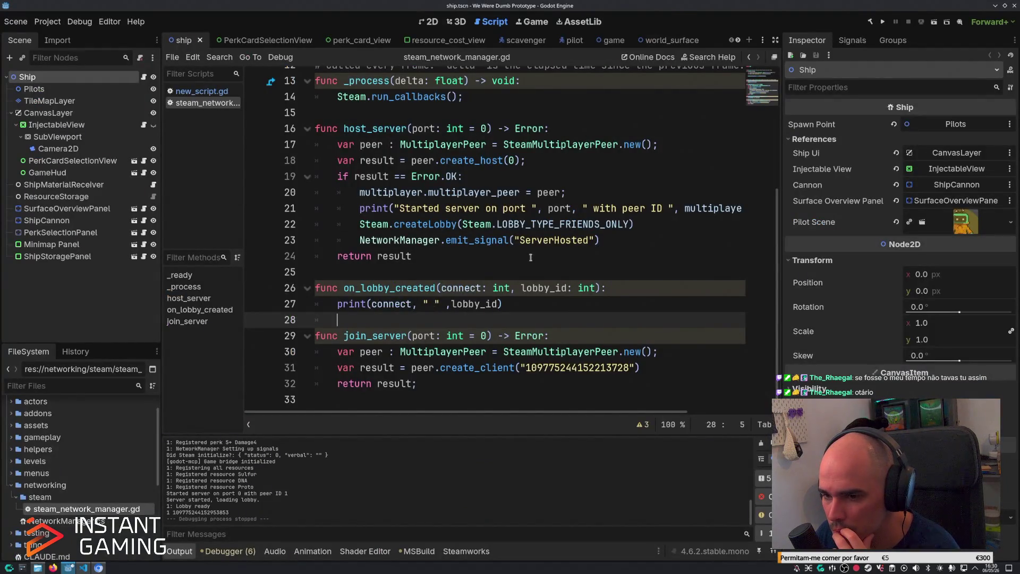
Bring up create_client's documentation popup in steam_network_manager.gd.
scroll(577, 261, "up", 4)
scroll(578, 261, "down", 2)
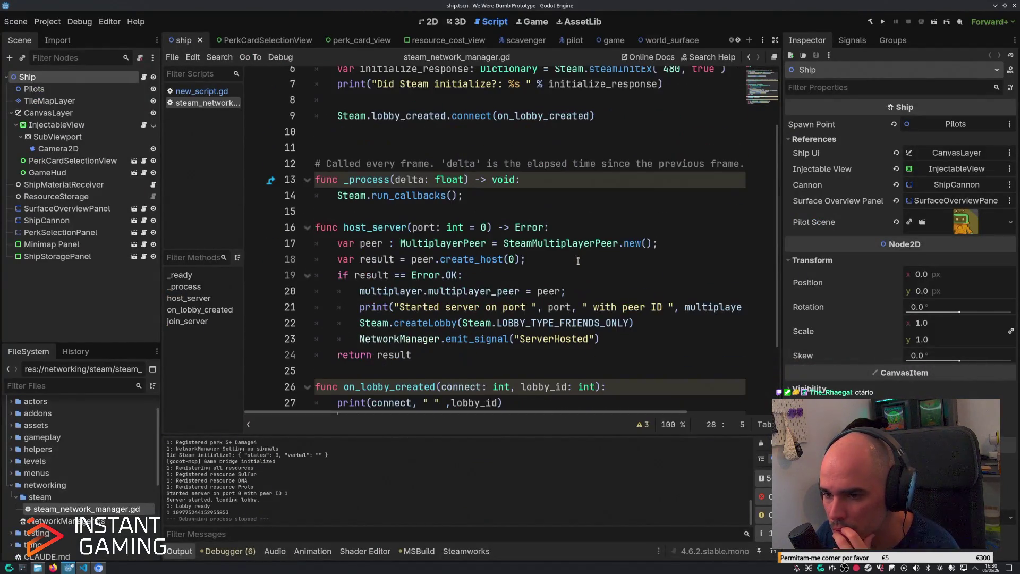
scroll(578, 261, "down", 2)
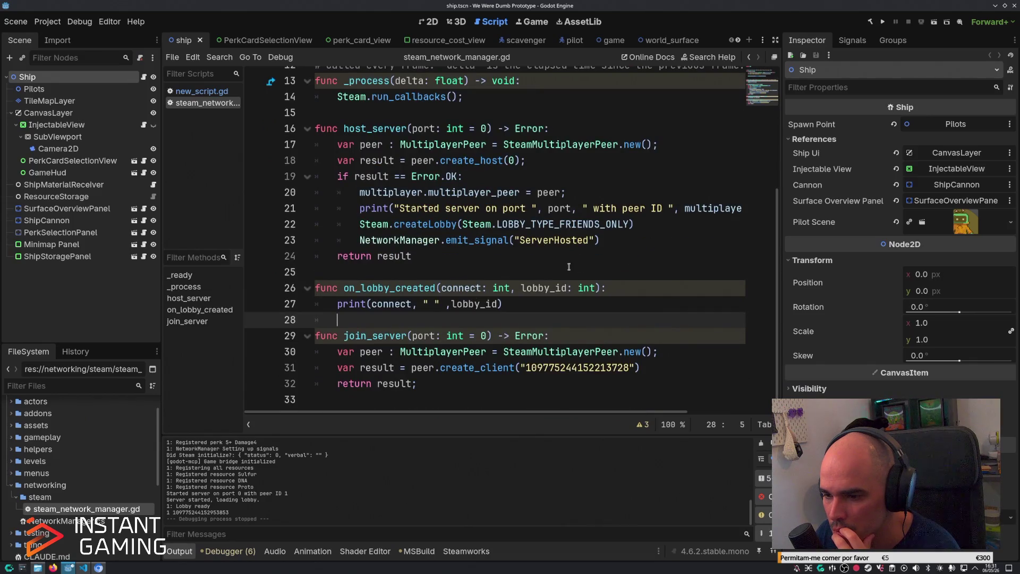
mouse_move(484, 373)
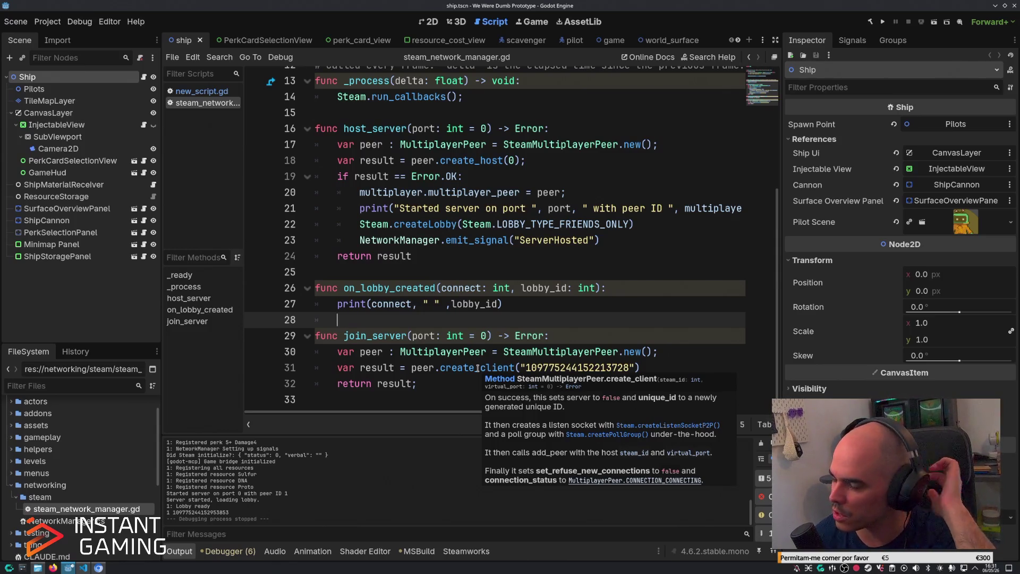
Compare it with CreateClient in NetworkManager.cs, then return to the GodotSteam Joining Lobbies docs.
left_click(84, 568)
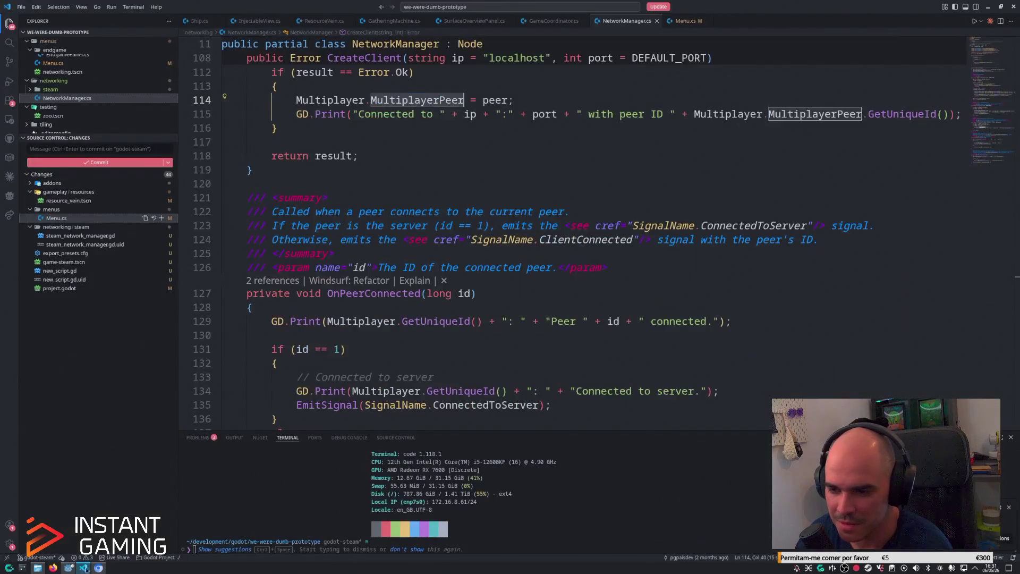
left_click(583, 294)
scroll(583, 294, "up", 5)
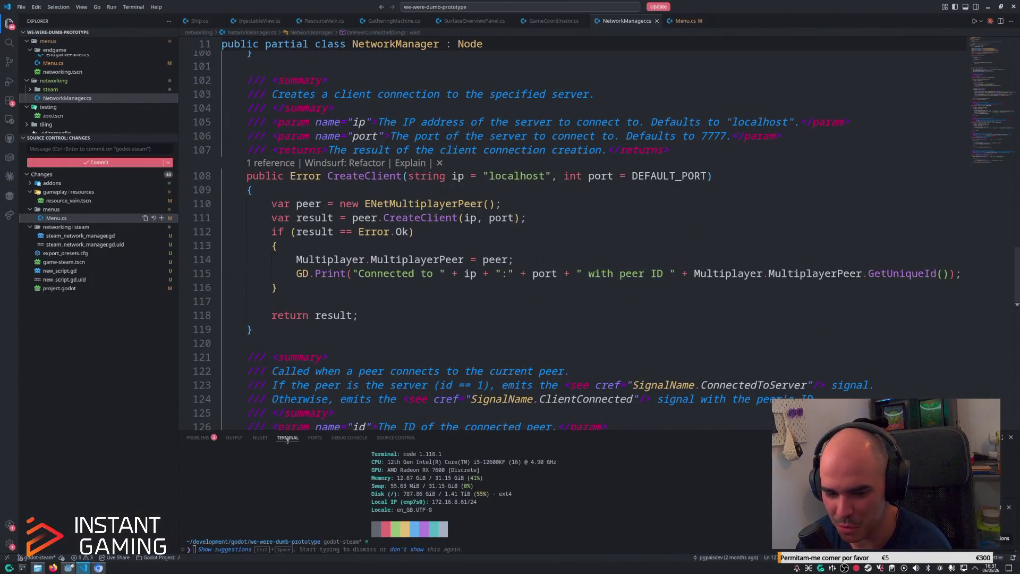
left_click(98, 567)
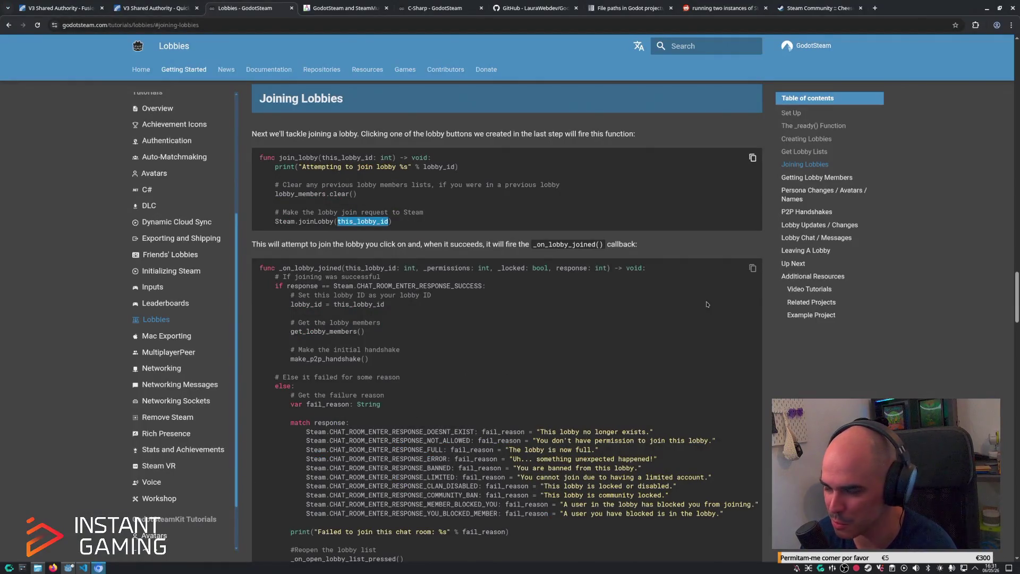
Clear the this_lobby_id selection and move to the GodotSteam and SteamMultiplayerPeer blog post.
left_click(382, 332)
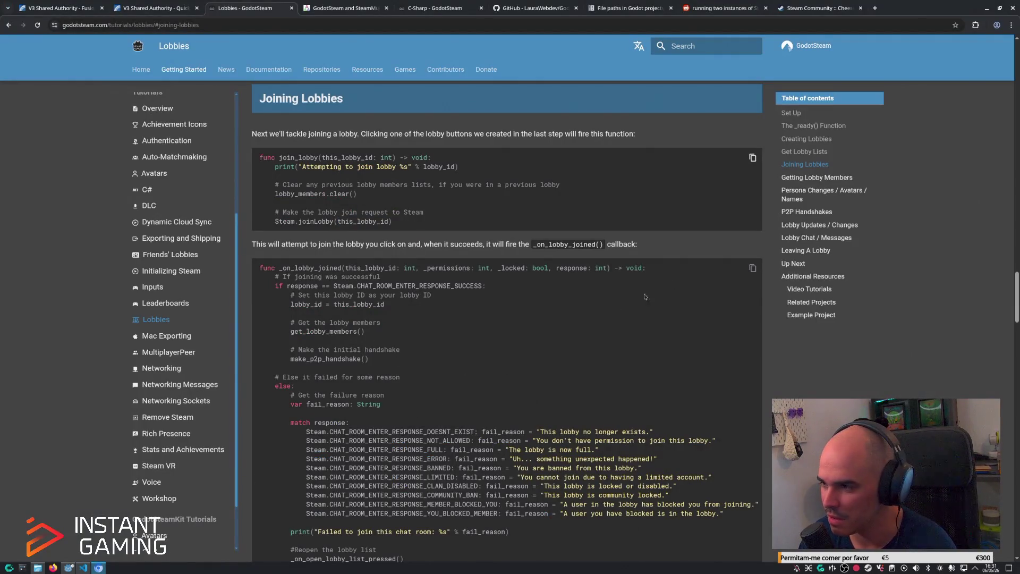
mouse_move(235, 250)
left_mouse_down()
mouse_move(234, 204)
mouse_move(231, 250)
left_mouse_up()
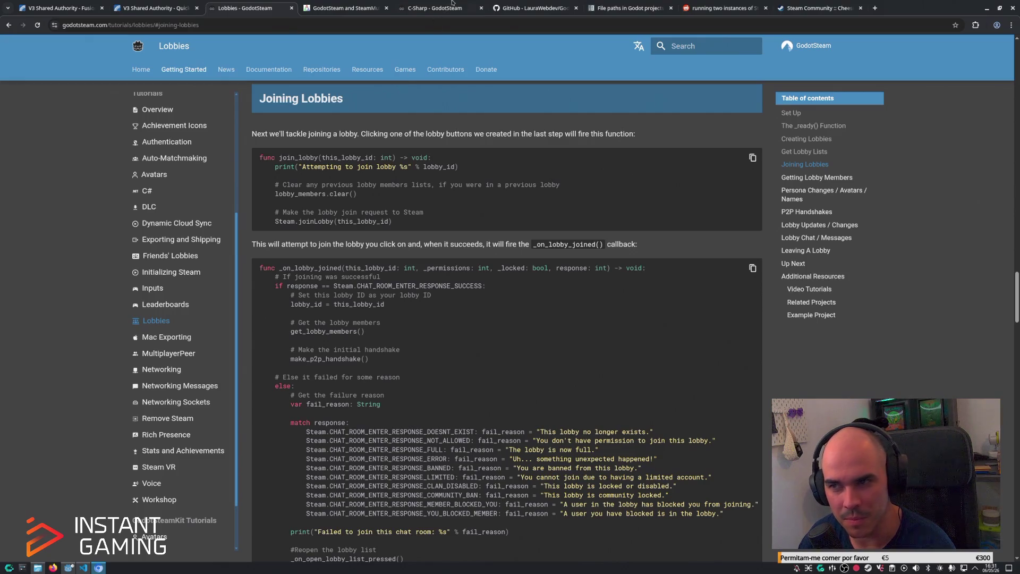
left_click(429, 8)
left_click(356, 4)
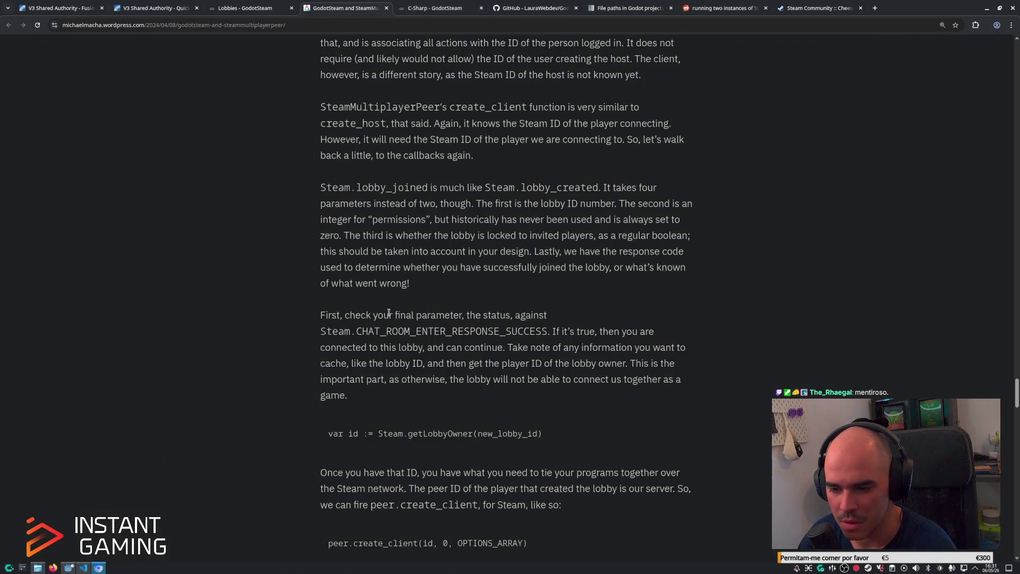
Mark the blog passages on create_client needing a Steam ID, Steam.lobby_joined, and the lobby ID parameter.
scroll(455, 212, "up", 3)
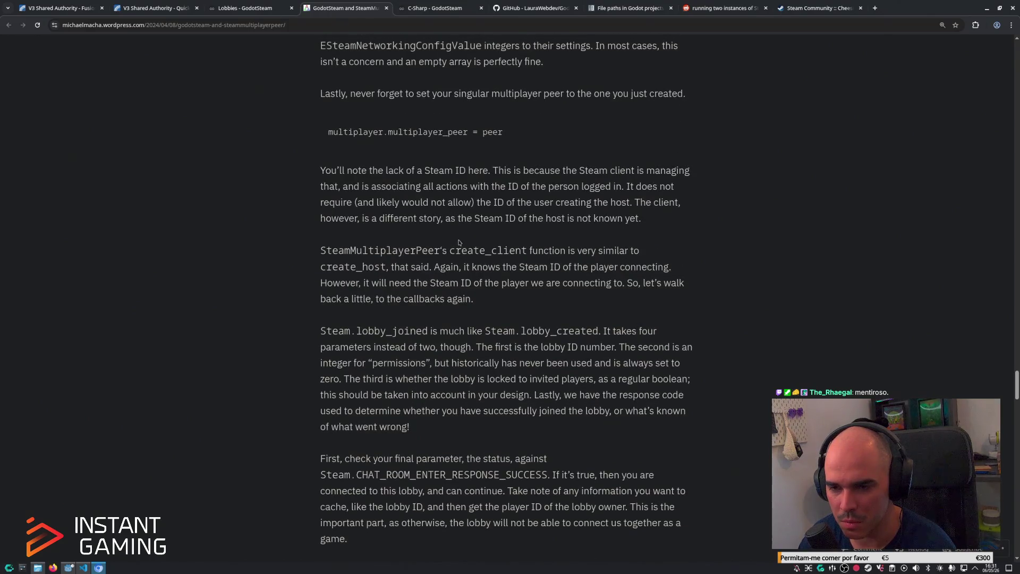
mouse_move(356, 251)
left_mouse_down()
mouse_move(630, 252)
mouse_move(616, 267)
mouse_move(445, 267)
mouse_move(671, 267)
mouse_move(573, 283)
mouse_move(464, 283)
mouse_move(623, 284)
mouse_move(488, 300)
left_mouse_up()
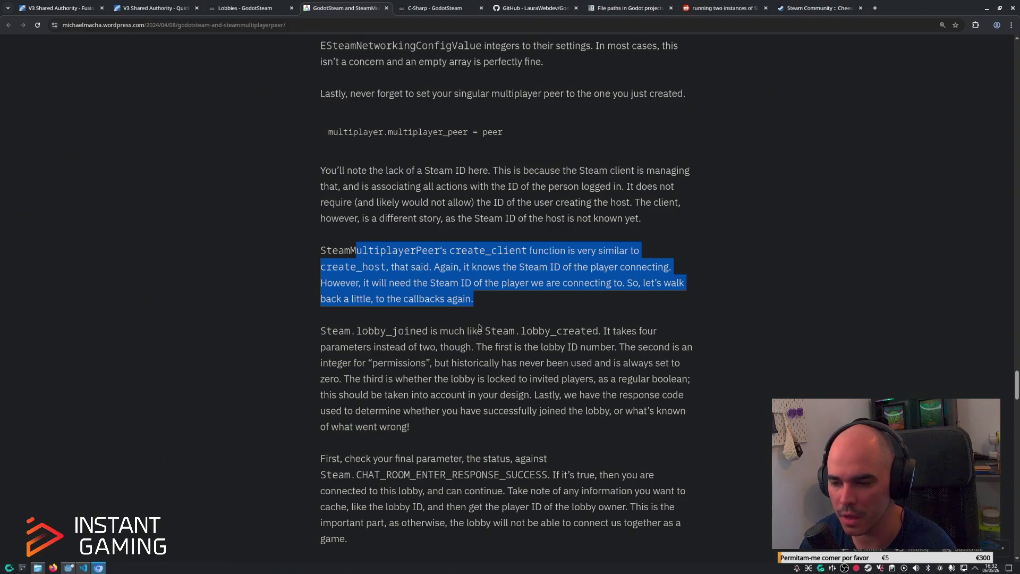
left_click(475, 340)
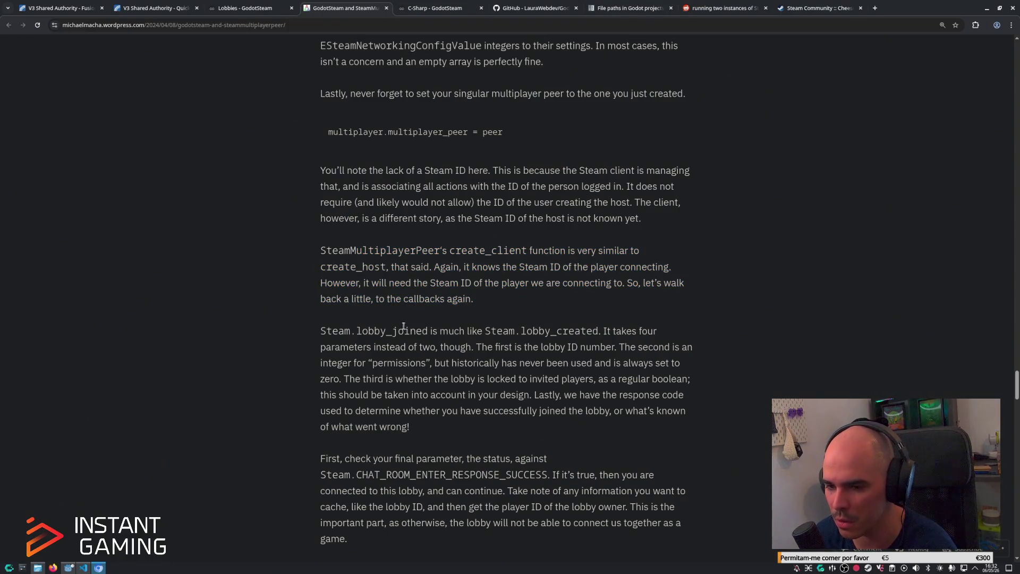
left_click_drag(319, 333, 489, 334)
left_click(568, 334)
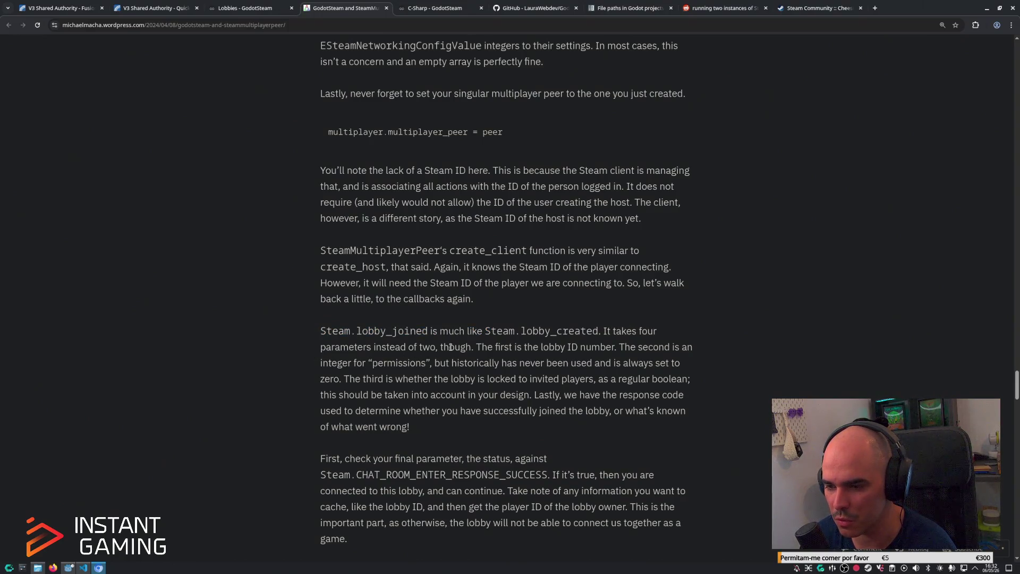
left_click_drag(475, 346, 617, 344)
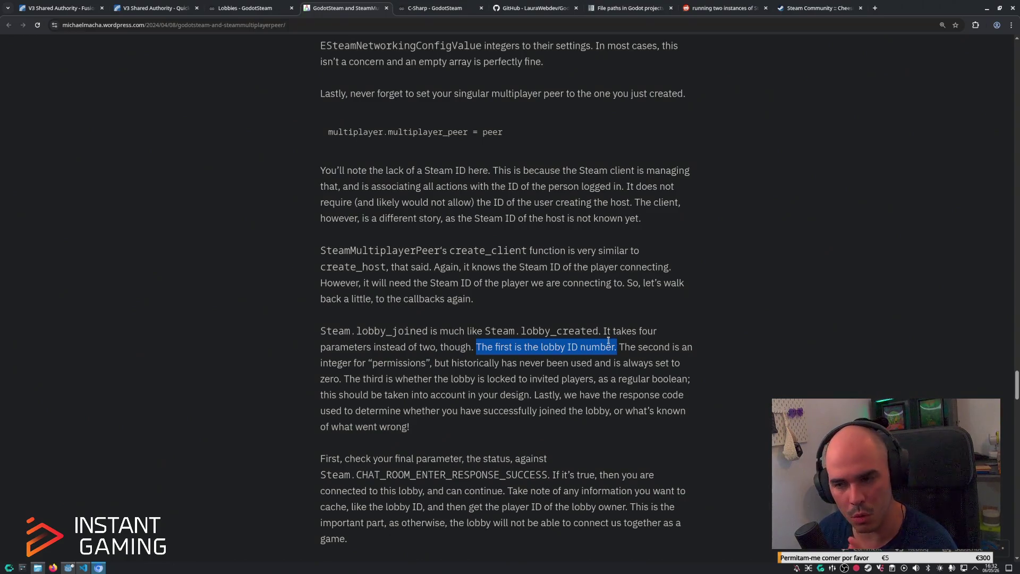
left_click(623, 356)
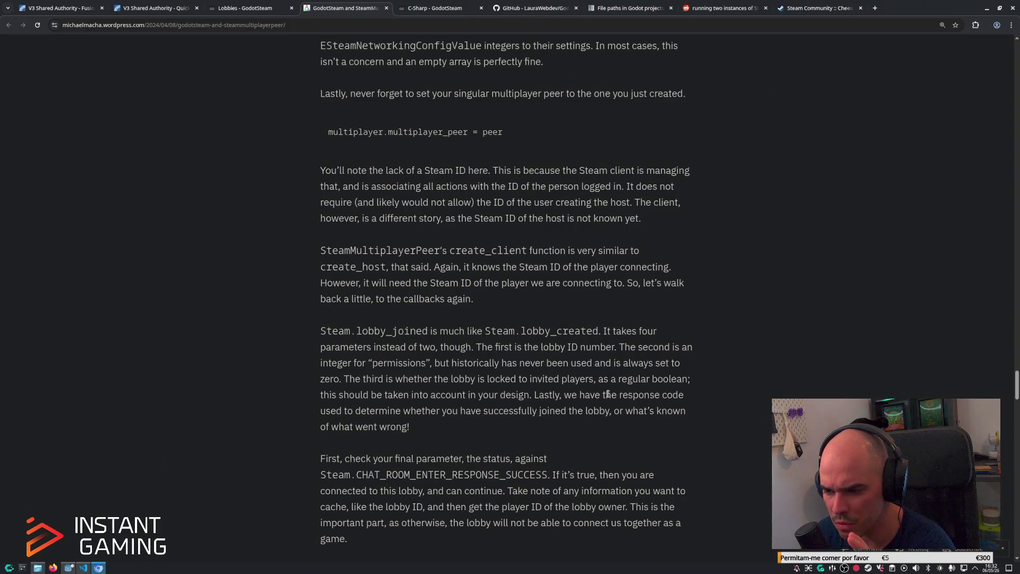
Highlight the sentence saying the lobby creator's peer ID is the server, then return to Godot.
scroll(392, 420, "down", 3)
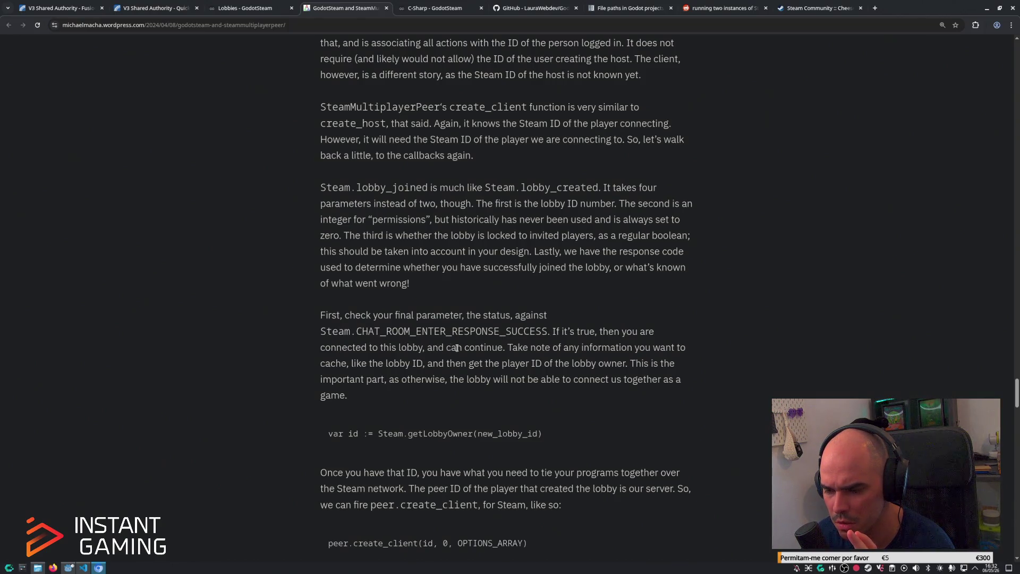
scroll(471, 347, "down", 1)
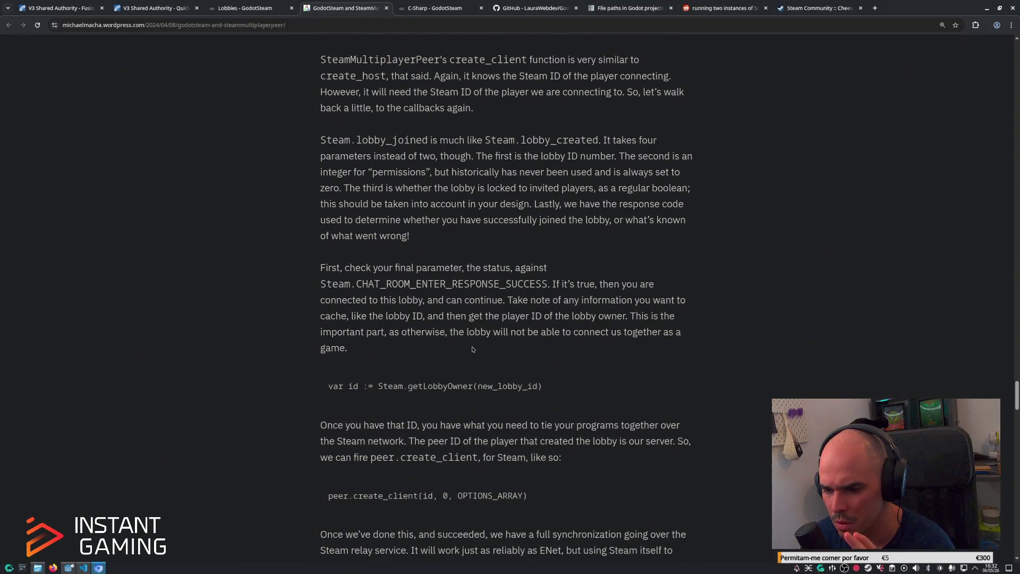
scroll(472, 348, "down", 1)
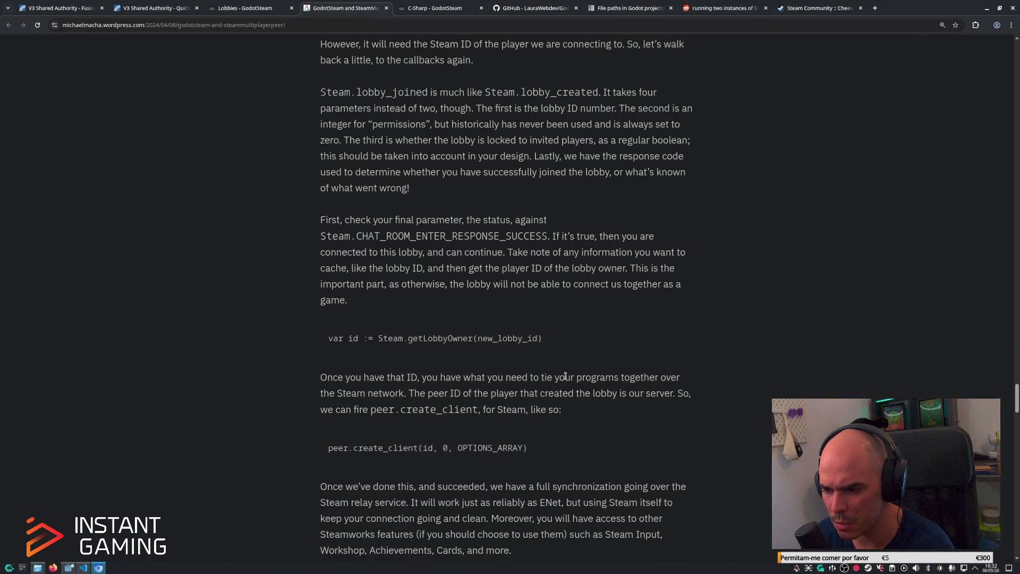
mouse_move(409, 393)
left_mouse_down()
mouse_move(627, 394)
mouse_move(625, 407)
left_mouse_up()
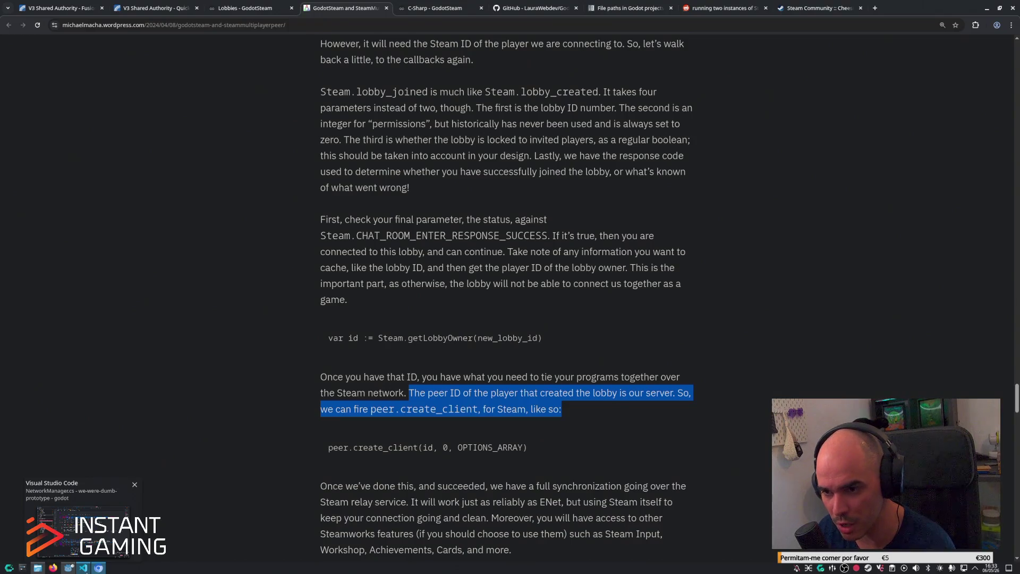
left_click(83, 567)
left_click(68, 568)
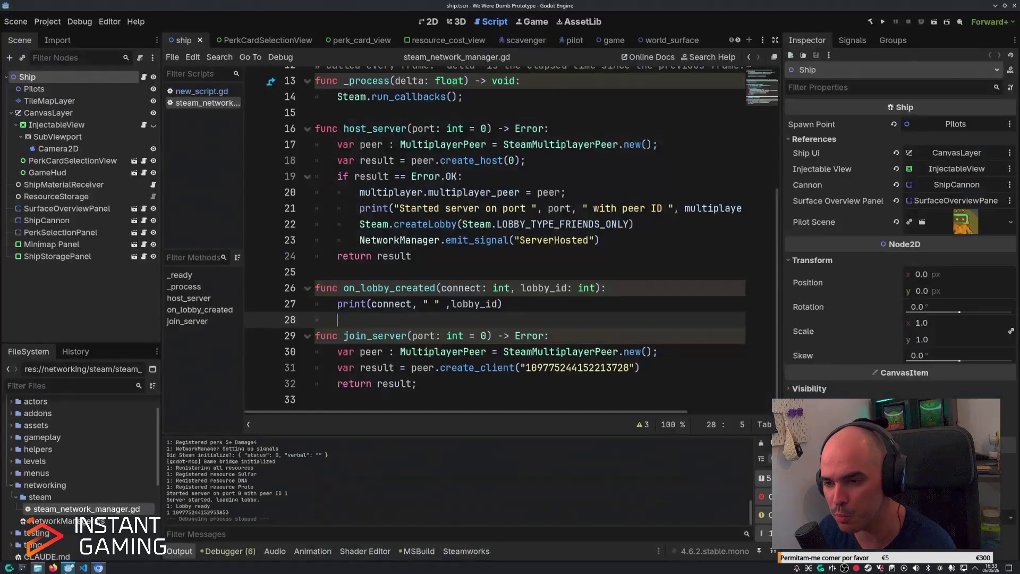
left_click(501, 259)
scroll(501, 259, "up", 3)
scroll(501, 259, "down", 2)
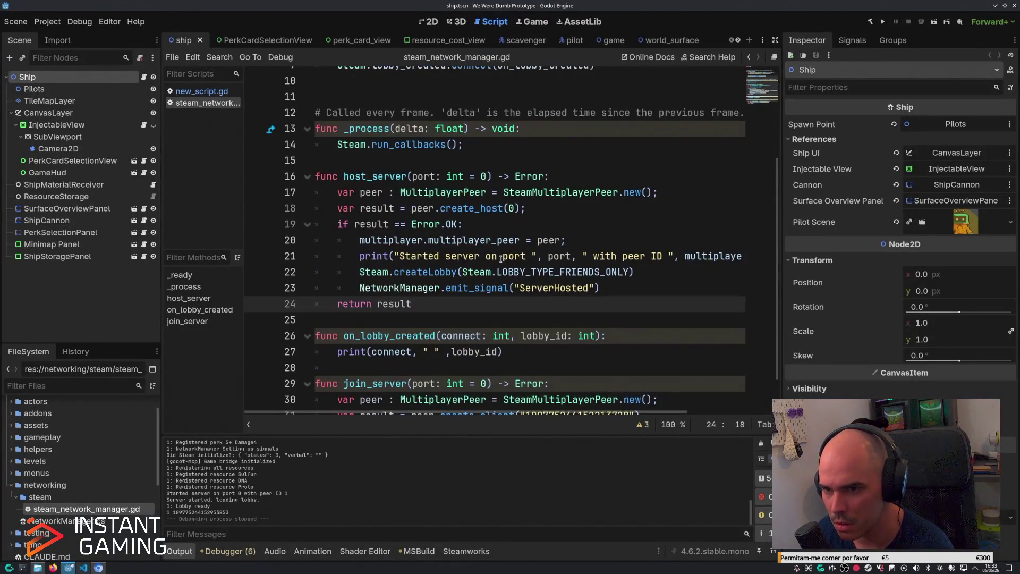
left_click(574, 224)
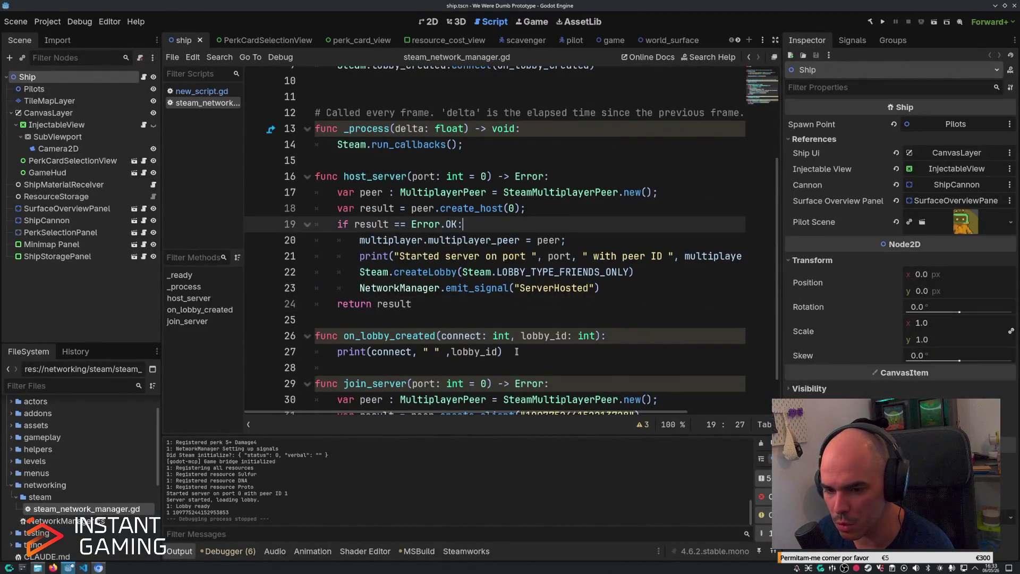
double_click(491, 352)
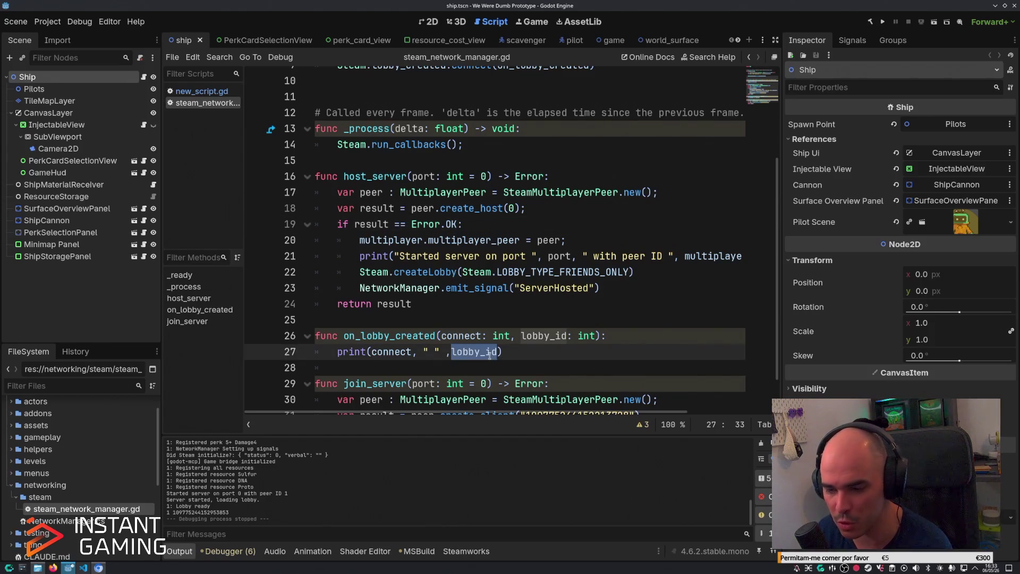
scroll(485, 356, "down", 2)
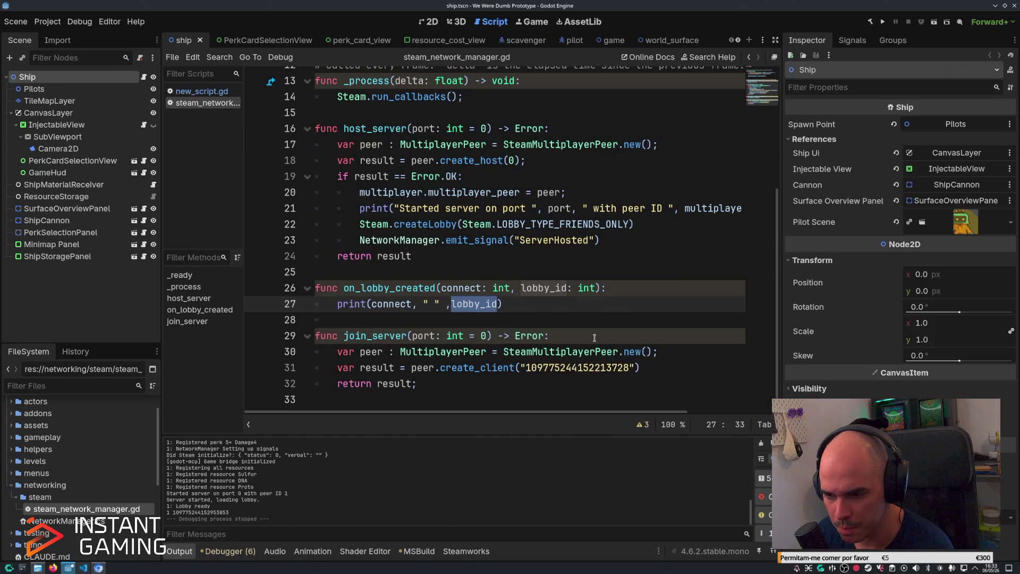
left_click(595, 338)
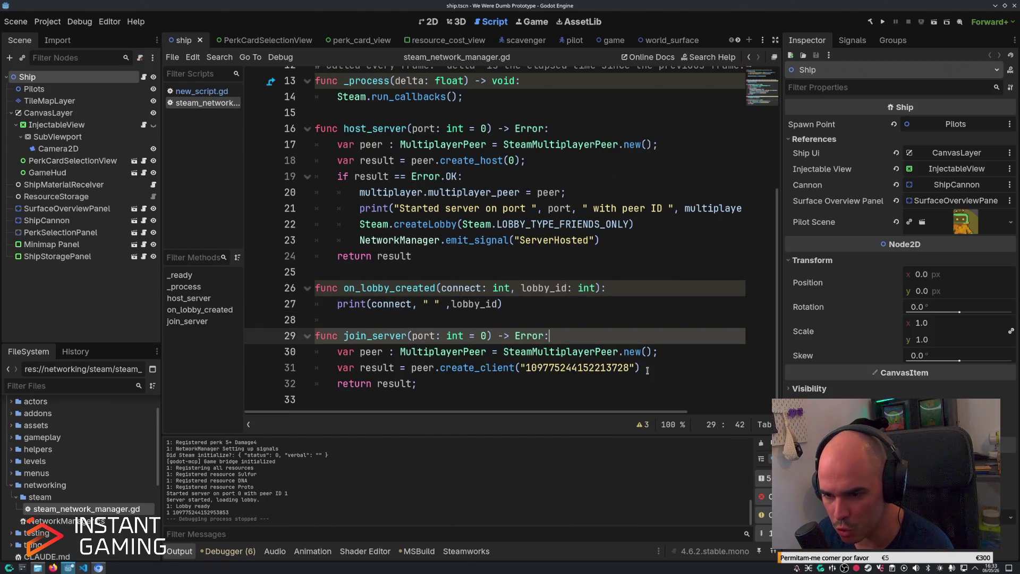
left_click_drag(644, 368, 438, 368)
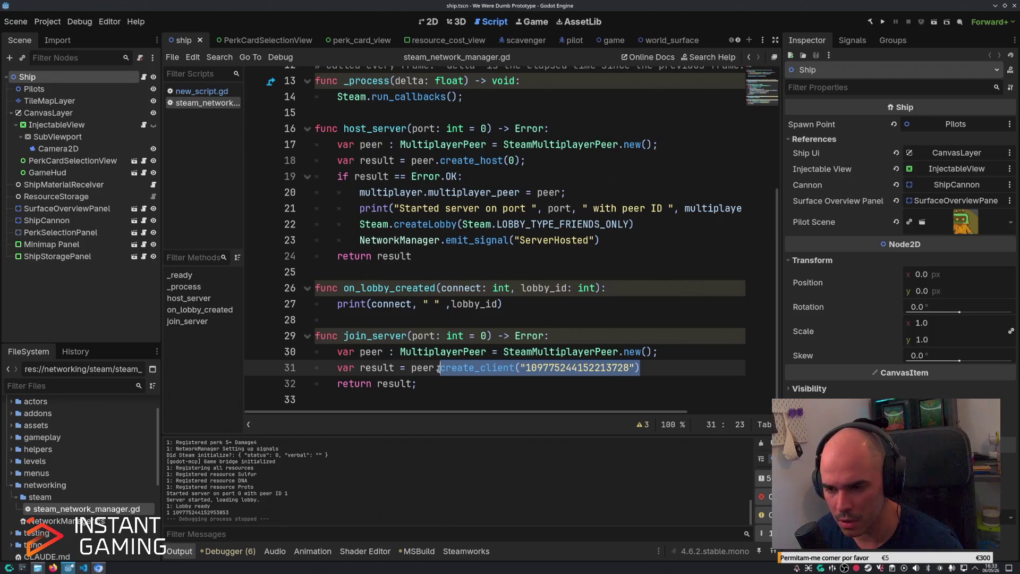
key("alt+Tab")
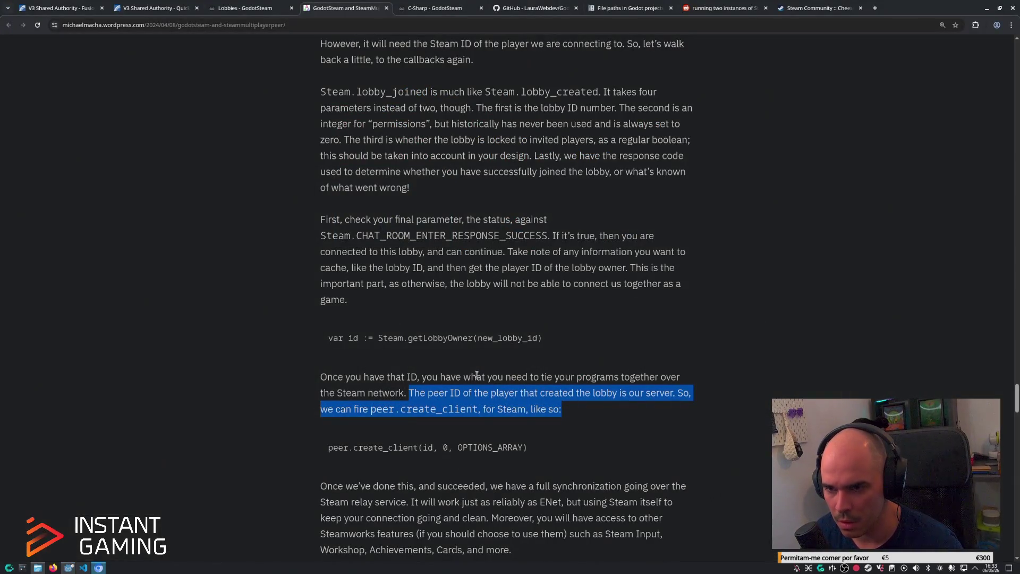
scroll(489, 362, "up", 1)
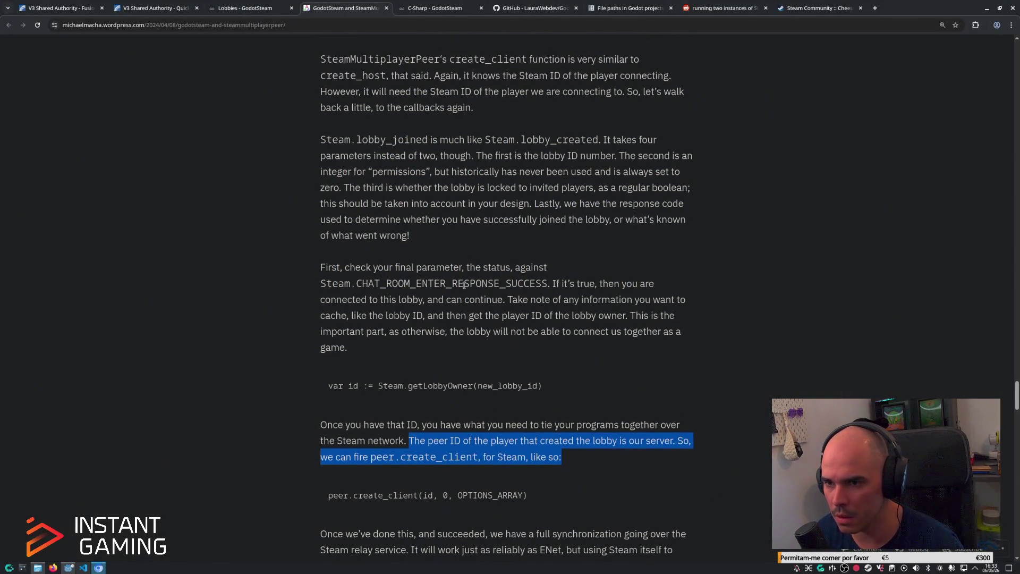
scroll(474, 279, "up", 1)
scroll(404, 180, "up", 2)
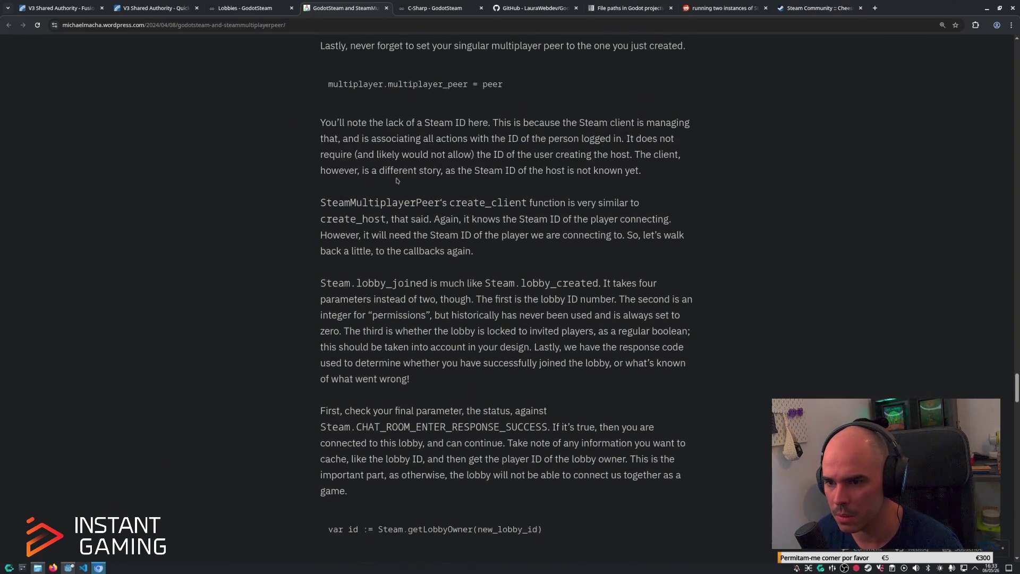
key("alt+Tab")
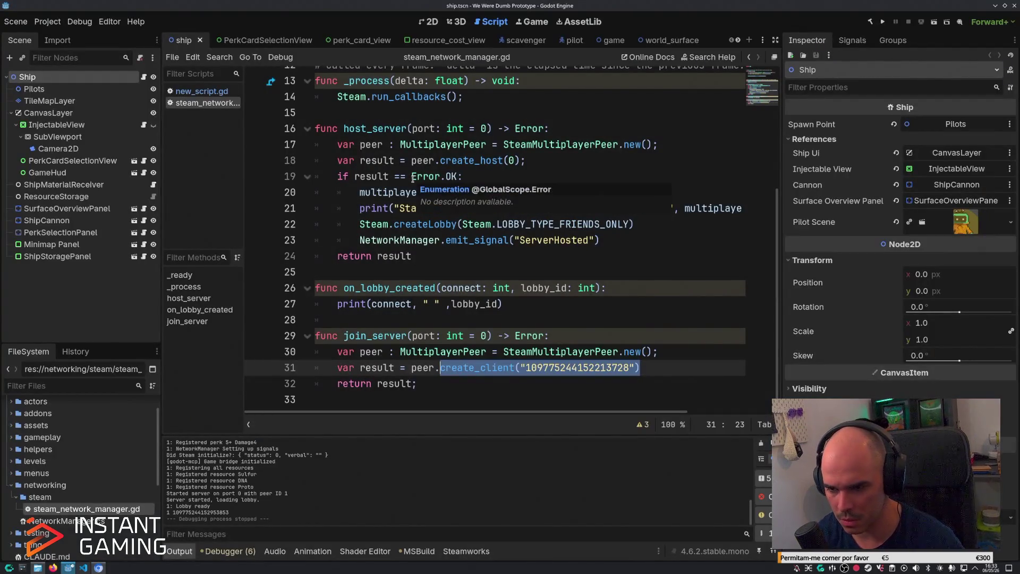
Replace create_client in join_server with connect_to_lobby using autocomplete.
type("join")
key("BackSpace")
key("BackSpace")
key("BackSpace")
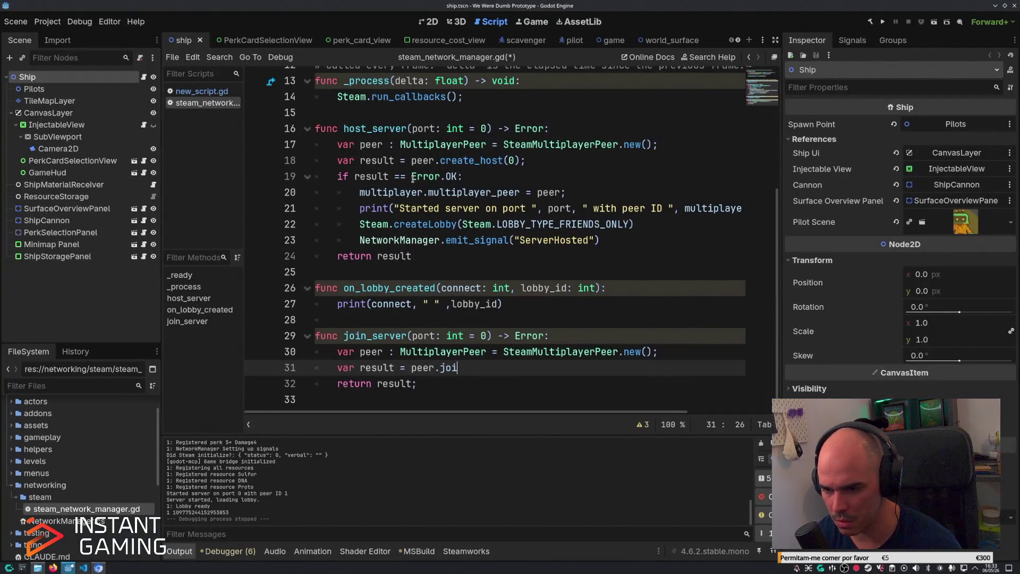
key("BackSpace")
type("lobb")
key("Down")
key("Return")
Put the lobby ID from the Output log inside connect_to_lobby's quotes and save the script.
type("\"")
key("ctrl+v")
key("ctrl+z")
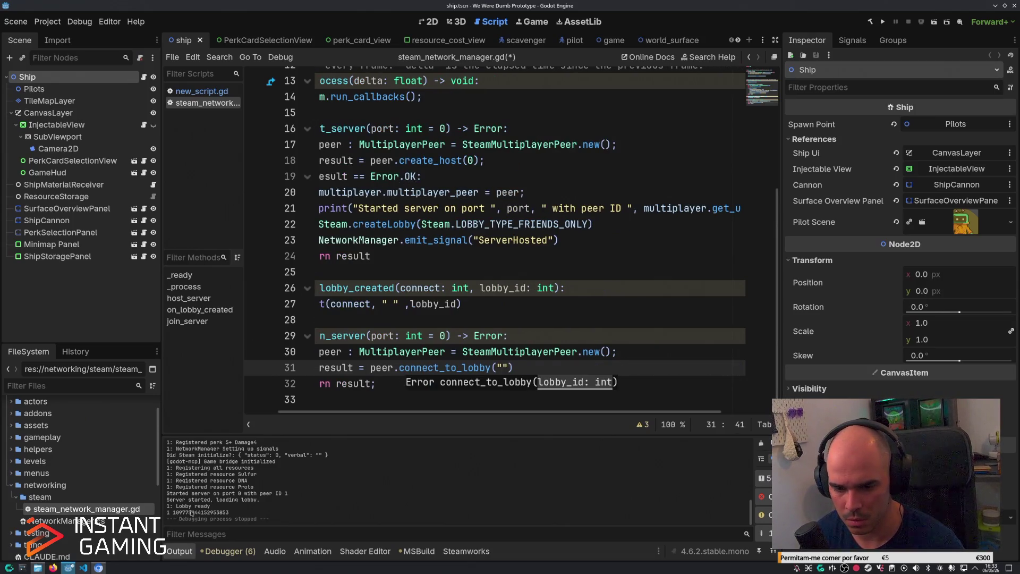
double_click(201, 512)
key("ctrl+c")
left_click(502, 367)
key("ctrl+v")
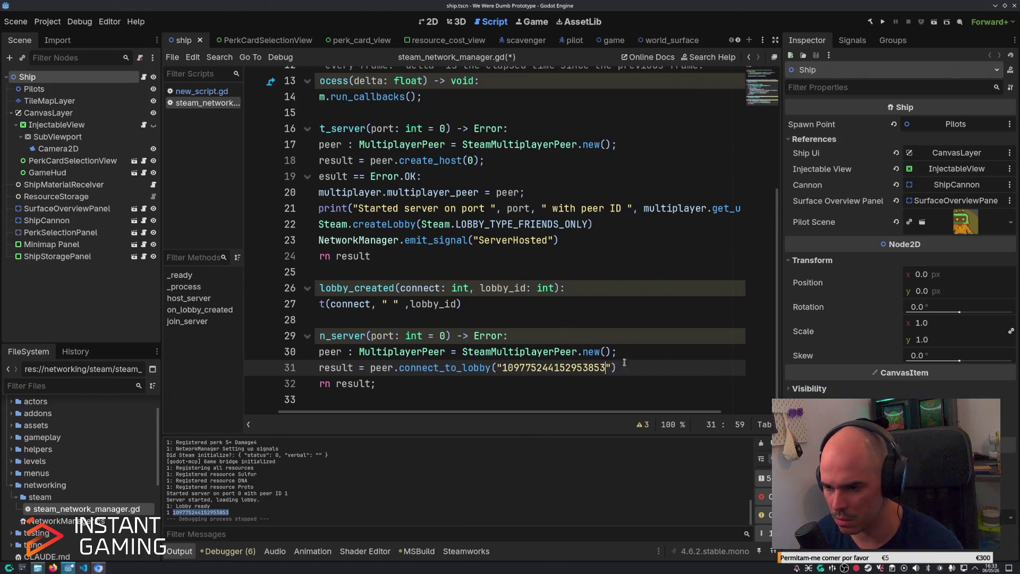
key("ctrl+s")
key("End")
Rename the join_server function on line 29 to join_lobby.
left_click_drag(635, 368, 256, 367)
left_click(421, 366)
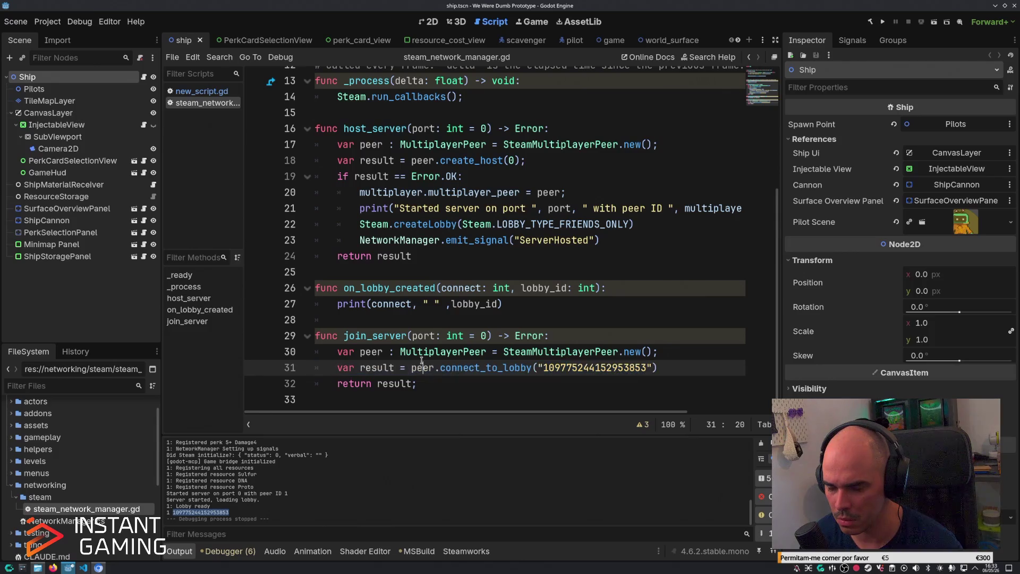
left_click(395, 334)
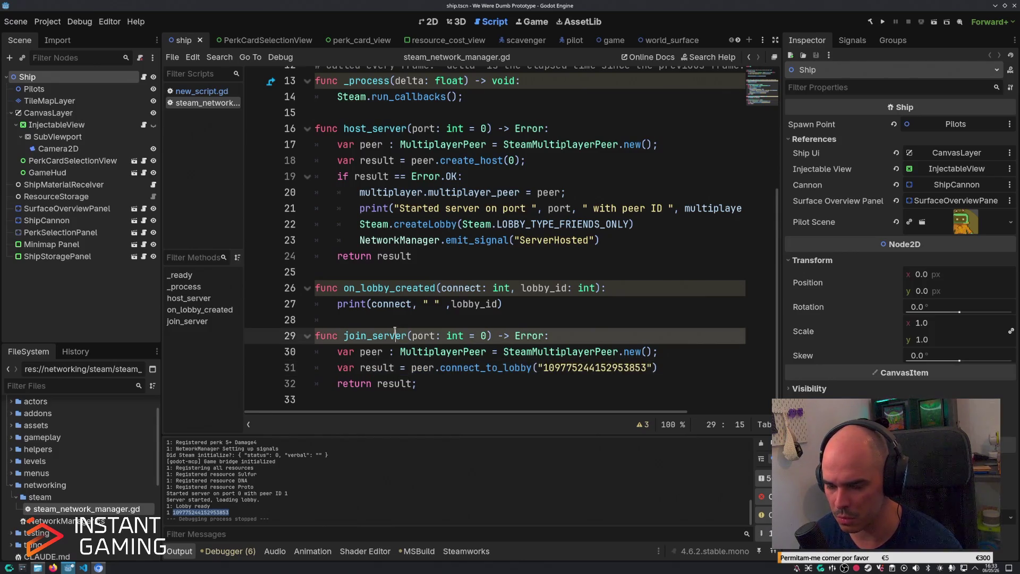
key("Right")
key("Right")
key("shift+Left")
key("shift+Left")
key("shift+Left")
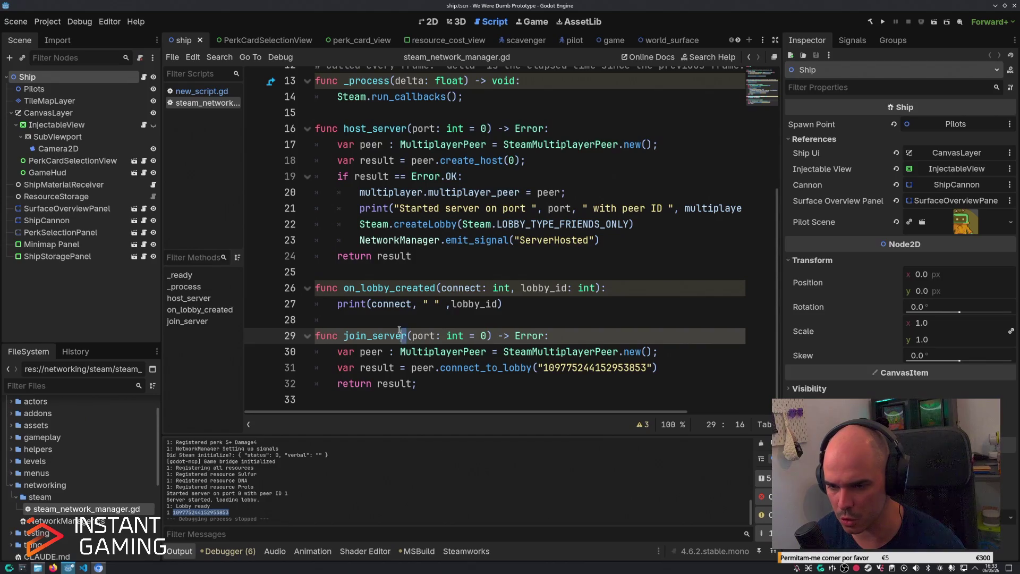
type("lobby")
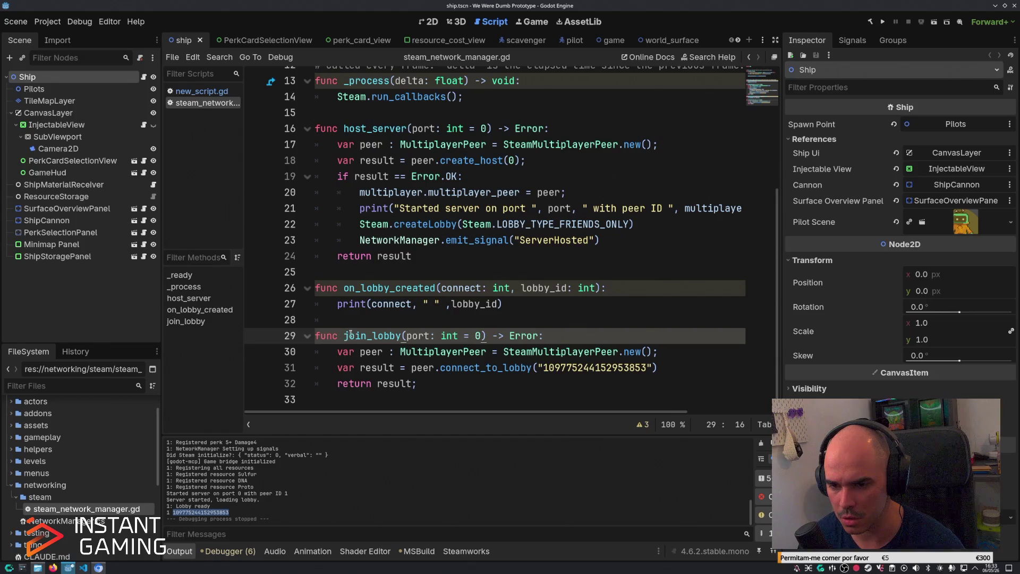
double_click(351, 334)
scroll(425, 319, "up", 4)
scroll(493, 304, "down", 4)
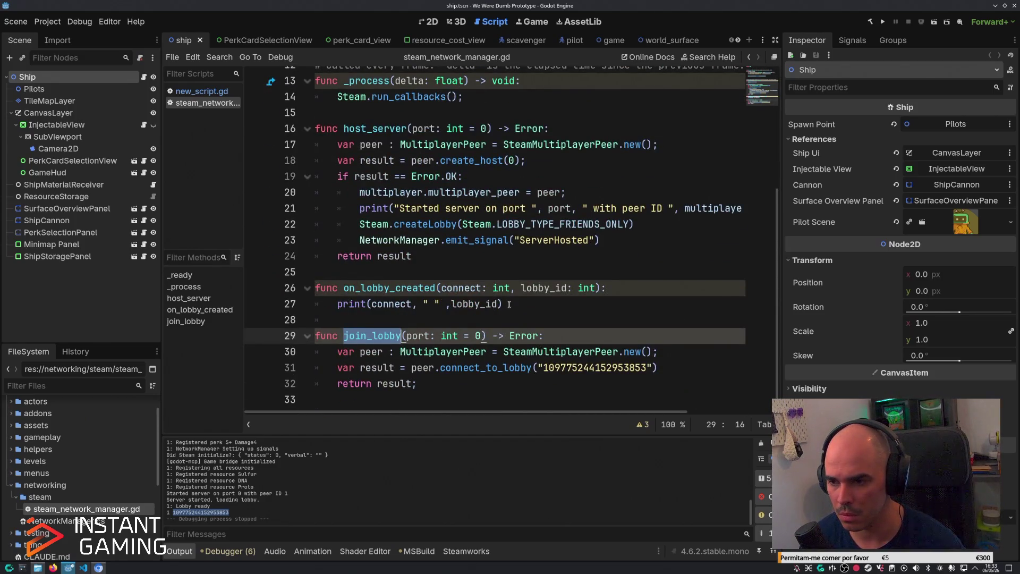
Switch to Visual Studio Code and scroll NetworkManager.cs down to OnPeerConnected.
key("alt+Tab")
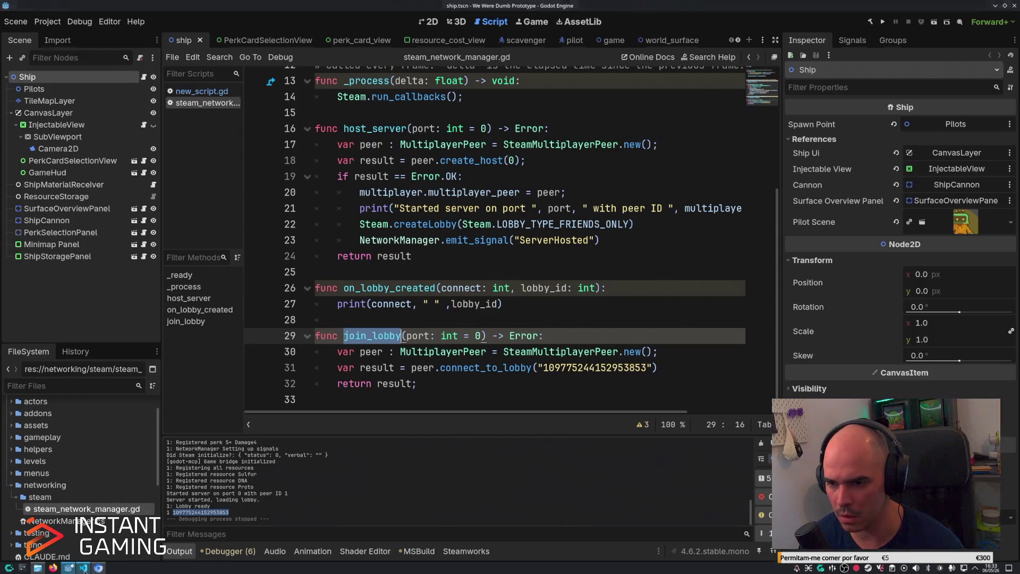
scroll(441, 302, "down", 3)
scroll(444, 287, "down", 5)
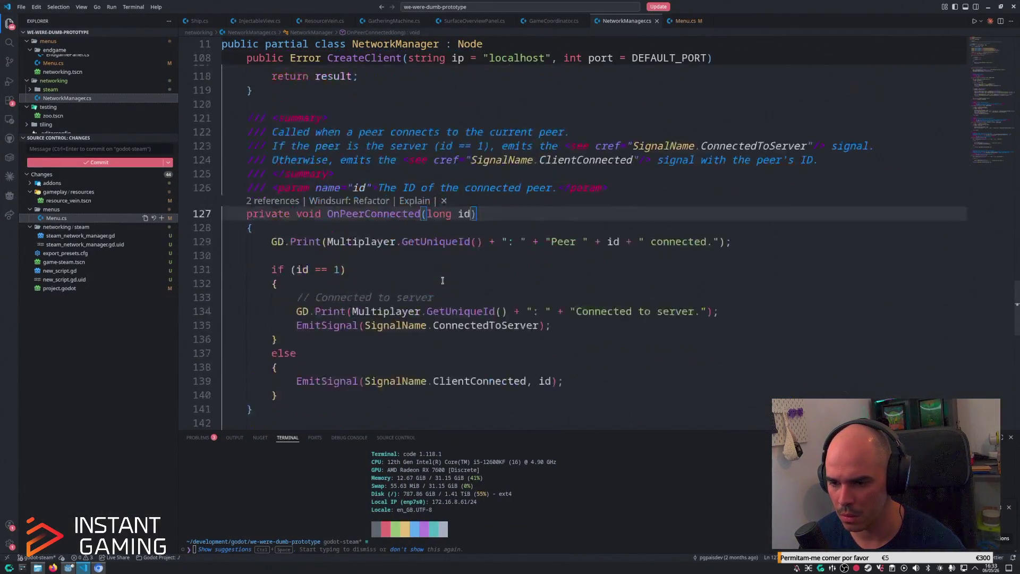
In Menu.cs, change OnJoinPressed's Call("join_server") to Call("join_lobby"), then return to Godot.
scroll(444, 282, "up", 3)
key("ctrl+Tab")
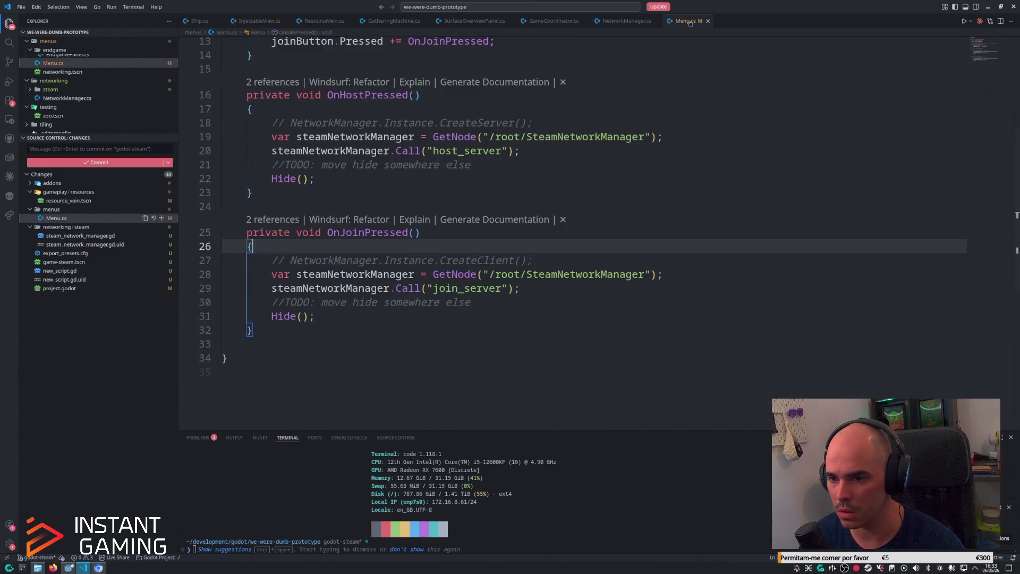
left_click(464, 288)
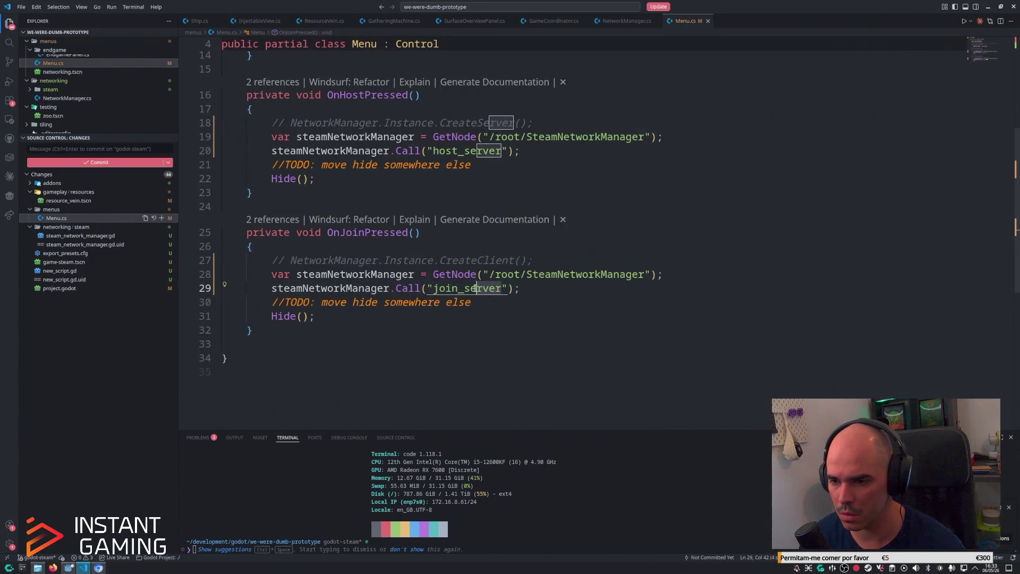
key("ctrl+shift+Right")
type("lobby")
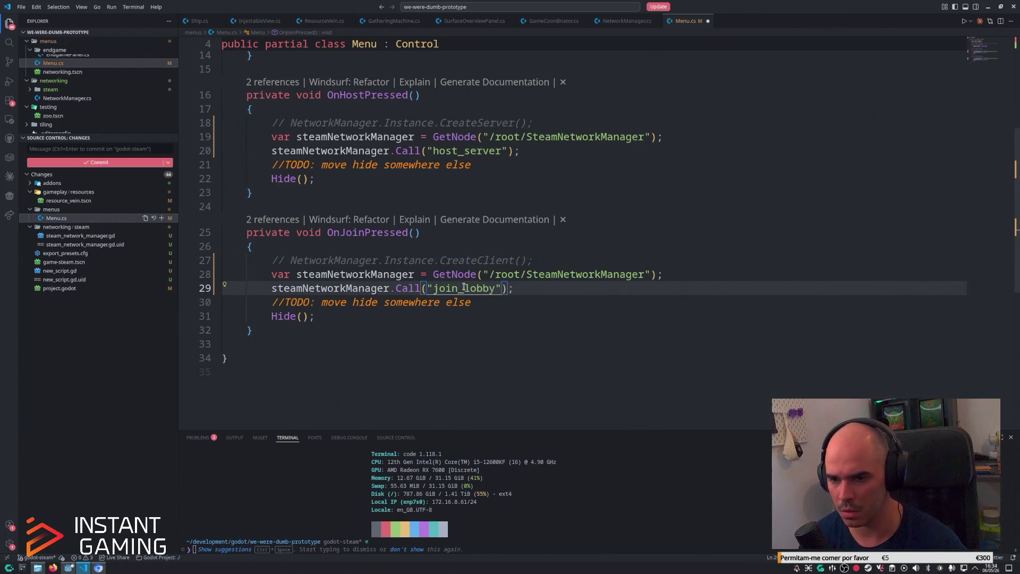
key("alt+Tab")
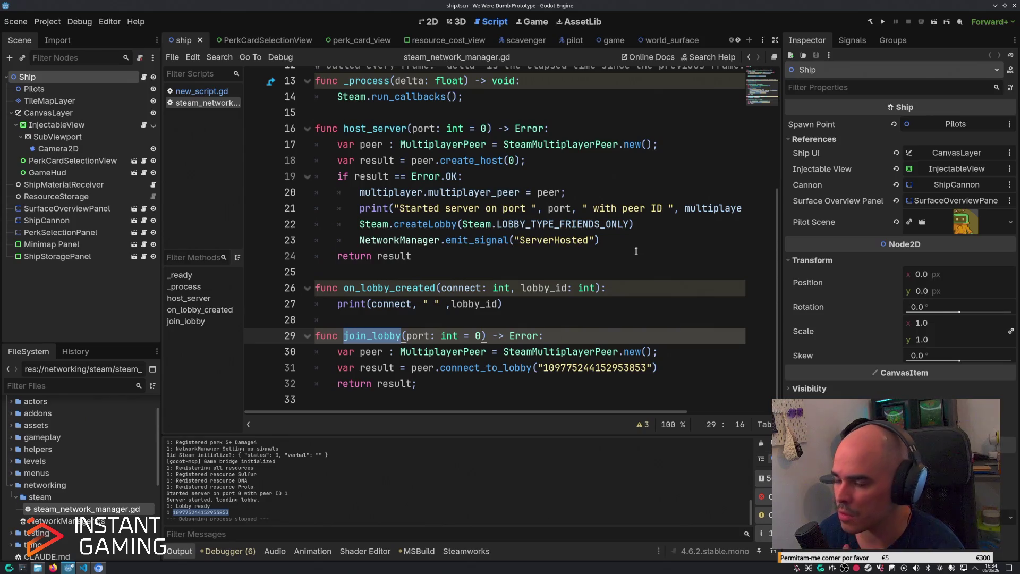
left_click(742, 372)
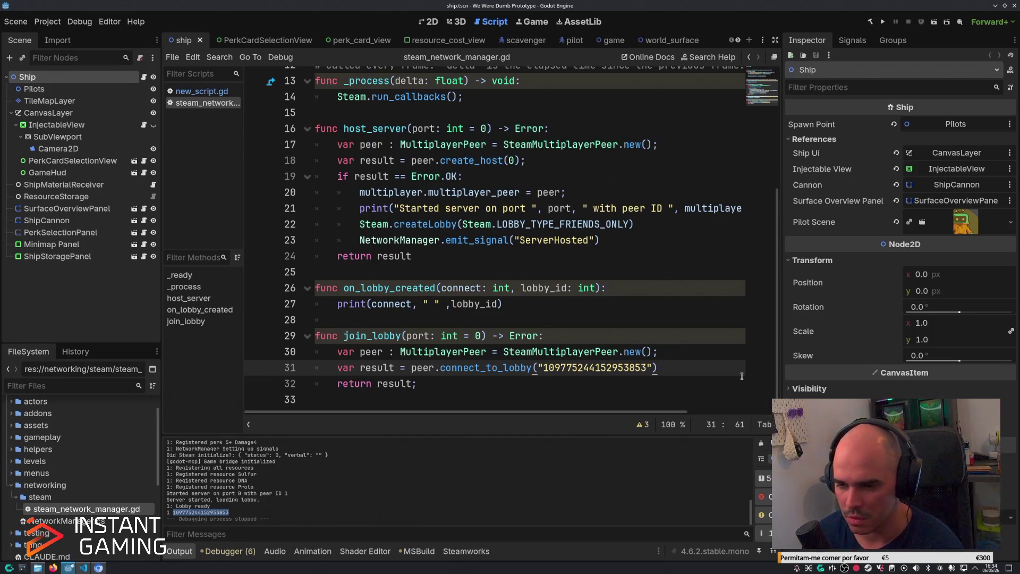
mouse_move(83, 568)
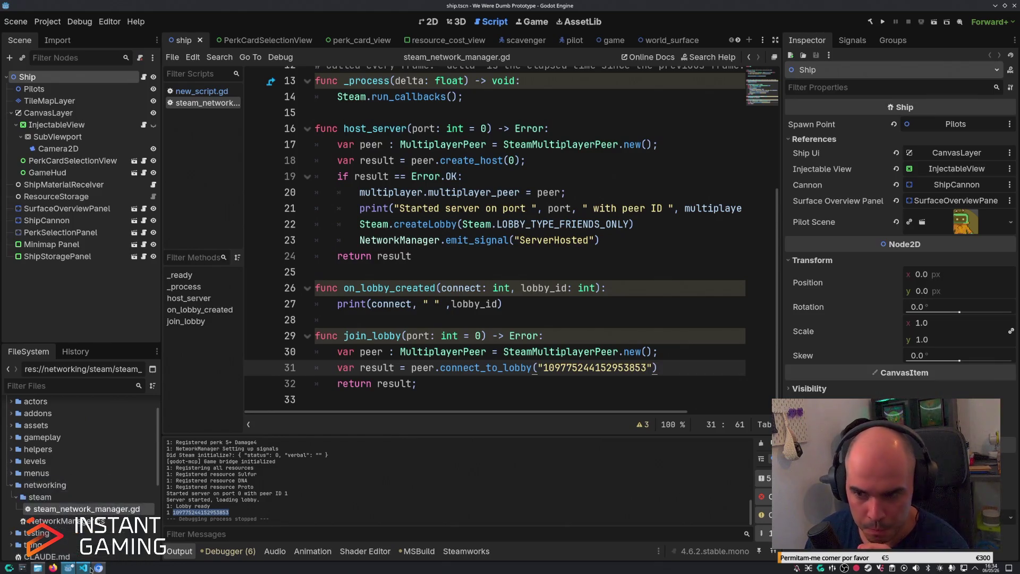
left_click(83, 568)
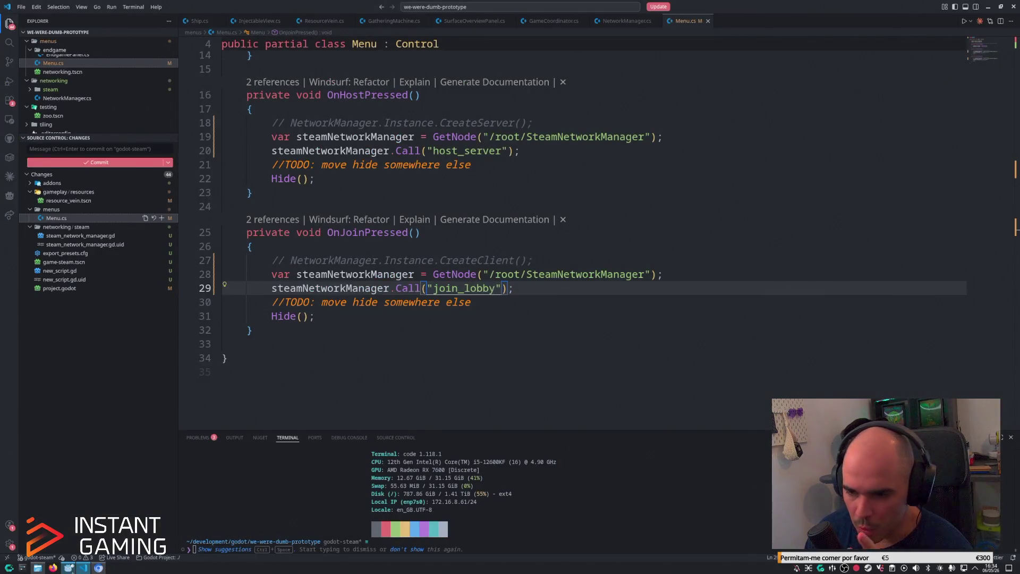
left_click(99, 568)
mouse_move(469, 370)
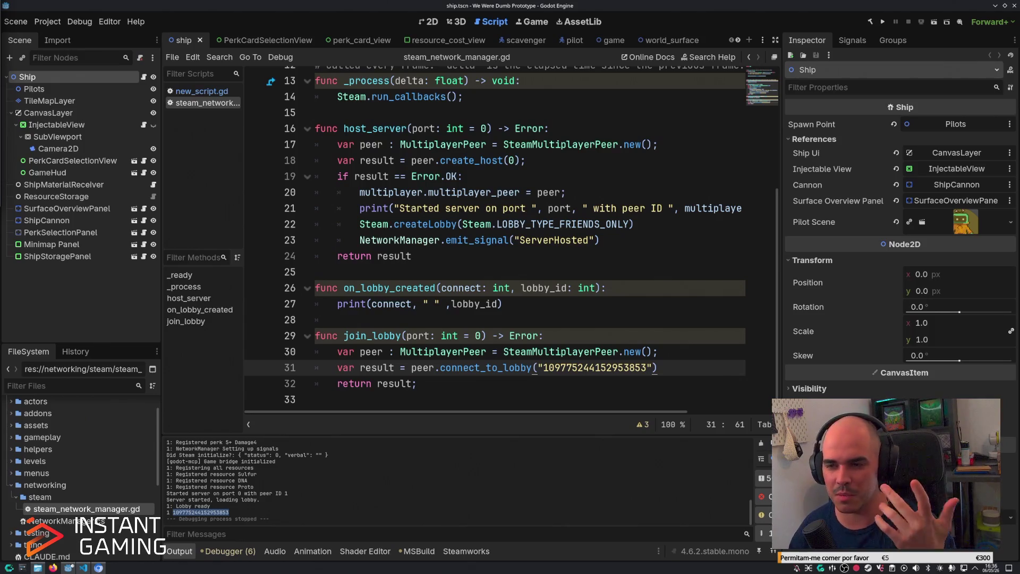
left_click(619, 287)
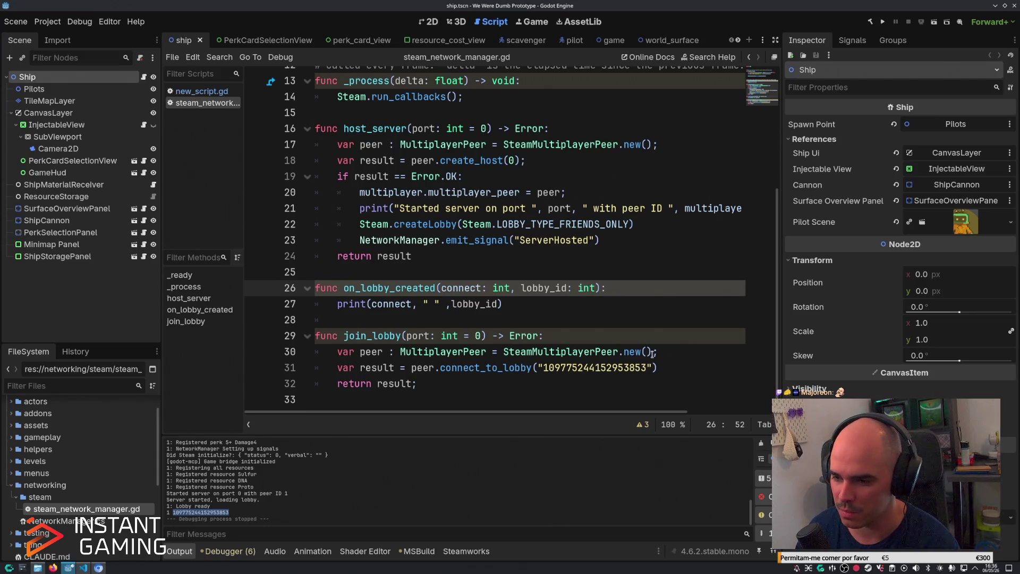
left_click(622, 307)
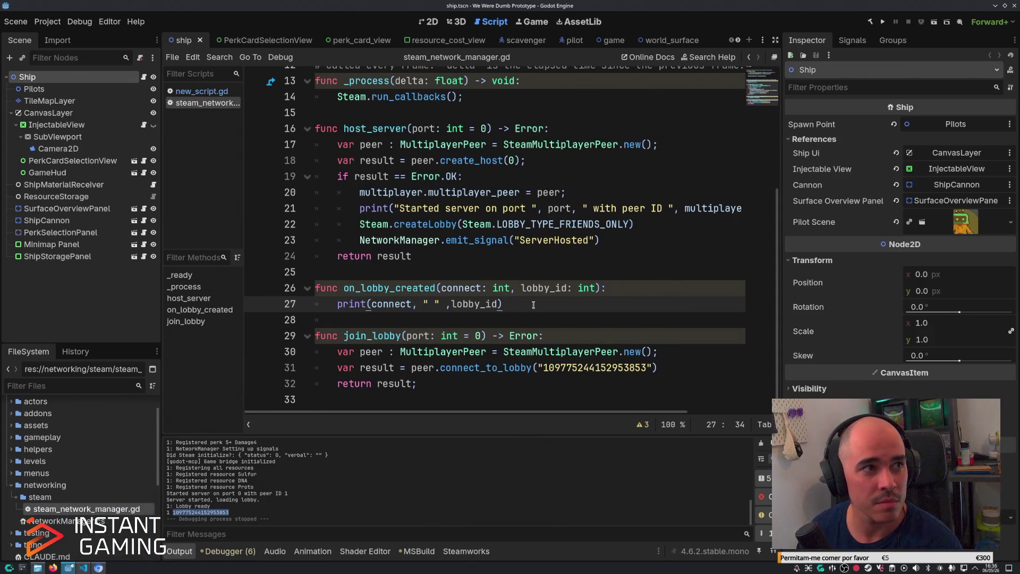
left_click(671, 372)
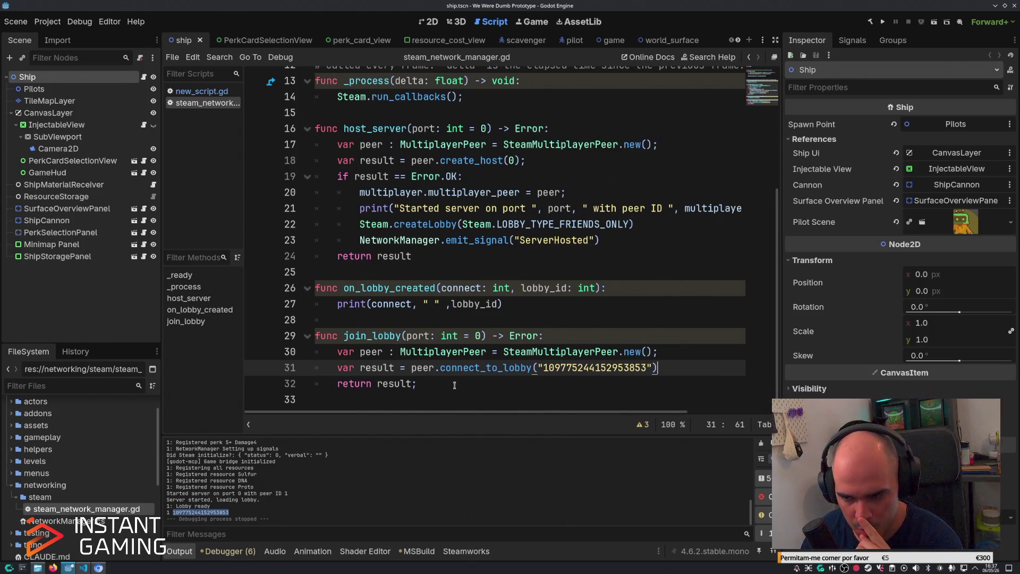
double_click(533, 368)
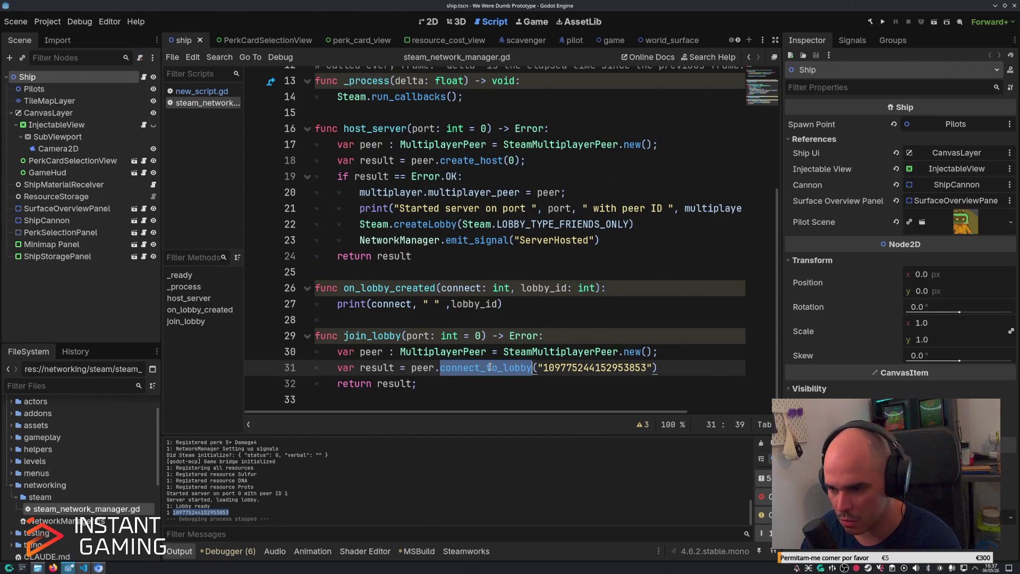
left_click(712, 367)
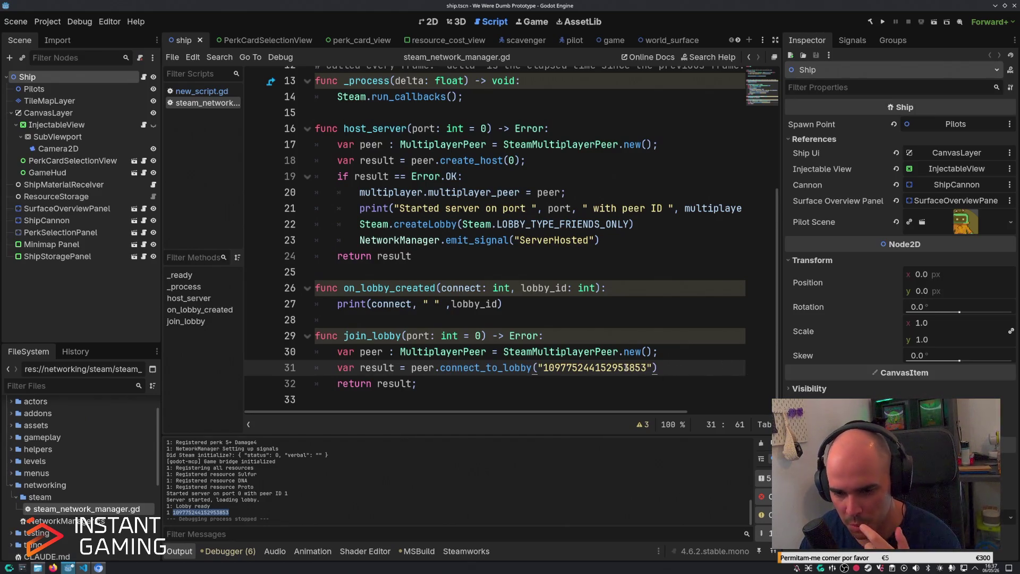
left_click(250, 510)
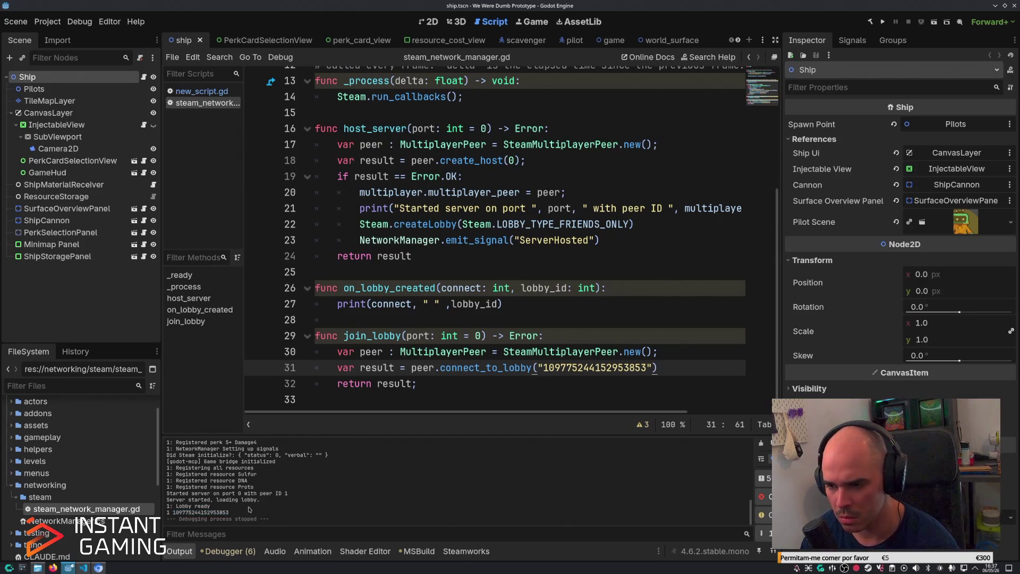
double_click(595, 368)
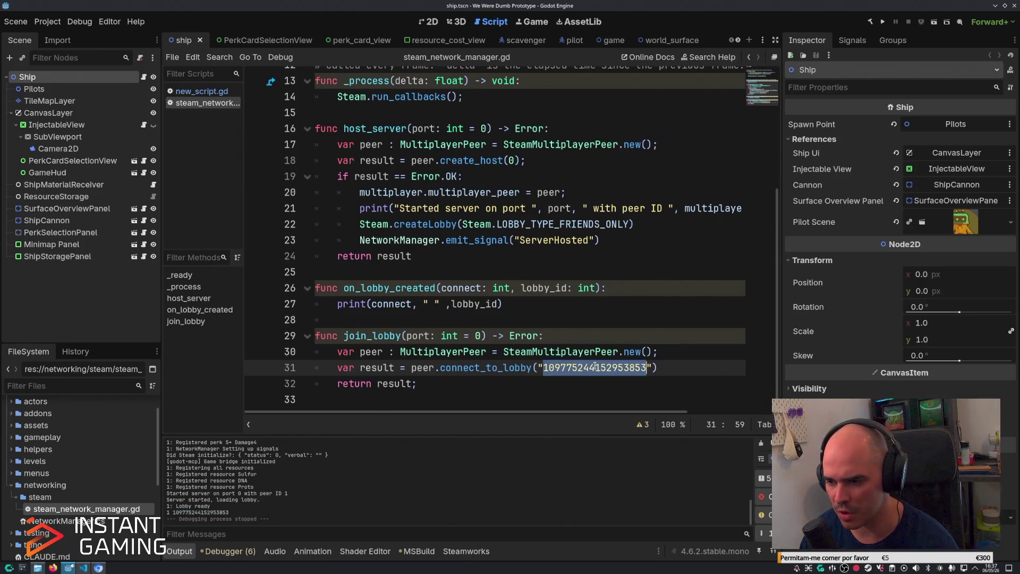
left_click(659, 367)
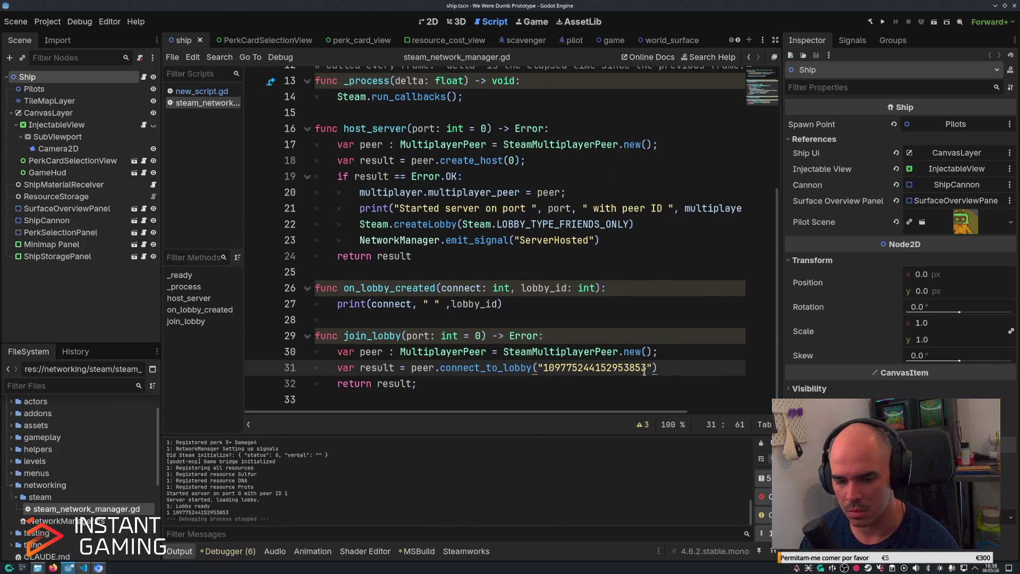
key("F5")
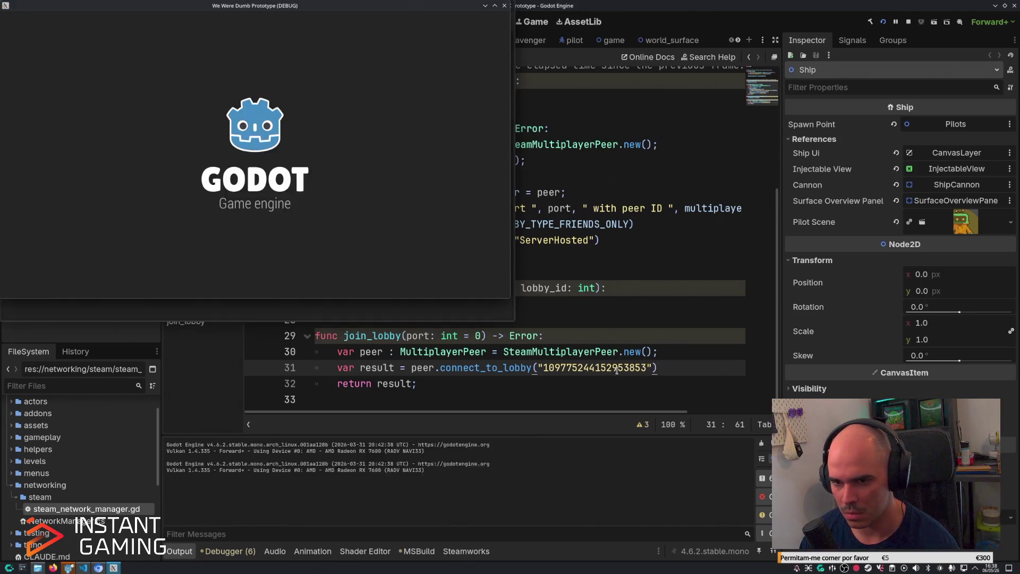
Host a lobby in the running game, then stop the game from the editor.
left_click(272, 231)
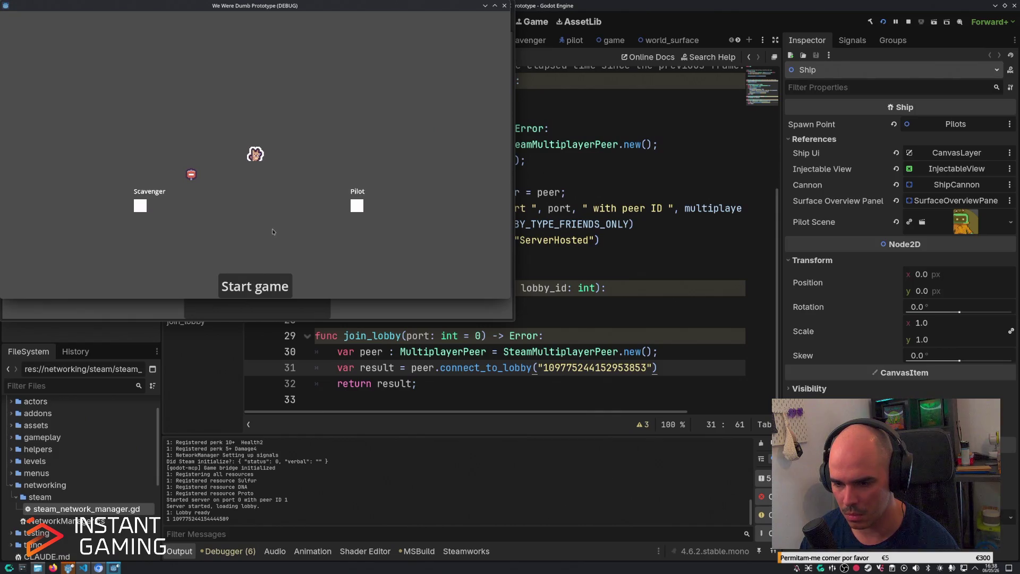
left_click(908, 24)
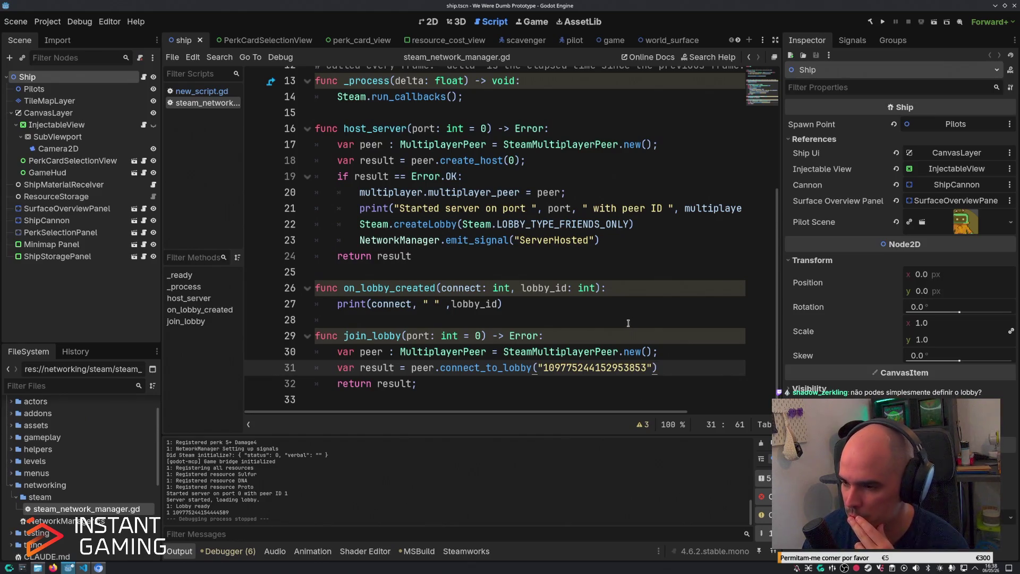
Deselect the Ship node in the Scene tree and open the Project menu.
left_click(632, 294)
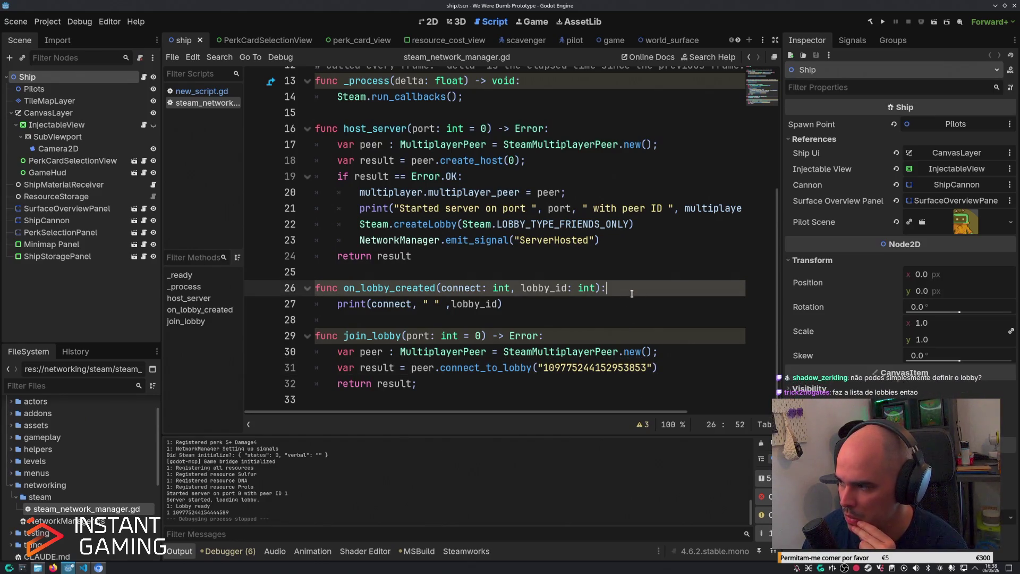
left_click(95, 296)
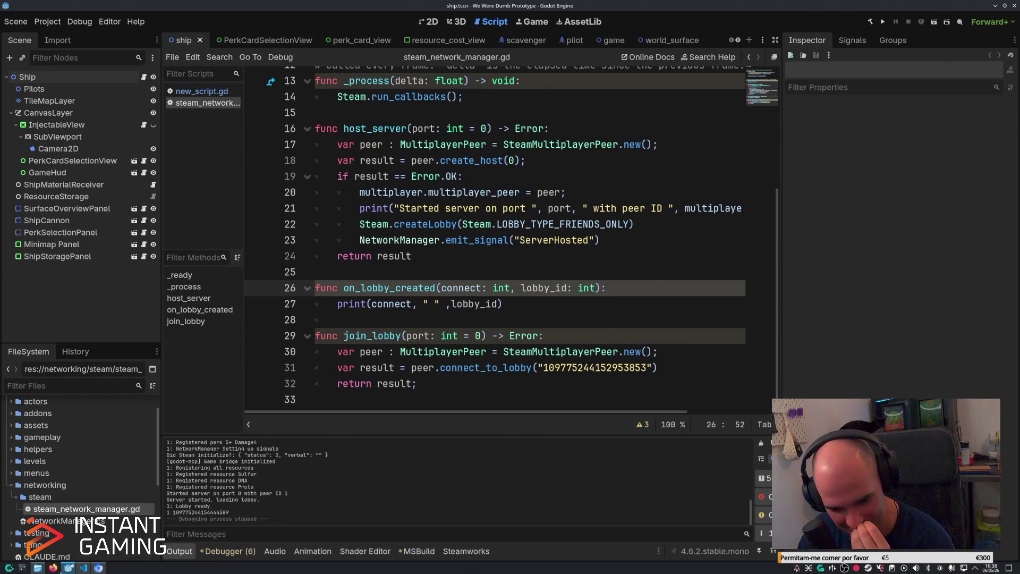
left_click(47, 22)
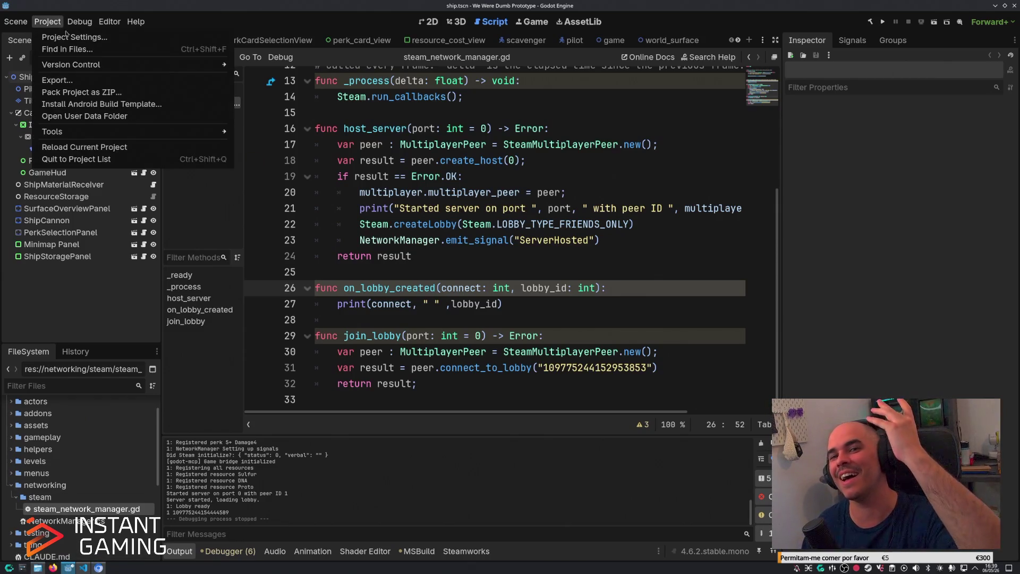
Add a Linux export preset in the Export dialog.
left_click(104, 84)
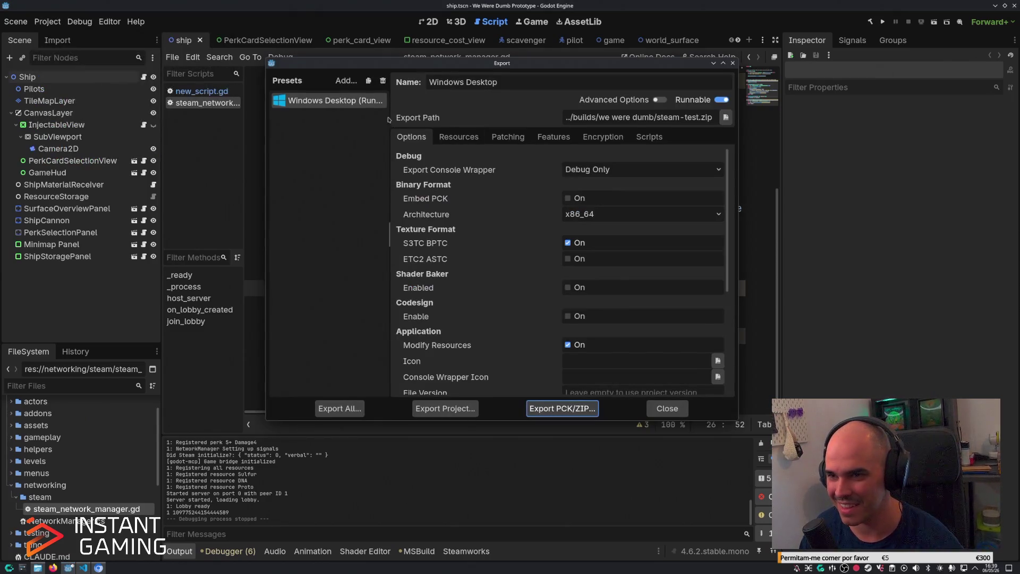
left_click(346, 80)
left_click(360, 136)
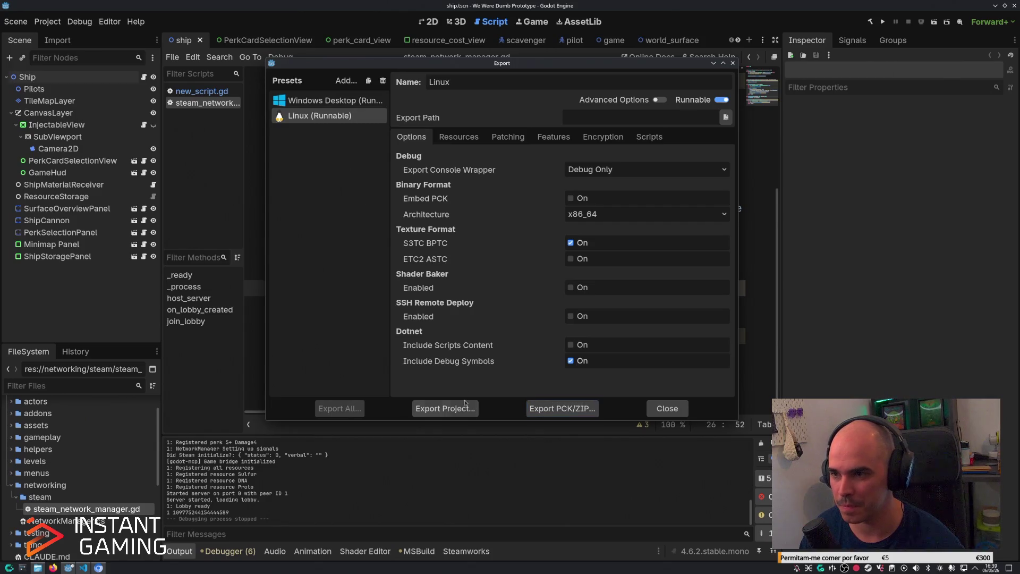
Export the Linux build to steam-test.zip, overwriting the previous build.
left_click(726, 117)
left_click(580, 258)
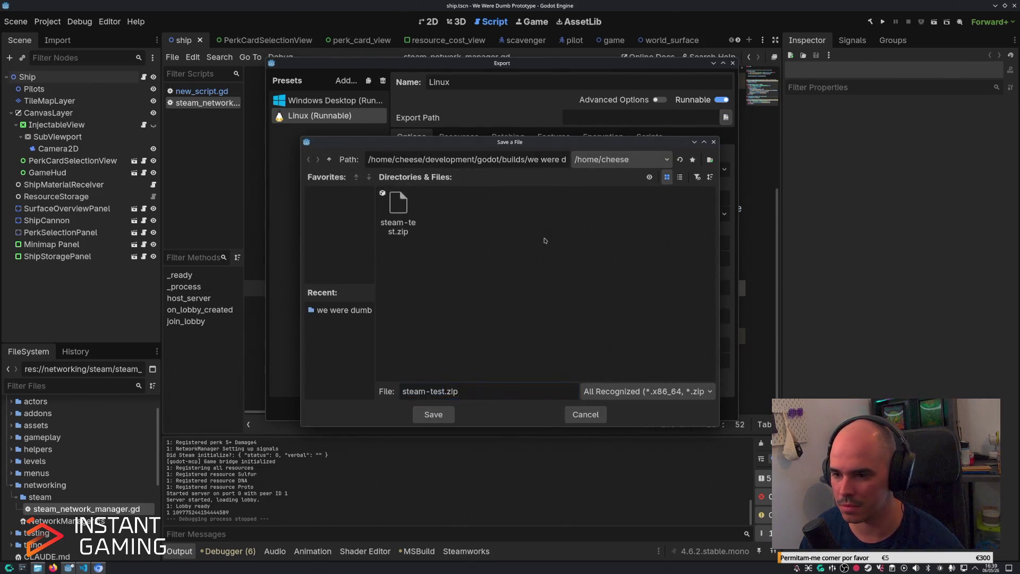
left_click(438, 422)
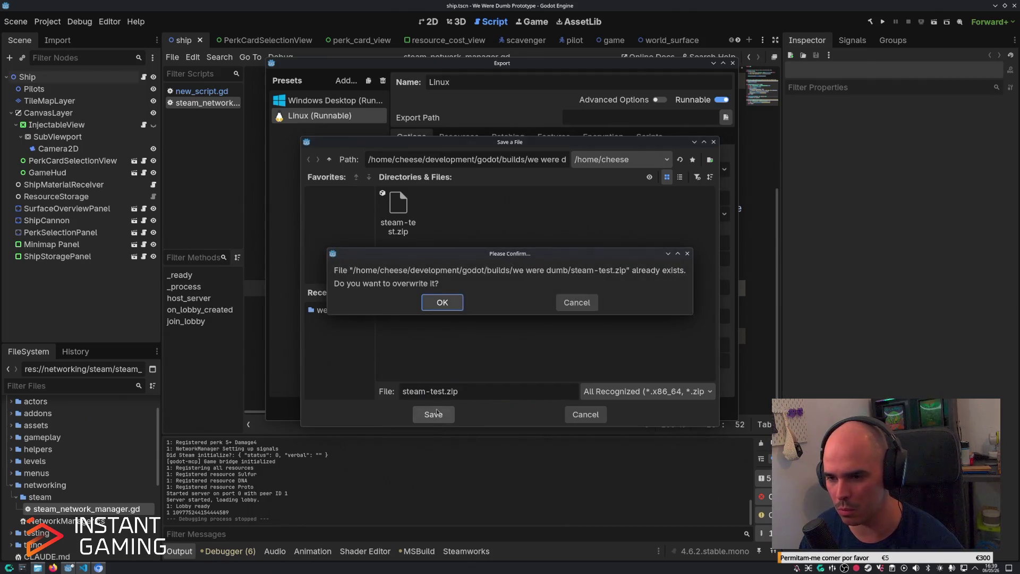
left_click(442, 301)
left_click(445, 409)
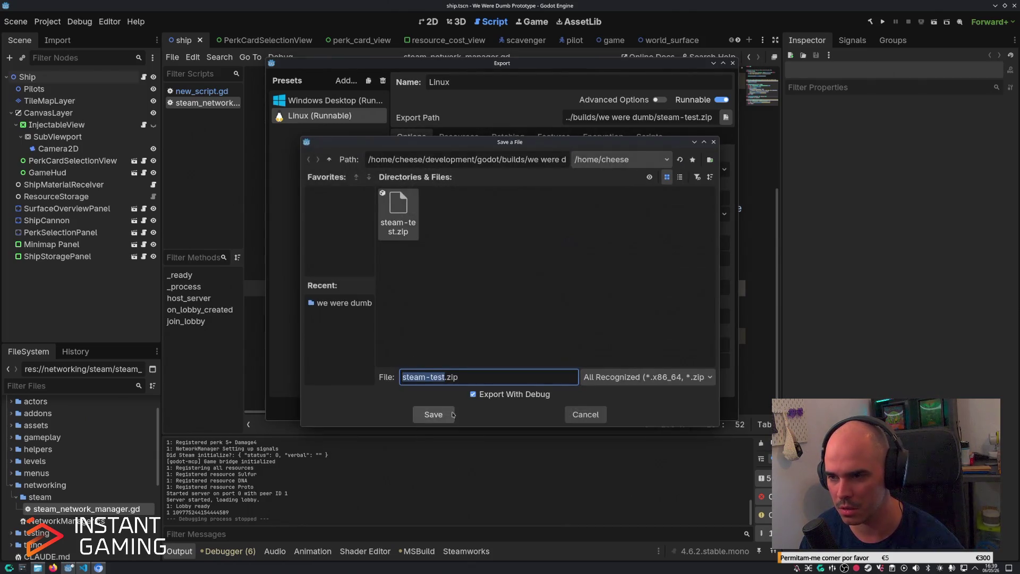
left_click(443, 419)
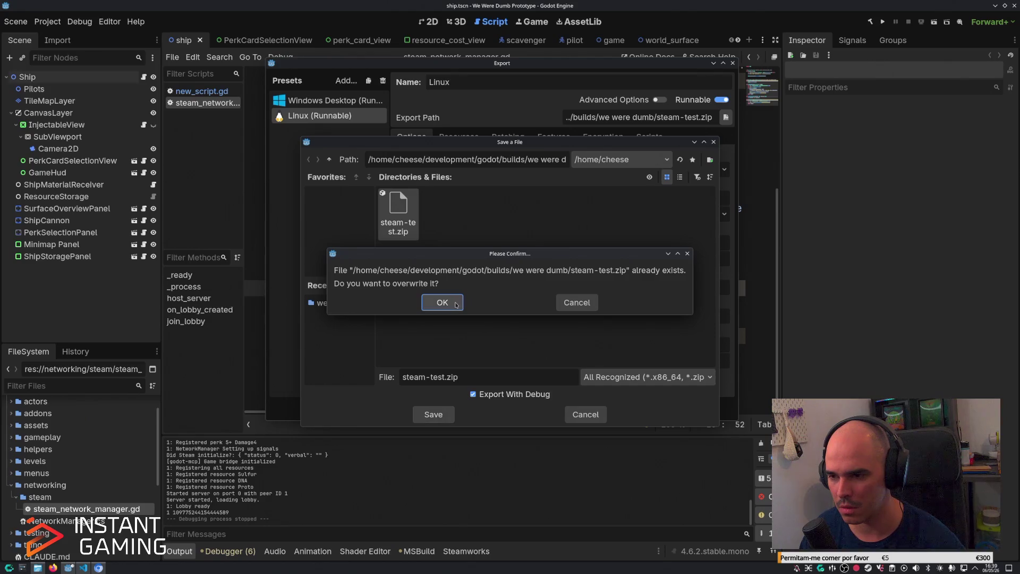
left_click(449, 303)
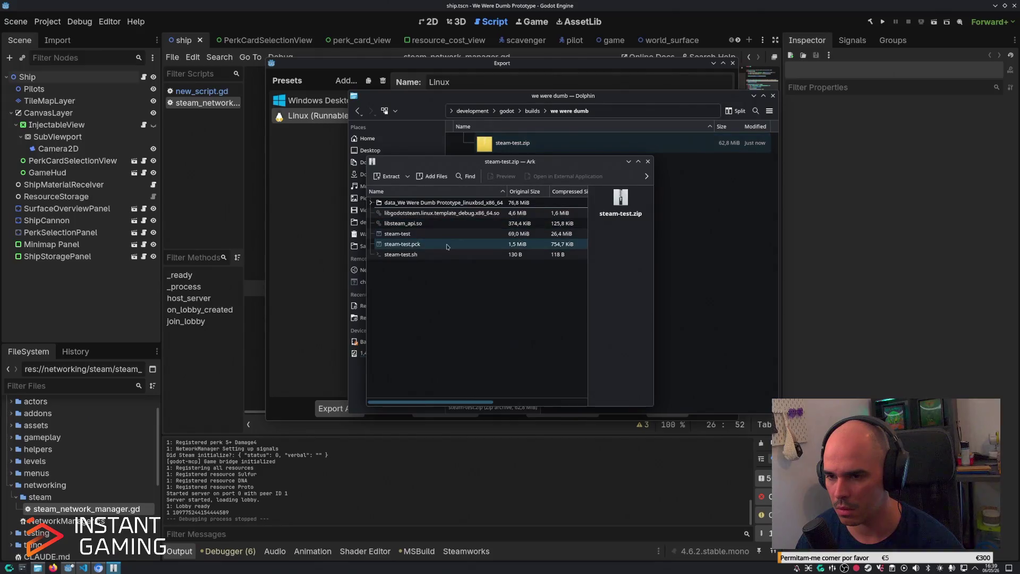
Extract steam-test.zip here, test-launch the steam-test executable, then close it.
left_click(648, 162)
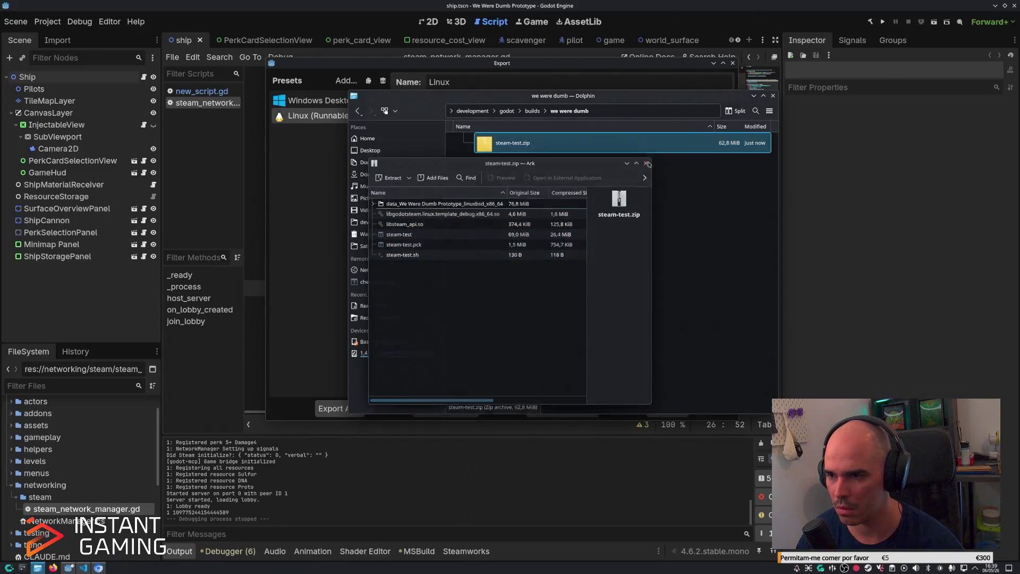
right_click(606, 144)
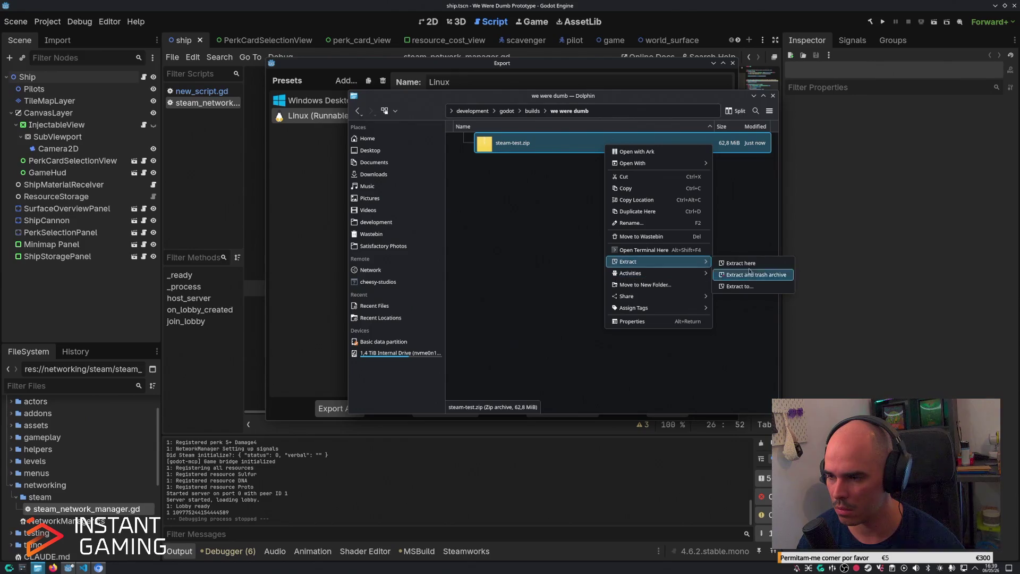
left_click(739, 273)
double_click(532, 145)
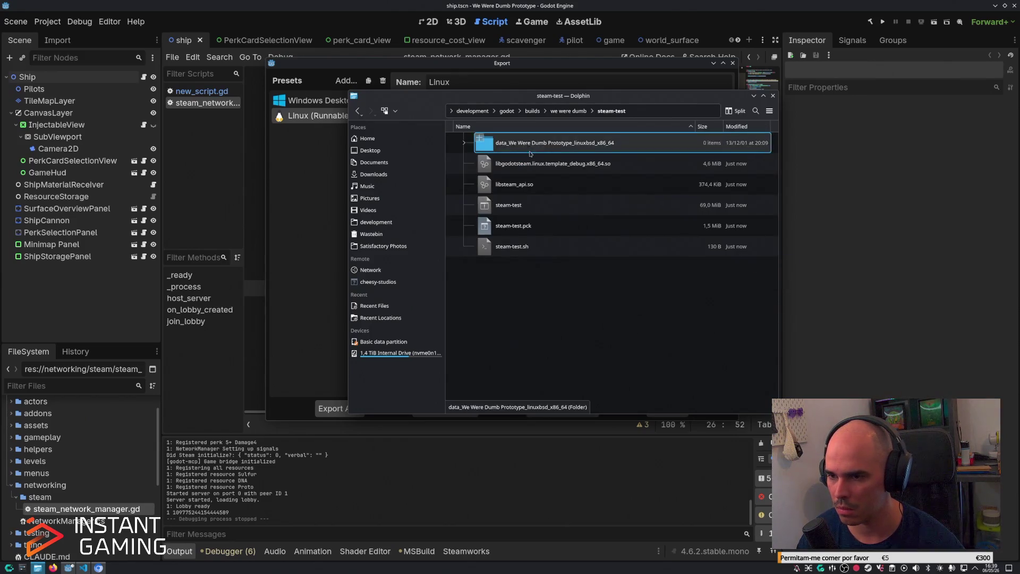
double_click(525, 205)
left_click(569, 282)
left_click(760, 138)
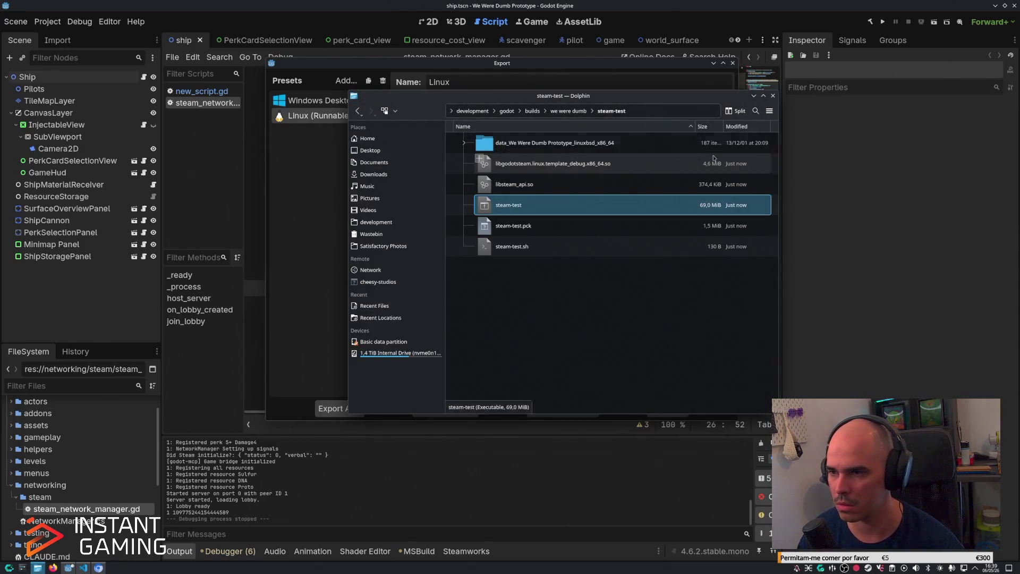
Delete the extracted steam-test folder and bring up the itch.io project edit page.
left_click(568, 110)
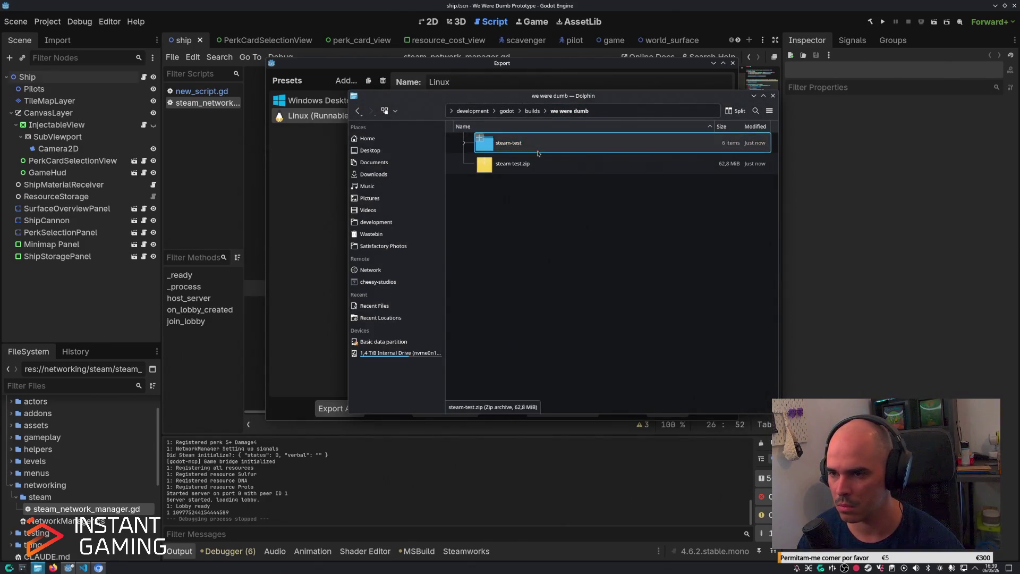
key("Delete")
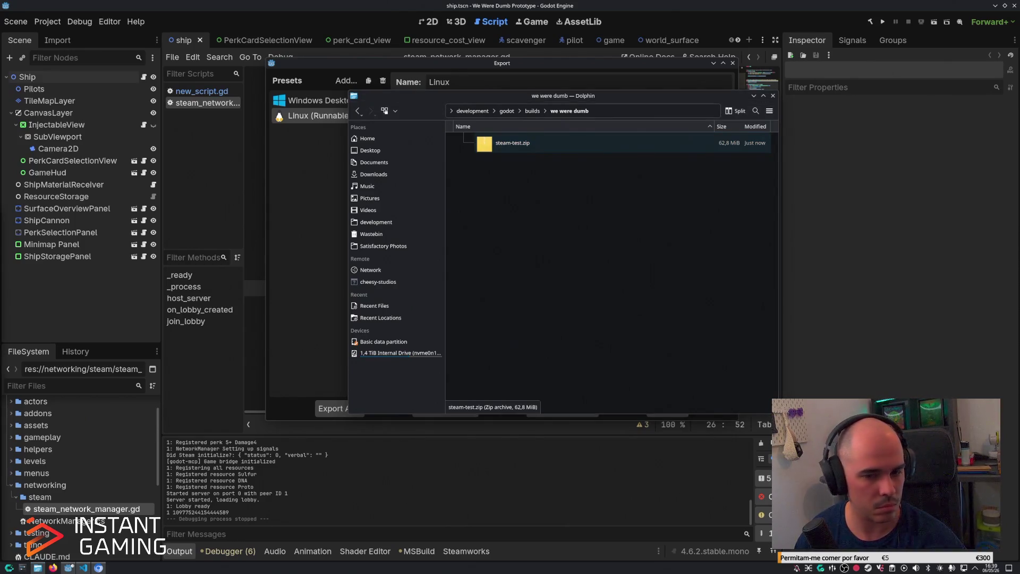
left_click(53, 567)
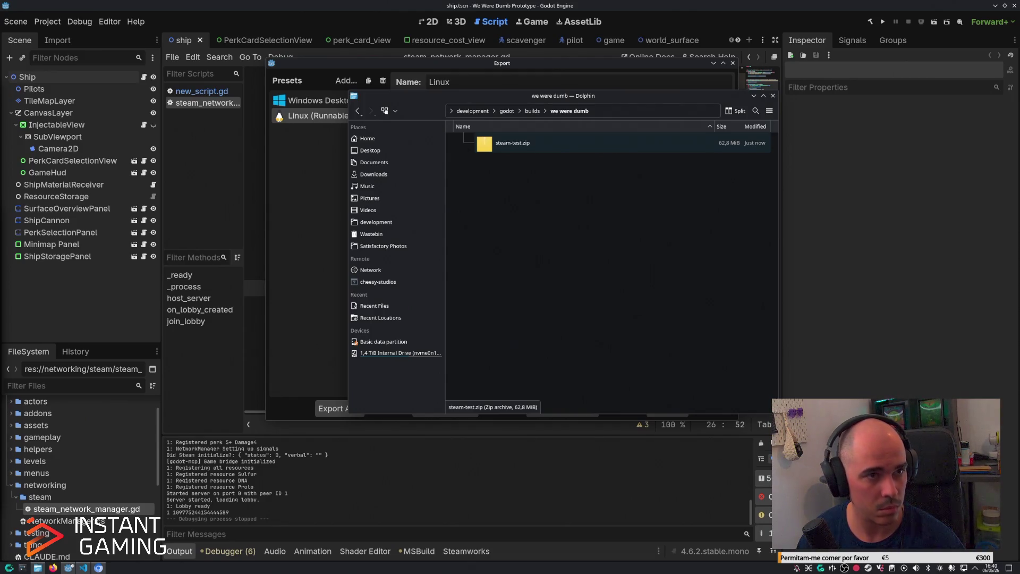
key("alt+Tab")
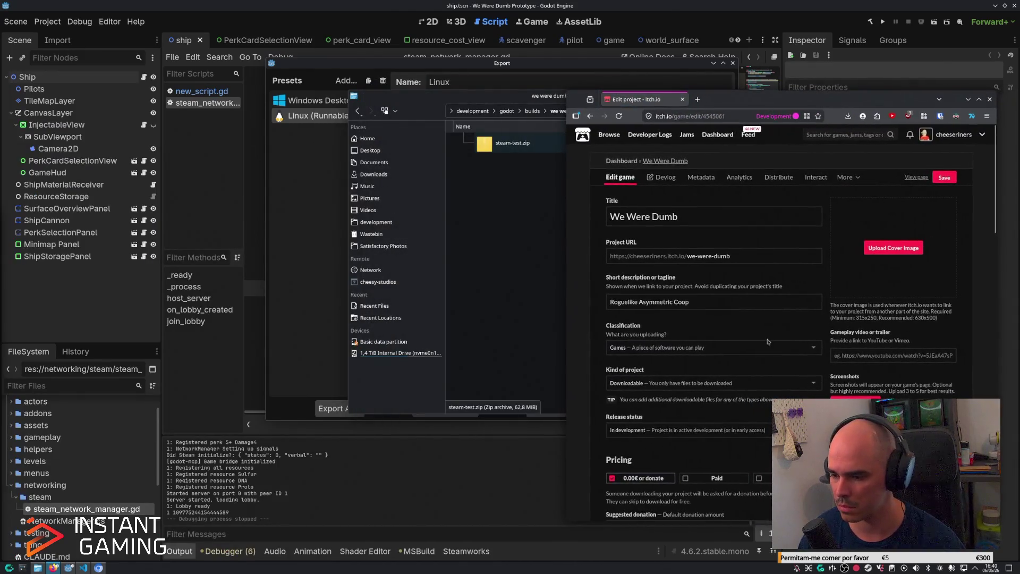
Upload steam-test.zip to itch.io, set its platform to Linux only, and save the page.
scroll(715, 404, "down", 5)
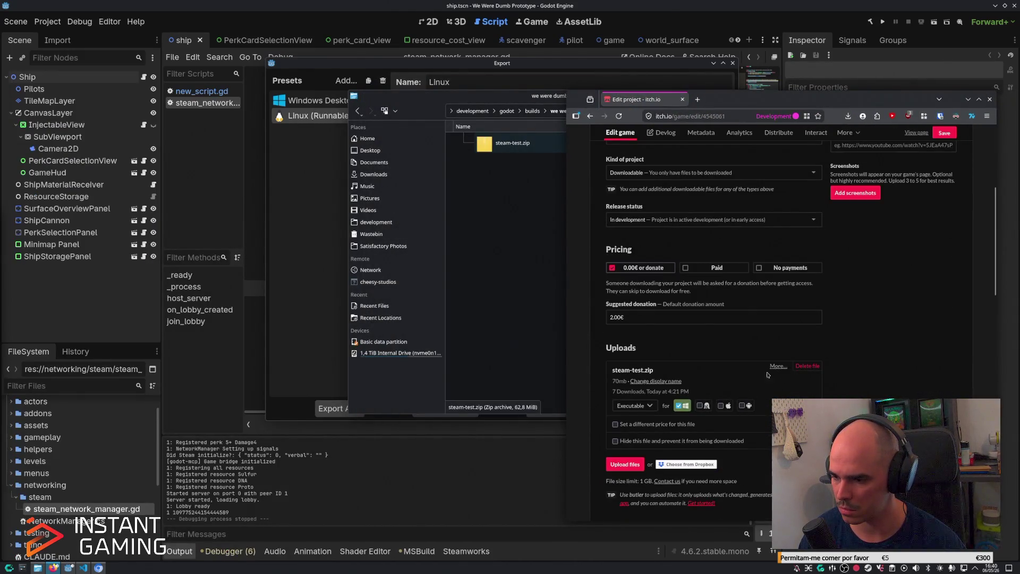
left_click(625, 465)
double_click(686, 253)
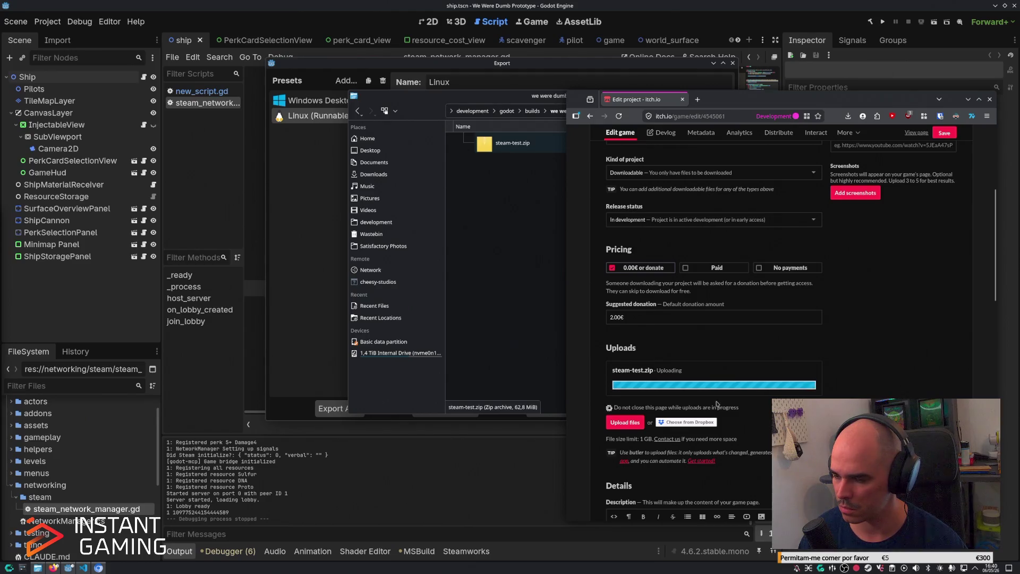
left_click(700, 406)
left_click(679, 406)
left_click(679, 407)
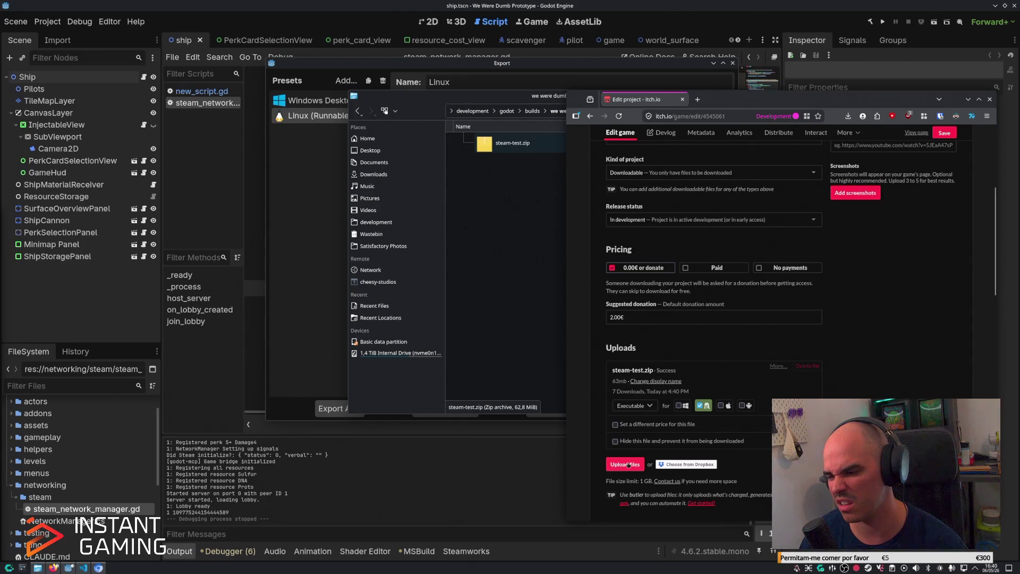
scroll(670, 471, "down", 10)
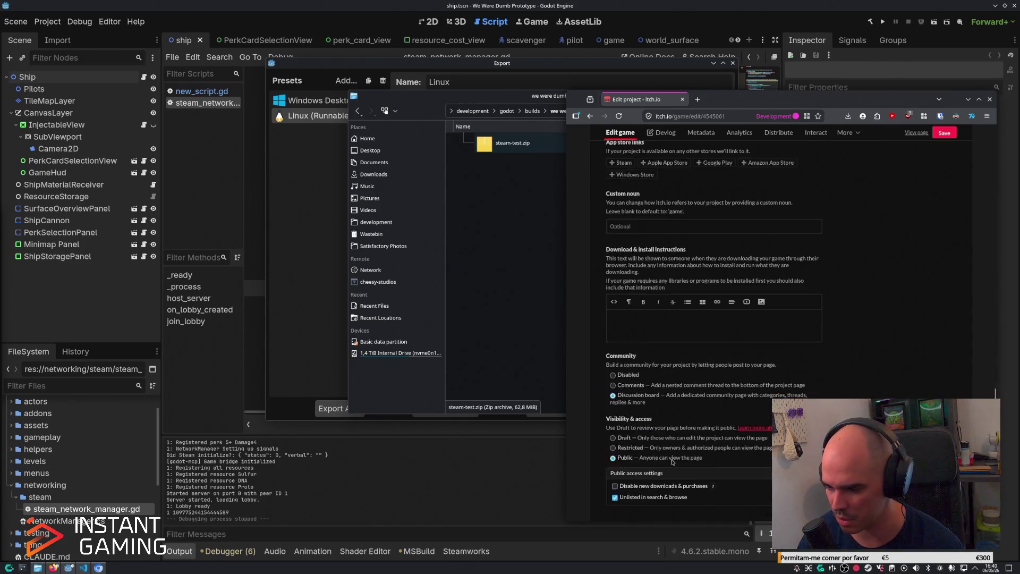
left_click(617, 452)
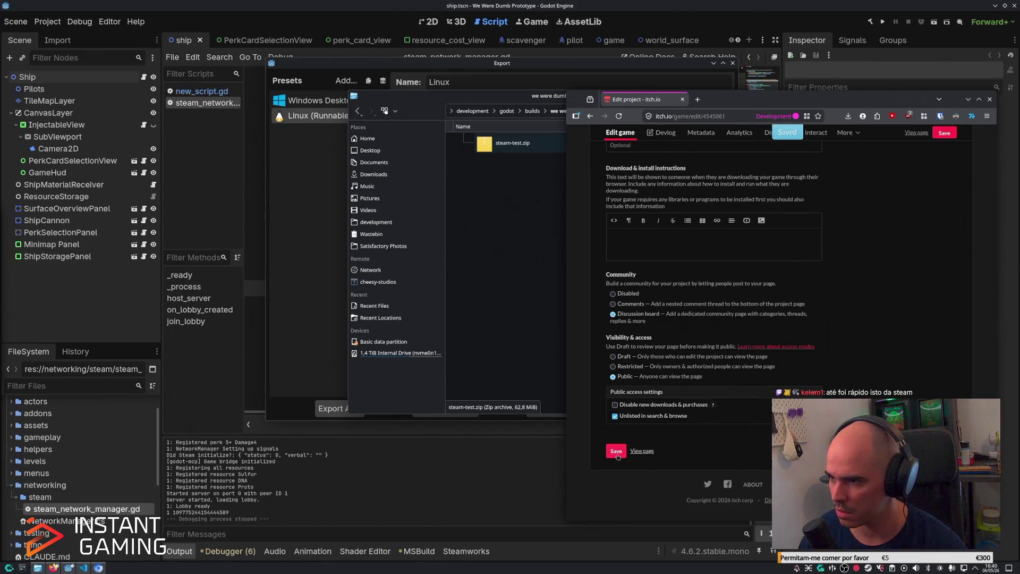
scroll(749, 353, "up", 10)
scroll(741, 324, "up", 10)
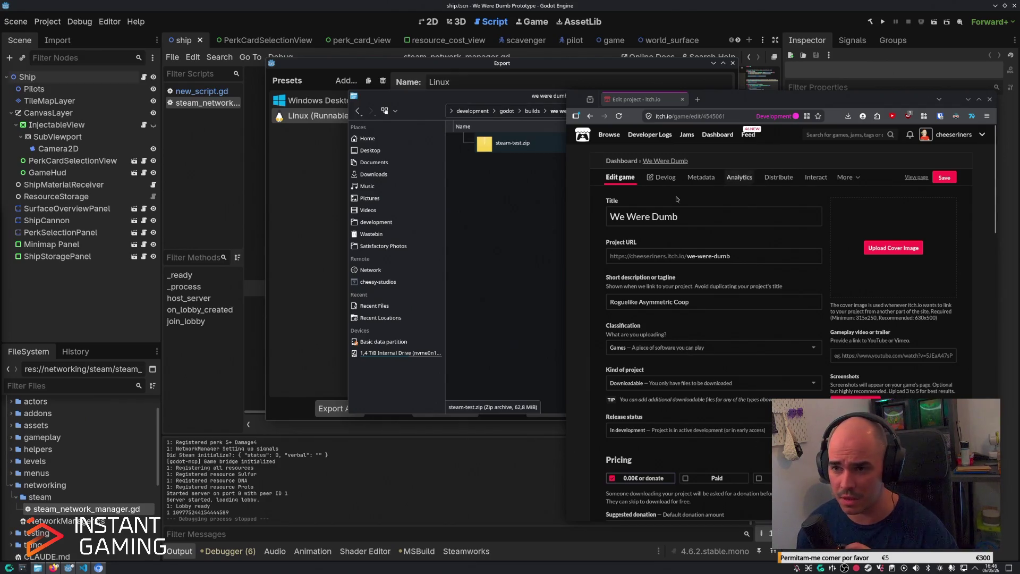
Inspect steam-test.zip in the builds folder, then return to Godot's Linux (Runnable) export preset.
left_click(559, 205)
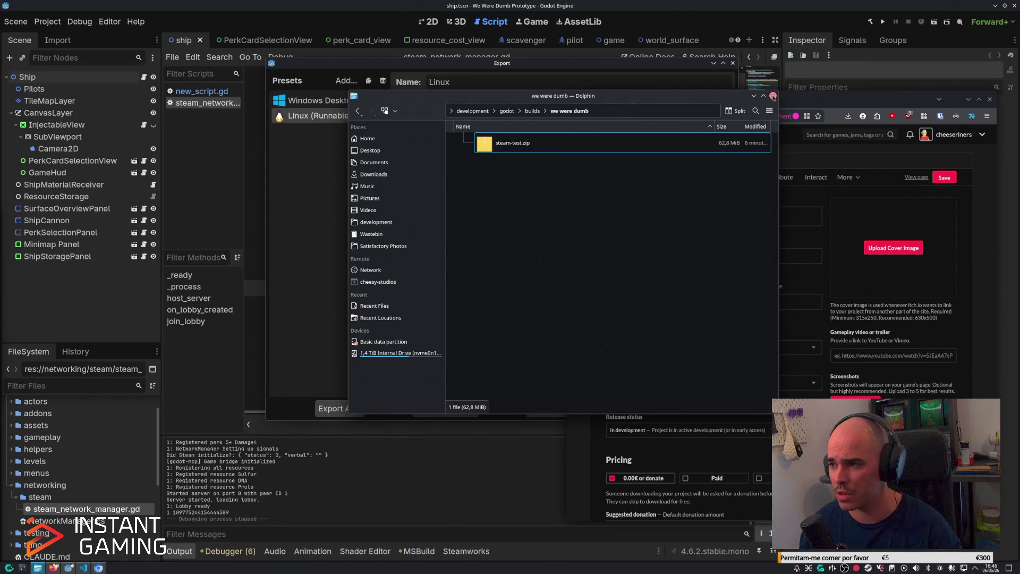
left_click(794, 101)
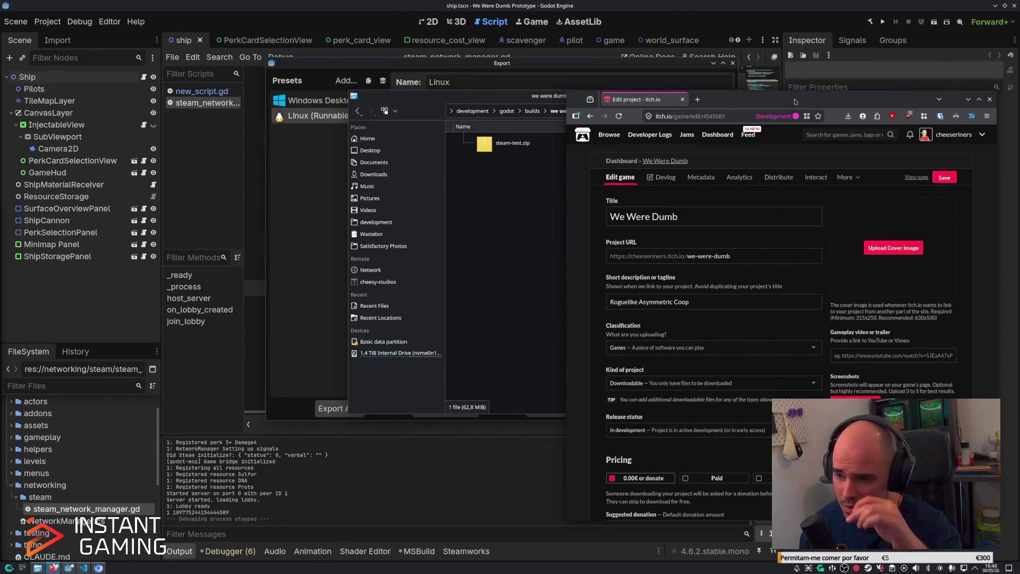
left_click(496, 64)
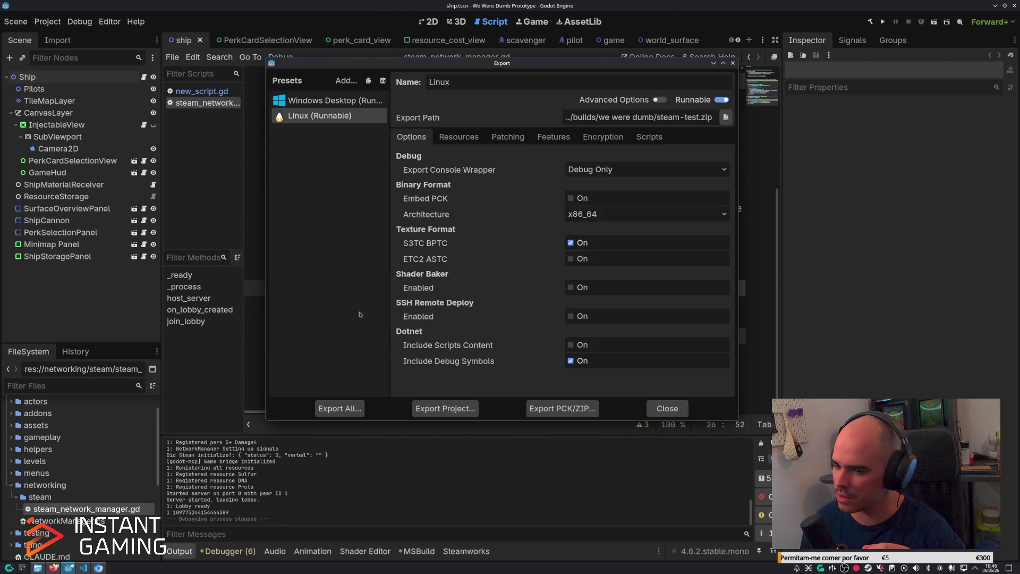
Export a fresh build of the project to steam-test-win.zip.
left_click(433, 411)
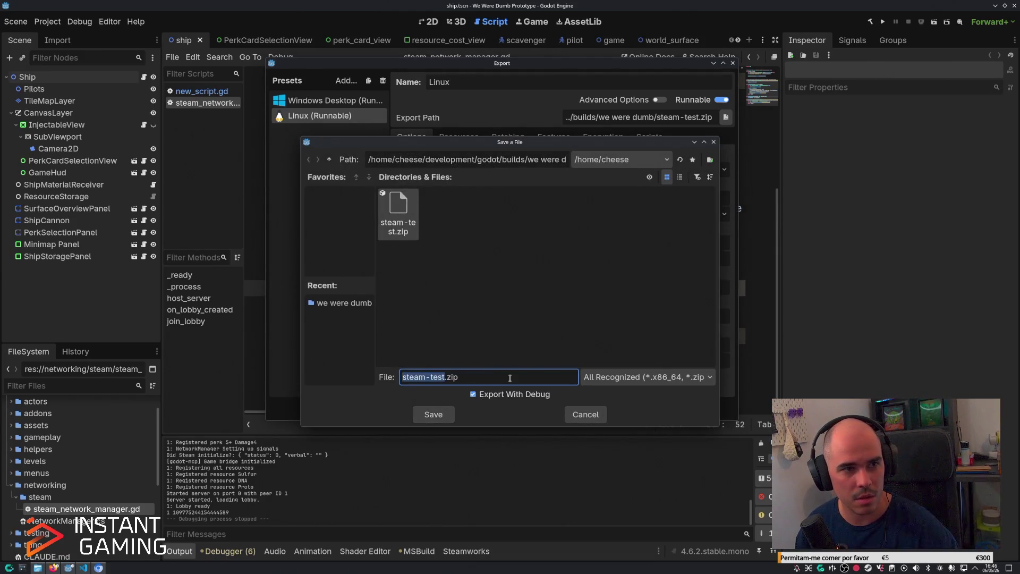
left_click(440, 293)
type("-win")
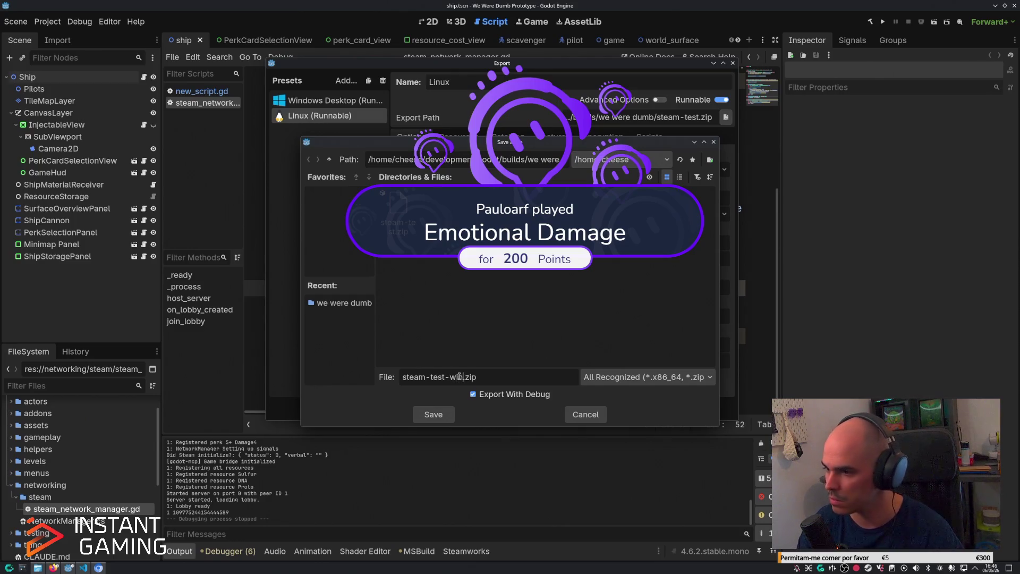
key("Return")
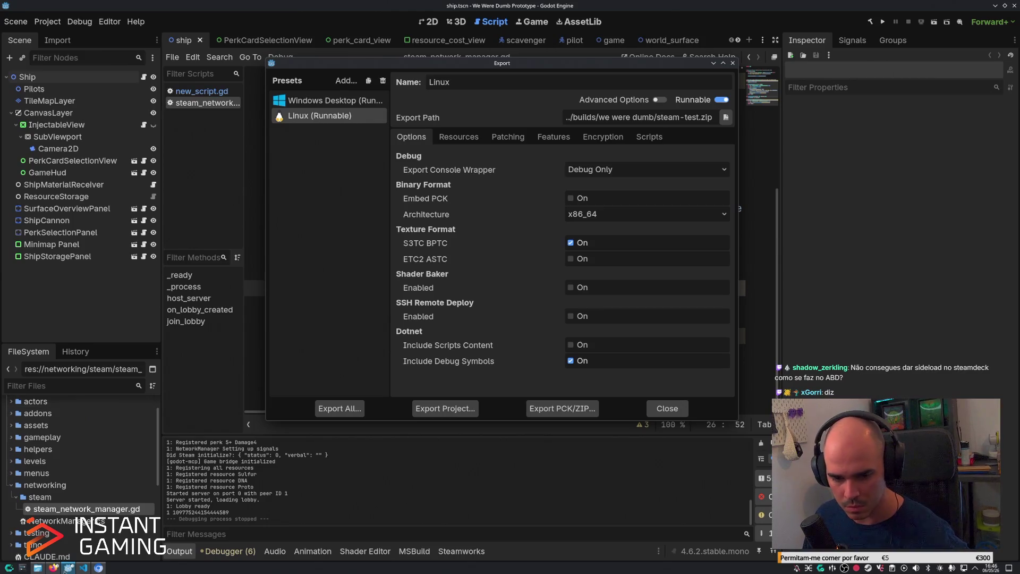
left_click(53, 568)
Upload steam-test-win.zip to the We Were Dumb itch.io project and mark it as Windows.
scroll(771, 319, "down", 5)
left_click(624, 412)
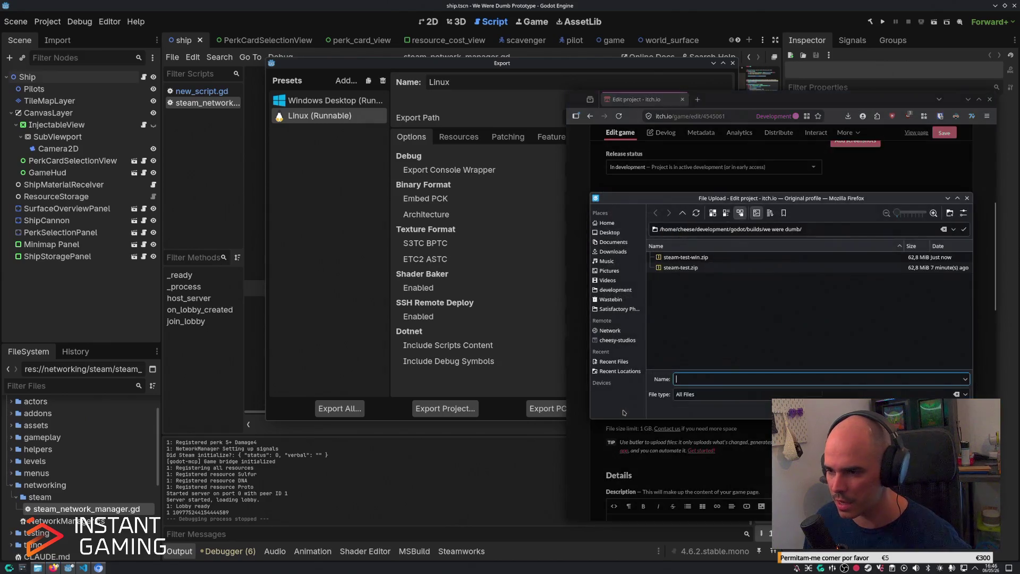
double_click(713, 259)
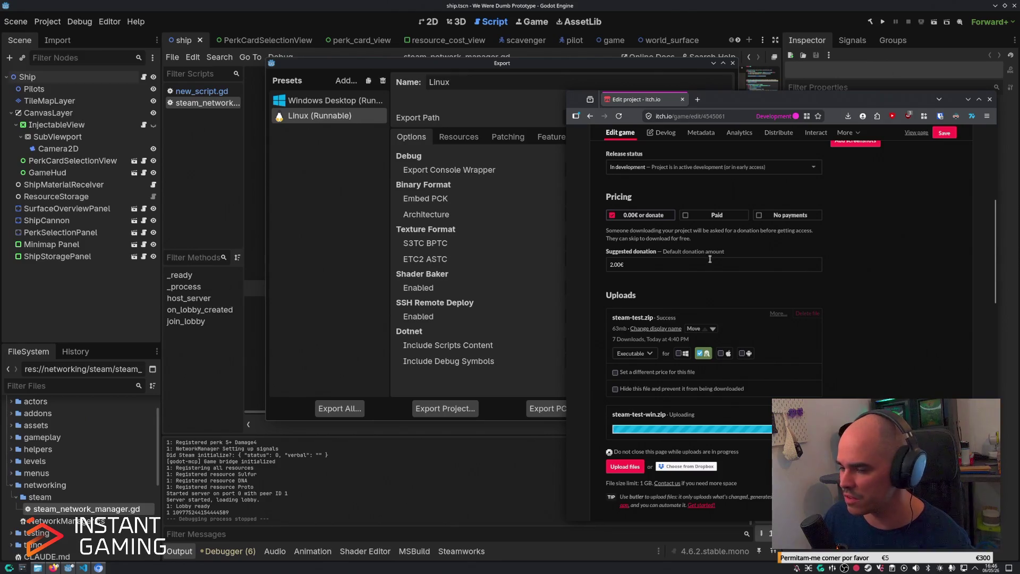
left_click(682, 451)
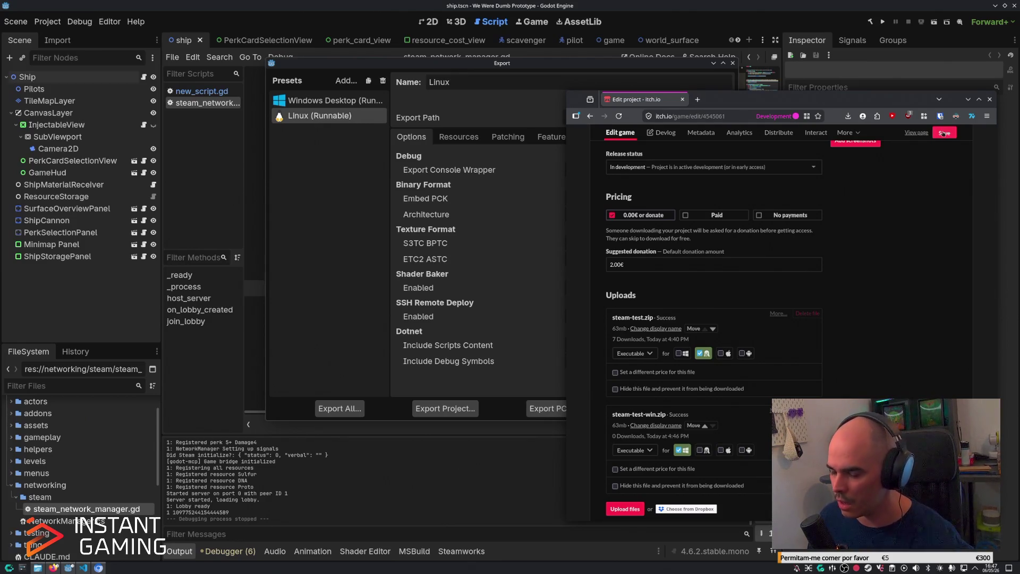
Save the itch.io project changes and close Godot's Export dialog.
left_click(944, 134)
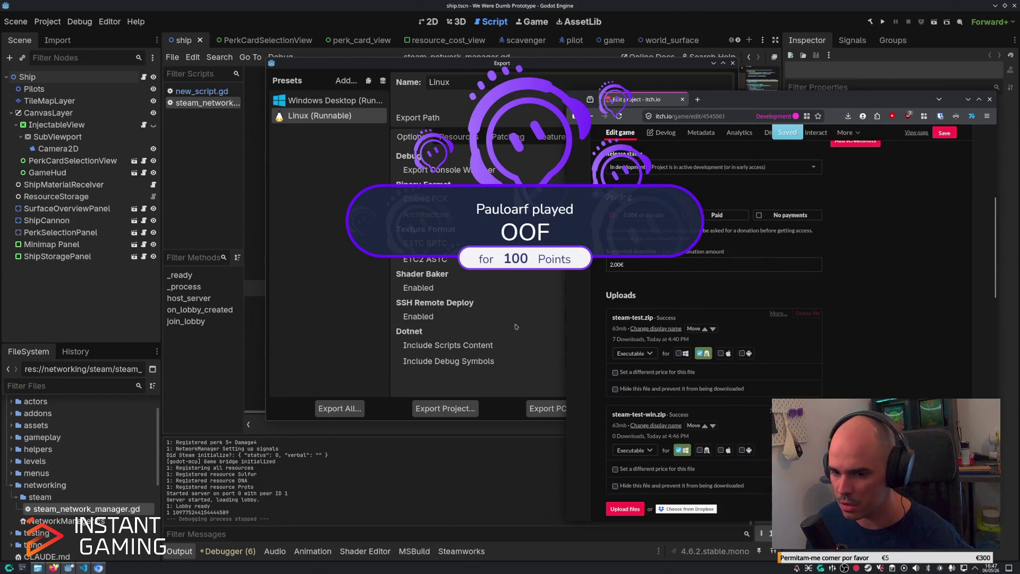
left_click(450, 488)
left_click(733, 63)
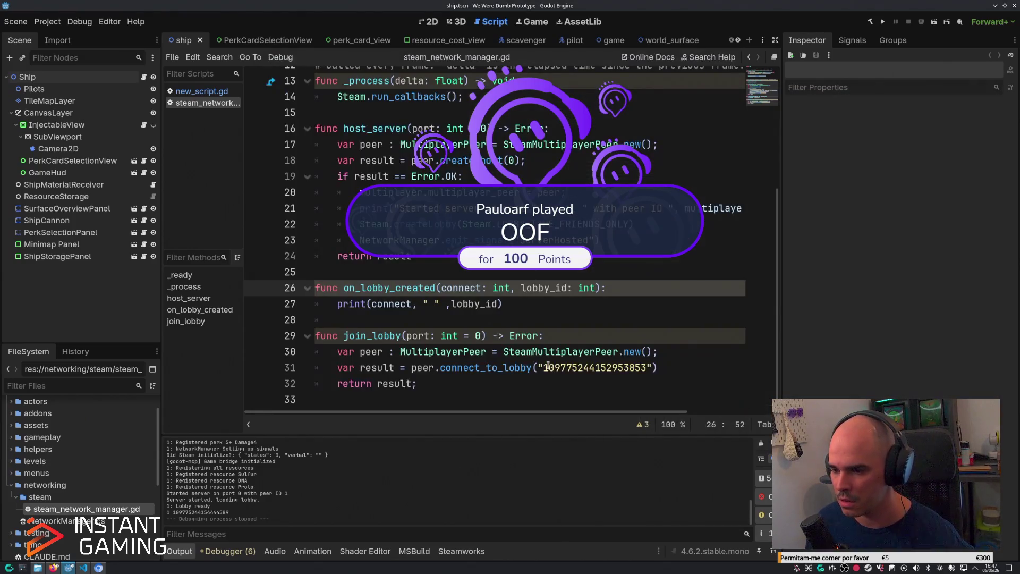
Select the old lobby ID string in connect_to_lobby on line 31.
left_click_drag(544, 368, 642, 367)
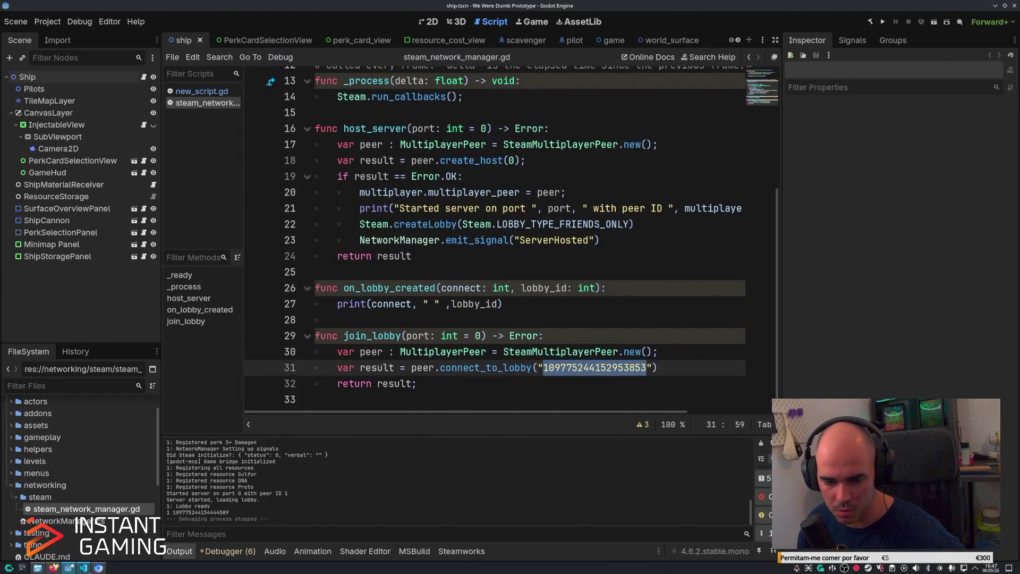
left_click(98, 568)
left_click(69, 568)
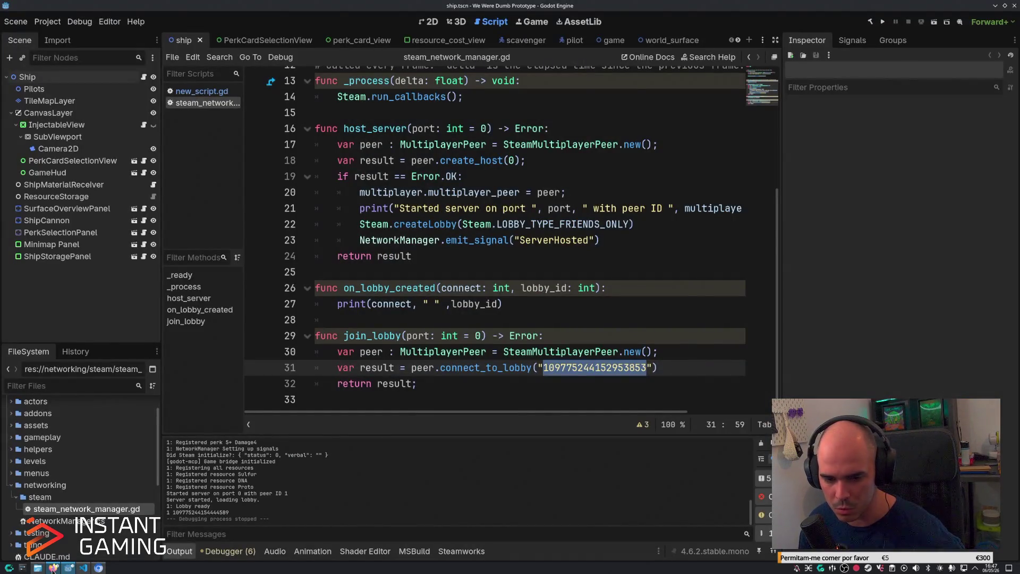
left_click(37, 567)
left_click(54, 568)
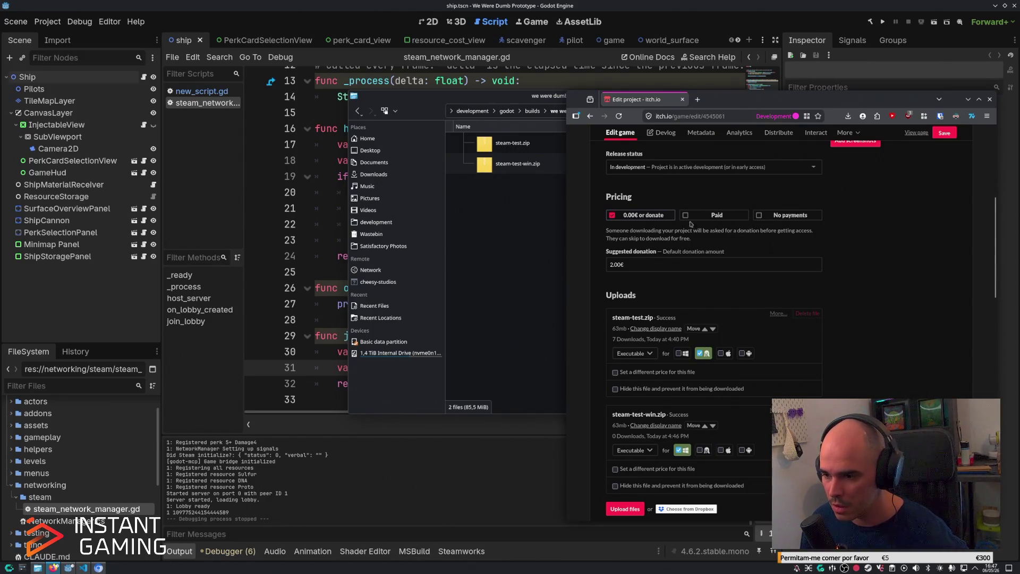
Save the itch.io project and copy the public We Were Dumb game page address.
scroll(663, 492, "down", 5)
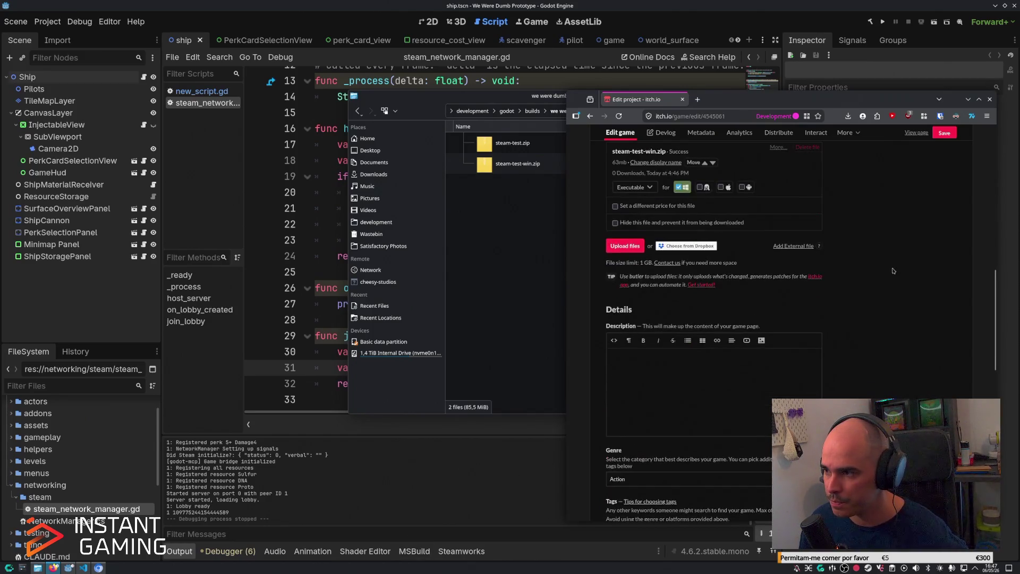
left_click(936, 134)
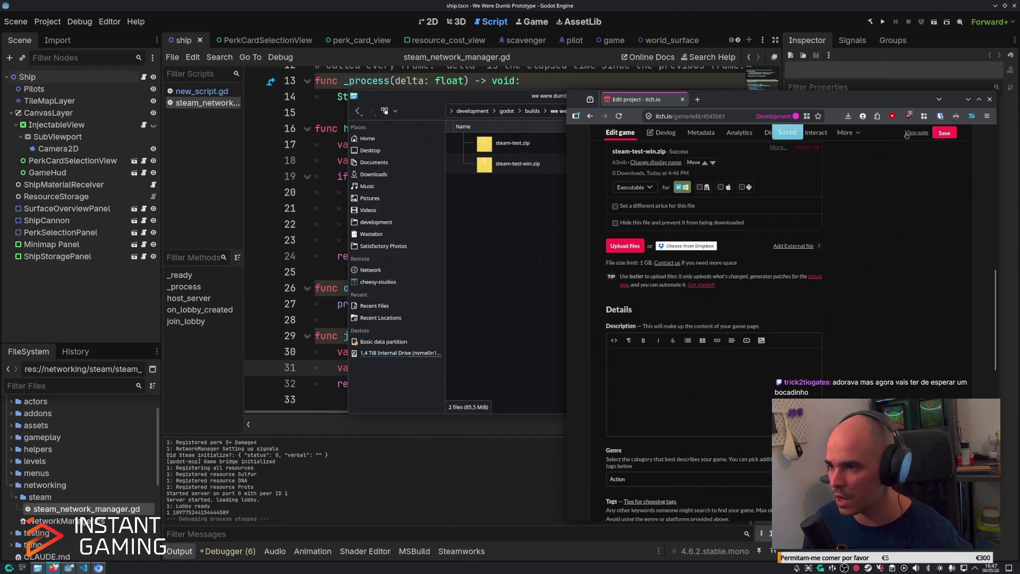
left_click(915, 134)
left_click(691, 116)
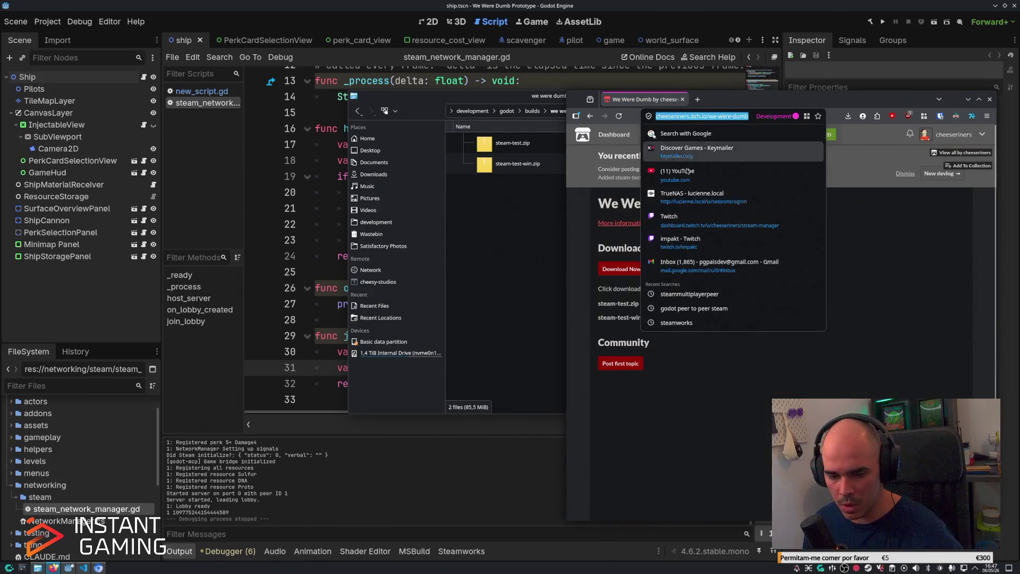
key("alt+Tab")
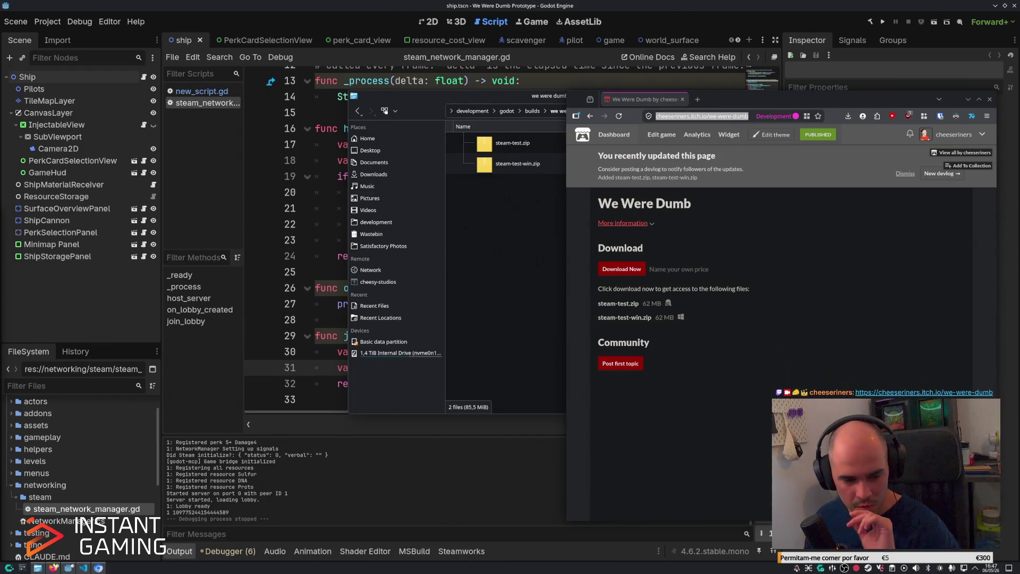
key("alt+Tab")
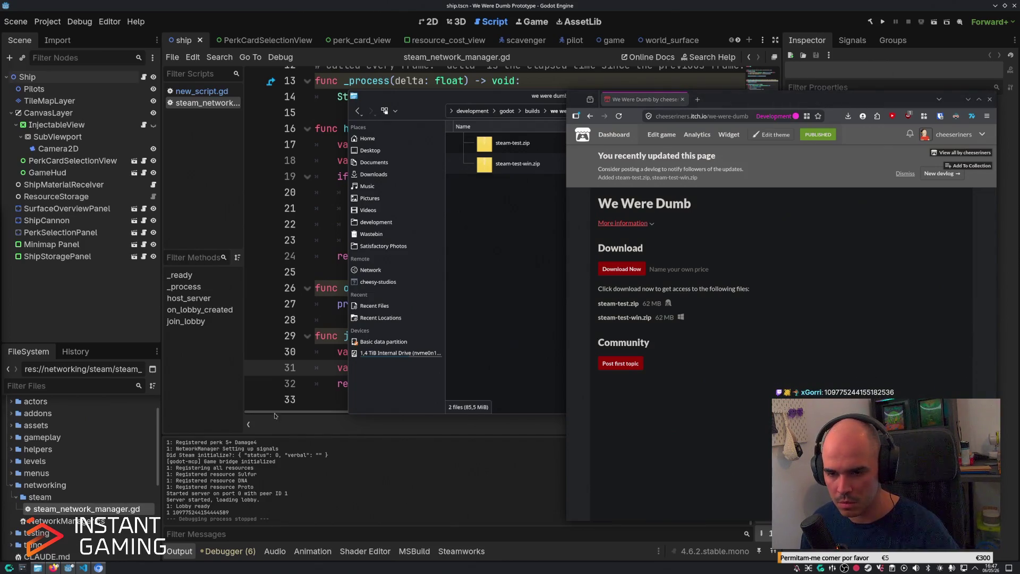
key("alt+Tab")
key("ctrl+v")
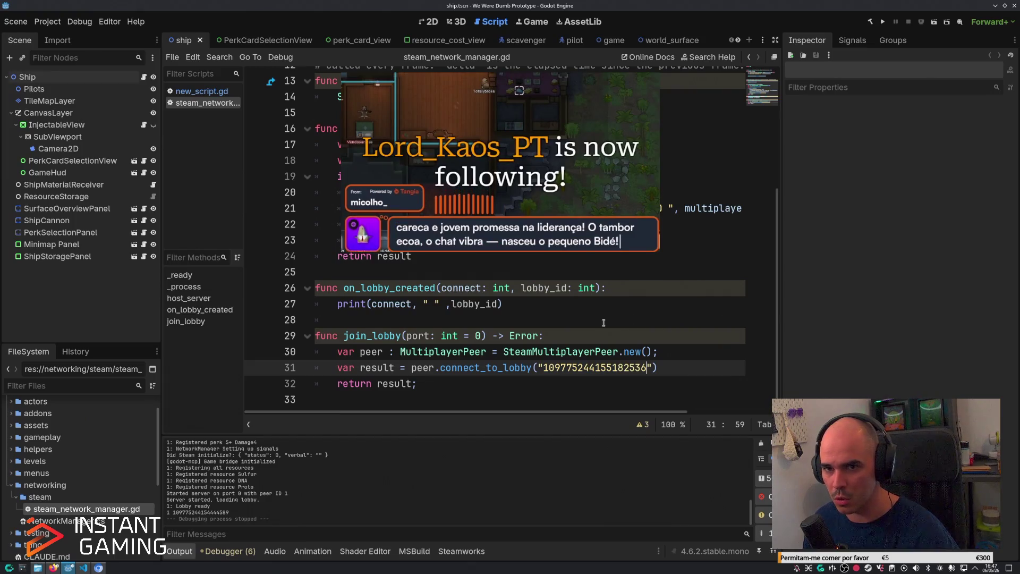
key("F5")
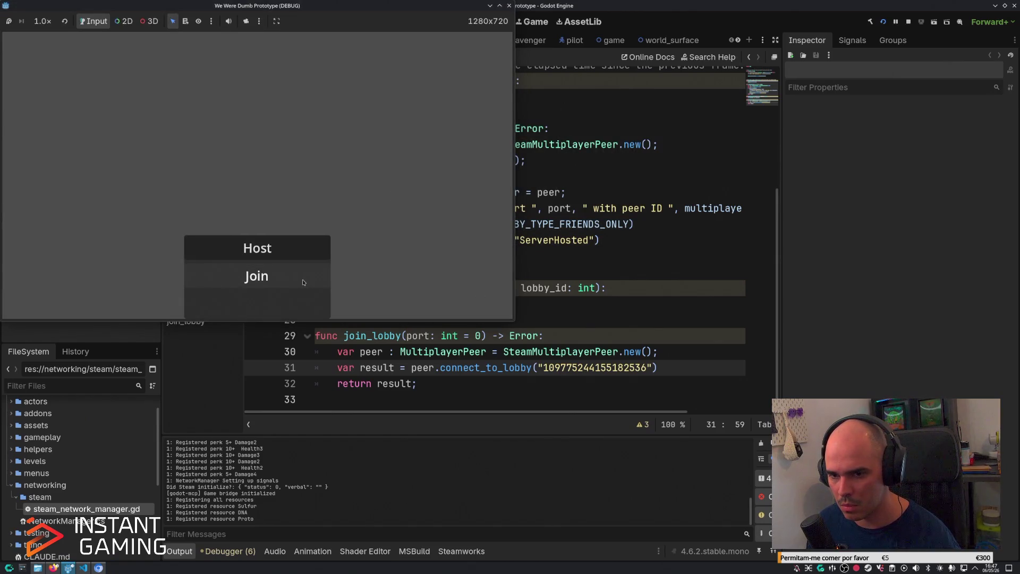
Try joining the Steam lobby in the running game, then stop it.
left_click(303, 282)
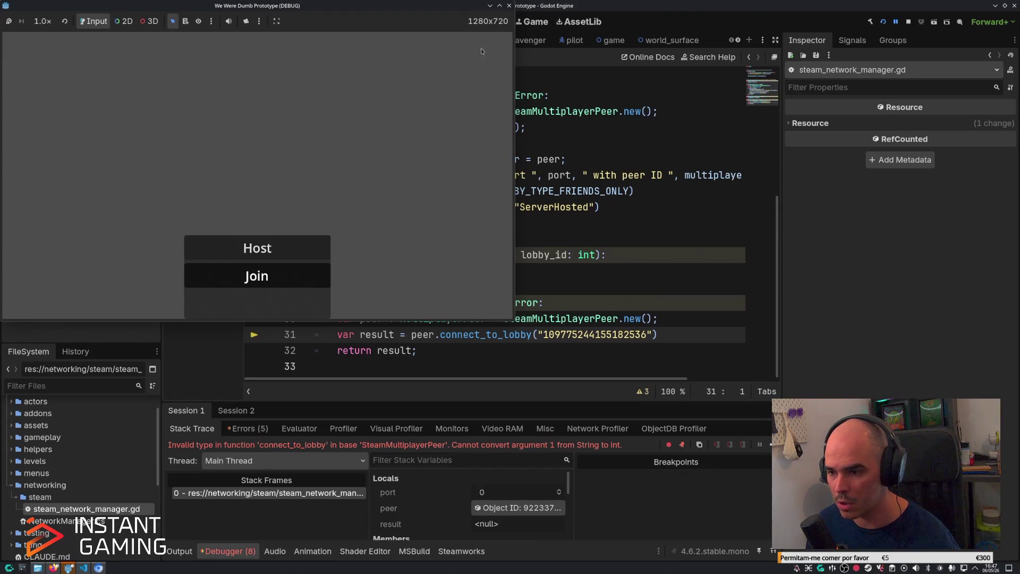
left_click(509, 6)
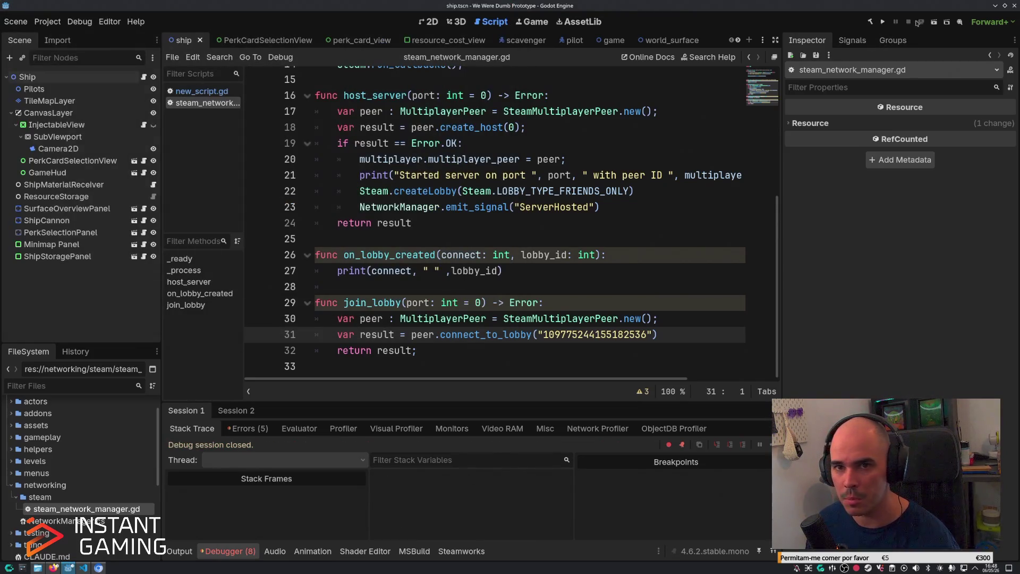
left_click(319, 239)
Confirm the run-instances settings from the Debug menu and show the Errors list.
left_click(80, 22)
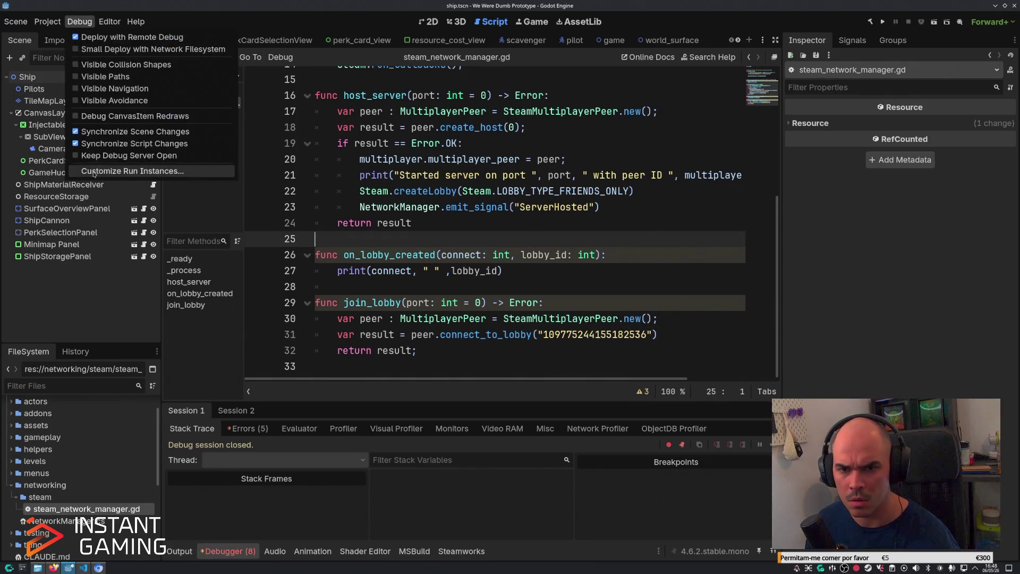
left_click(94, 171)
left_click(499, 394)
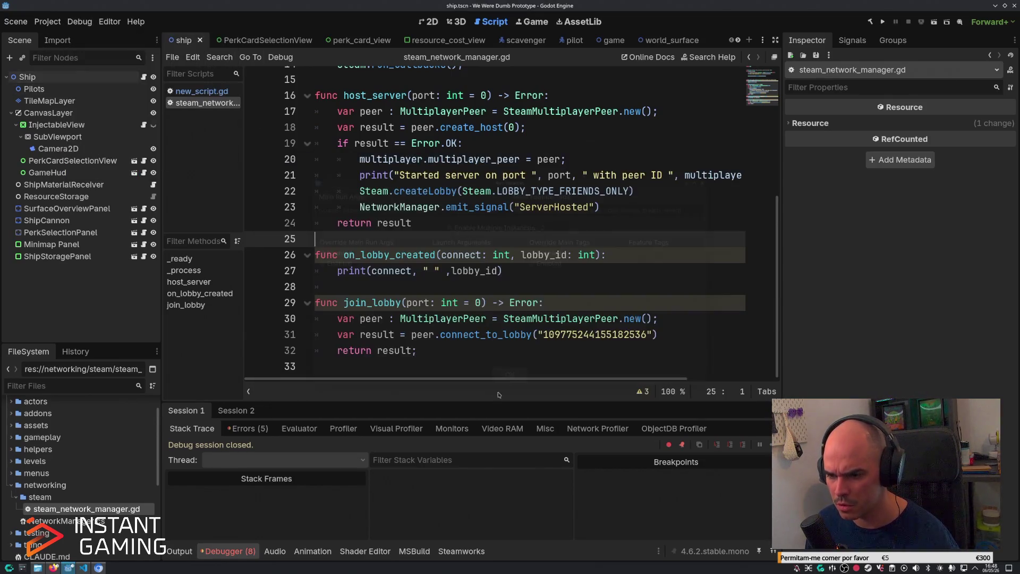
left_click(235, 427)
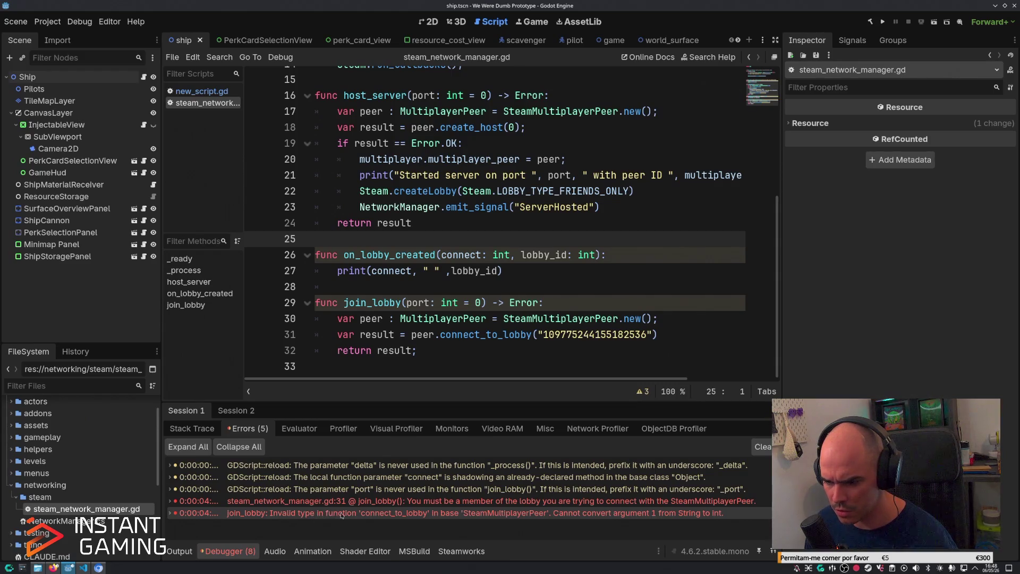
left_click(542, 334)
key("BackSpace")
left_click(644, 335)
key("BackSpace")
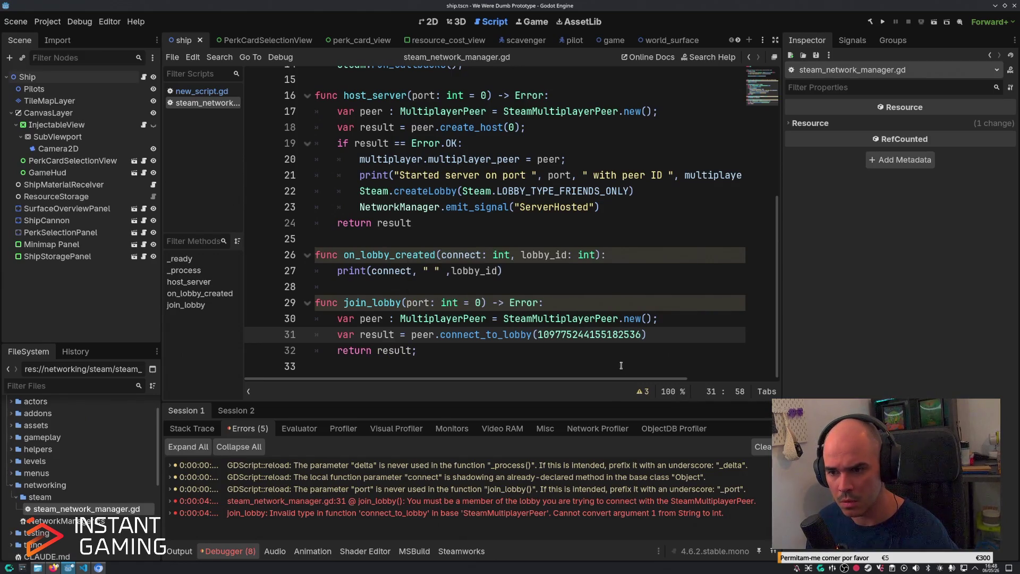
key("F5")
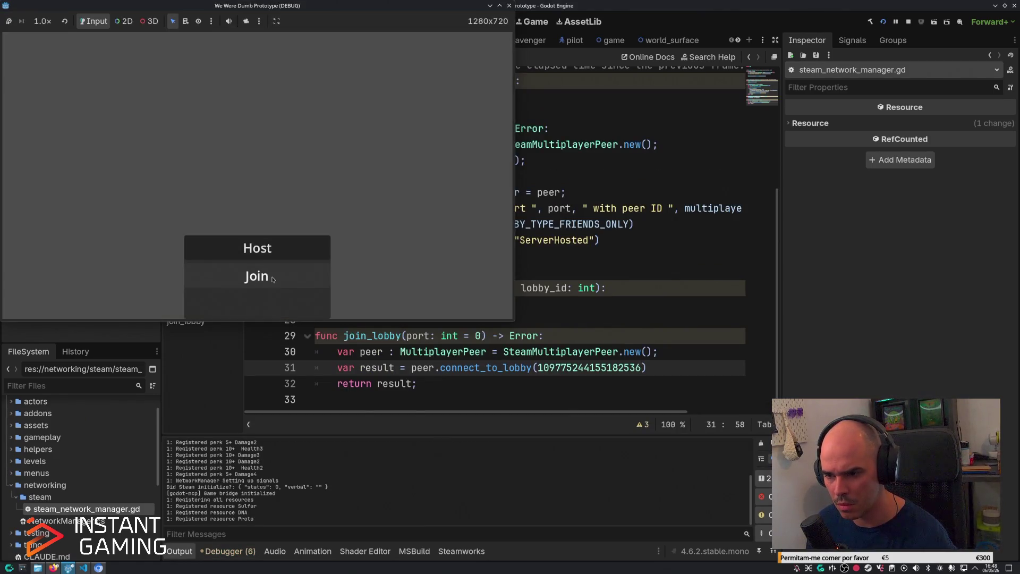
Attempt a join, jump from the debugger error to line 31, and stop the game.
left_click(273, 279)
left_click(242, 552)
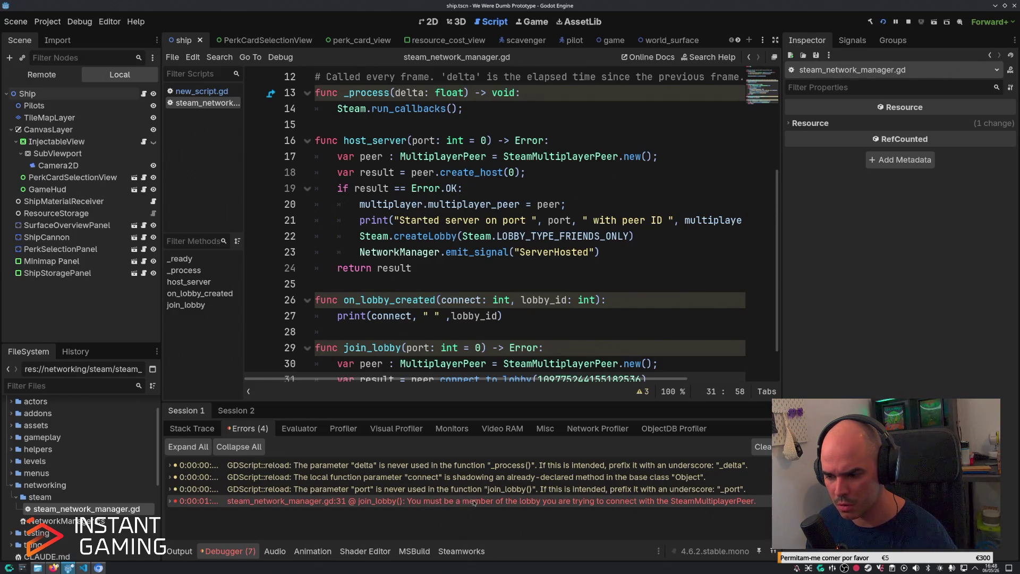
double_click(542, 501)
left_click(907, 20)
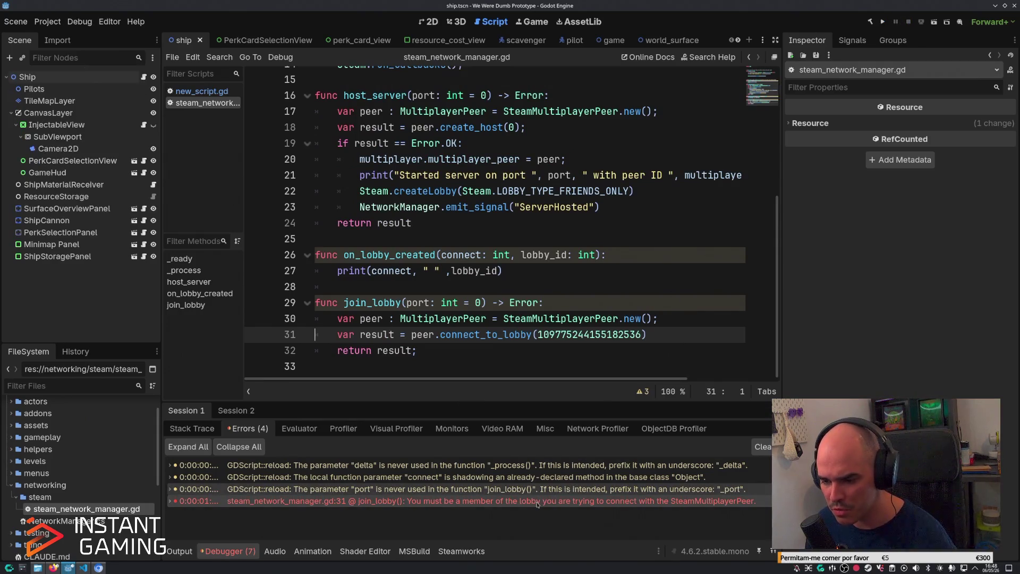
Bring the GodotSteam article in the browser to the front.
mouse_move(537, 503)
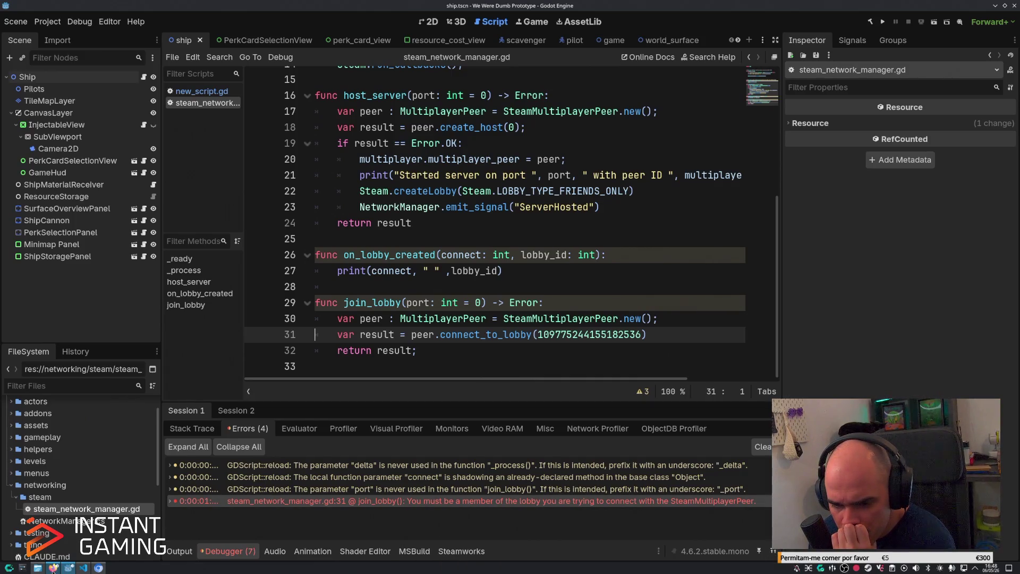
mouse_move(52, 570)
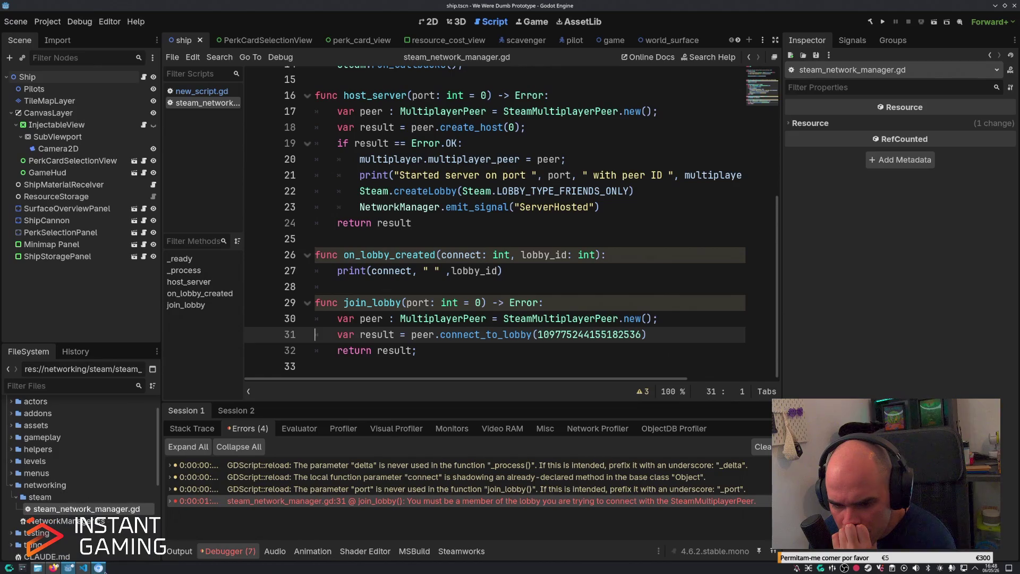
left_click(98, 568)
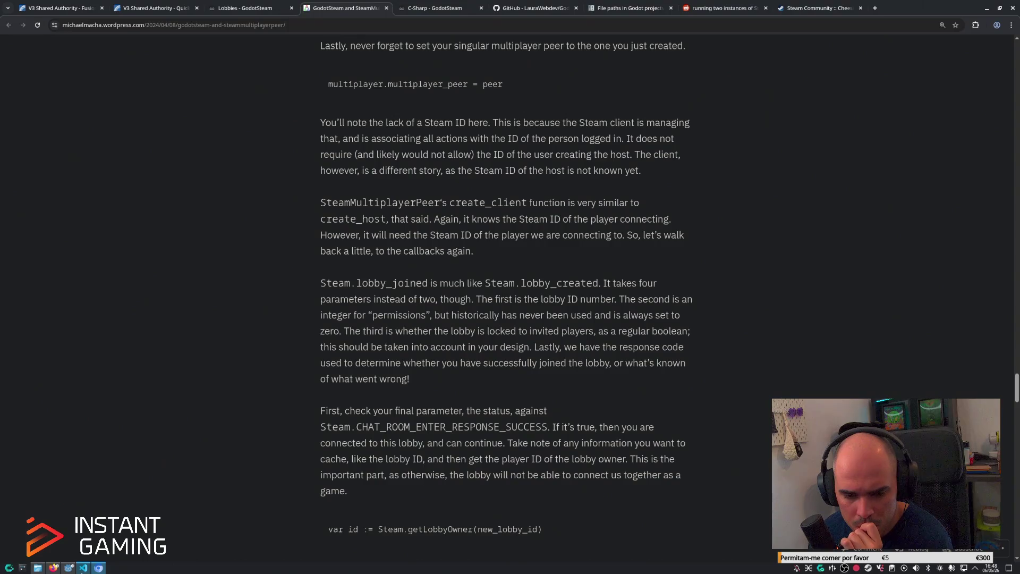
Open the GodotSteam Lobbies documentation tab in the browser.
left_click(67, 568)
left_click(68, 568)
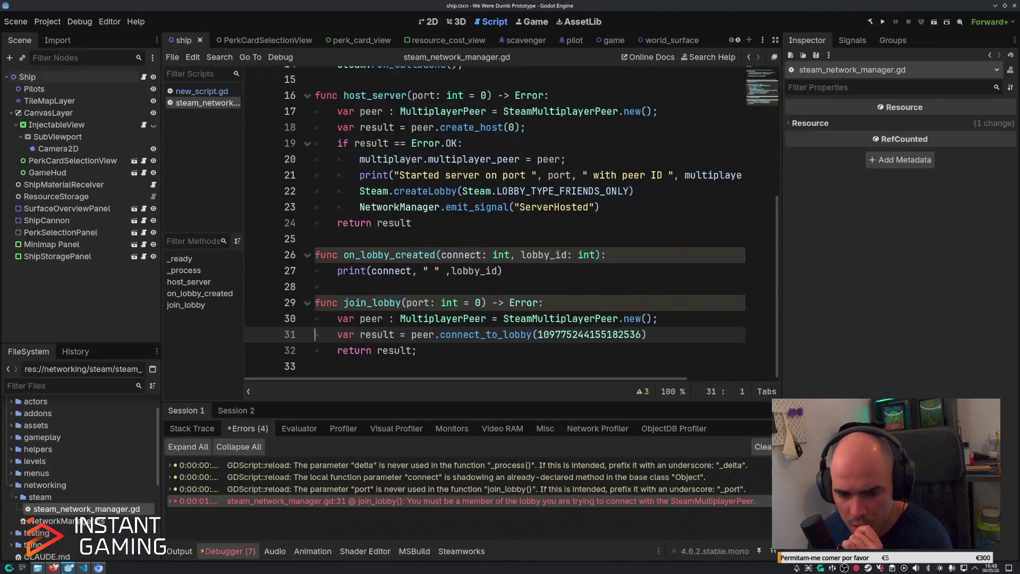
left_click(98, 568)
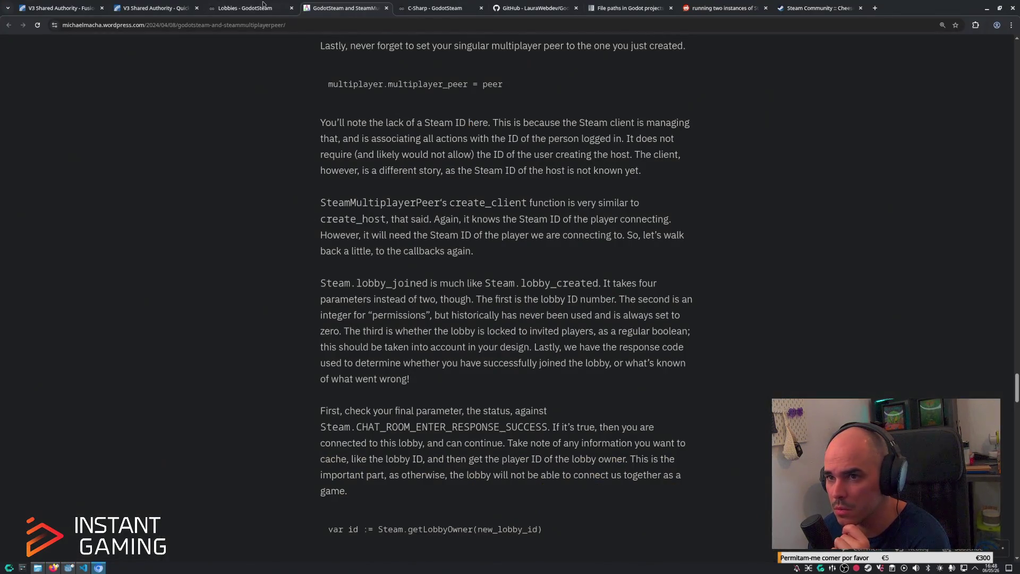
left_click(263, 5)
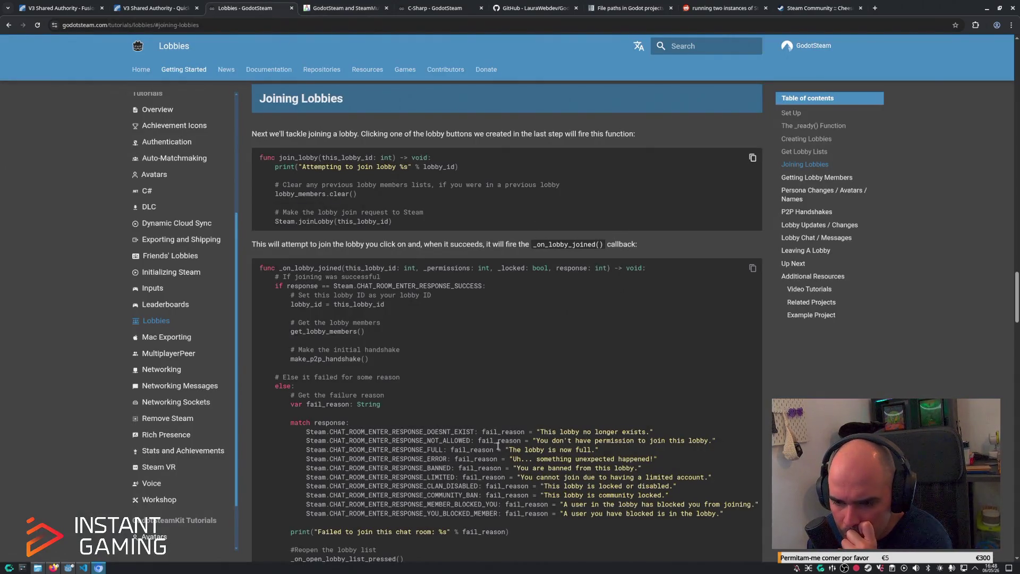
left_click(68, 569)
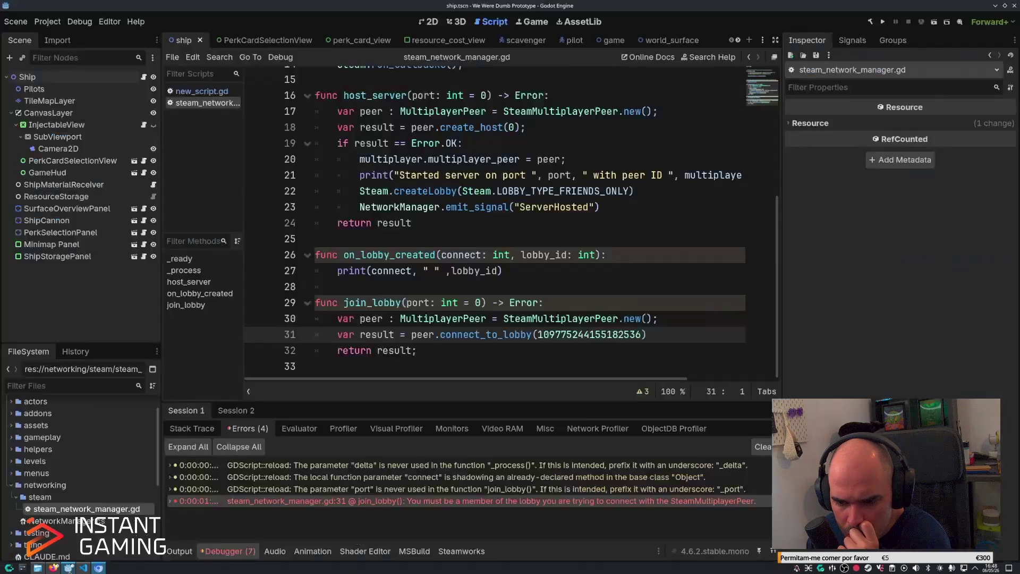
In the SteamMultiplayerPeer article, highlight the getLobbyOwner(new_lobby_id) call.
mouse_move(295, 502)
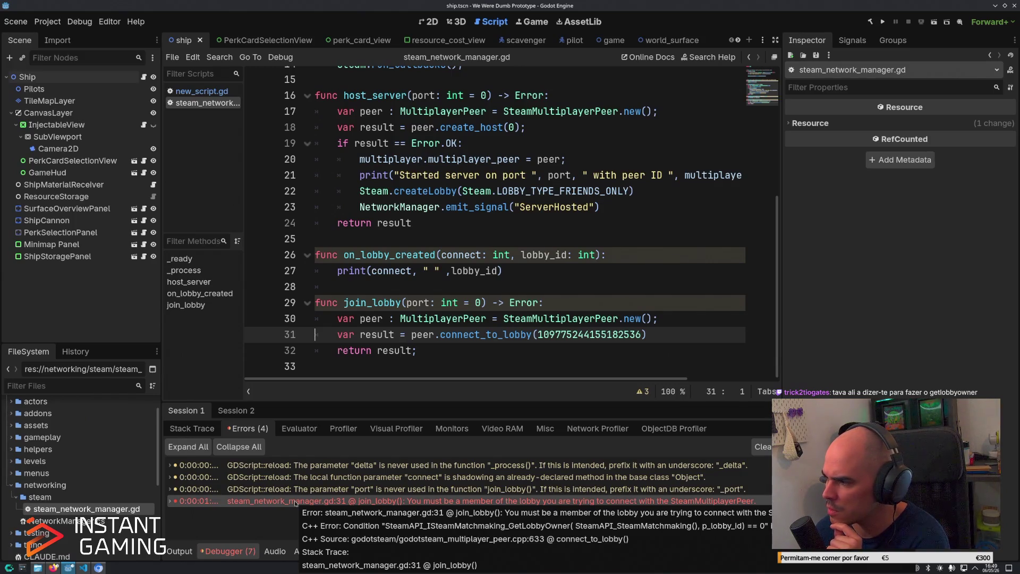
left_click(53, 568)
left_click(53, 568)
left_click(98, 568)
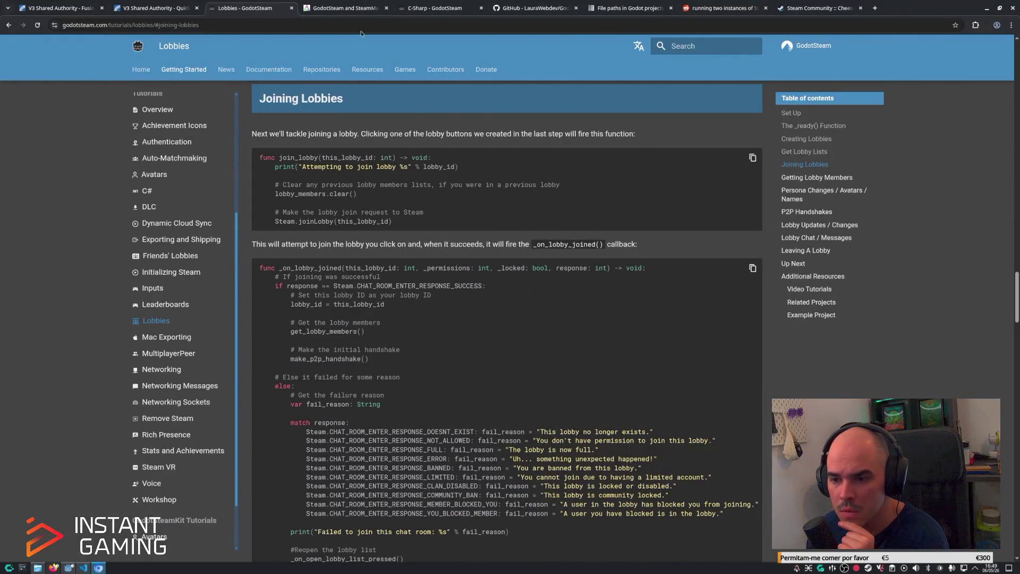
left_click(346, 8)
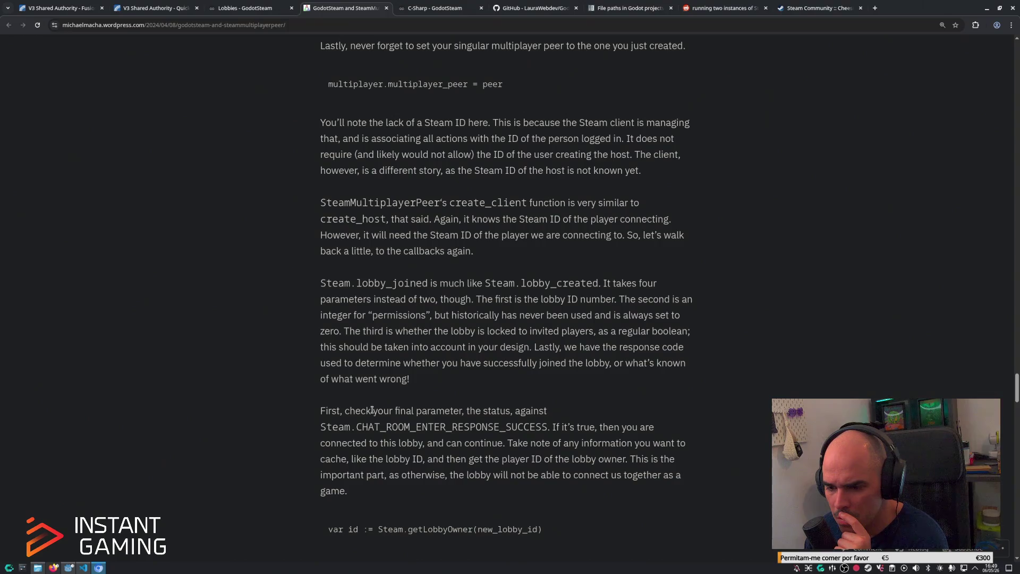
scroll(372, 409, "down", 3)
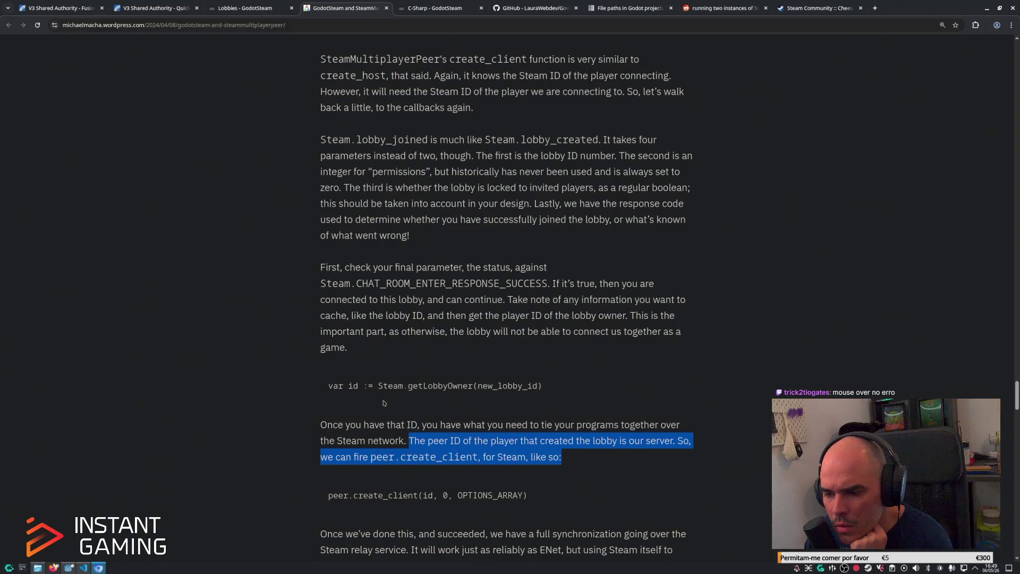
left_click_drag(393, 385, 548, 383)
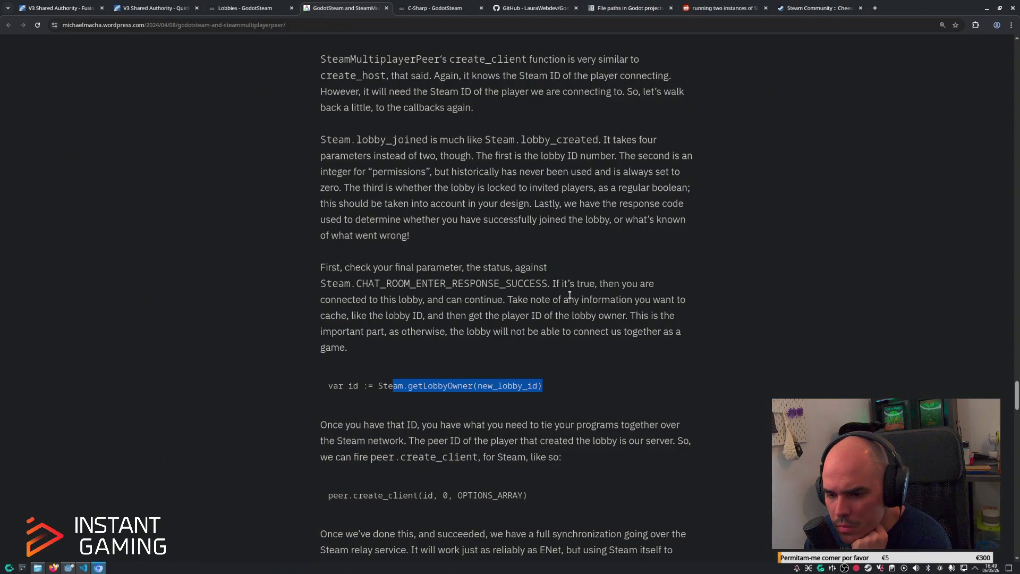
Highlight Steam.joinLobby(this_lobby_id) in the Lobbies docs and return to Godot.
key("ctrl+shift+Tab")
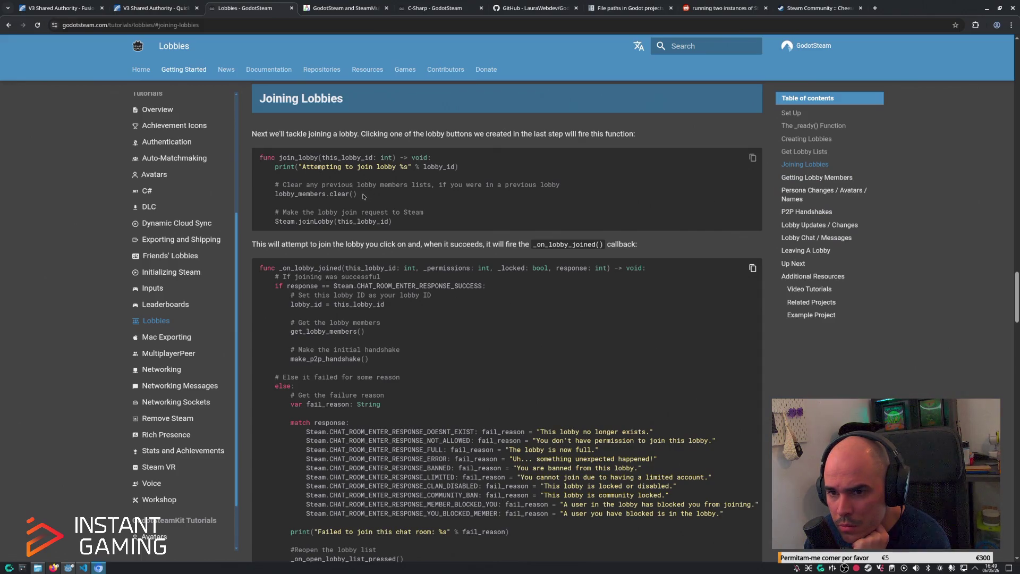
left_click_drag(392, 221, 276, 219)
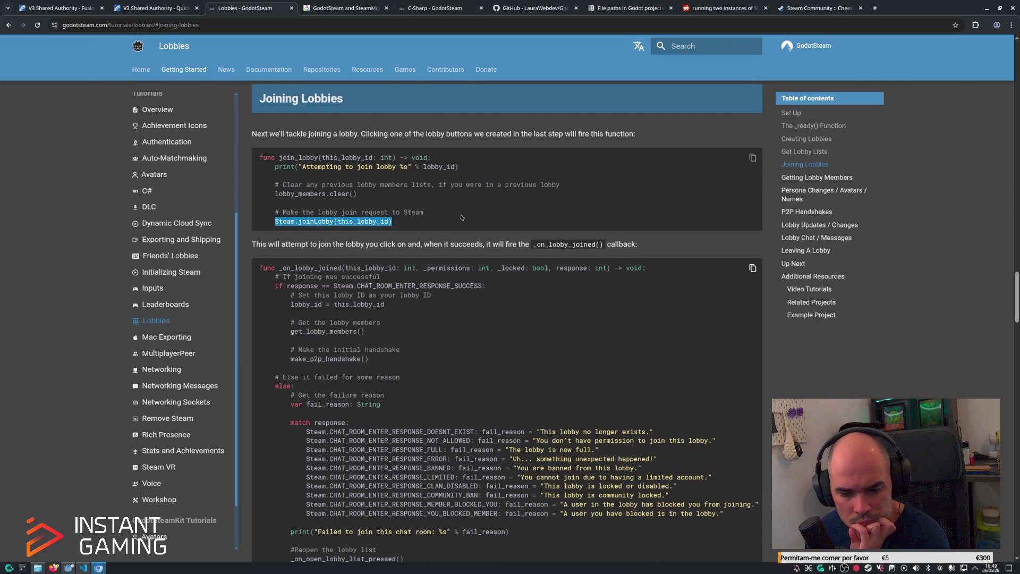
left_click(73, 569)
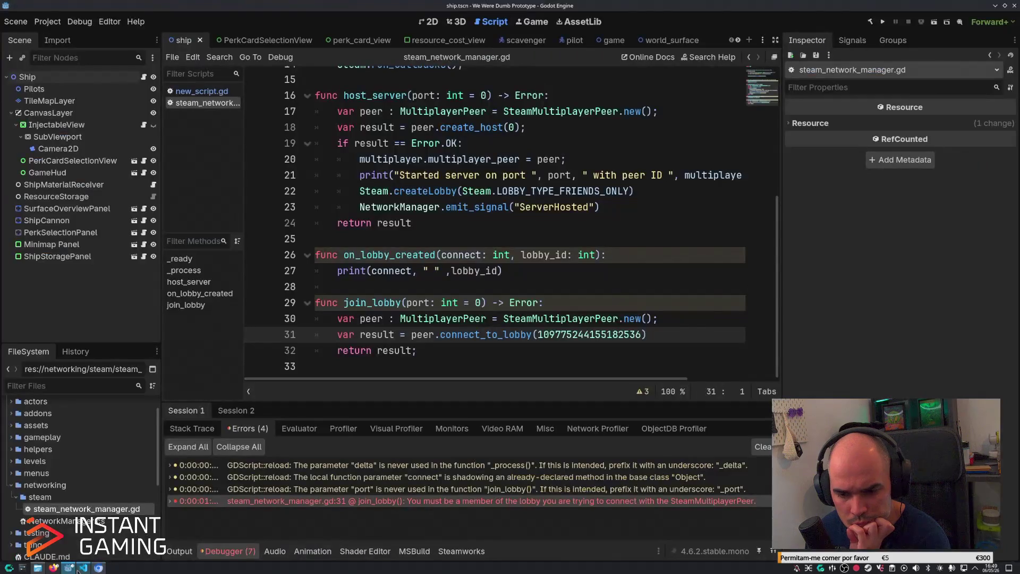
Expand the join_lobby error to show GetLobbyOwner returning 0, and enlarge the error list.
mouse_move(471, 504)
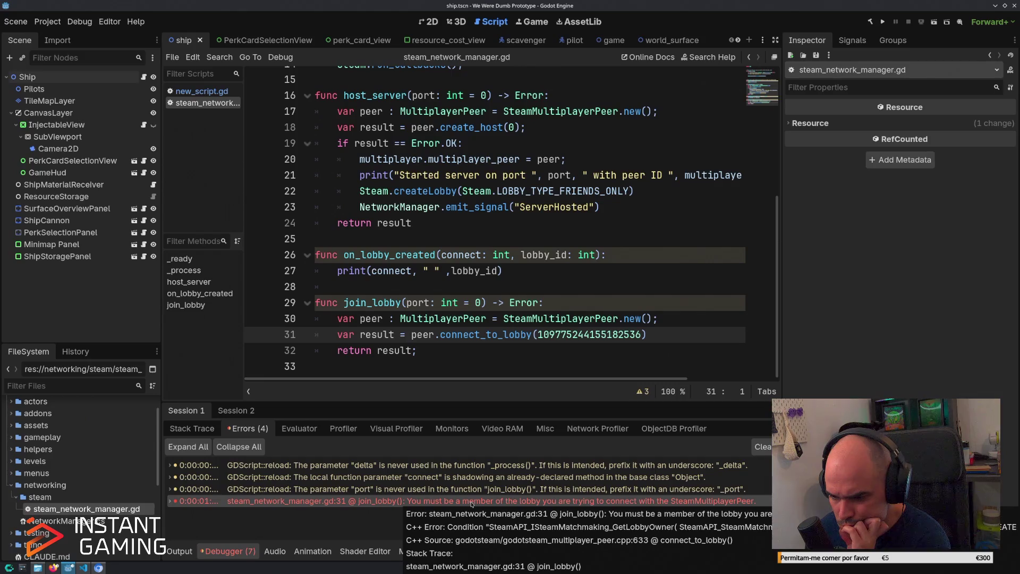
left_click(170, 501)
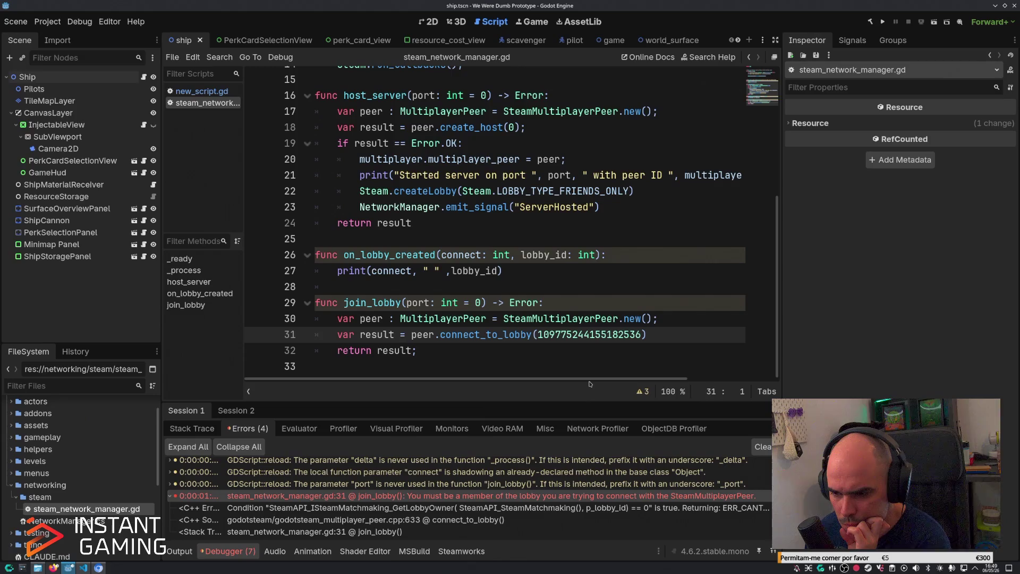
mouse_move(472, 402)
left_mouse_down()
mouse_move(457, 219)
mouse_move(441, 200)
left_mouse_up()
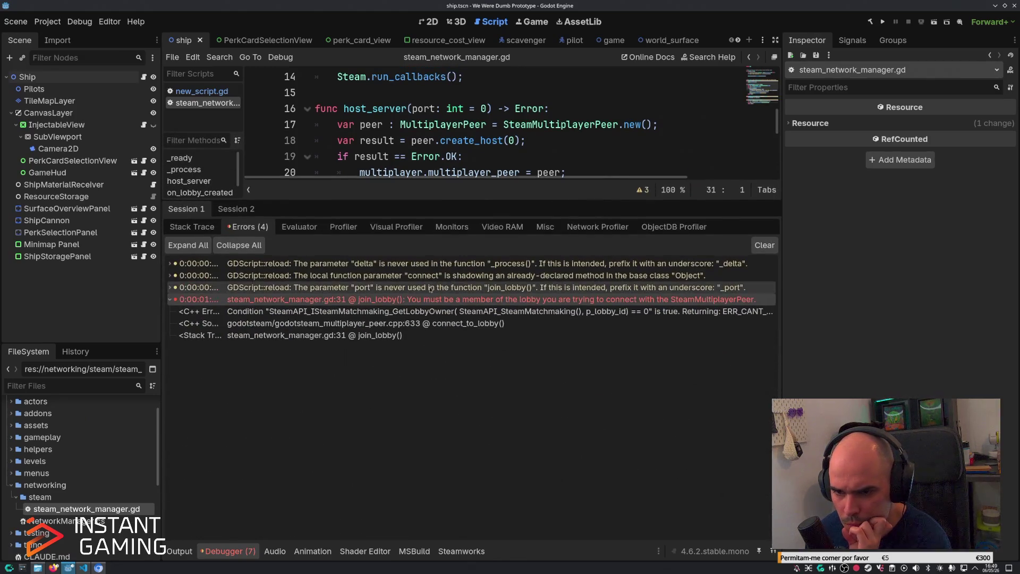
mouse_move(334, 301)
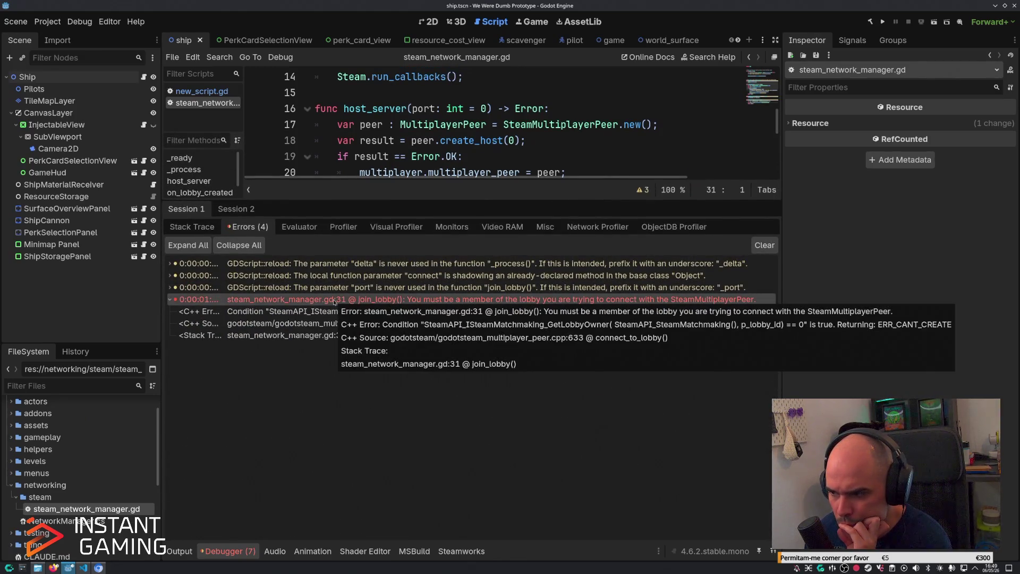
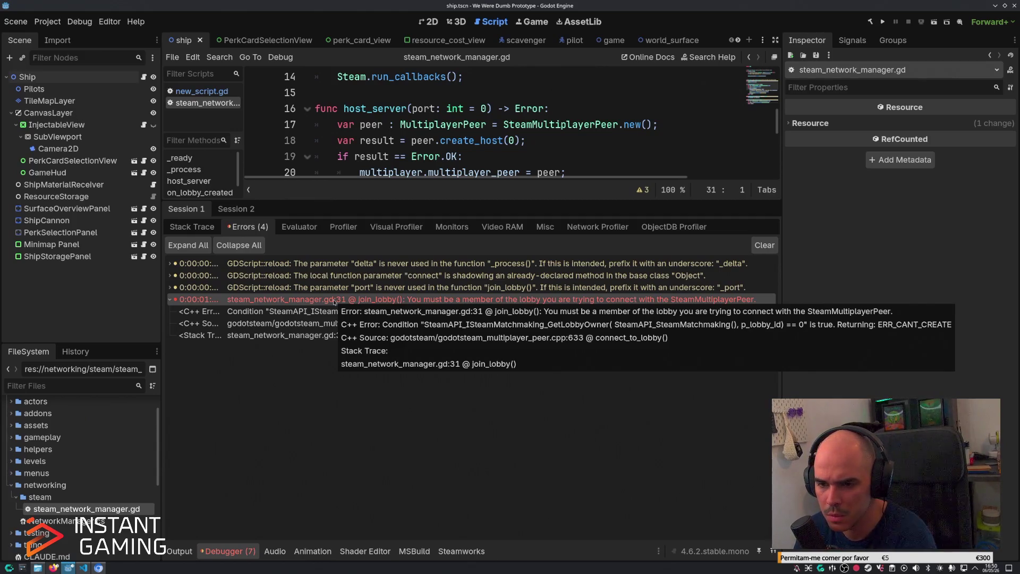
Review the lobby-join failure reasons, such as limited accounts and blocked members, in the GodotSteam lobbies guide.
left_click(98, 568)
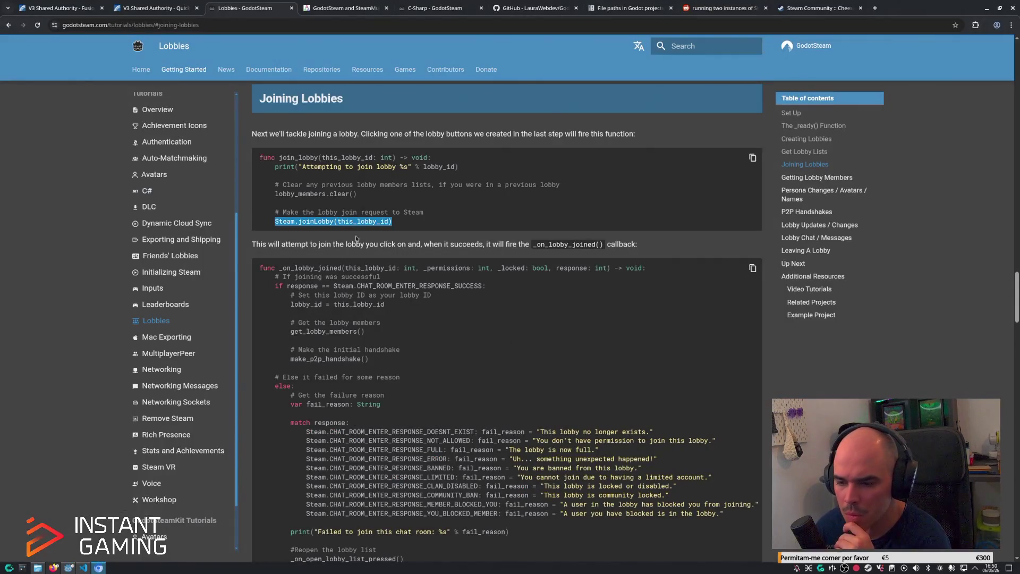
scroll(629, 463, "down", 1)
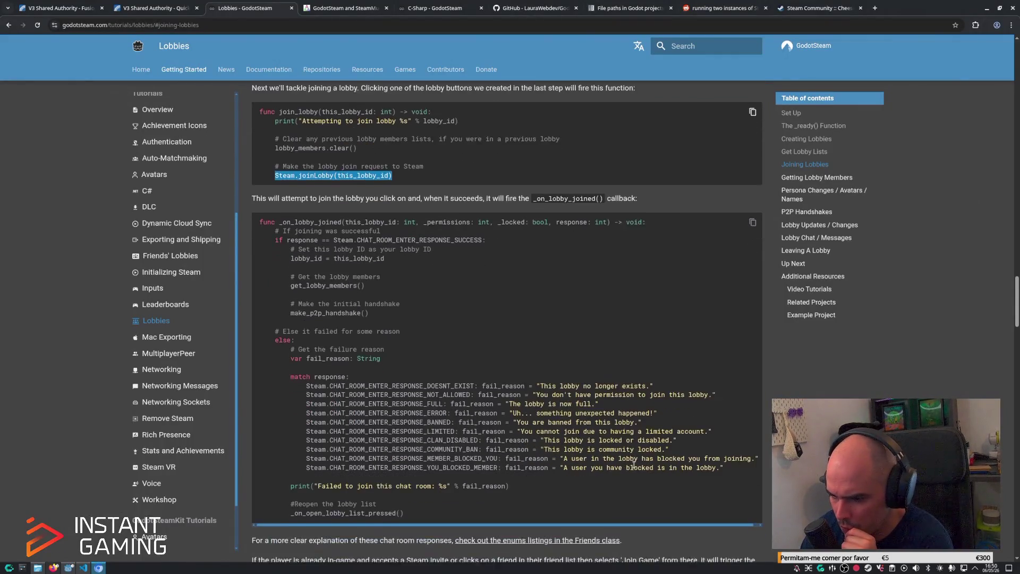
left_click_drag(575, 429, 642, 421)
left_click_drag(726, 427, 712, 430)
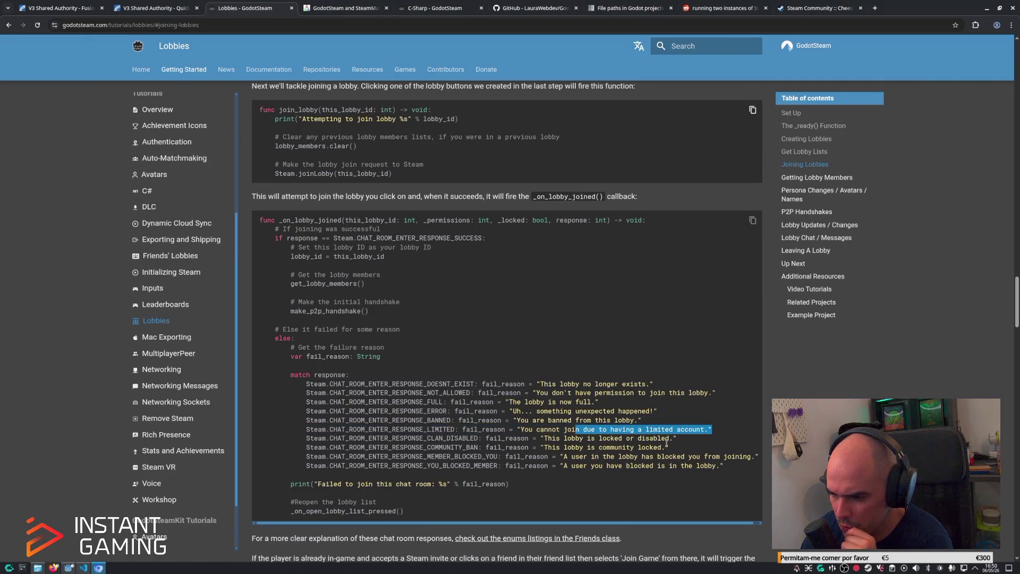
left_click_drag(602, 461, 669, 453)
left_click(672, 456)
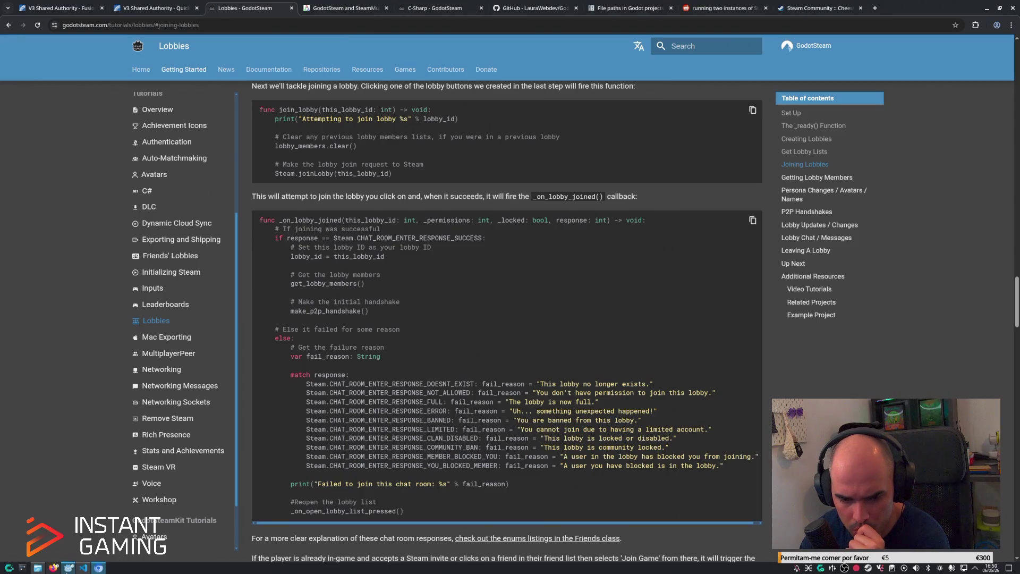
left_click(70, 569)
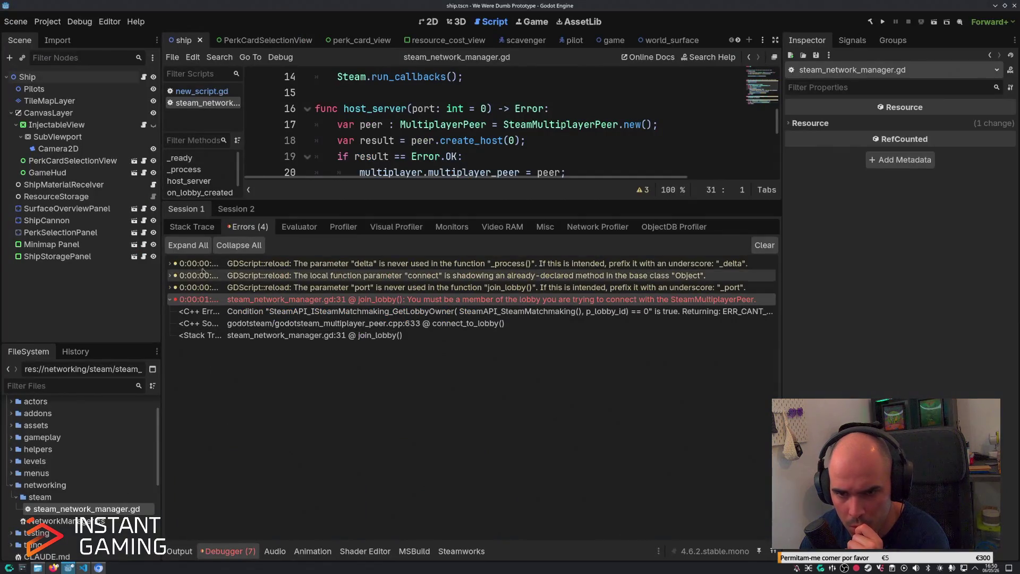
Add print(result); on a new line after the connect_to_lobby call in join_lobby.
left_click(189, 554)
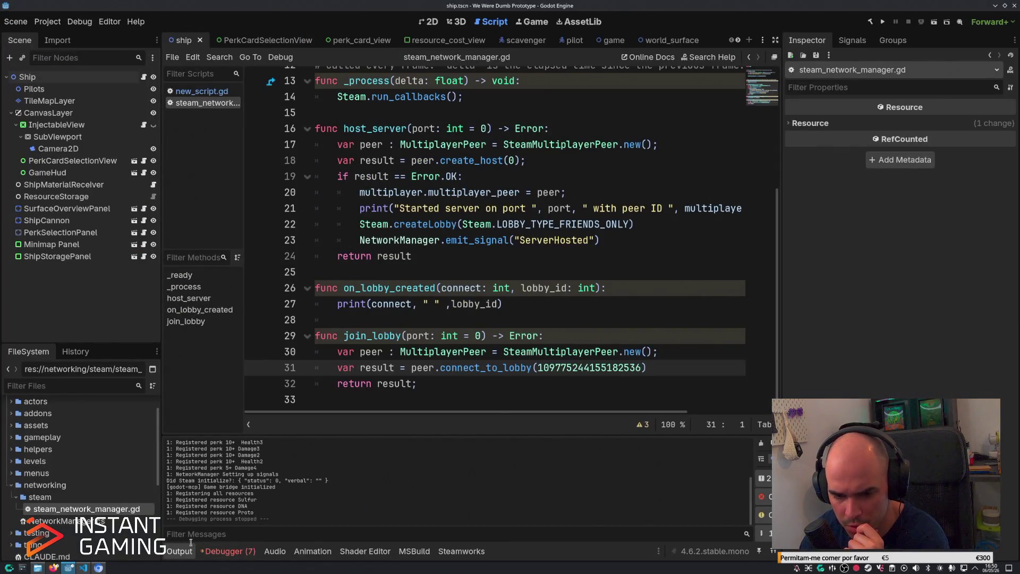
left_click(83, 569)
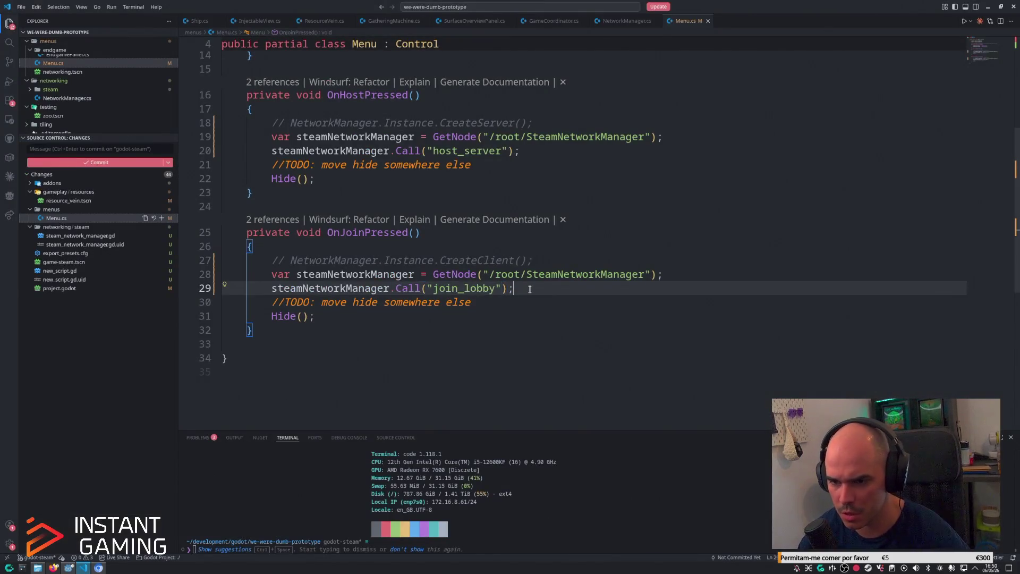
key("alt+Tab")
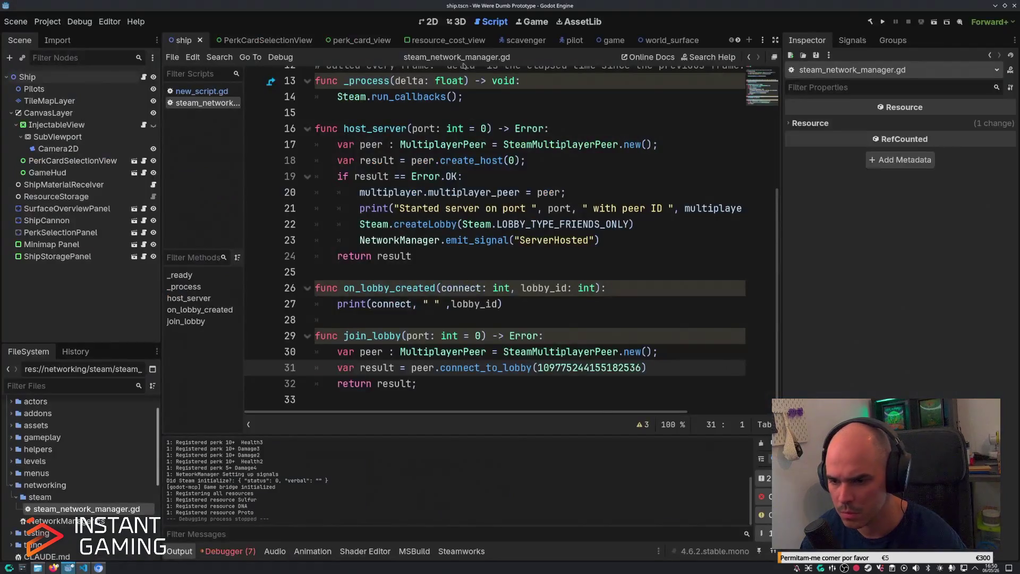
left_click(692, 373)
key("Return")
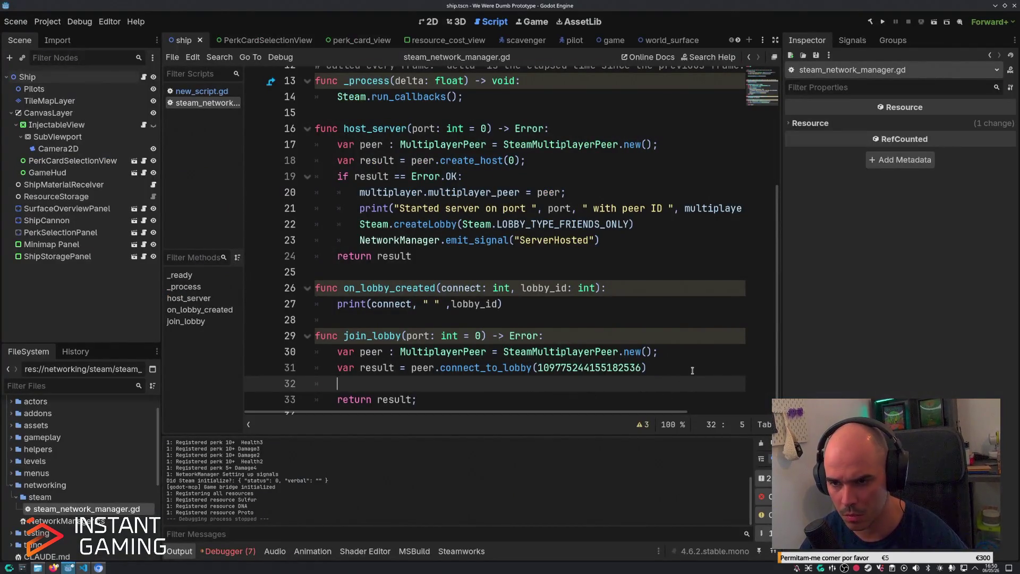
type("print(resu")
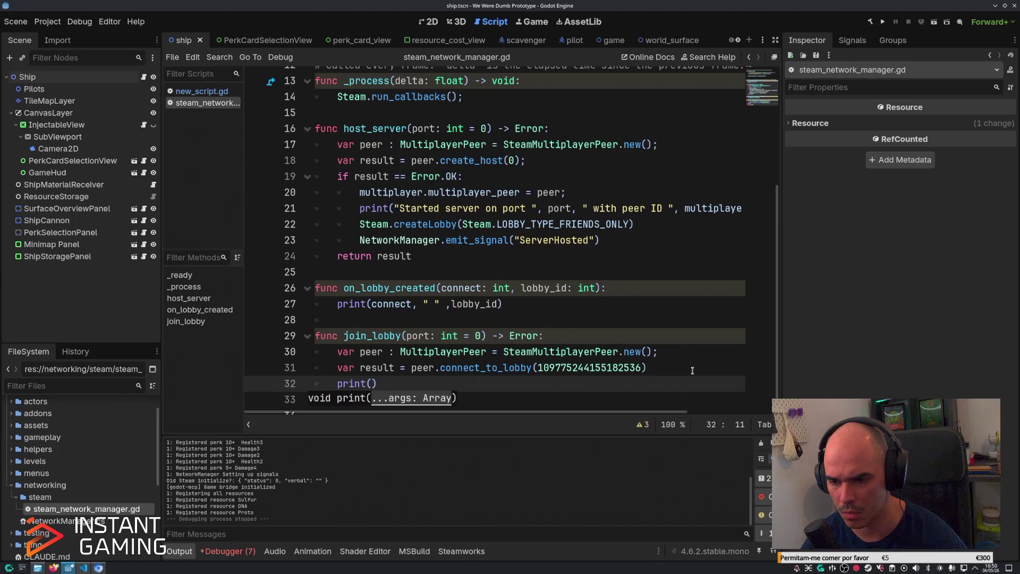
type("lt);")
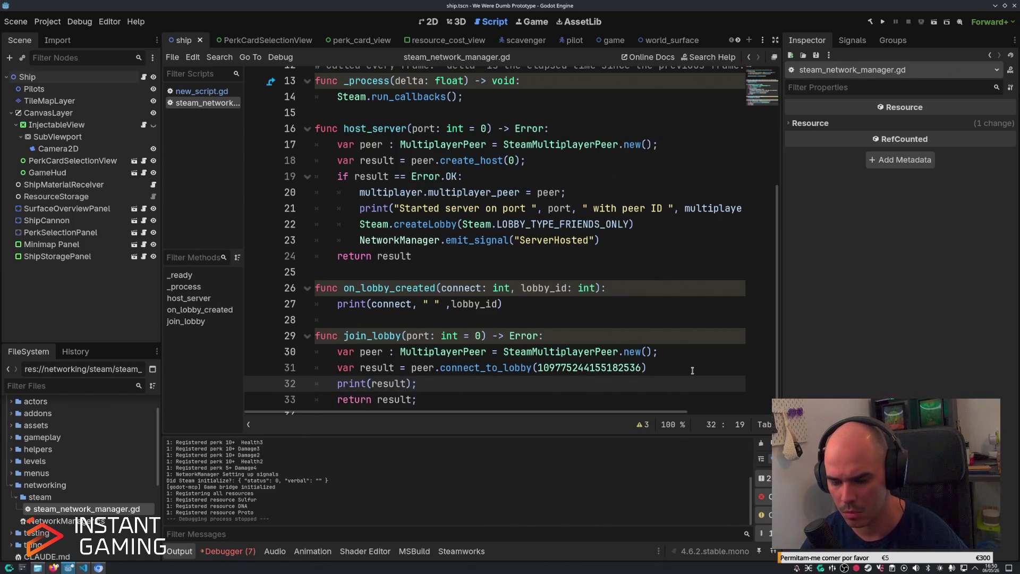
Run the game, press Join in the menu, and check the output, which logs 20.
key("F5")
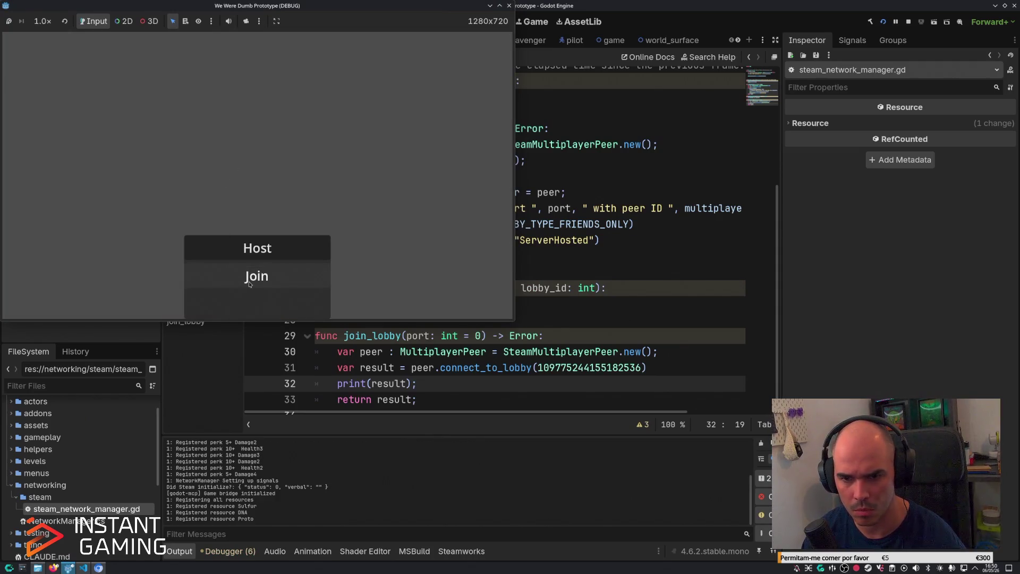
left_click(250, 285)
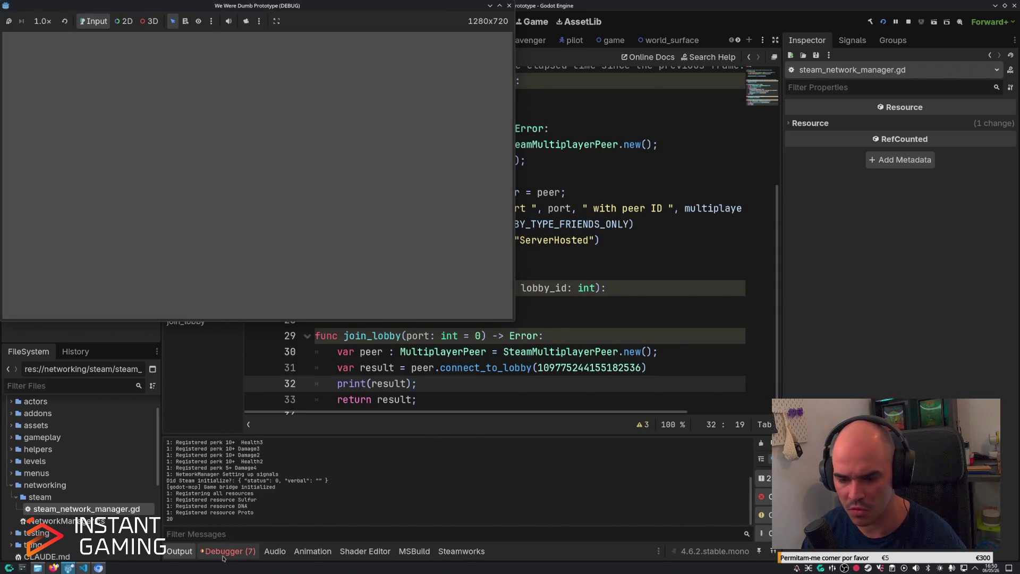
left_click(227, 551)
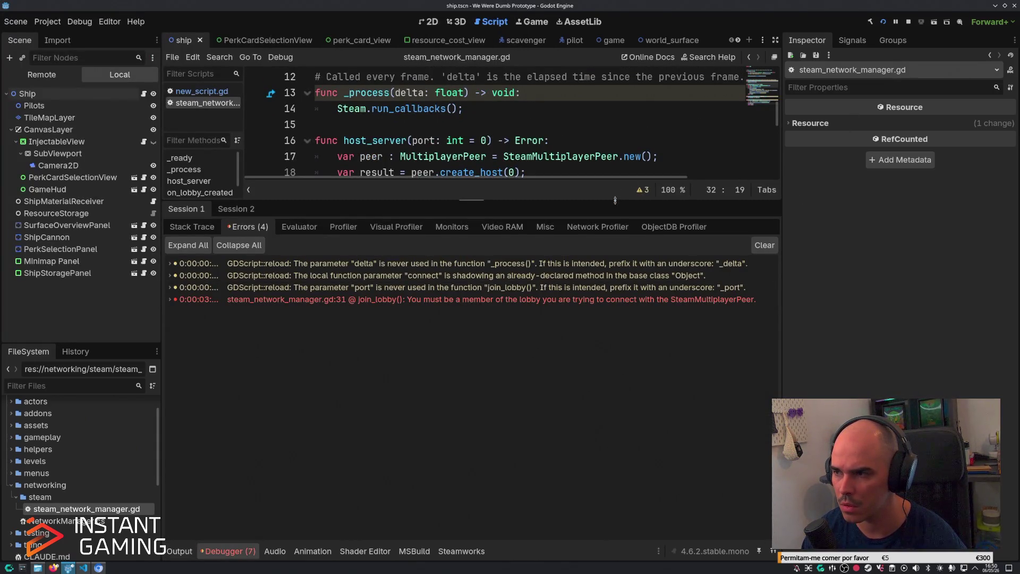
Enlarge the code area and open the ChatRoomEnterResponse enum reference in a new browser tab.
left_click_drag(622, 190, 622, 385)
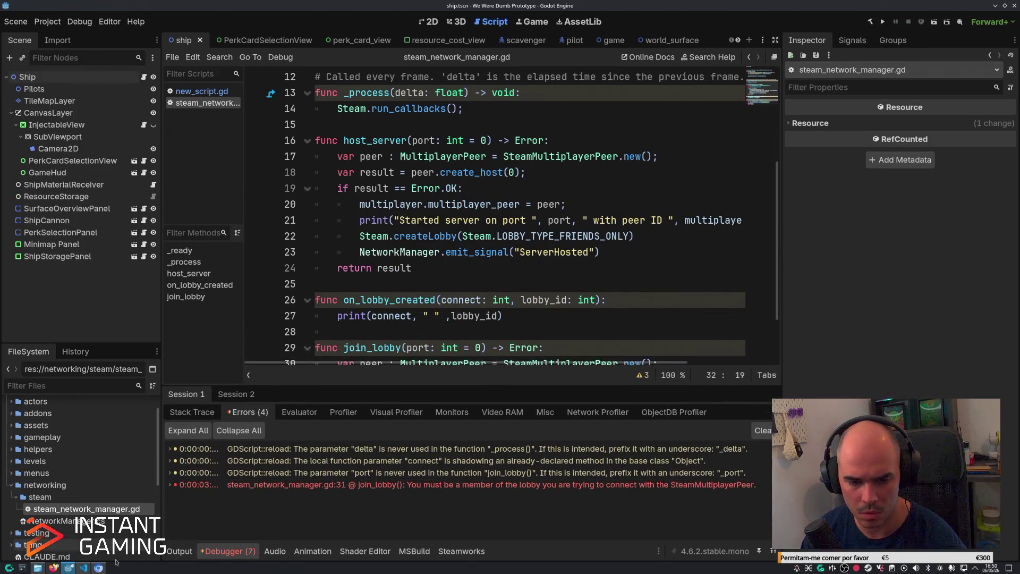
left_click(98, 567)
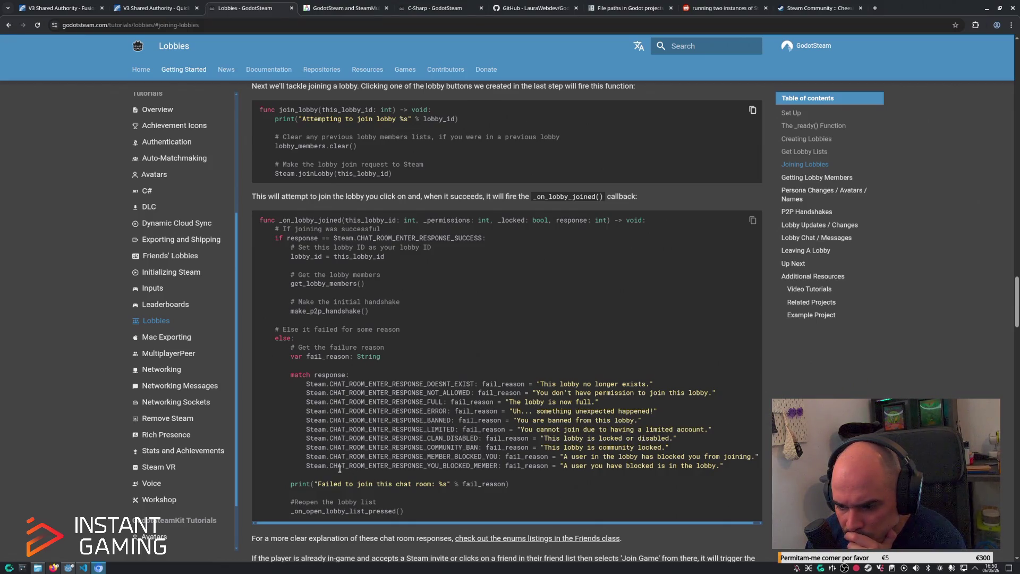
middle_click(497, 540)
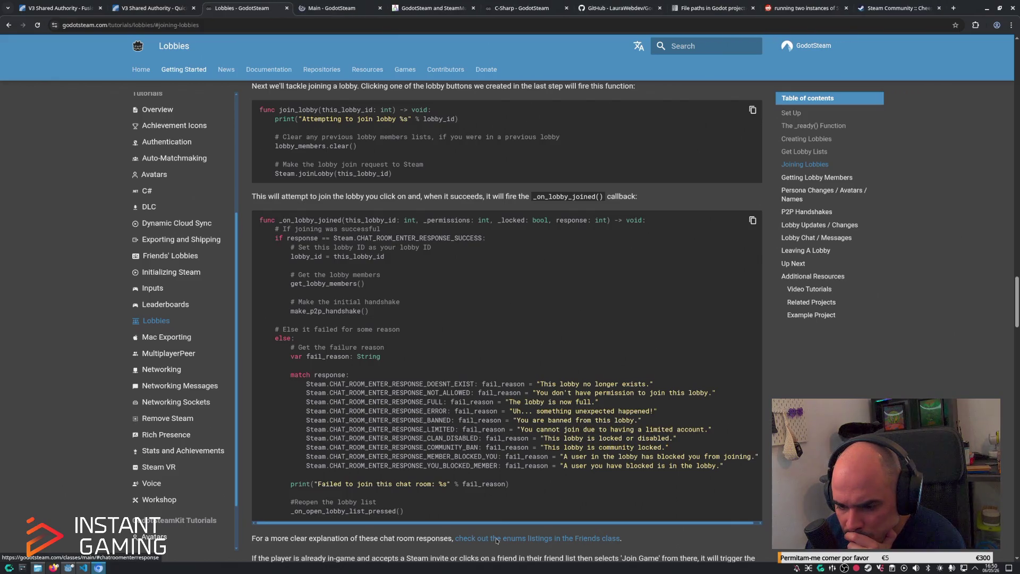
left_click(339, 10)
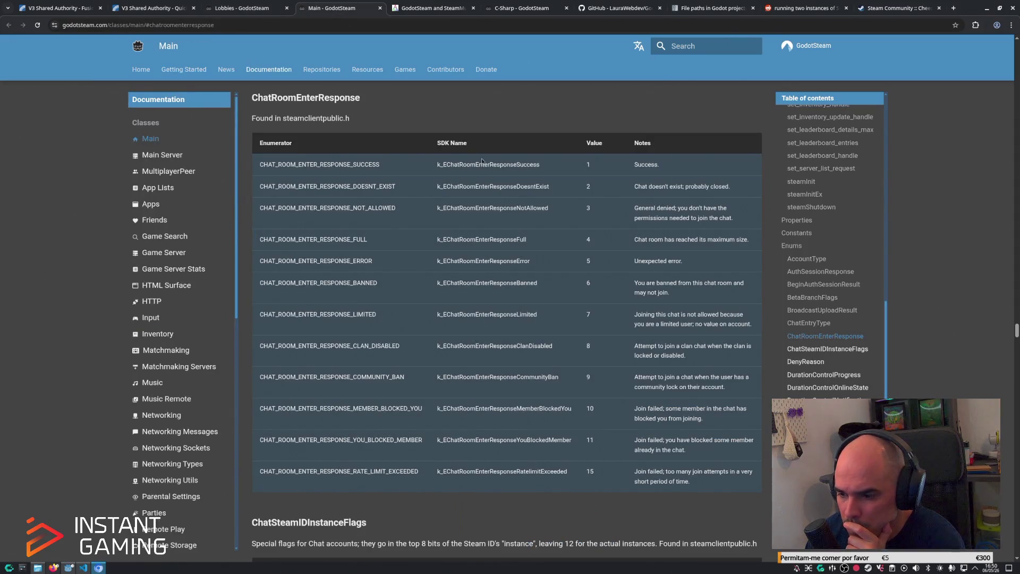
scroll(650, 408, "down", 3)
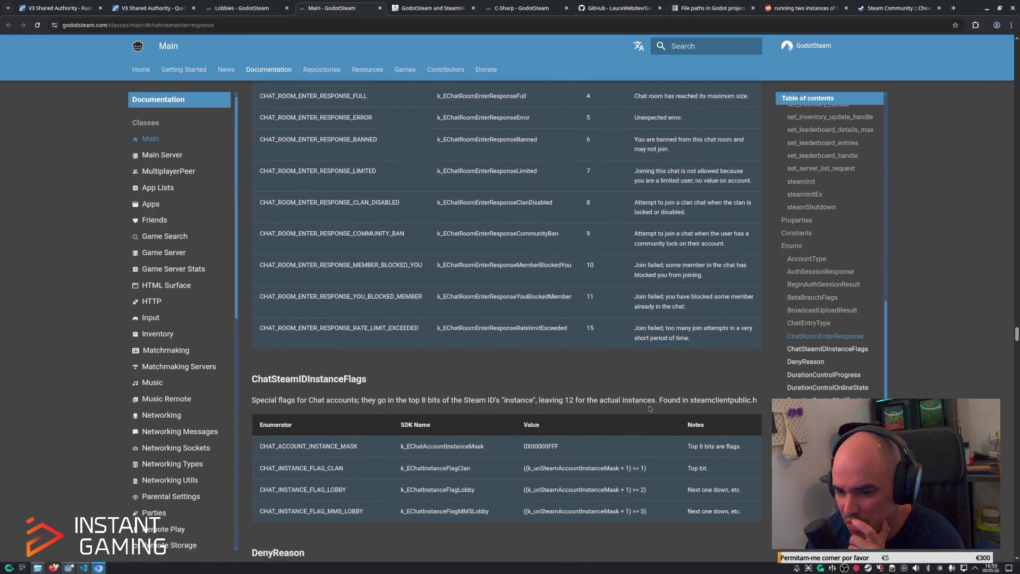
left_click(69, 568)
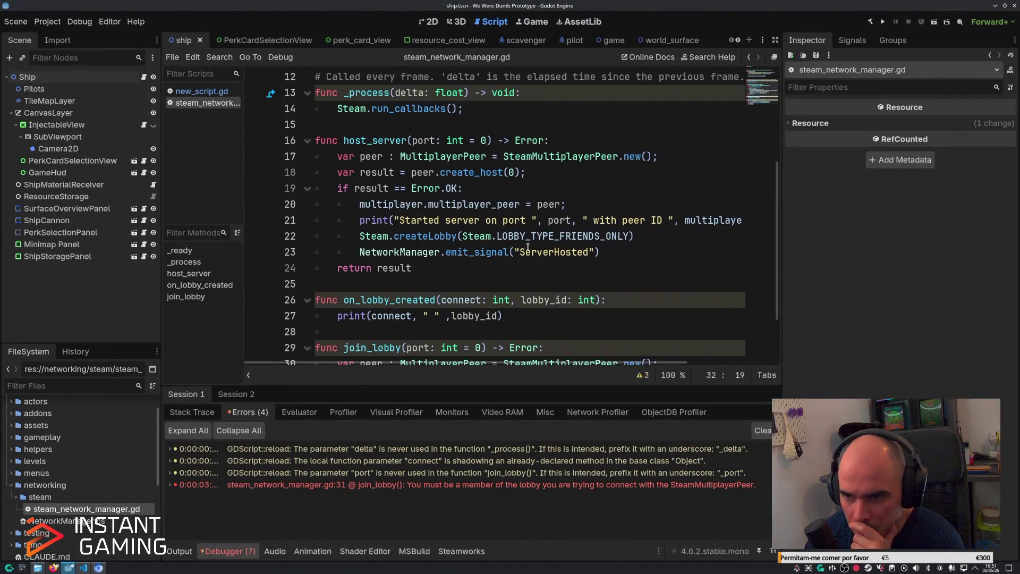
Inspect the hard-coded lobby ID passed to connect_to_lobby on line 31.
scroll(527, 247, "down", 2)
scroll(439, 157, "up", 1)
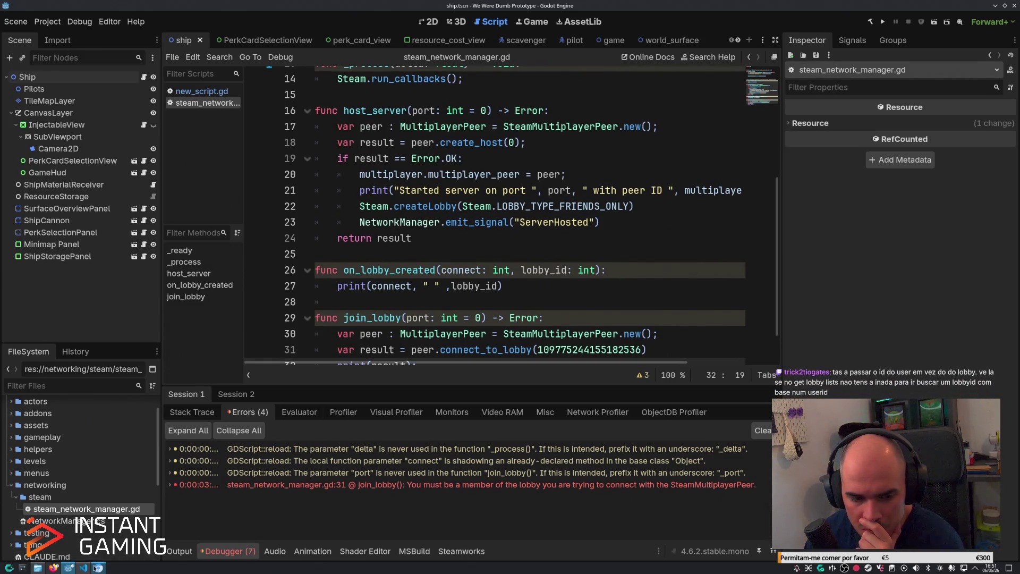
mouse_move(181, 468)
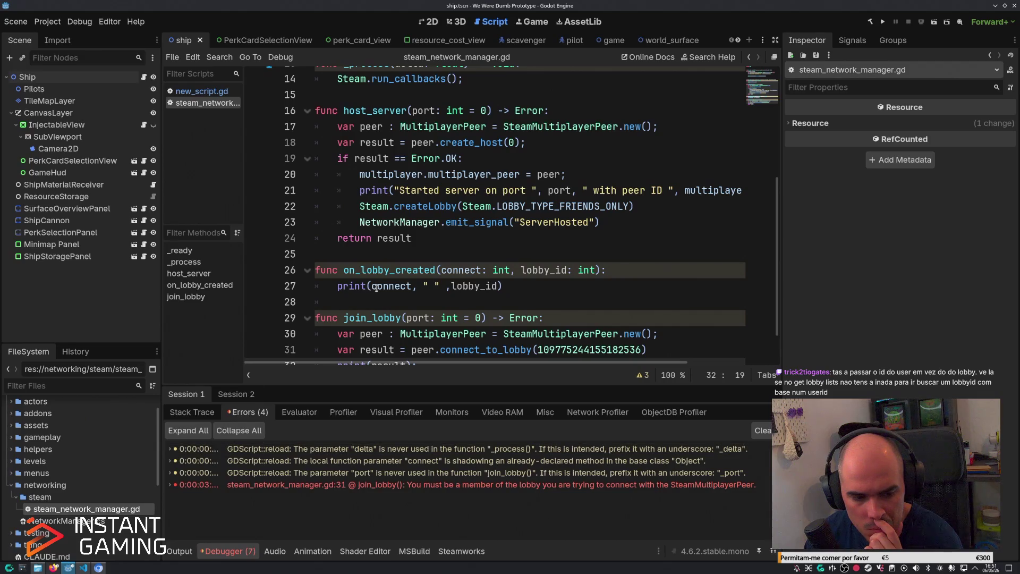
scroll(381, 279, "down", 1)
double_click(558, 300)
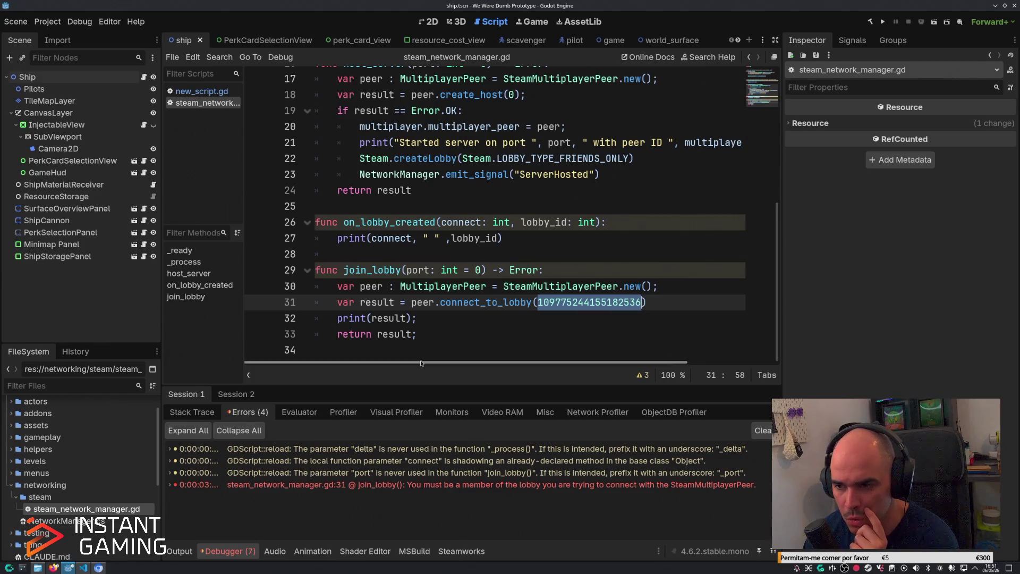
scroll(552, 275, "up", 2)
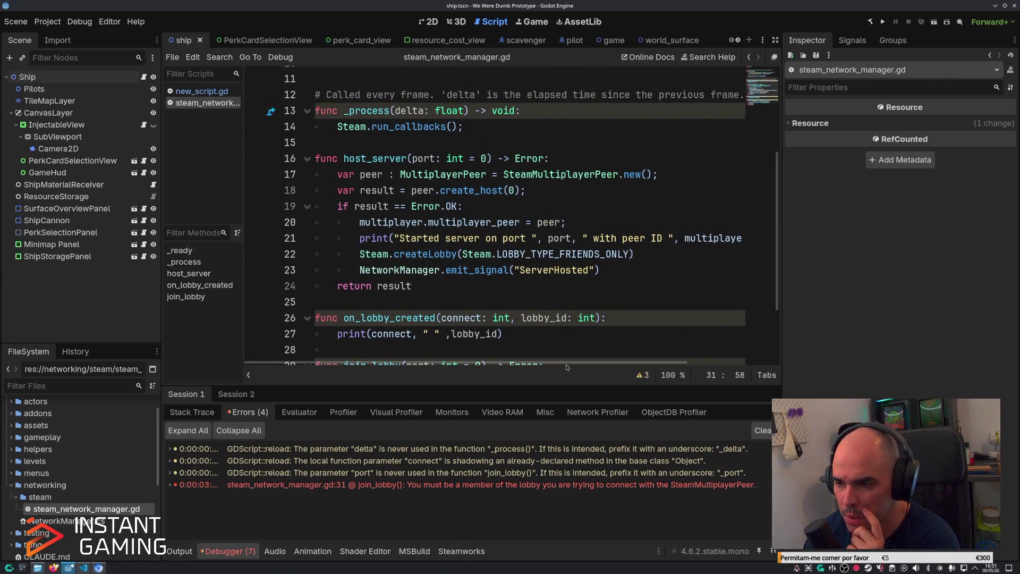
left_click_drag(567, 364, 670, 359)
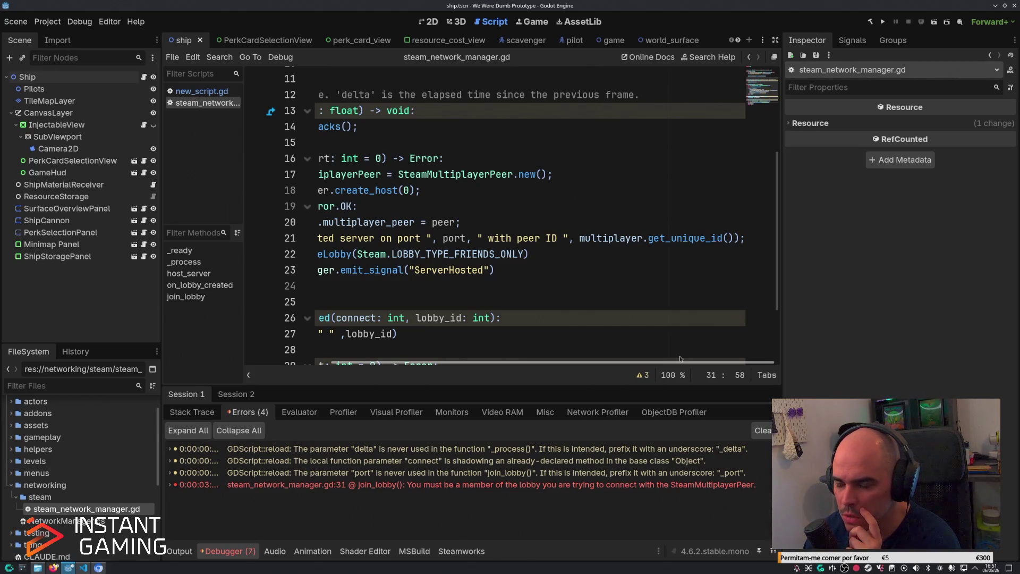
left_click_drag(680, 359, 565, 367)
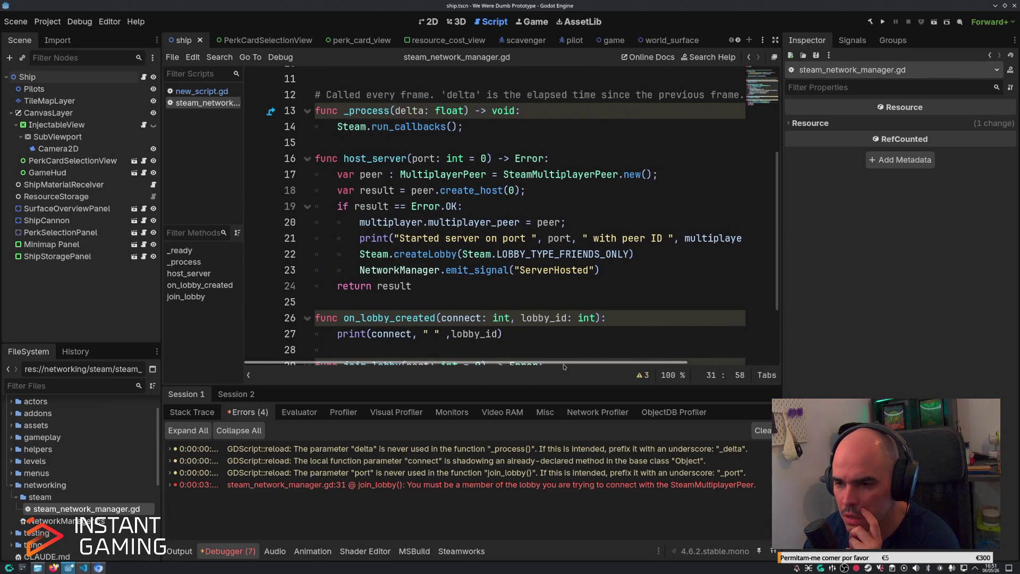
scroll(584, 313, "down", 2)
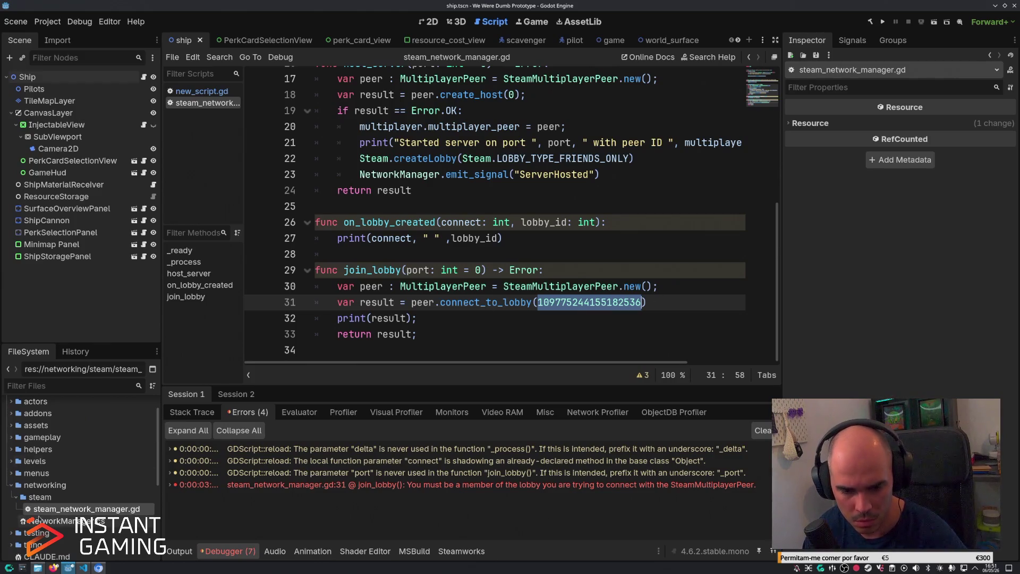
Check Menu.cs in VS Code, then bring up the GodotSteam Main reference in the browser.
left_click(83, 568)
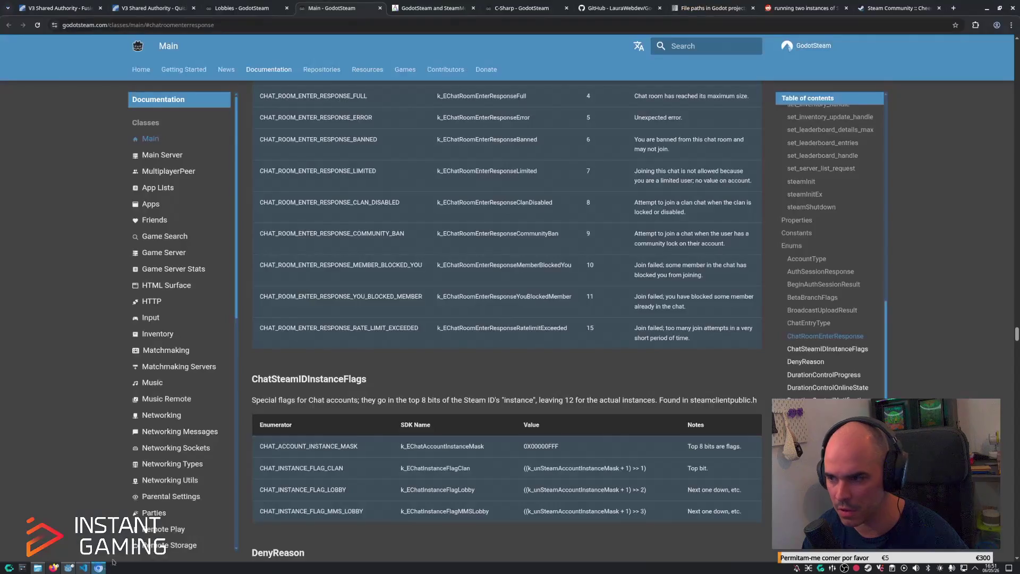
left_click(99, 568)
scroll(505, 239, "up", 8)
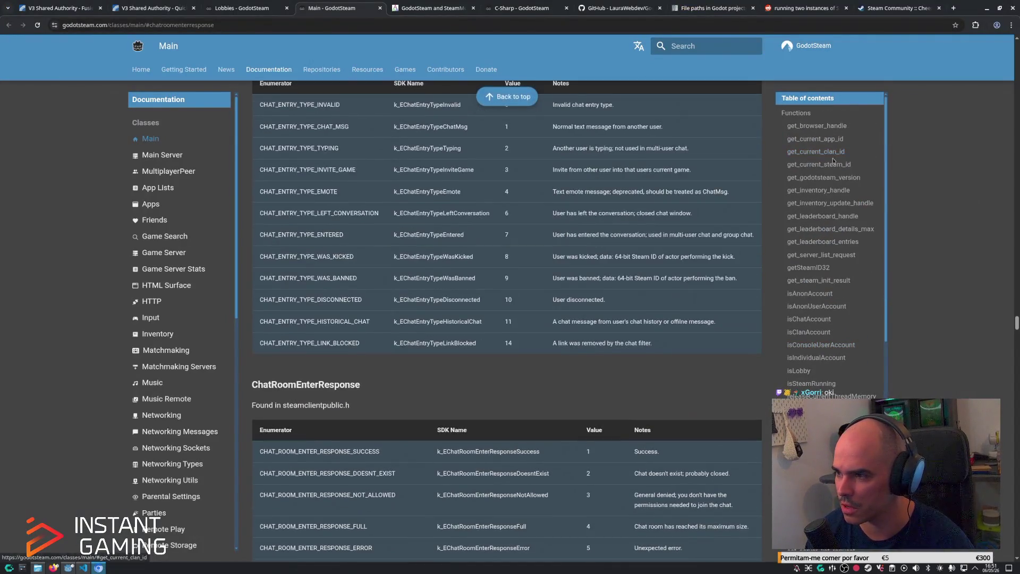
Find the Get Lobby Lists example on the Lobbies page and select its print and requestLobbyList lines.
key("ctrl+shift+Tab")
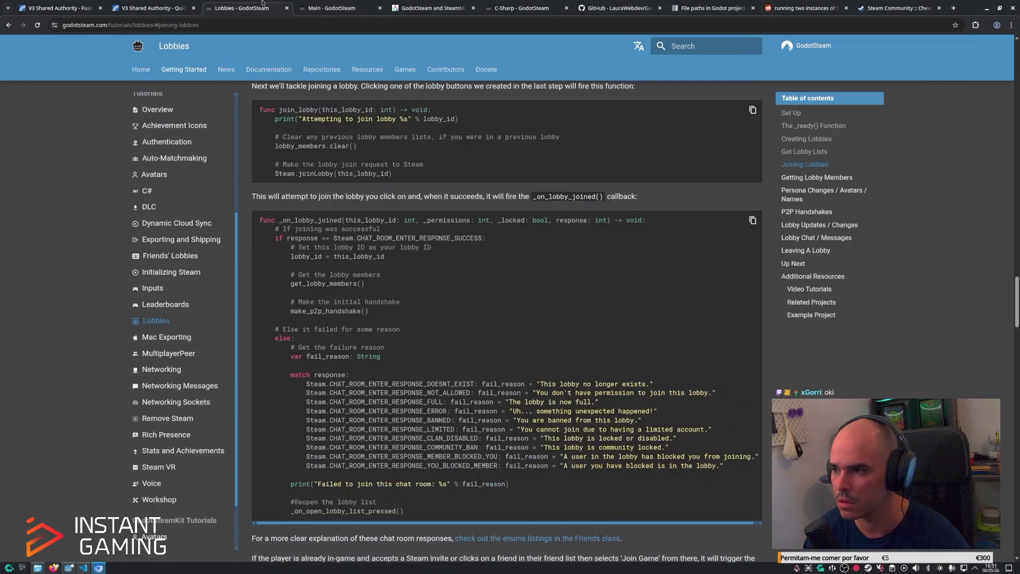
left_click(815, 153)
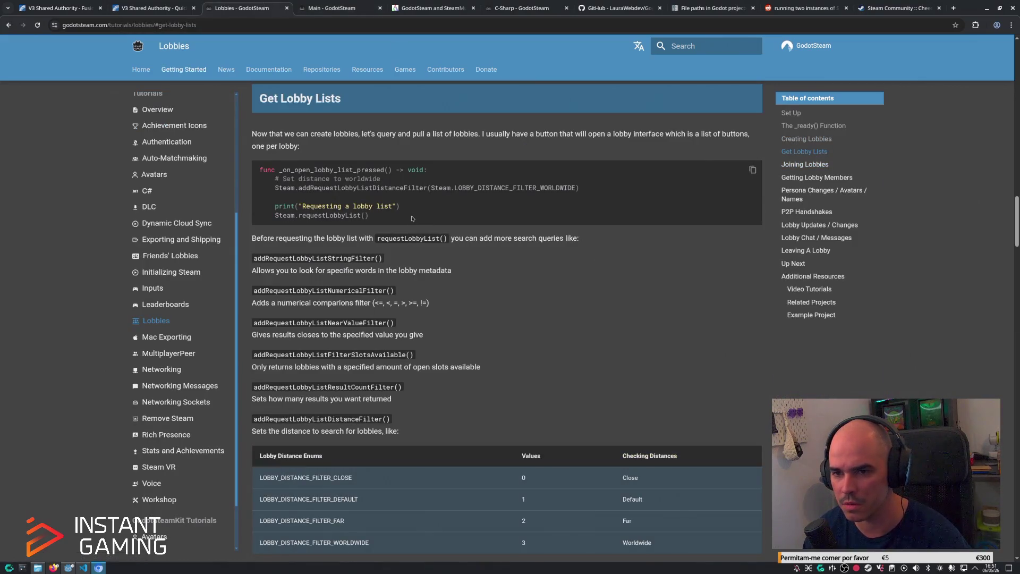
mouse_move(379, 215)
left_mouse_down()
mouse_move(284, 216)
mouse_move(274, 205)
left_mouse_up()
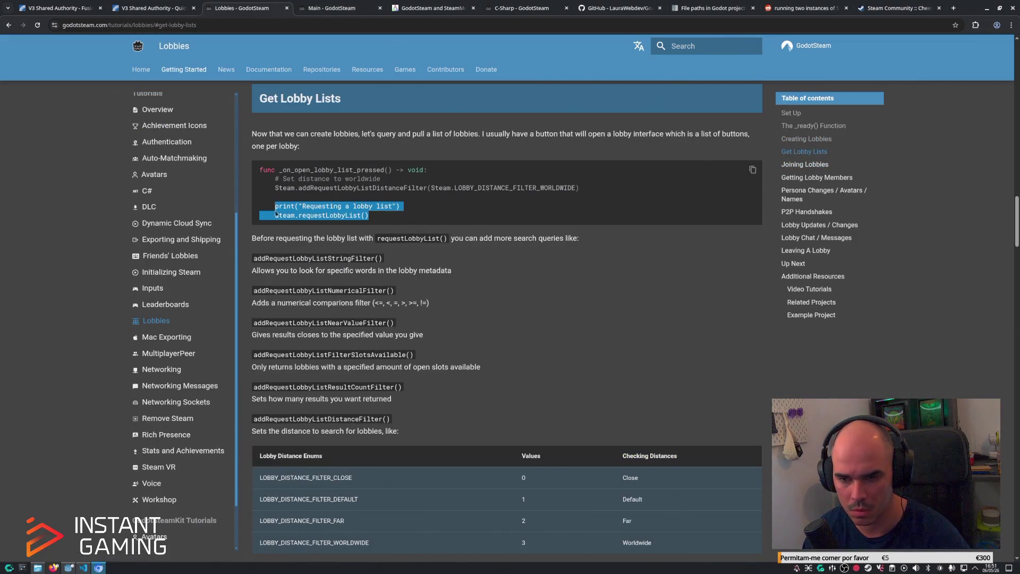
key("alt+Tab")
scroll(474, 184, "up", 3)
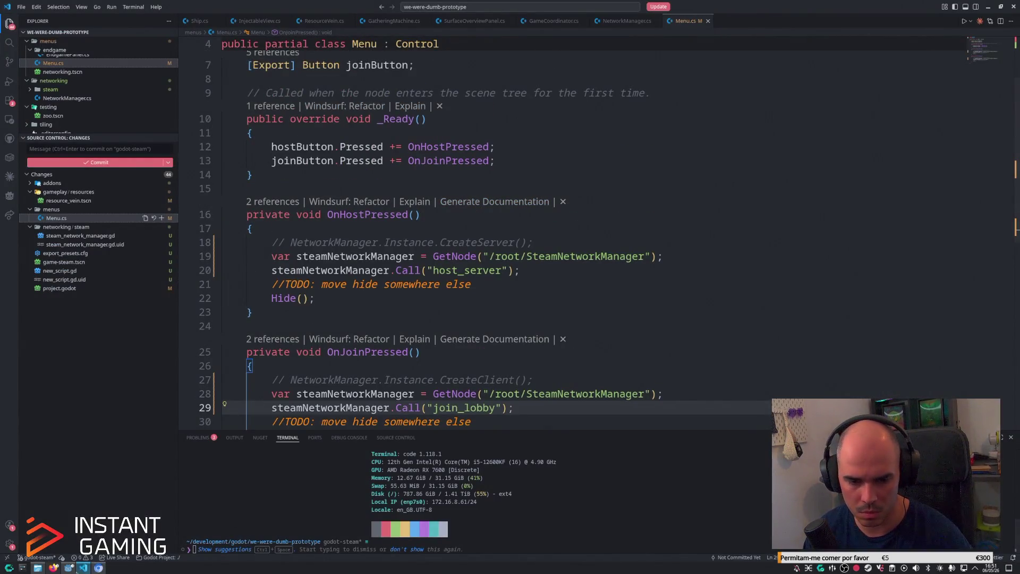
key("alt+Tab")
scroll(565, 249, "up", 5)
Add print("Requesting a lobby list") and Steam.requestLobbyList() after line 9 in _ready.
scroll(565, 249, "up", 3)
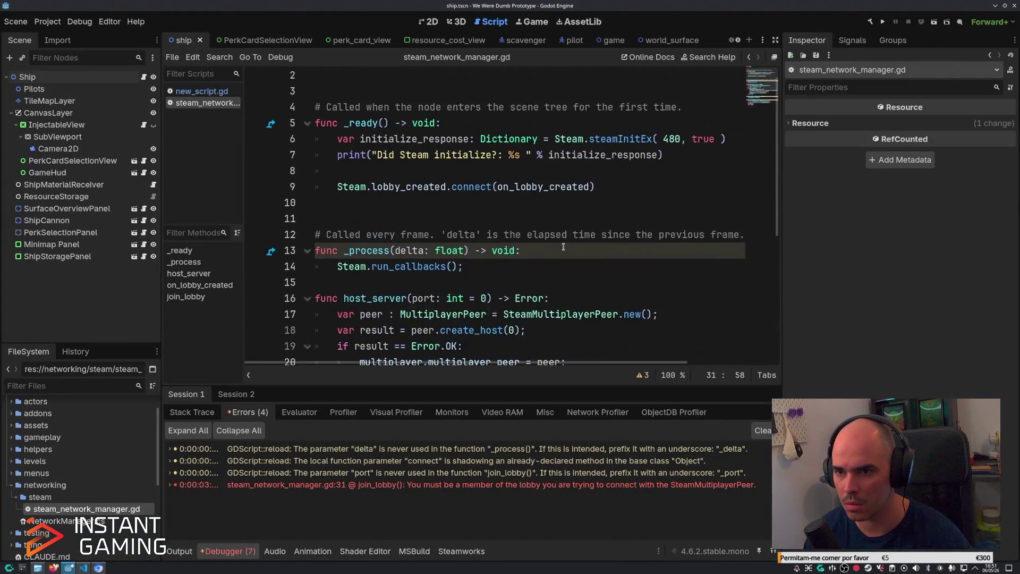
left_click(633, 201)
key("Return")
type("print(\"Requesting a lobby list\")")
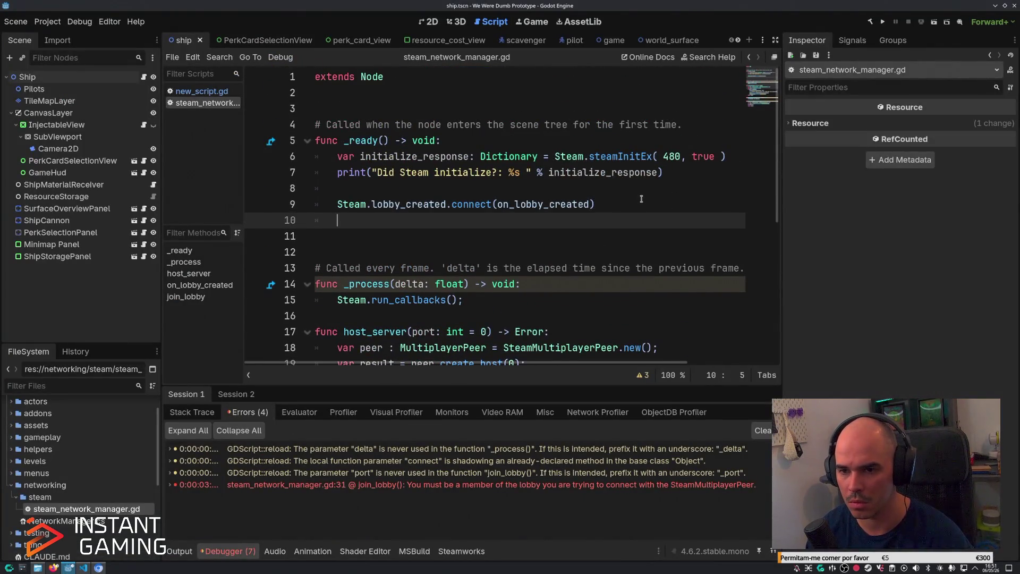
key("Return")
type("Steam.requestLobbyList()")
Test-run the game to see the message logged, then consult the Steam class documentation.
key("F5")
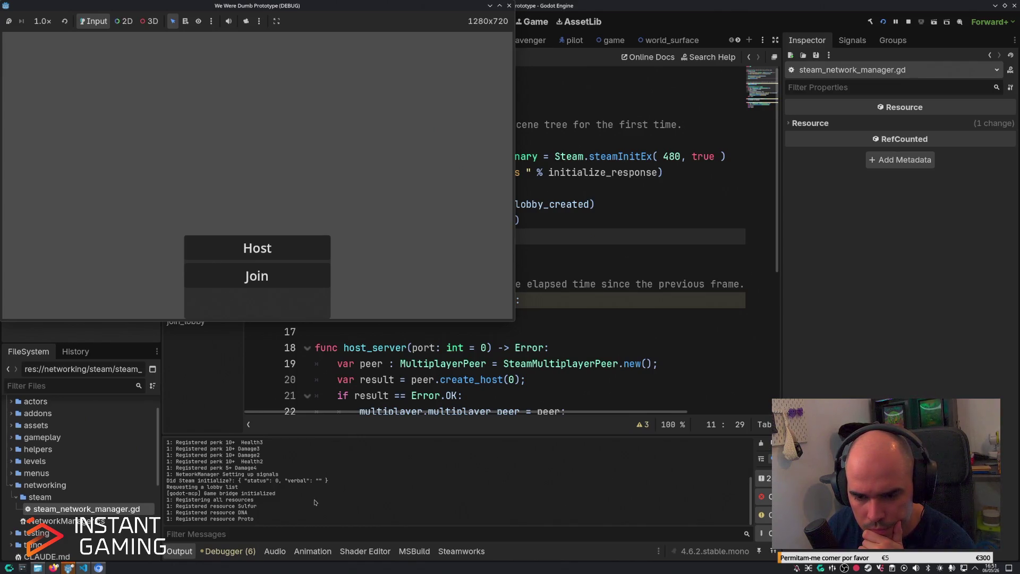
key("F8")
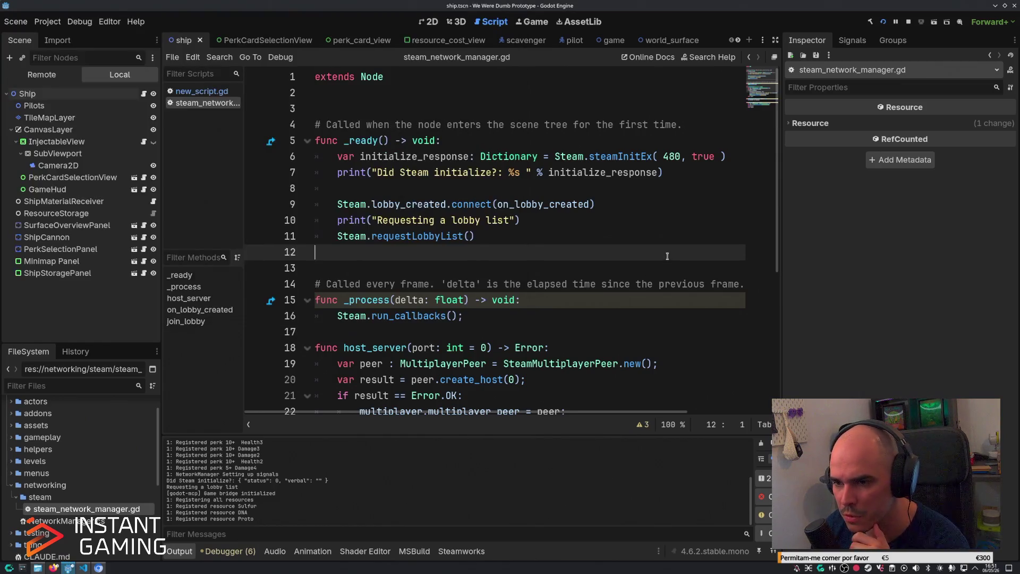
left_click(530, 221)
mouse_move(424, 236)
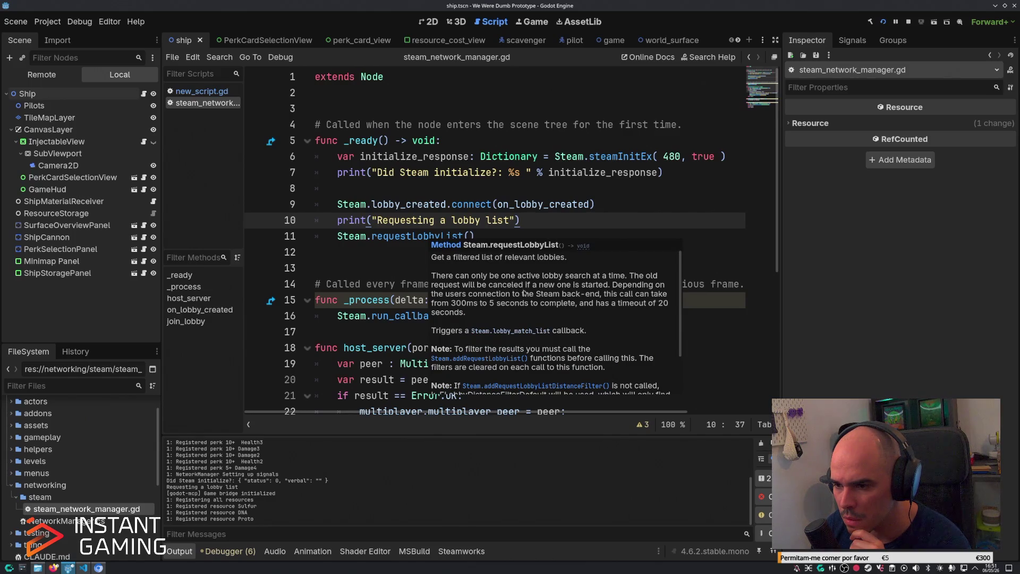
scroll(527, 293, "down", 1)
scroll(528, 294, "down", 1)
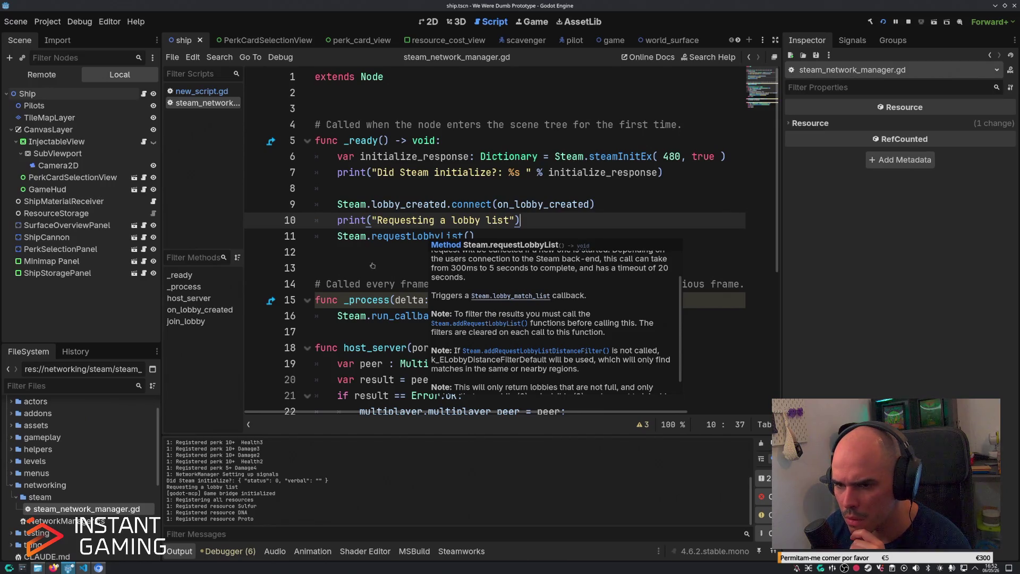
left_click(425, 236, "ctrl")
key("alt+Left")
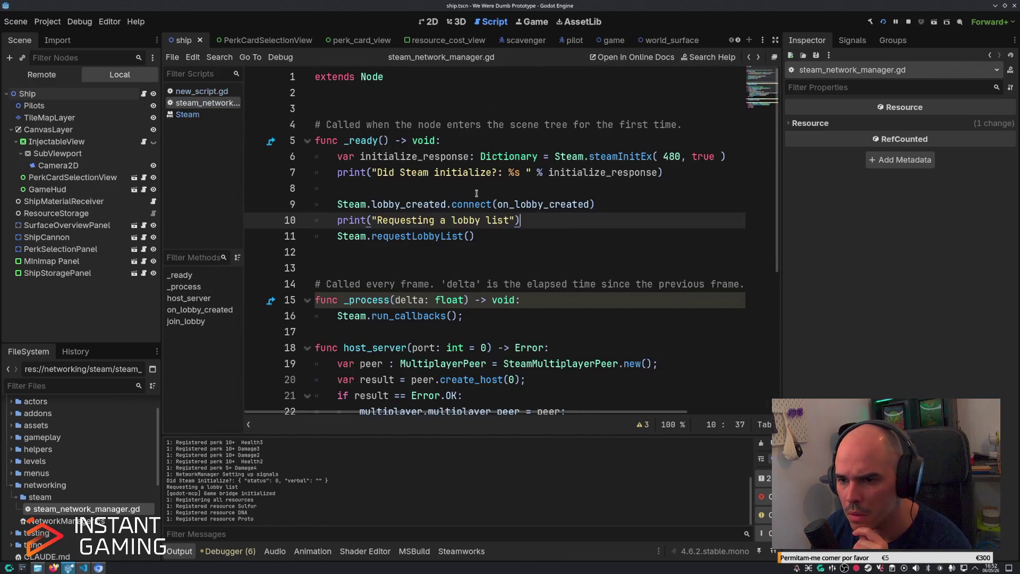
Under the lobby_created connect, add a line starting Steam.lobby_match_list += on_lobby_match.
mouse_move(425, 236)
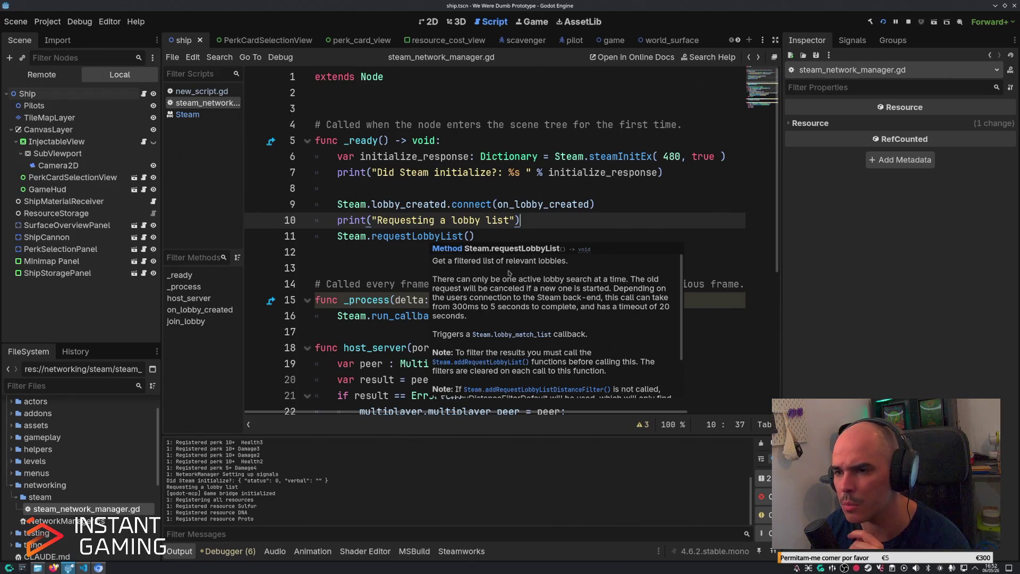
left_click(617, 206)
key("Return")
type("Steam.")
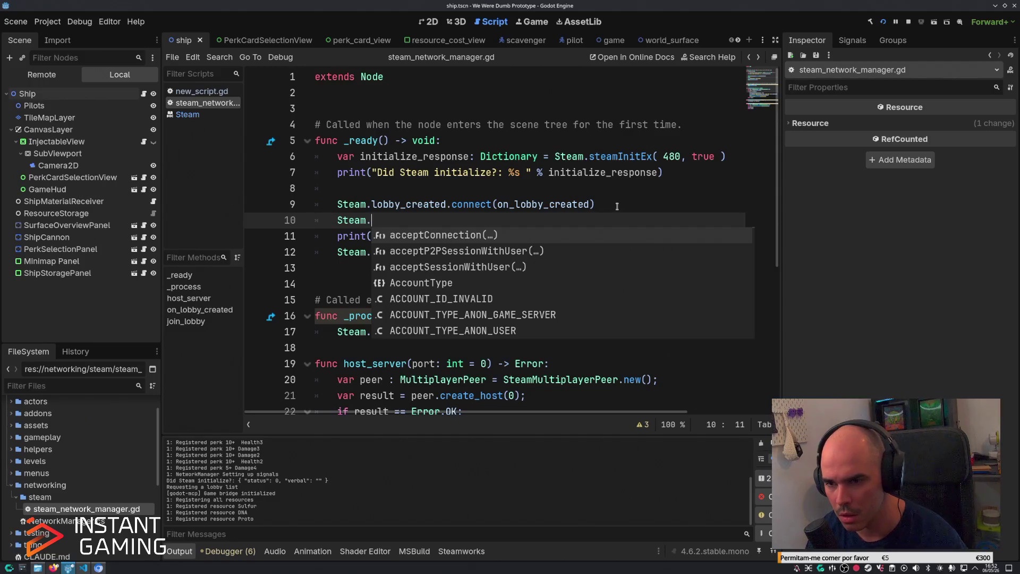
type("lobb")
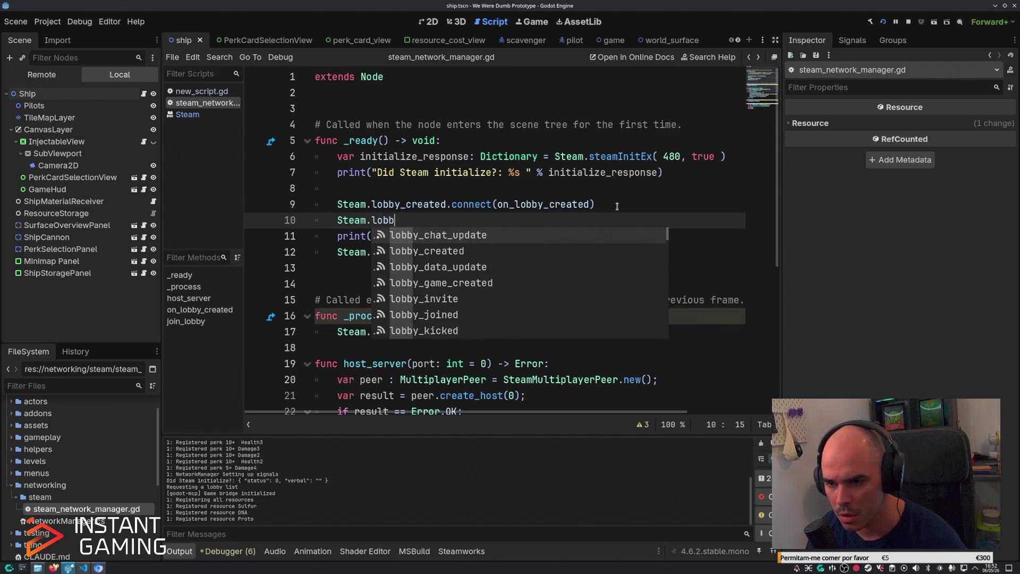
left_click(512, 185)
mouse_move(427, 252)
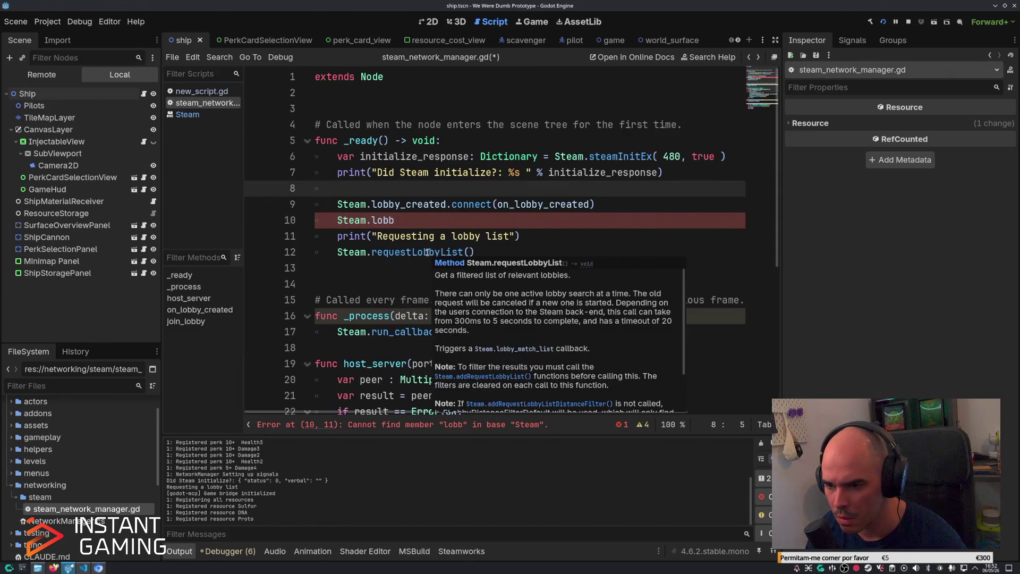
left_click(426, 227)
type("y_ma")
key("Return")
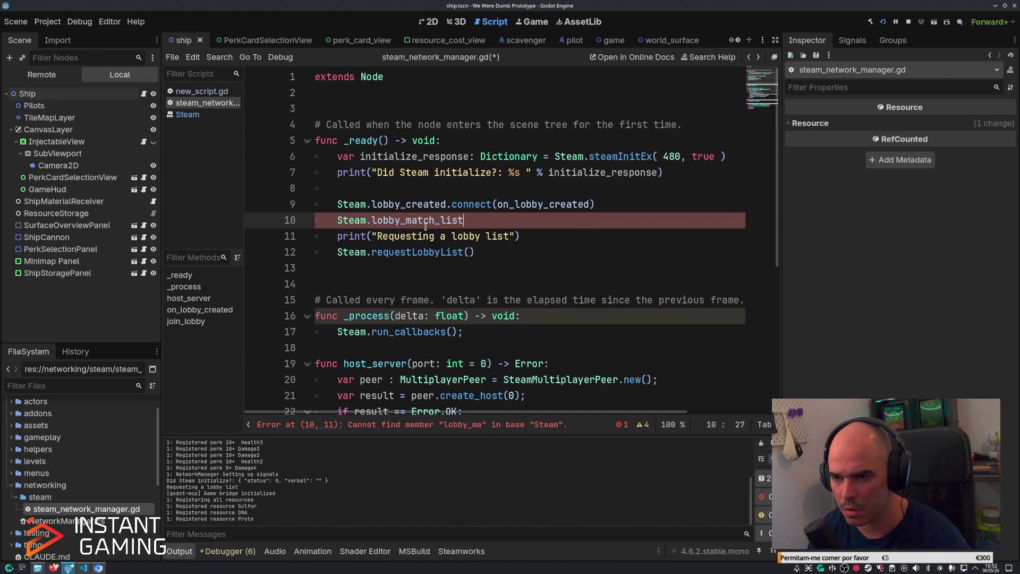
type("+= ")
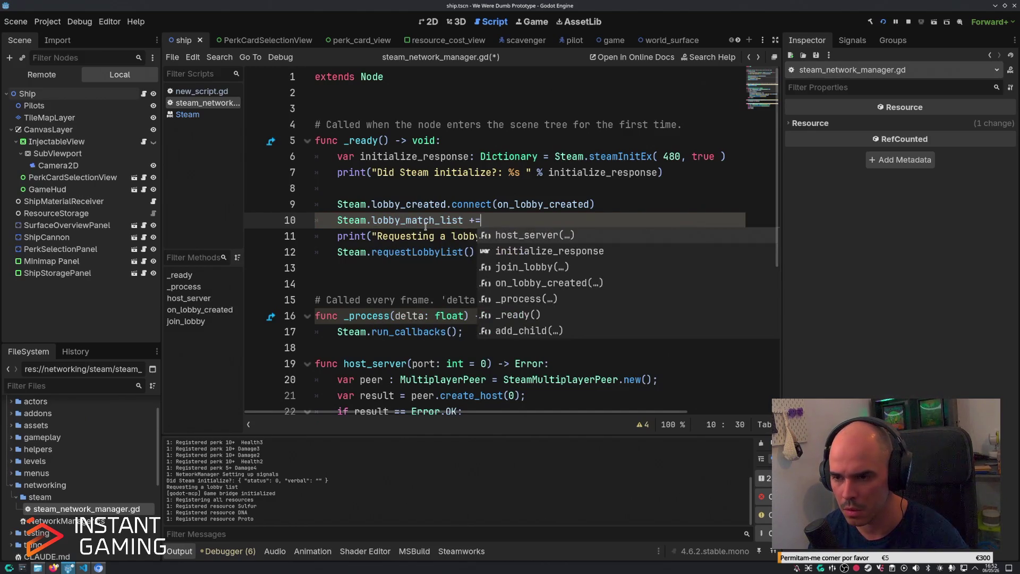
type("on")
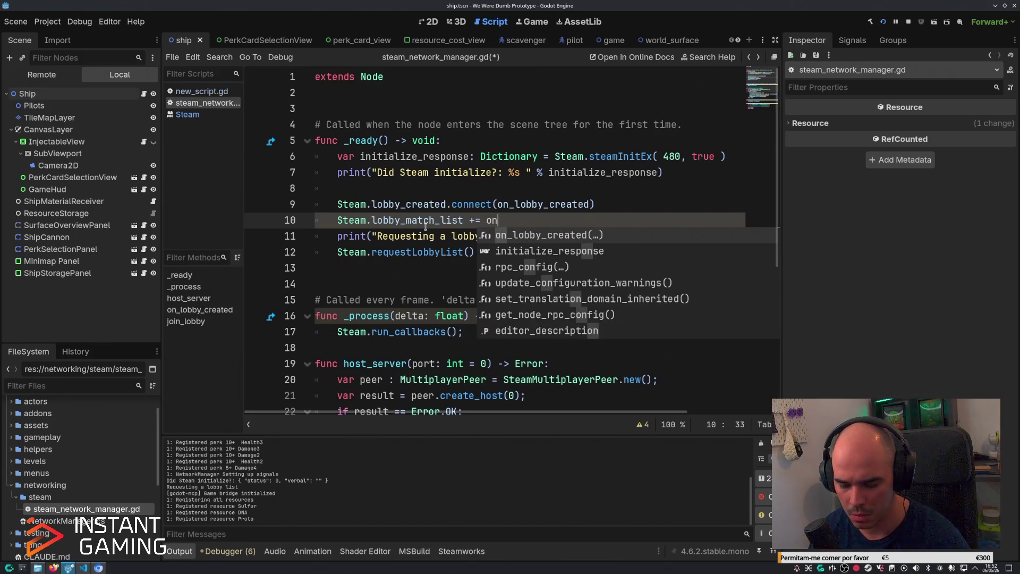
type("_lobbyM")
key("BackSpace")
type("_matcgh")
key("BackSpace")
key("BackSpace")
key("BackSpace")
Complete the handler name on_lobby_match_list and start a func line below _ready.
type("ch_list(")
key("BackSpace")
key("Down")
key("Down")
key("Down")
key("Return")
type("func on")
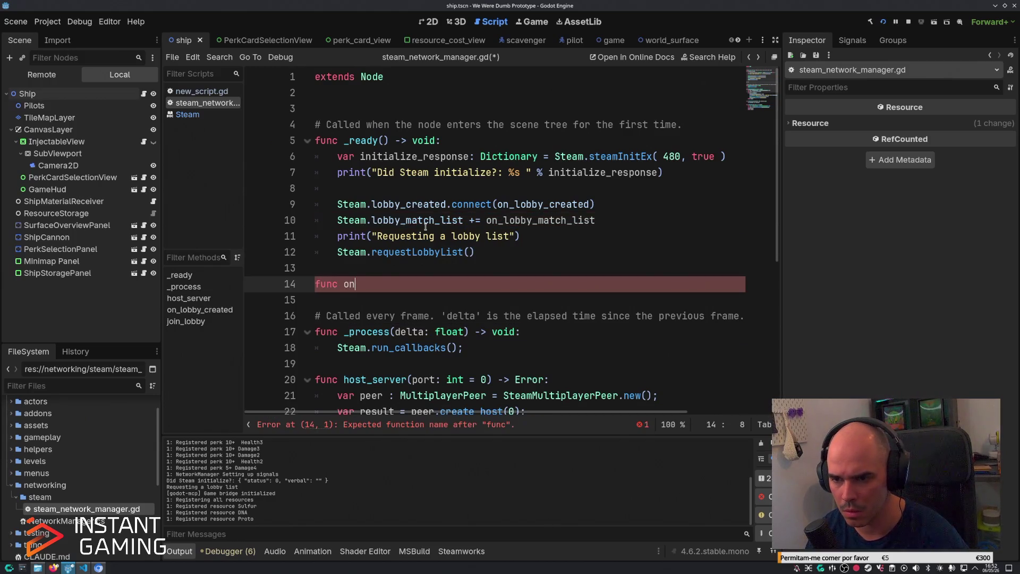
key("BackSpace")
type("n")
key("BackSpace")
key("Escape")
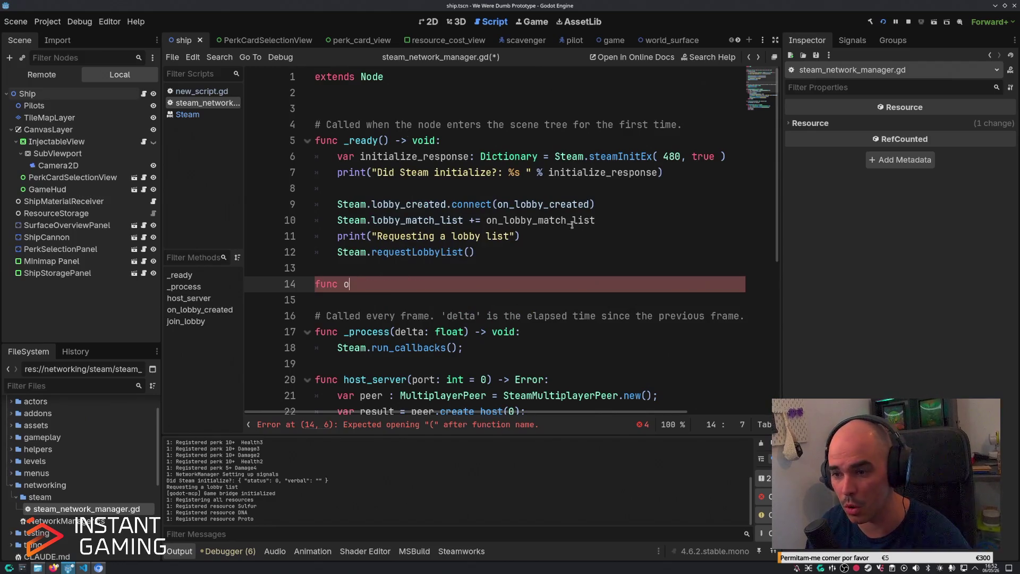
Define on_lobby_match_list(lobbies: Array) -> void that prints each lobby in a for loop.
double_click(553, 219)
key("ctrl+c")
left_click(360, 286)
key("BackSpace")
key("ctrl+v")
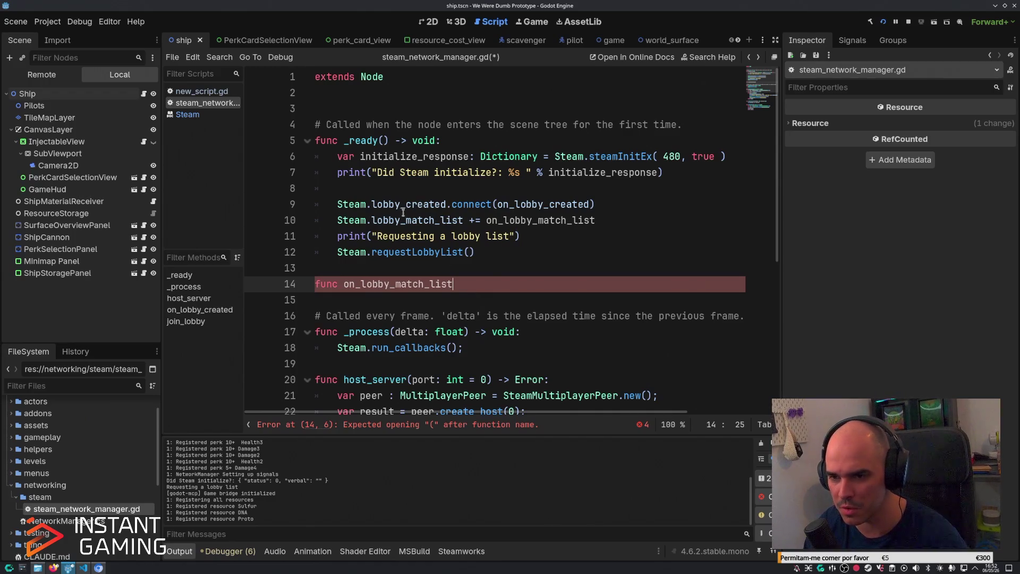
mouse_move(404, 221)
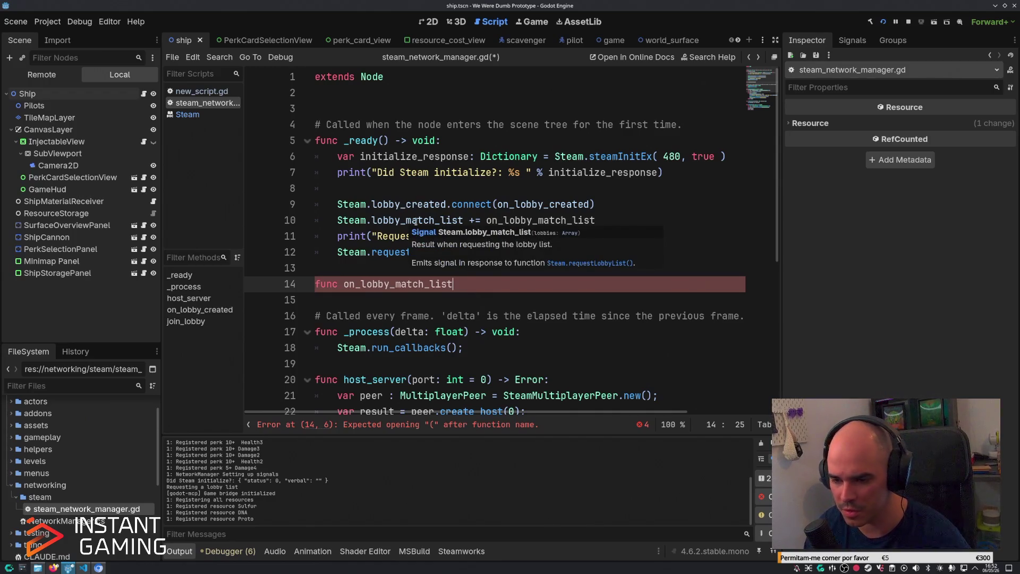
type("(lobbies: Array) -> v")
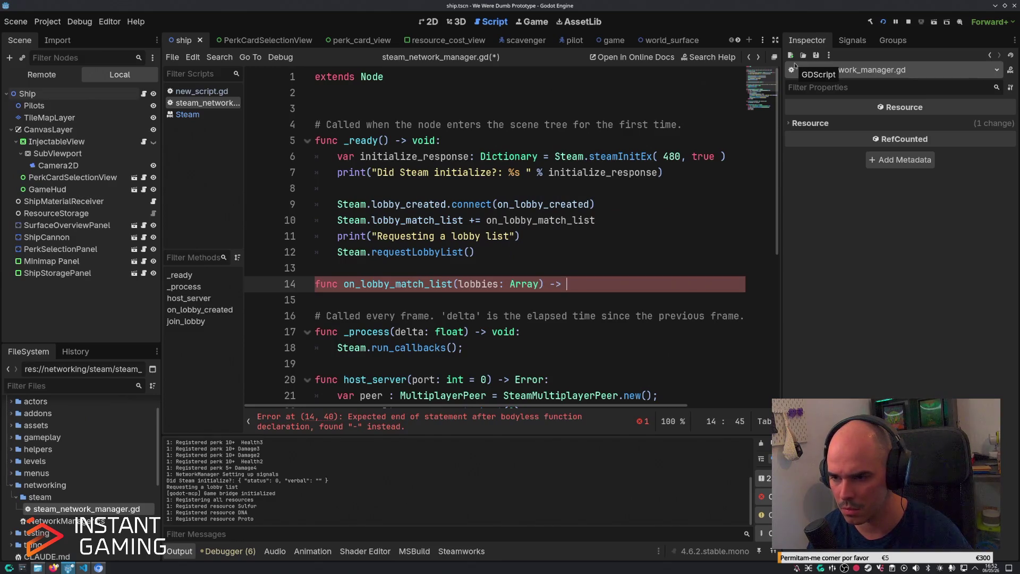
type("oid:")
key("Return")
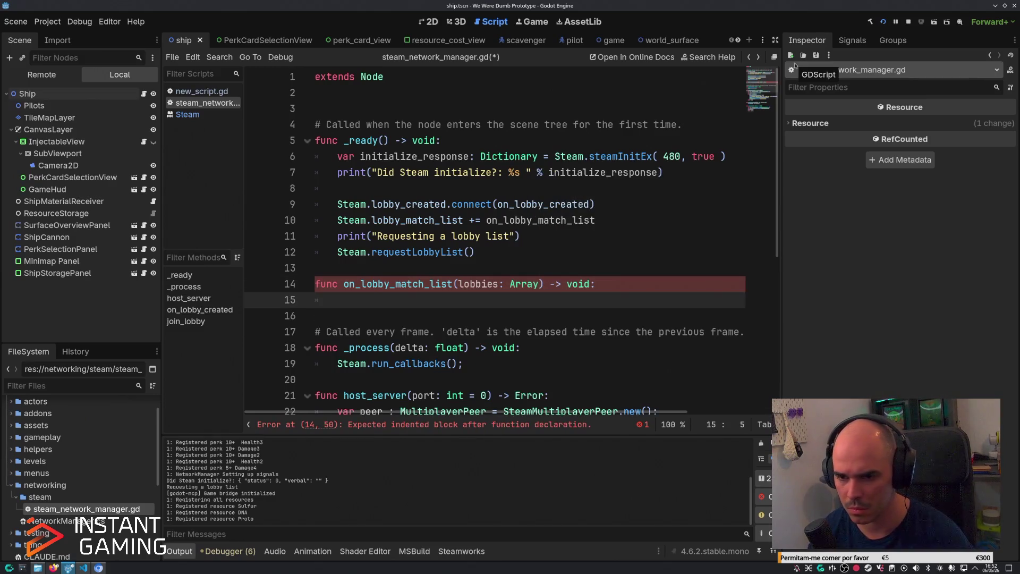
type("for lobby in lobbi")
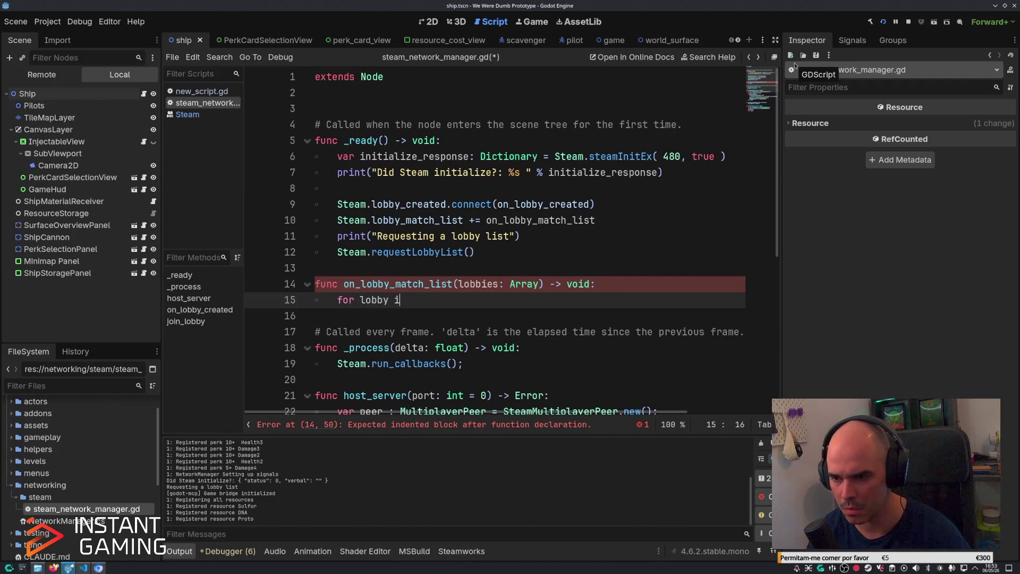
type("es:")
key("Return")
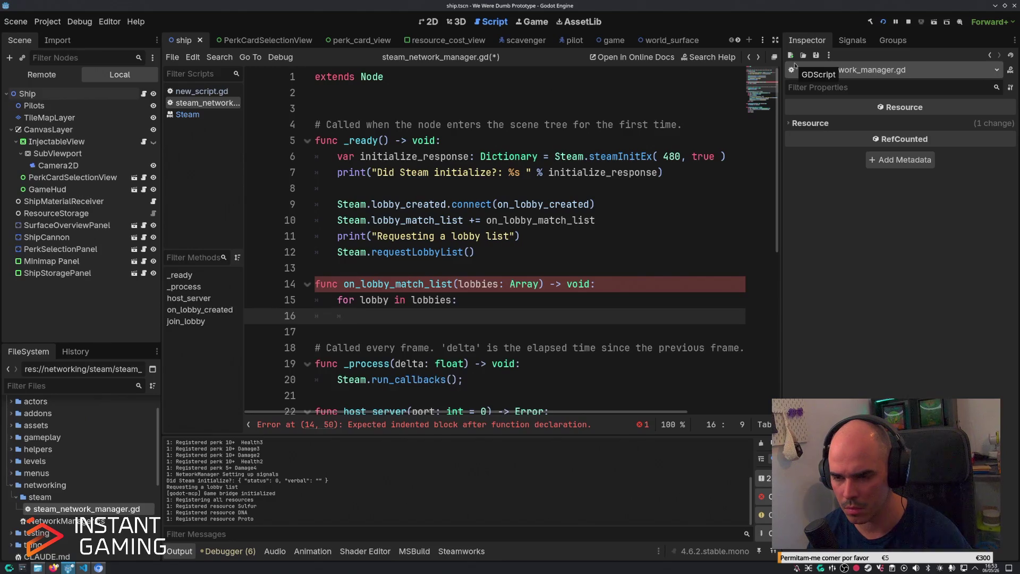
type("print")
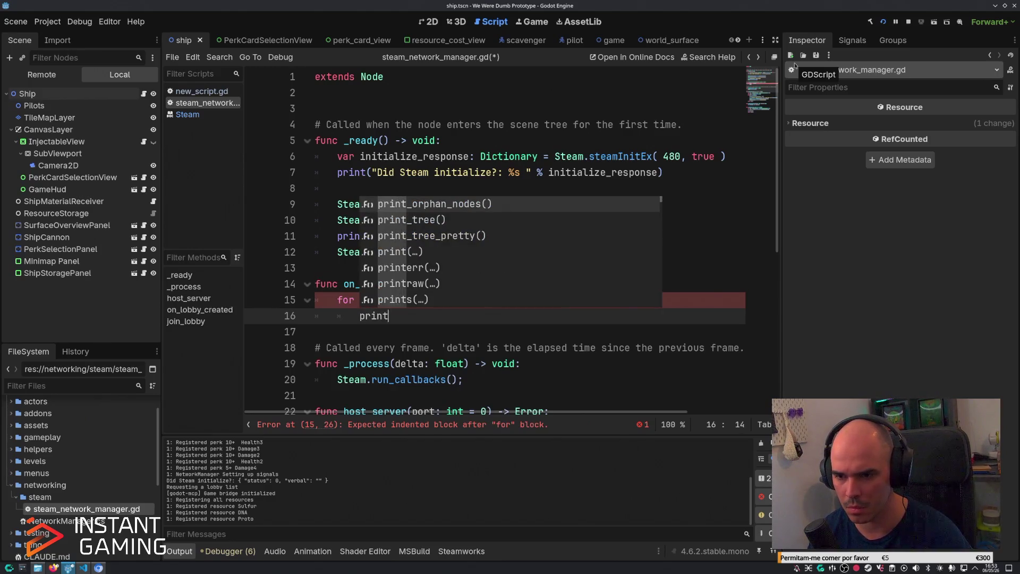
type("(lobby")
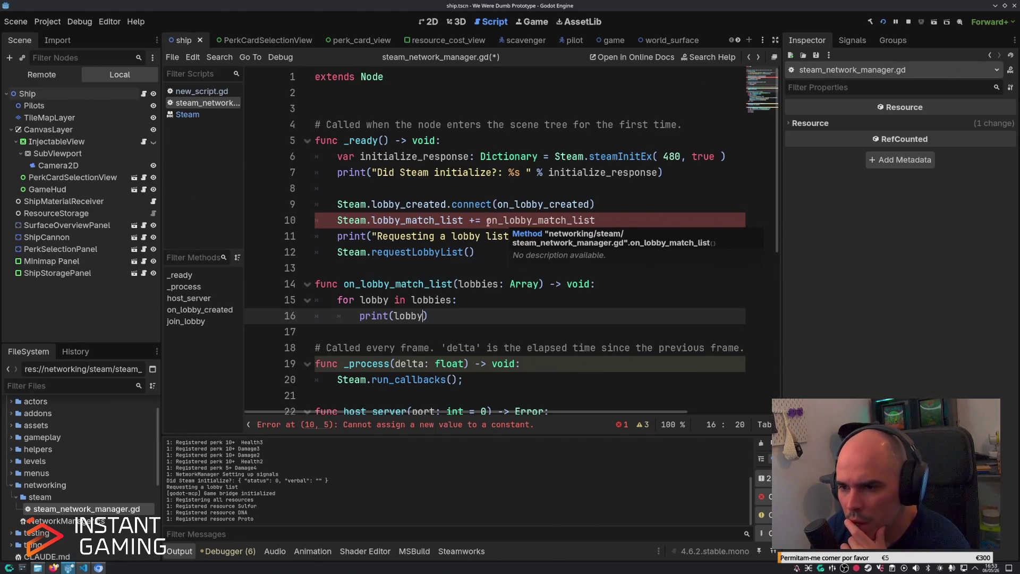
Rewrite the hookup as Steam.lobby_match_list.connect(on_lobby_match_list).
left_click(488, 220)
key("BackSpace")
key("BackSpace")
key("BackSpace")
type(".connect(")
key("Delete")
key("Delete")
key("End")
type(")")
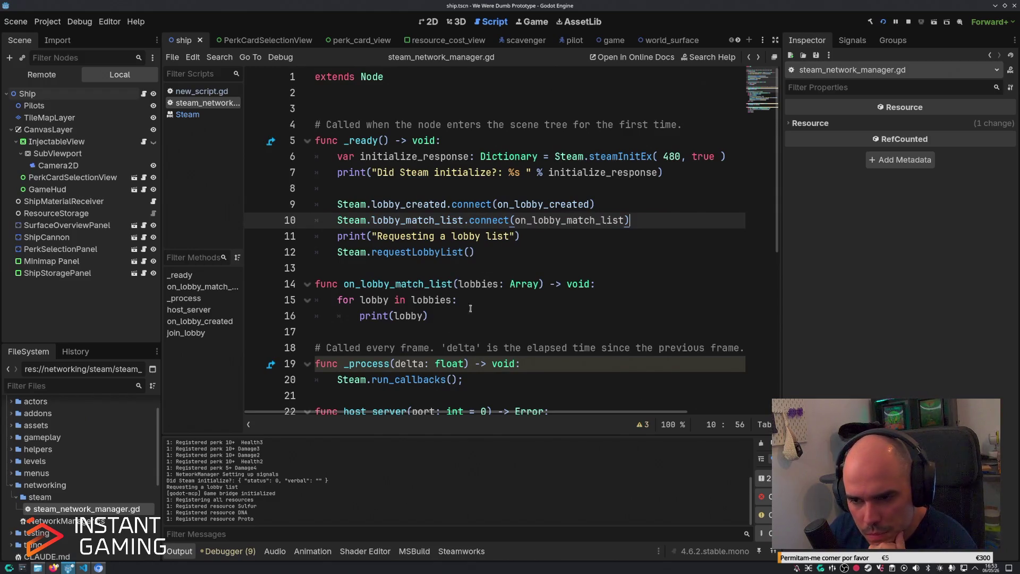
mouse_move(431, 300)
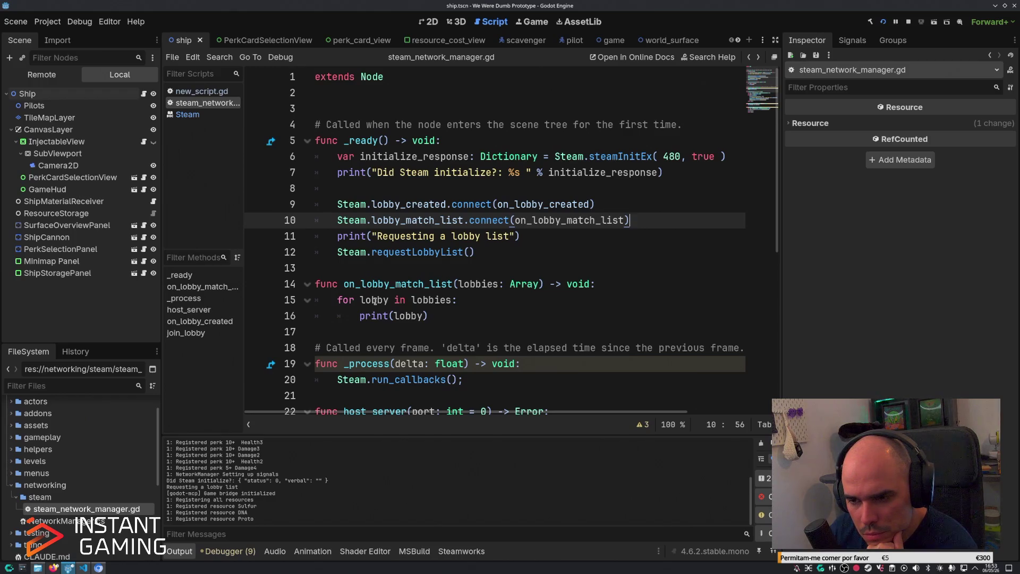
left_click(478, 300)
Run the project, check the lobby IDs printed in Output, and close the game window.
key("F5")
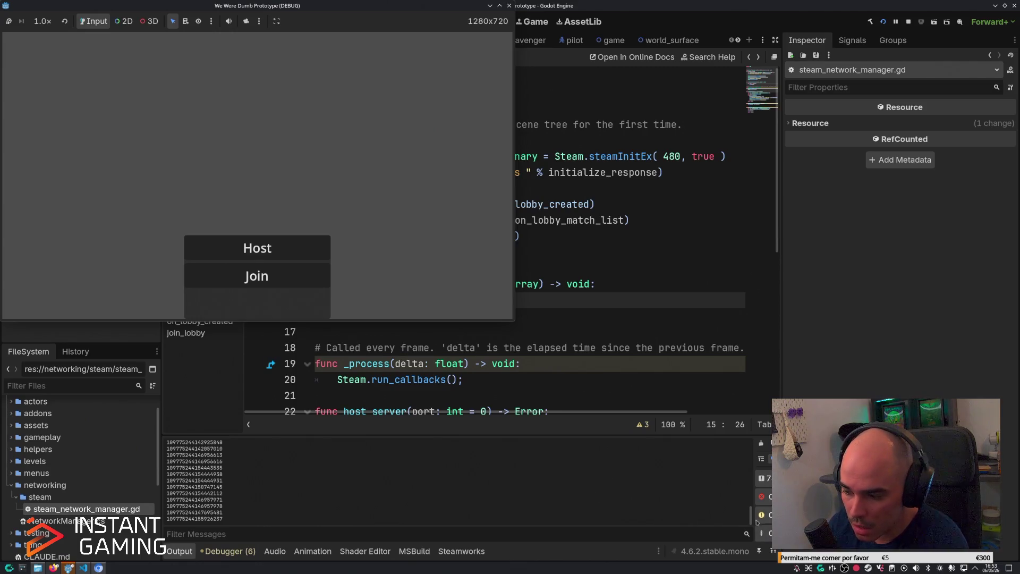
mouse_move(751, 519)
left_mouse_down()
mouse_move(747, 465)
mouse_move(751, 518)
left_mouse_up()
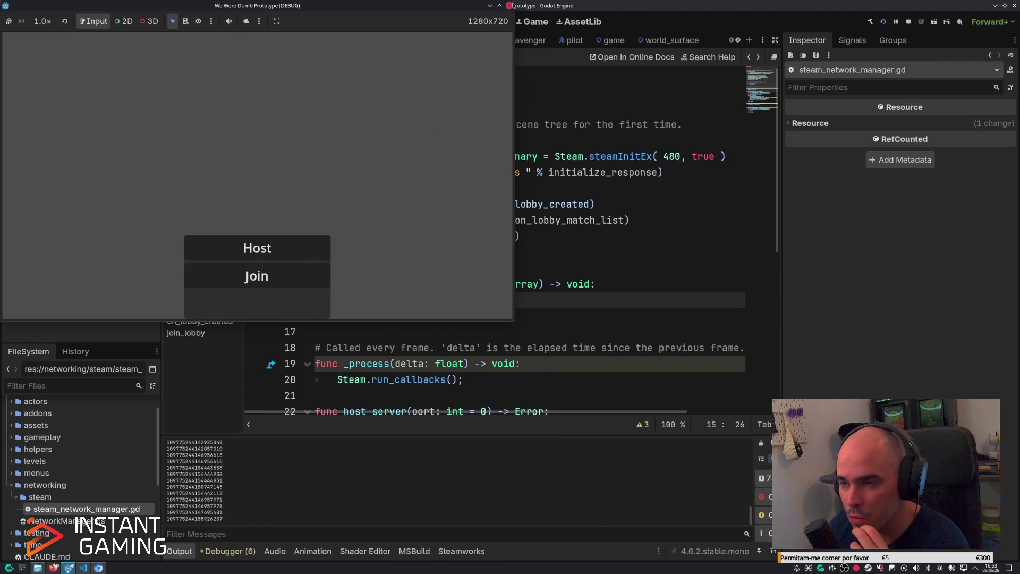
left_click(510, 6)
left_click(439, 330)
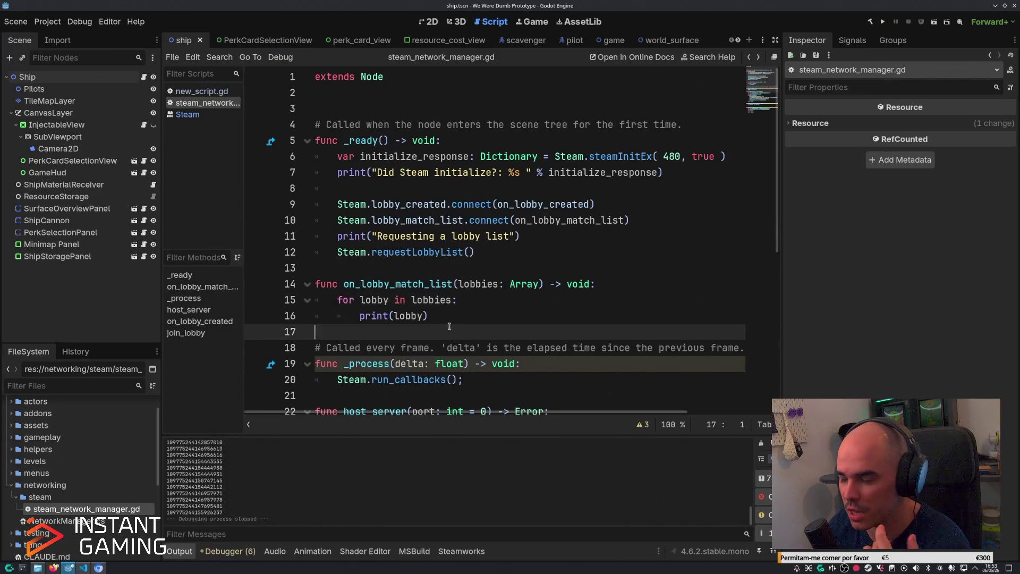
Change the host_server lobby type from LOBBY_TYPE_FRIENDS_ONLY to LOBBY_TYPE_PUBLIC and save.
key("Up")
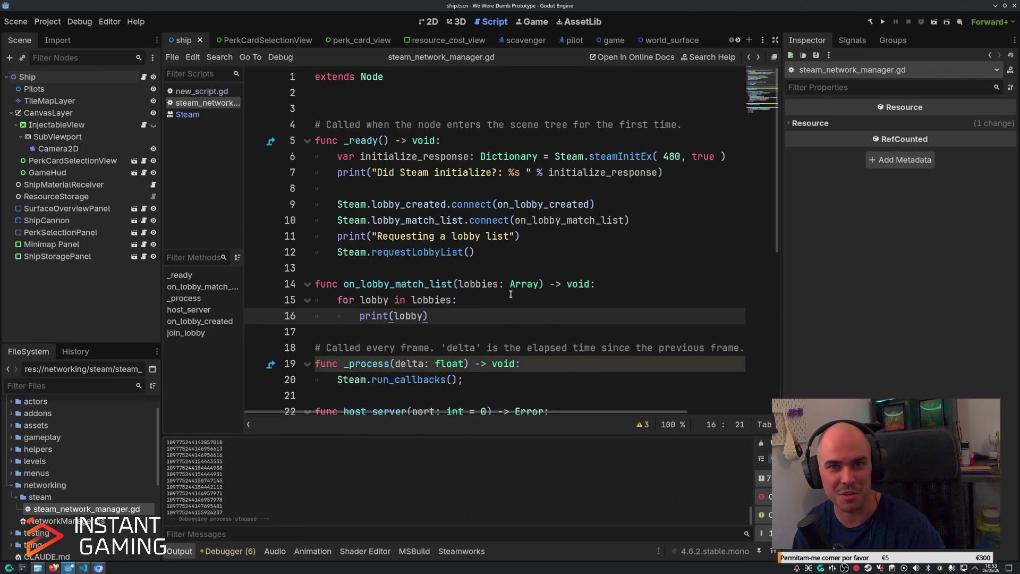
scroll(566, 245, "down", 4)
left_click_drag(686, 300, 755, 296)
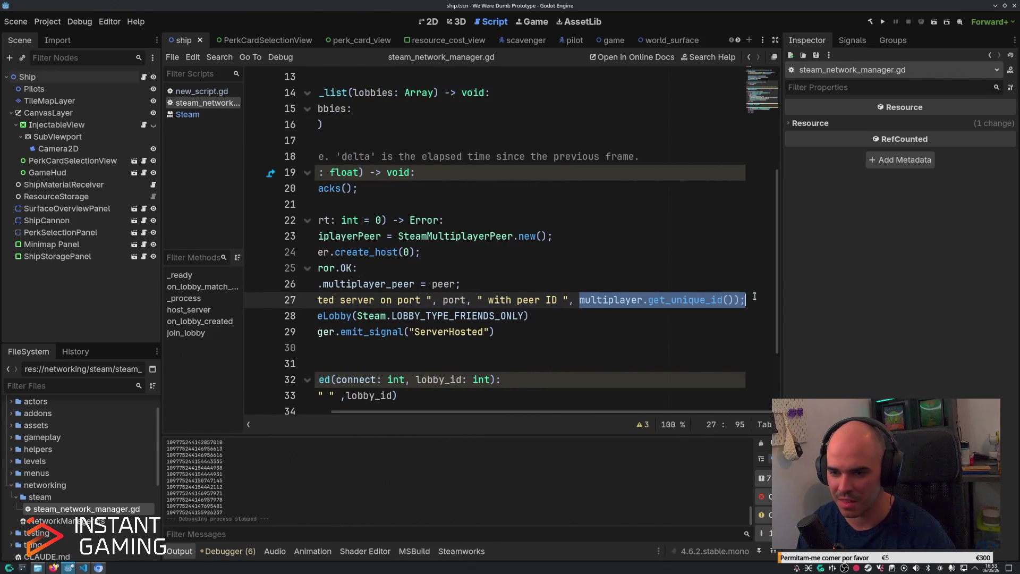
left_click(584, 330)
left_click_drag(527, 316, 391, 317)
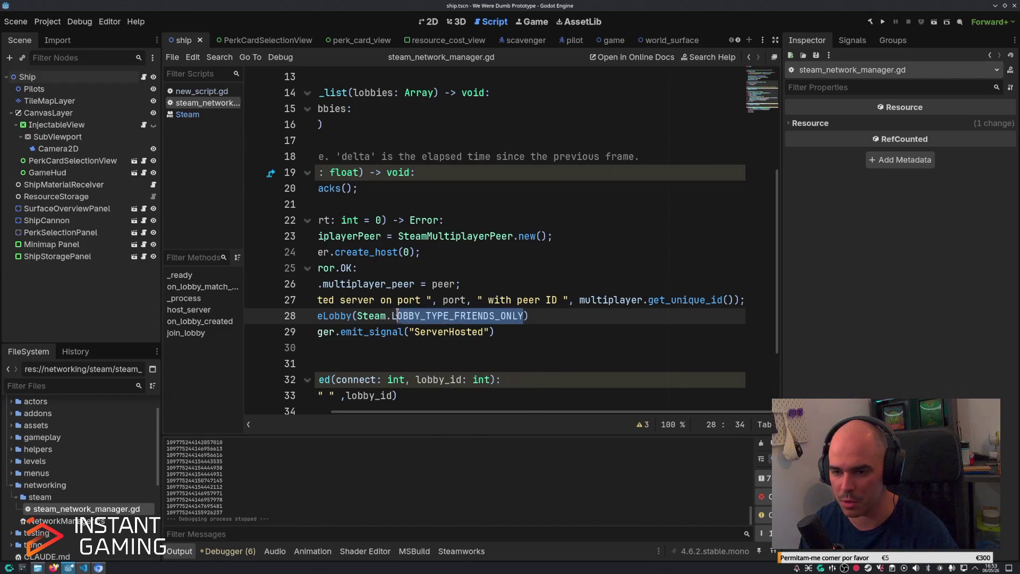
type("pu")
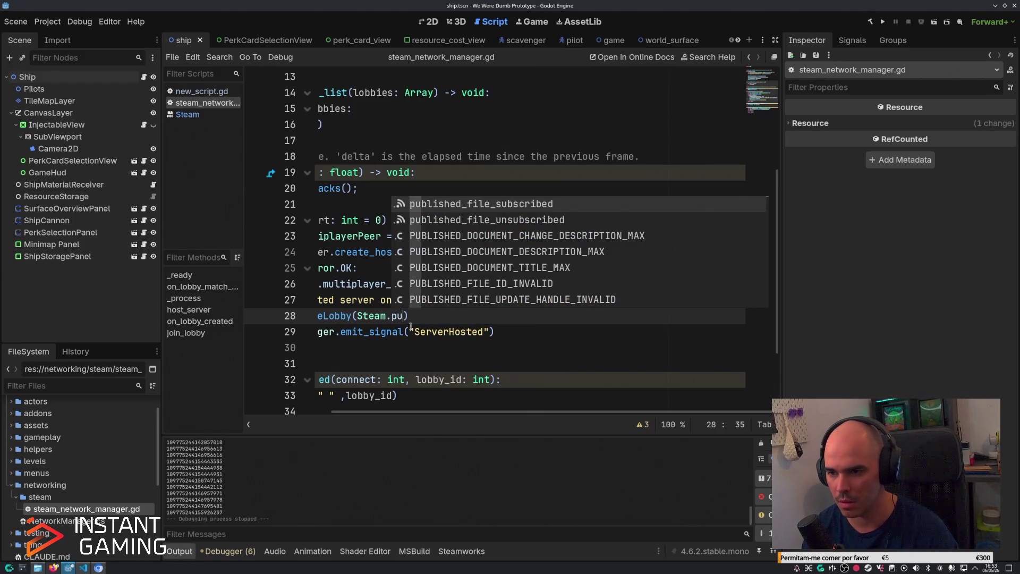
key("BackSpace")
key("ctrl+z")
key("ctrl+z")
key("Right")
key("shift+Left")
key("shift+Left")
key("shift+Left")
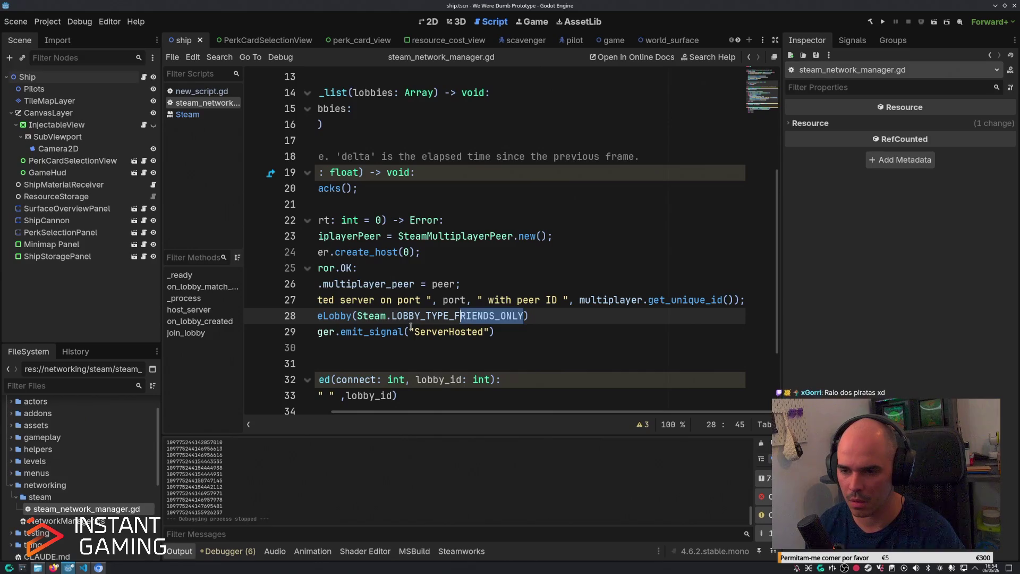
key("BackSpace")
key("BackSpace")
key("BackSpace")
key("Down")
key("Down")
key("Down")
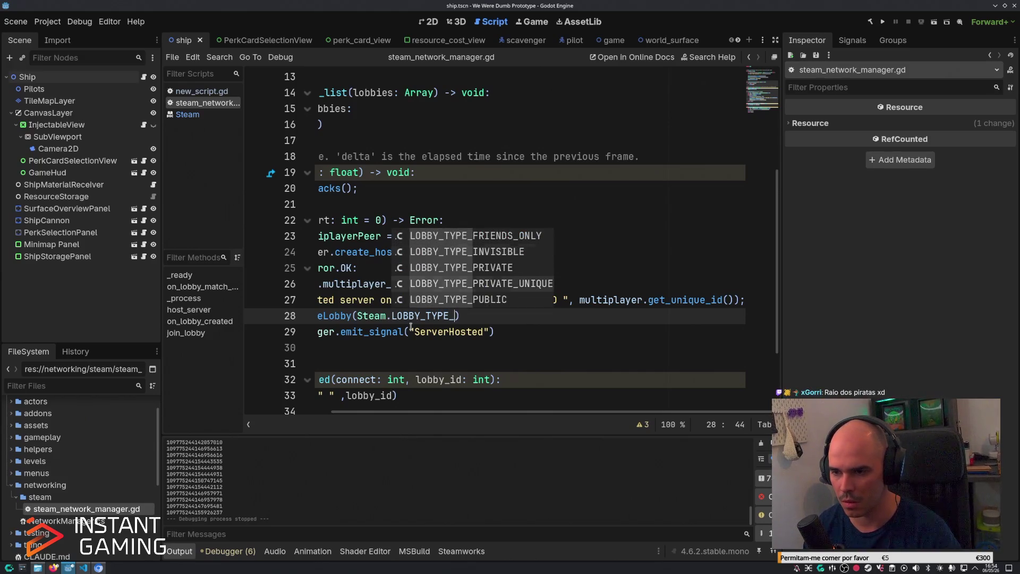
key("Return")
key("ctrl+s")
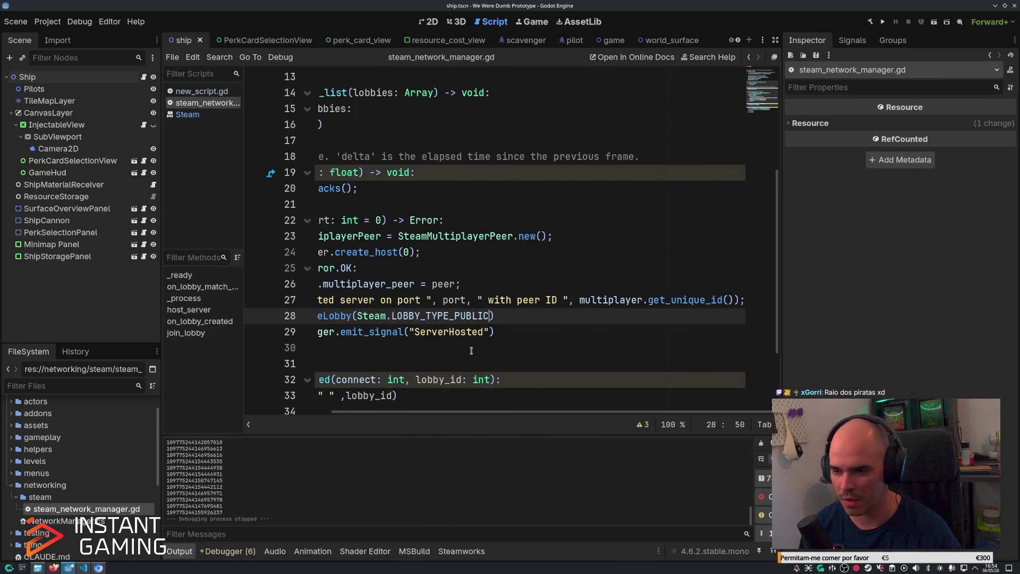
Move the server print line below createLobby and change 'peer' to 'lobby' in its message.
left_click(585, 300)
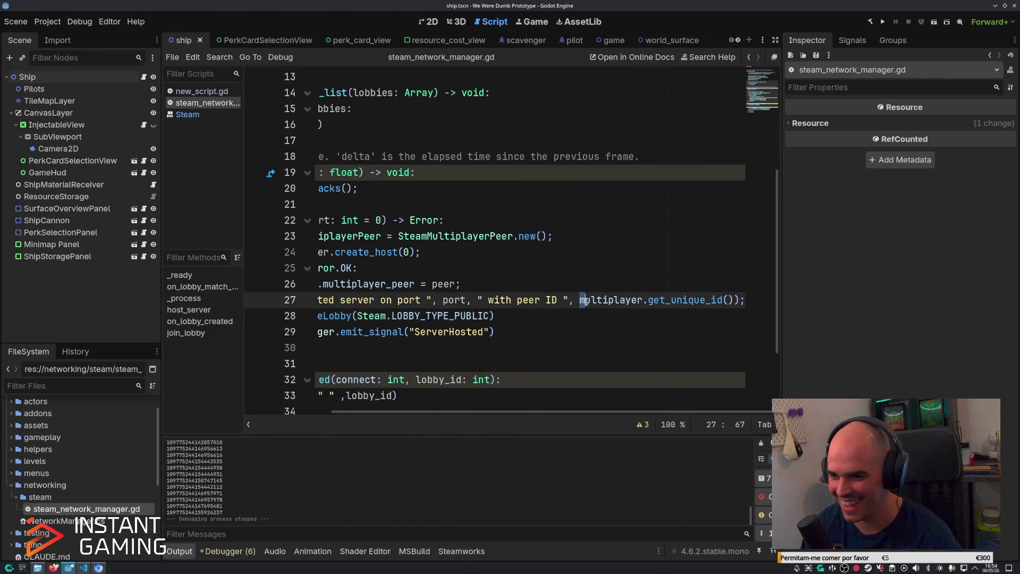
key("alt+Down")
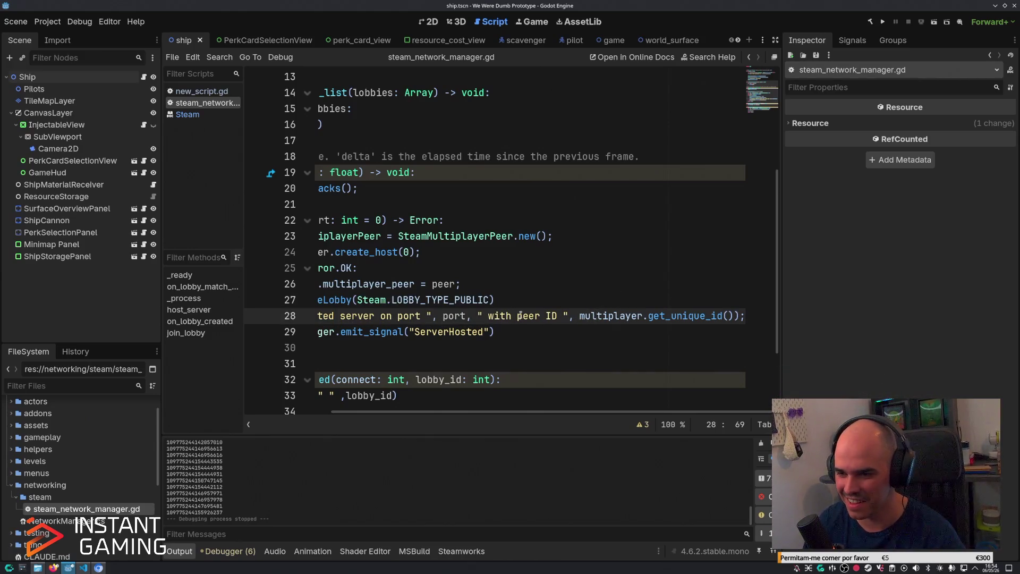
double_click(519, 315)
type("lobby")
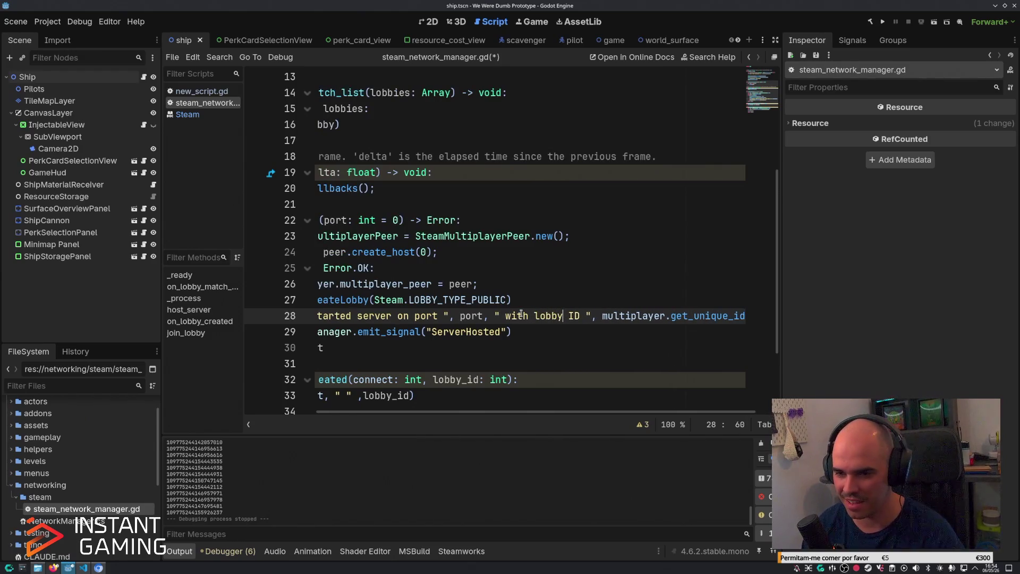
left_click(507, 317)
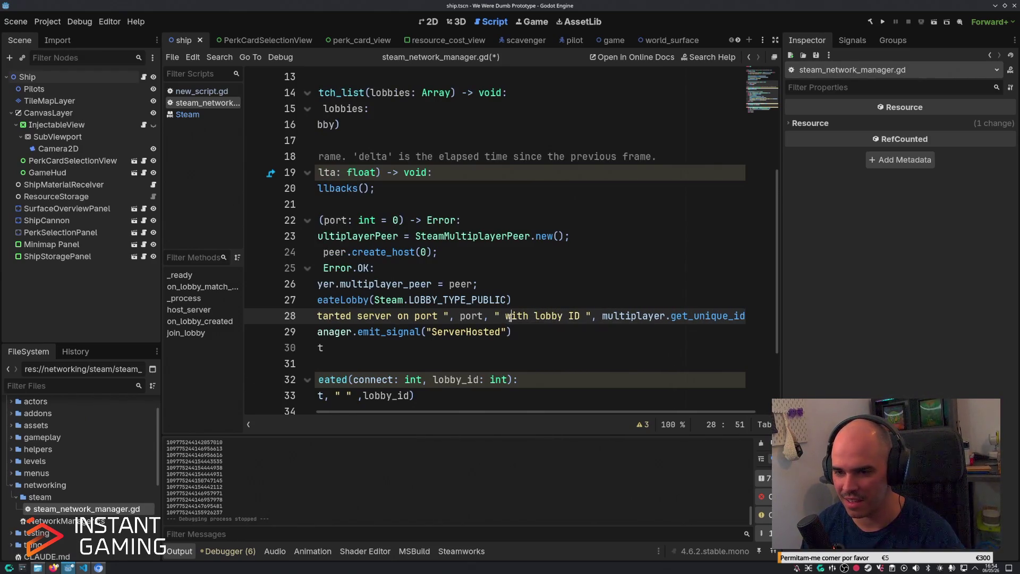
left_click_drag(350, 322, 340, 300)
left_click(453, 316)
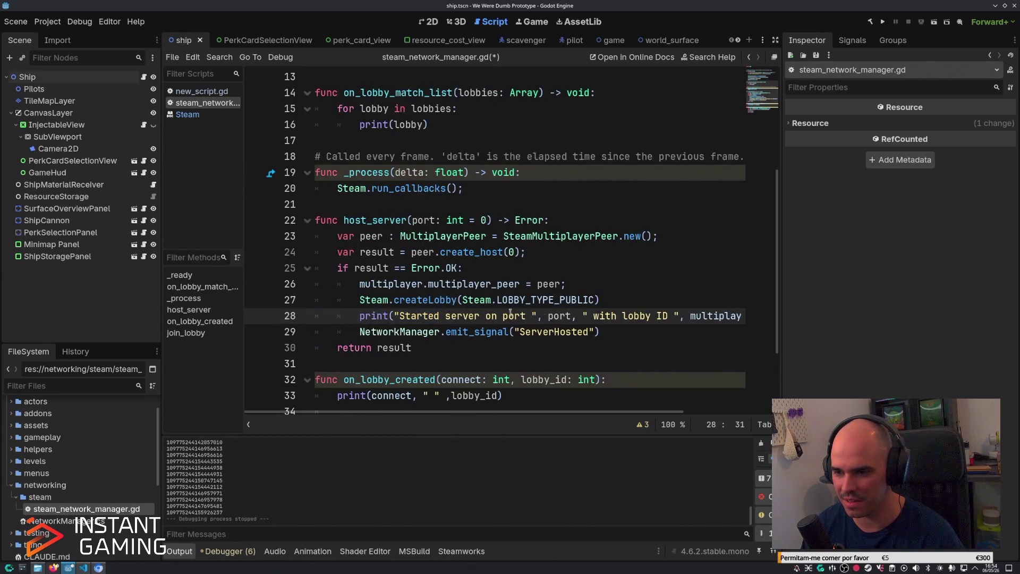
Replace the unique ID call in the print with Steam.getLobbyData().
left_click_drag(530, 317, 744, 317)
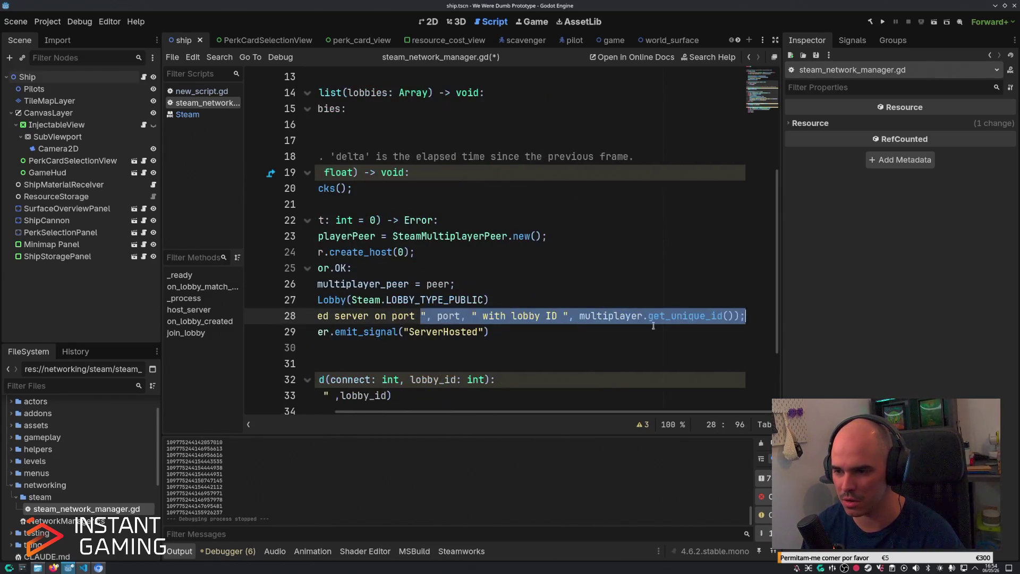
left_click_drag(581, 316, 736, 316)
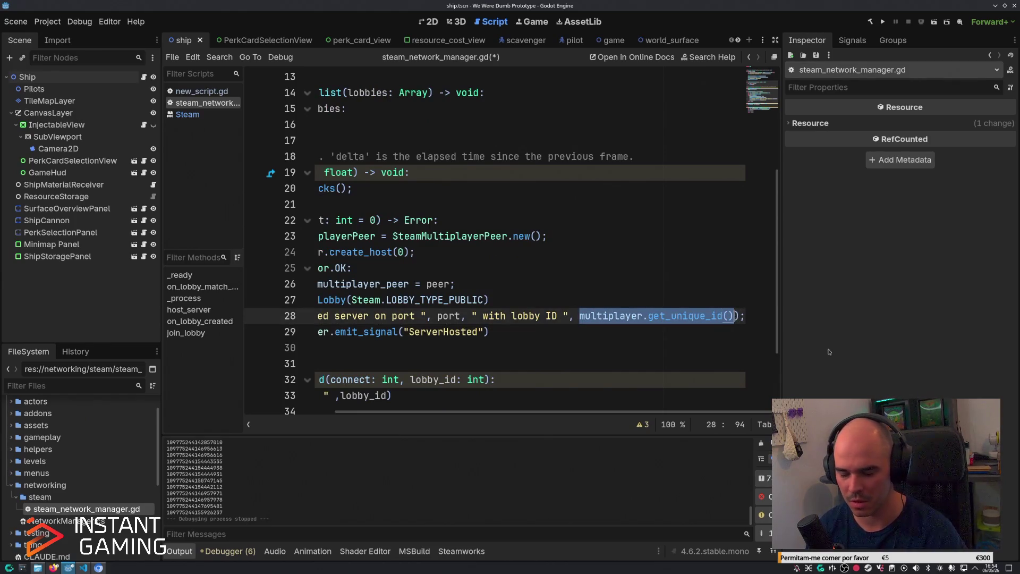
key("BackSpace")
type("Steam.getLobb")
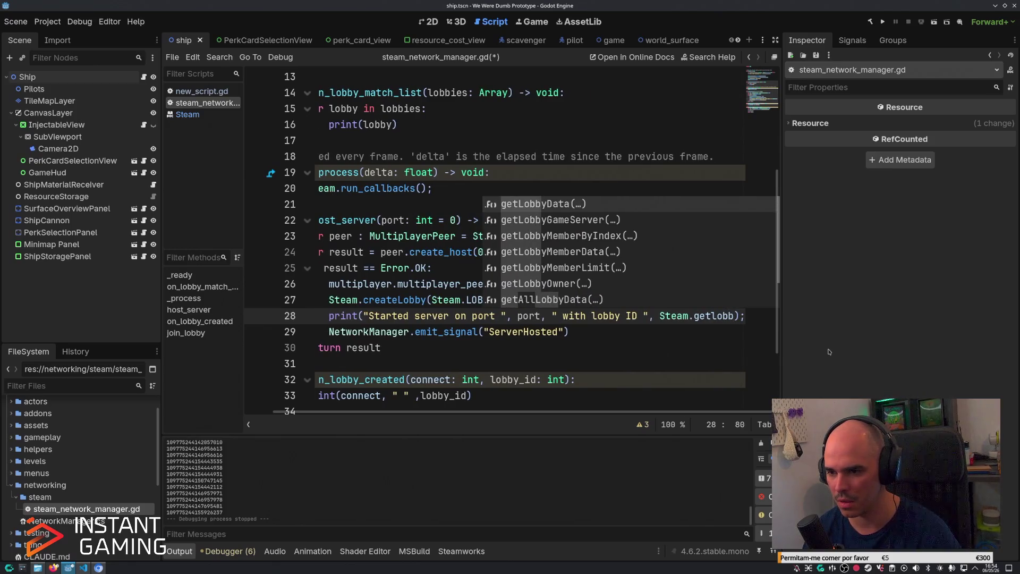
key("Return")
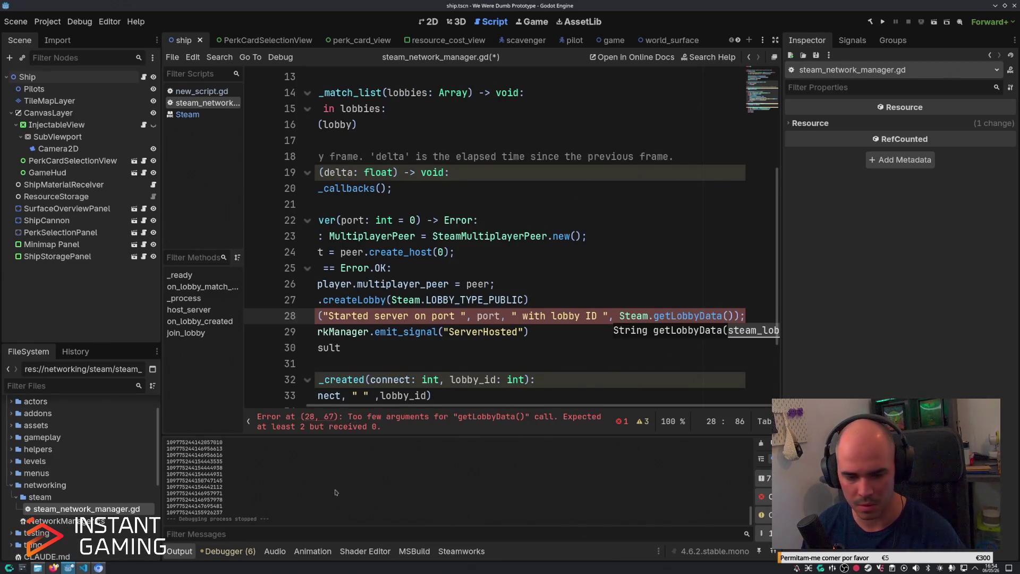
left_click(81, 568)
left_click(69, 568)
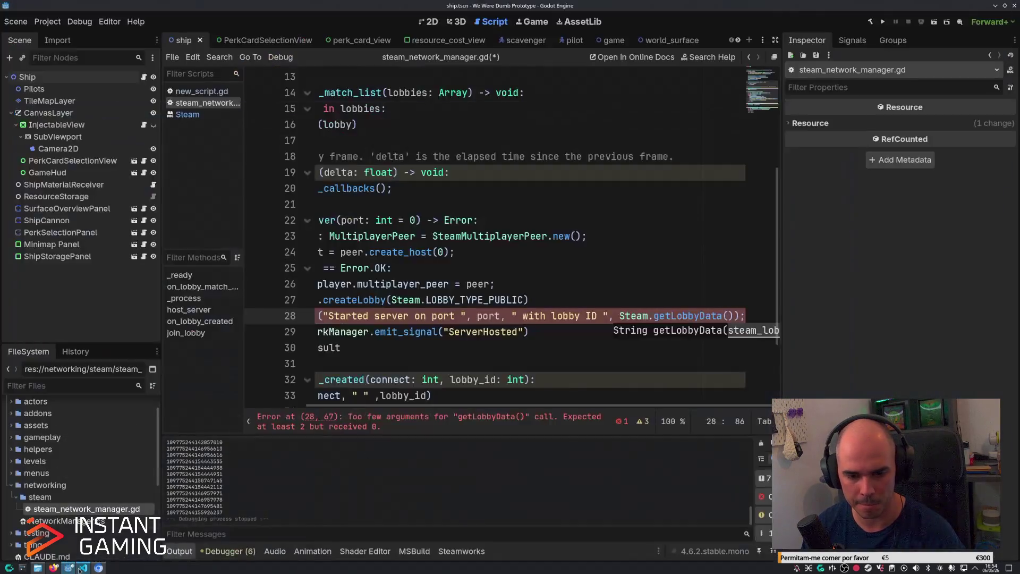
left_click(98, 568)
left_click(401, 219)
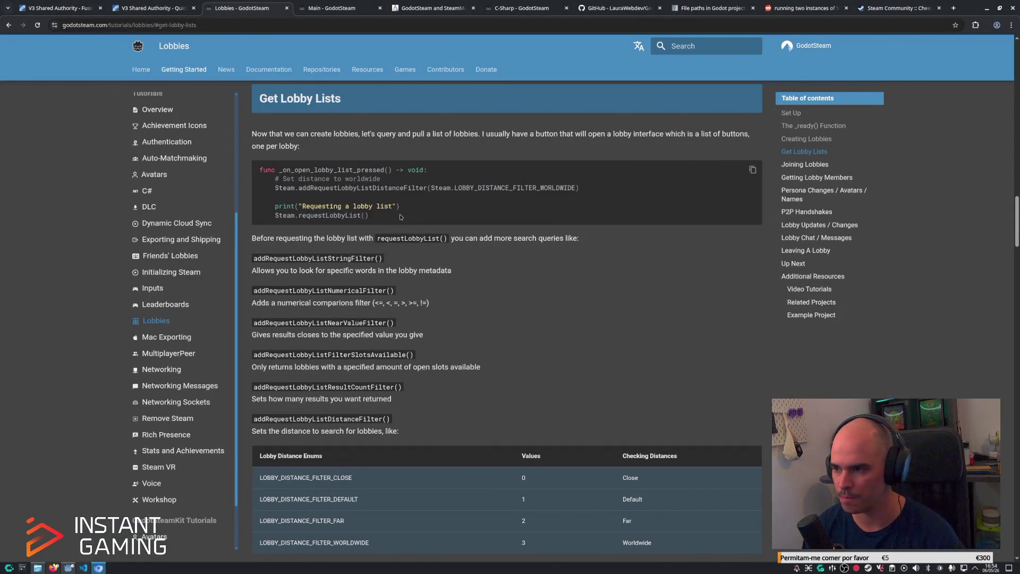
left_click(806, 139)
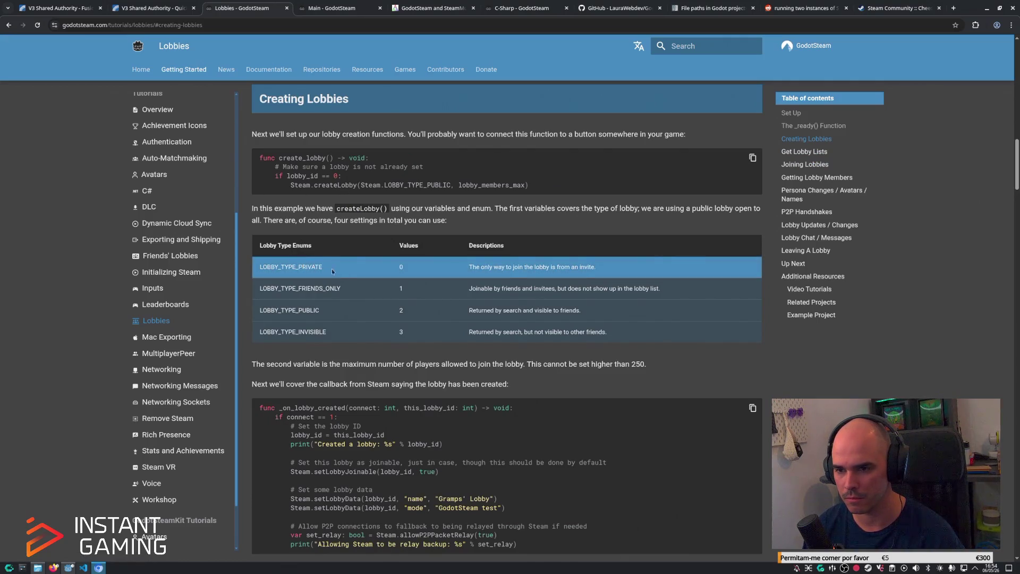
scroll(366, 396, "down", 1)
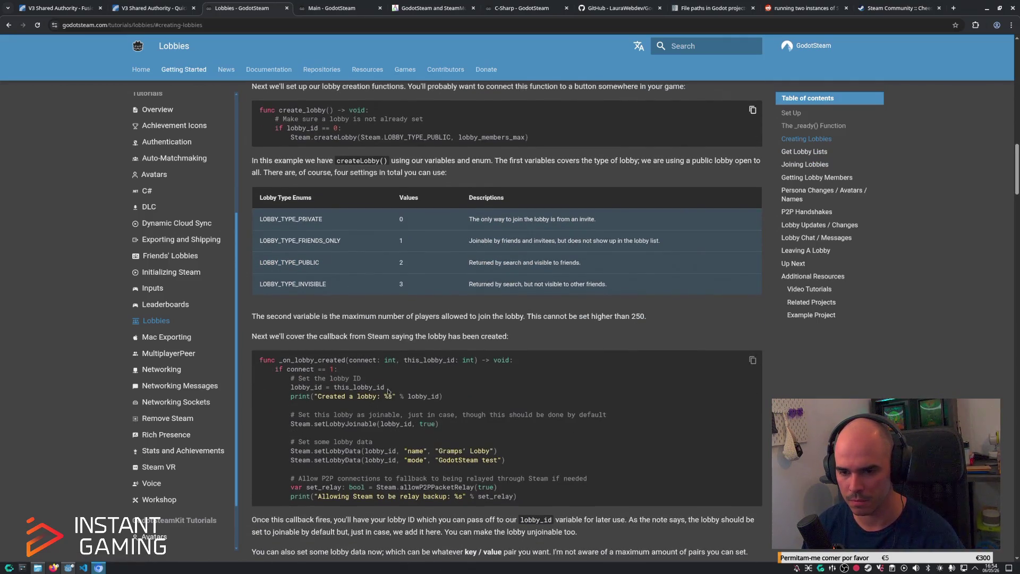
left_click_drag(384, 388, 290, 388)
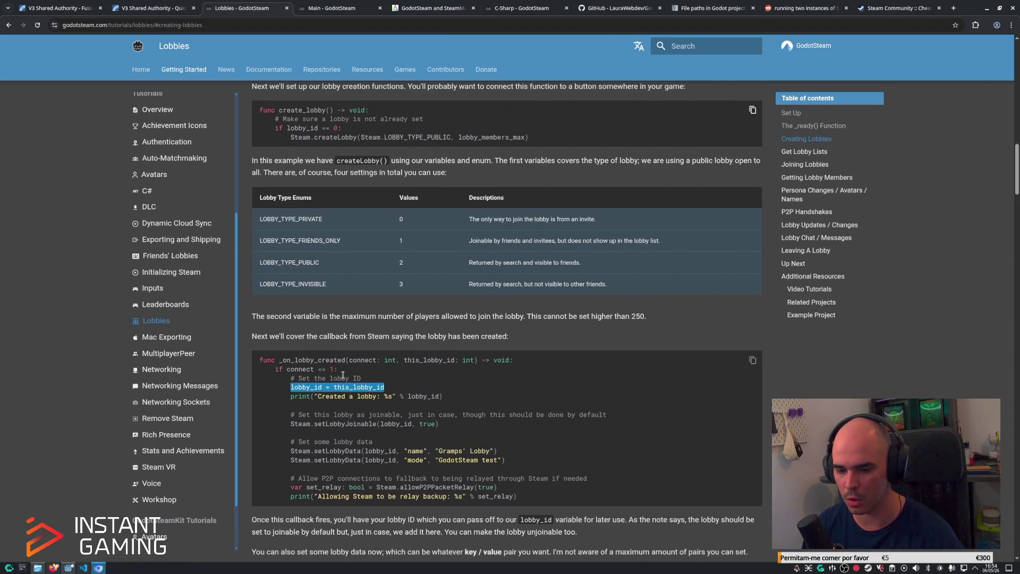
left_click(84, 567)
scroll(548, 262, "down", 2)
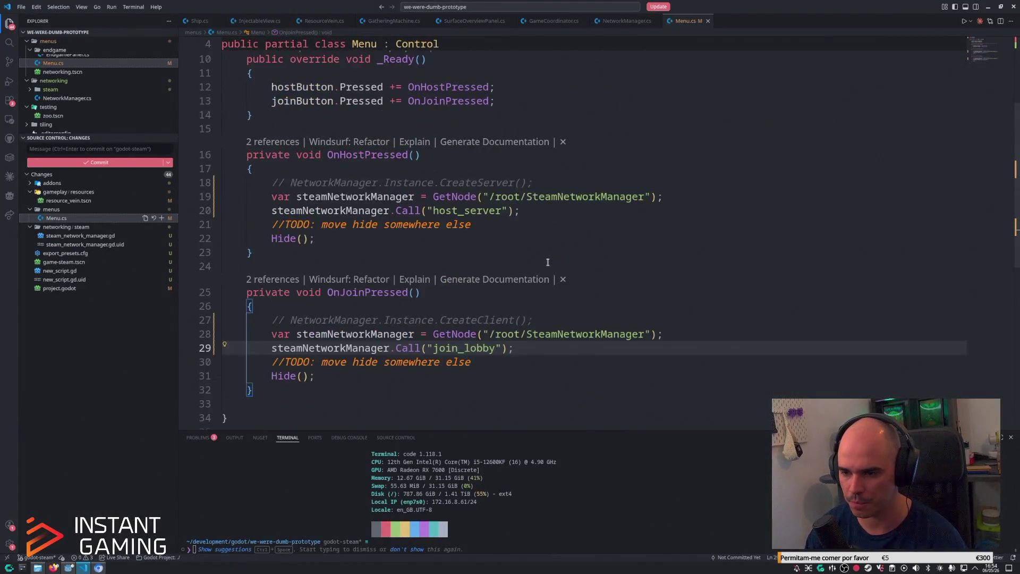
scroll(634, 337, "down", 3)
key("alt+Tab")
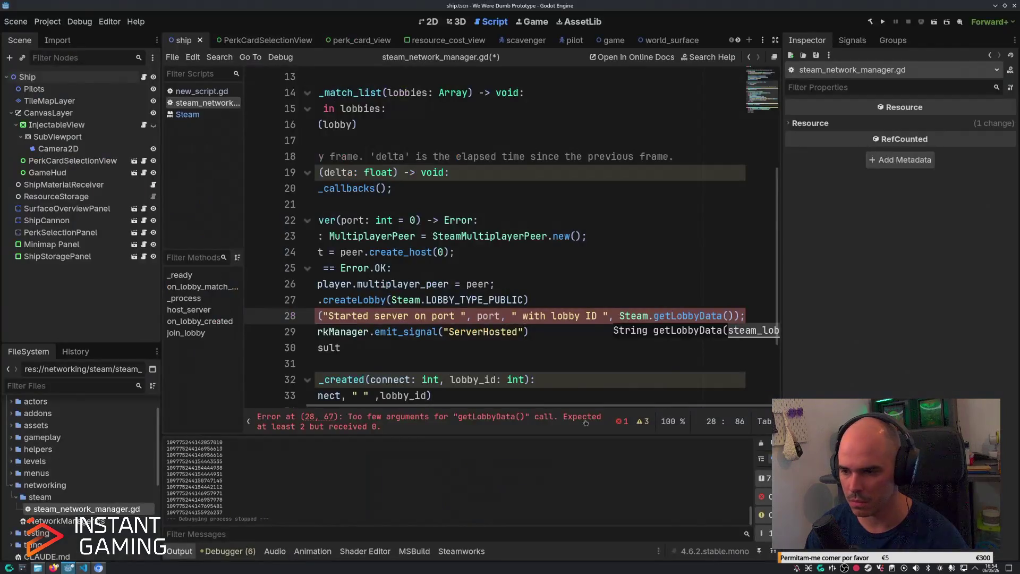
Delete the erroring getLobbyData print line from host_server and check on_lobby_created.
key("ctrl+shift+k")
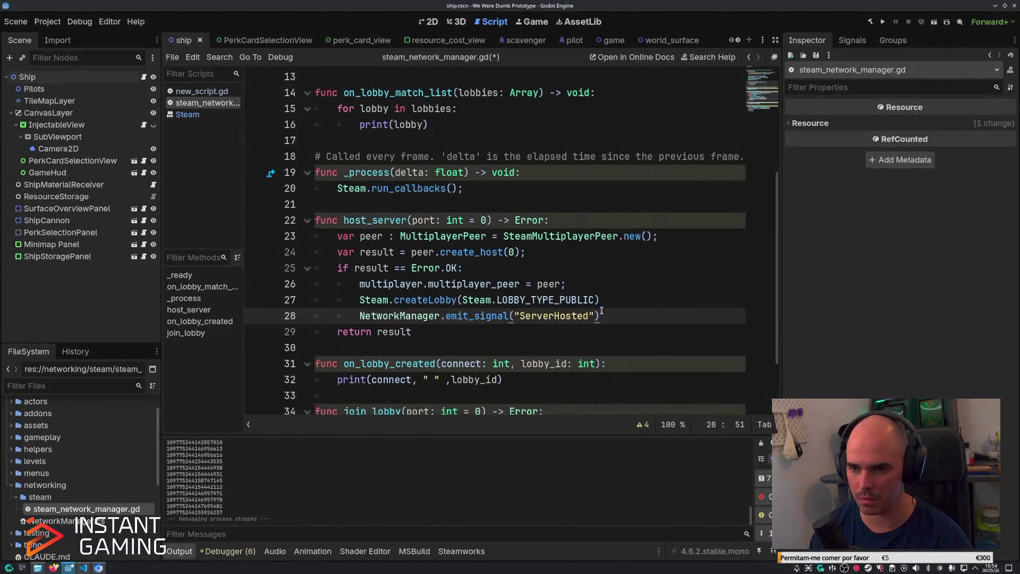
scroll(622, 169, "up", 4)
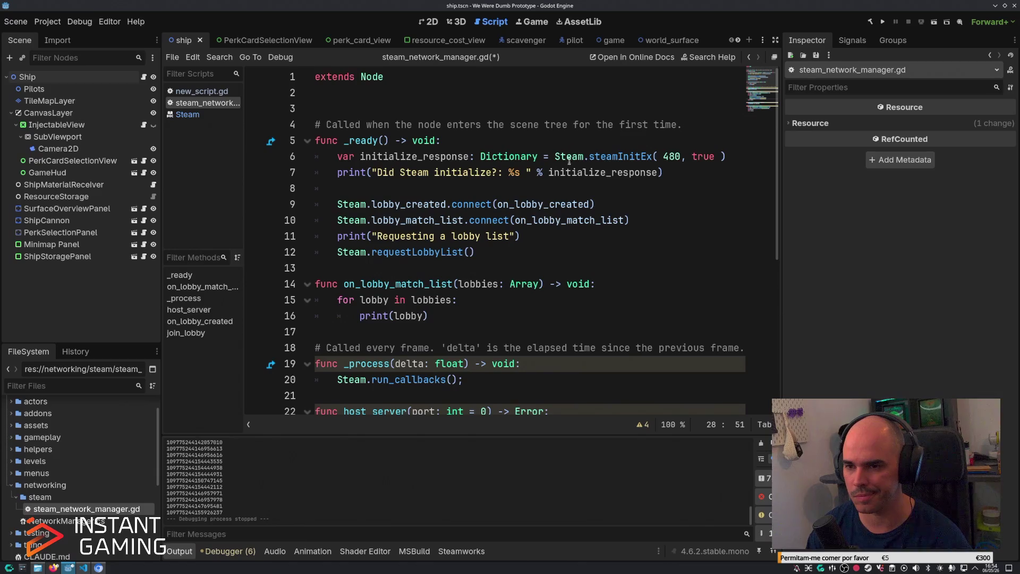
left_click(573, 204, "ctrl")
left_click(525, 294)
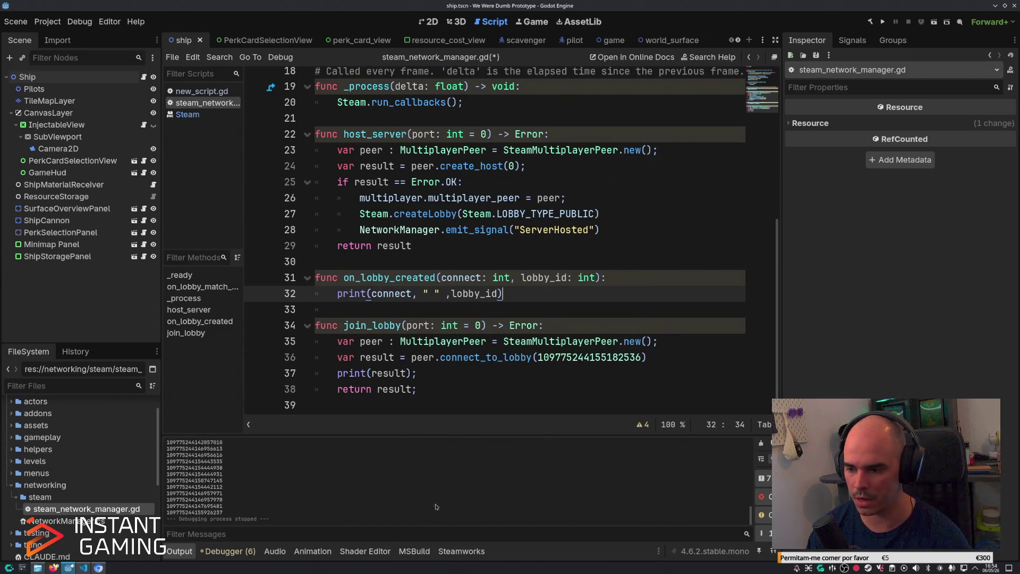
key("F5")
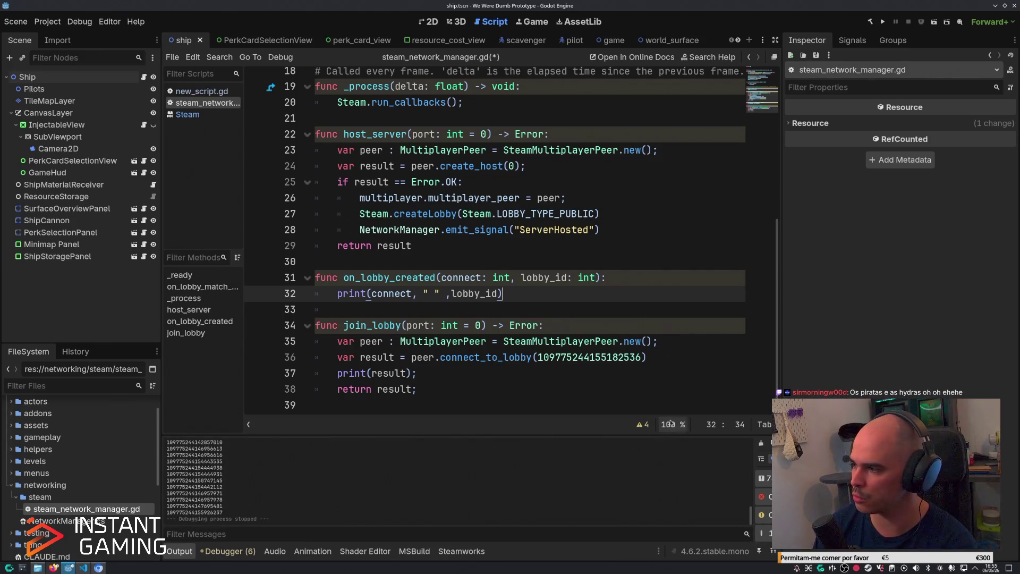
left_click_drag(538, 357, 642, 357)
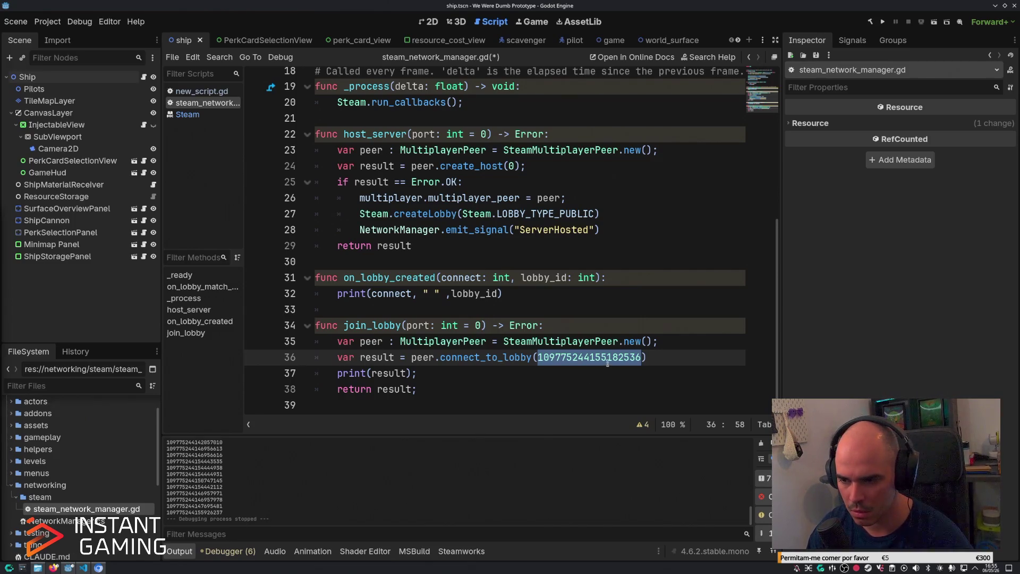
key("Escape")
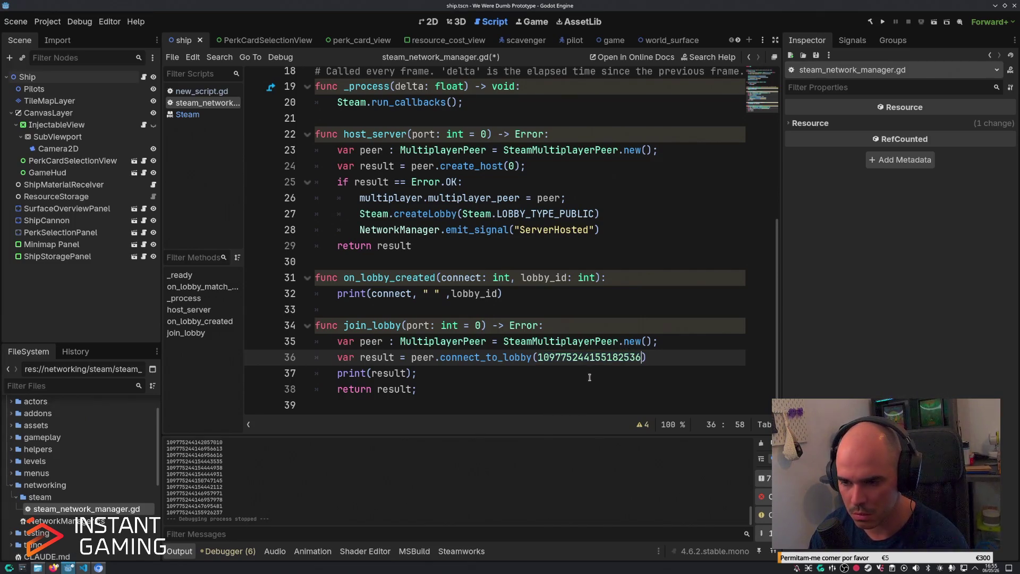
key("F5")
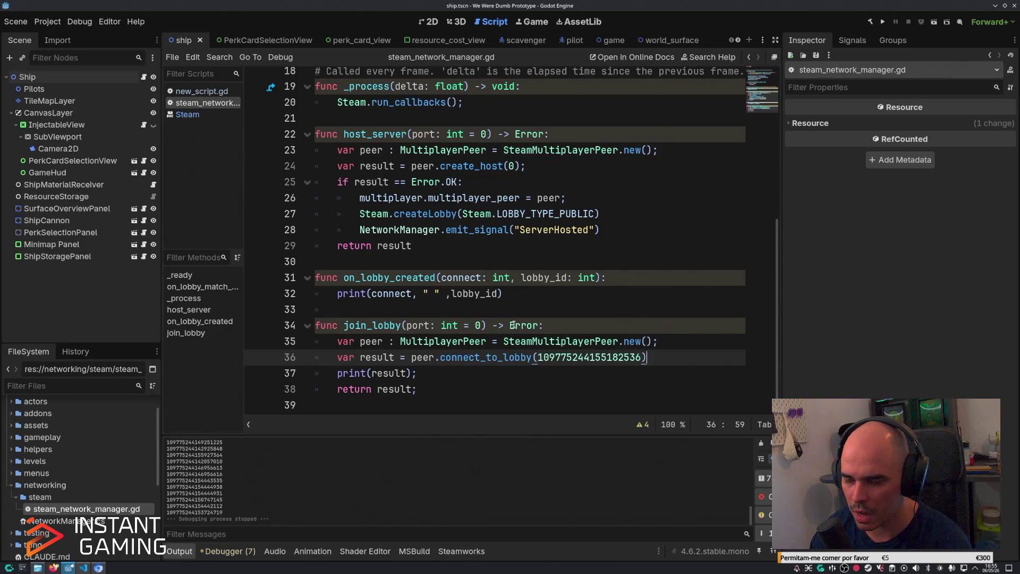
left_click(637, 181)
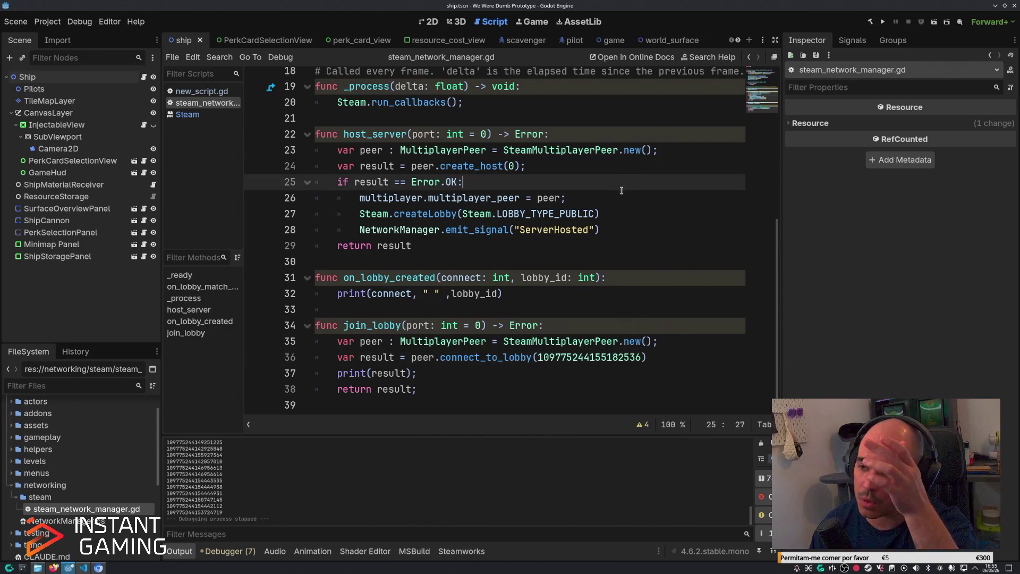
scroll(621, 190, "up", 6)
scroll(627, 213, "down", 4)
scroll(631, 228, "up", 3)
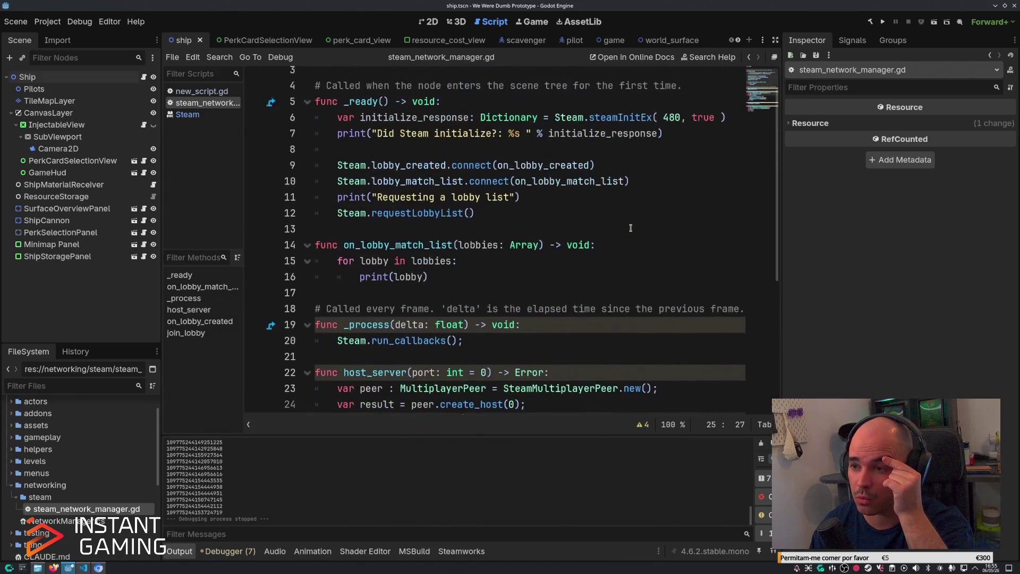
scroll(631, 228, "up", 1)
scroll(567, 274, "down", 5)
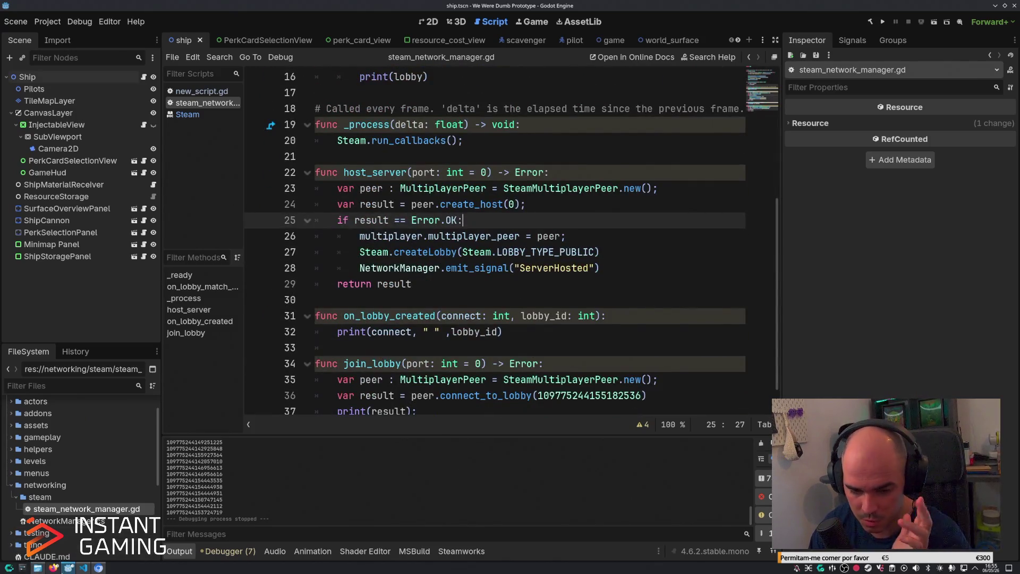
Check the debugger's Errors list and bring up the GodotSteam Lobbies tutorial in Chrome.
left_click(54, 567)
left_click(53, 567)
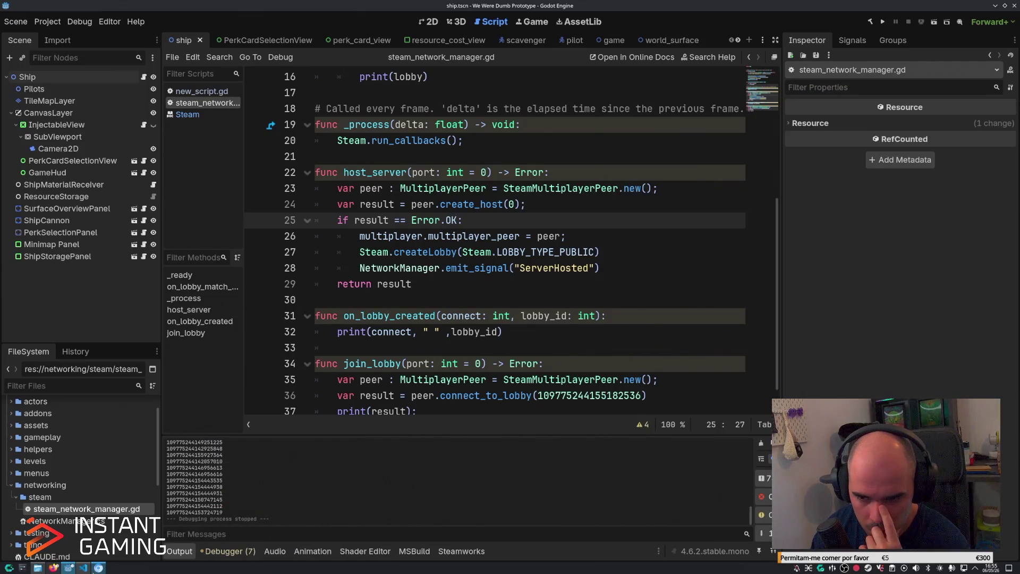
left_click(99, 567)
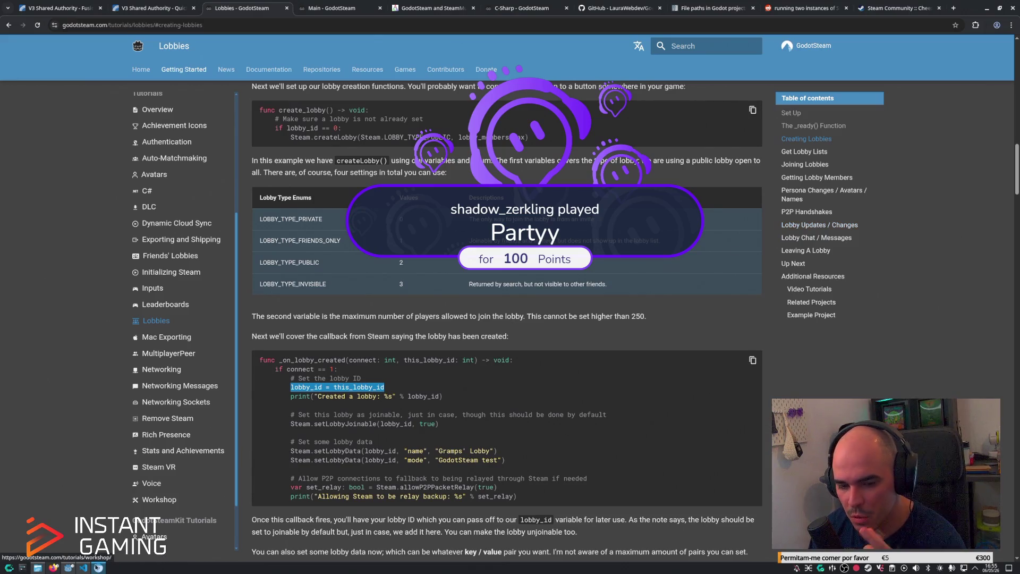
left_click(69, 567)
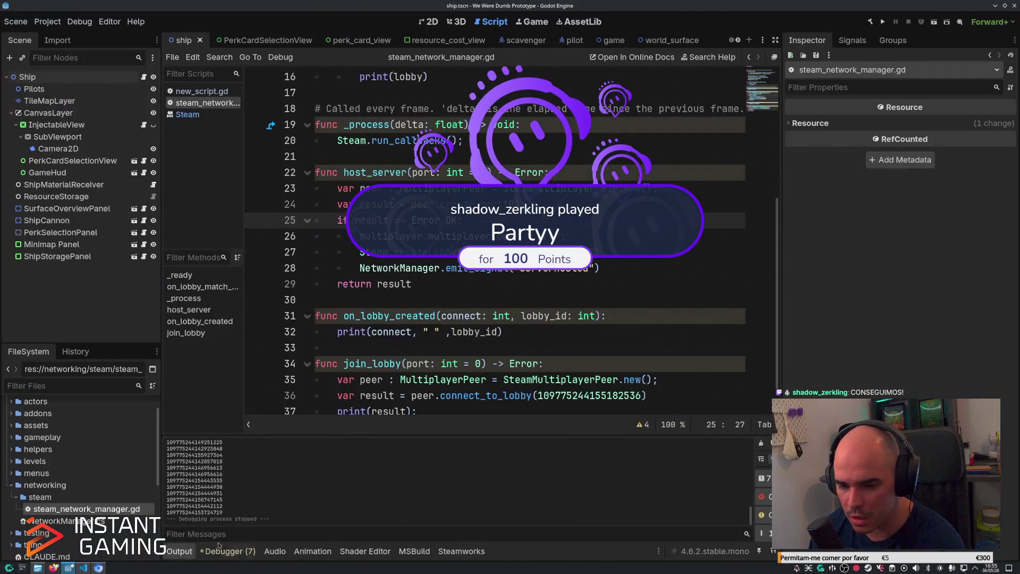
left_click(219, 549)
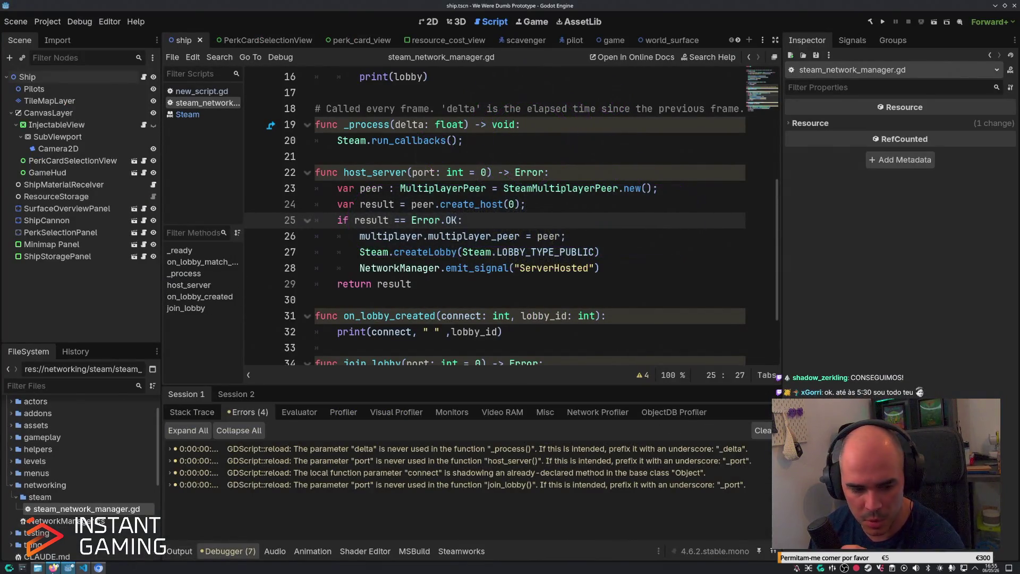
left_click(54, 568)
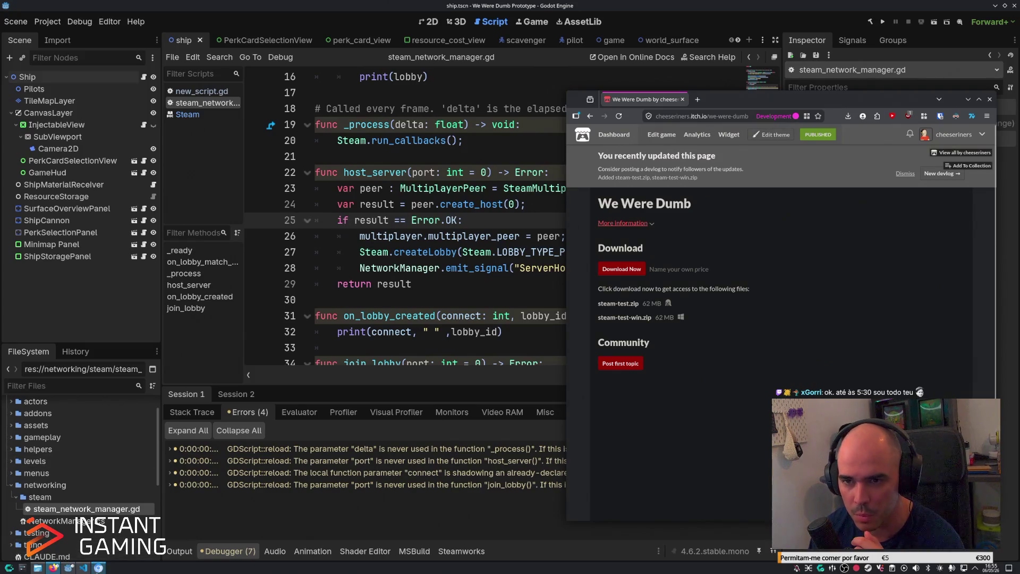
left_click(99, 568)
scroll(428, 275, "up", 2)
scroll(427, 275, "up", 8)
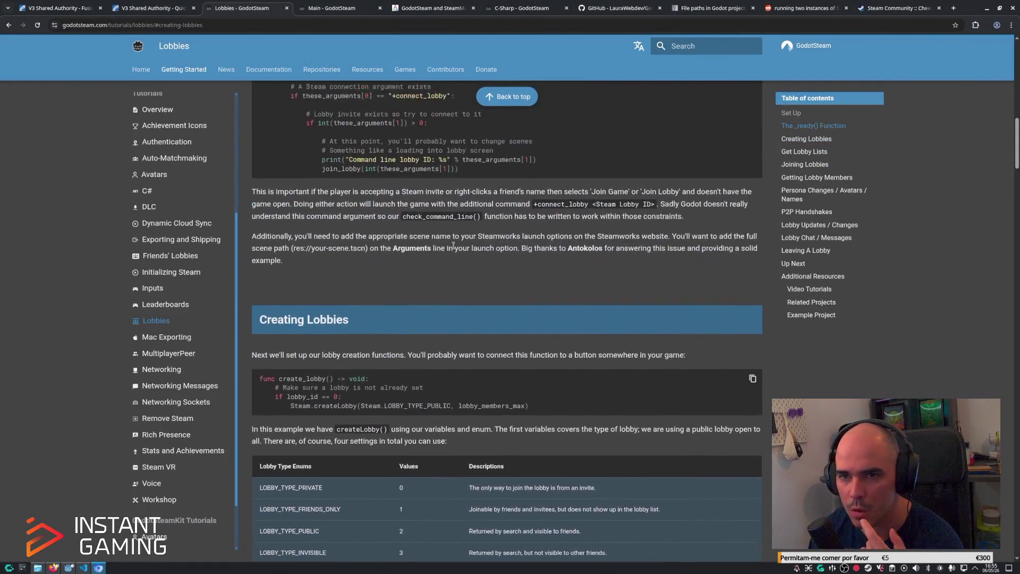
Search the docs for 'join_lobby' and open the Lobbies tutorial's Joining Lobbies section.
left_click(282, 72)
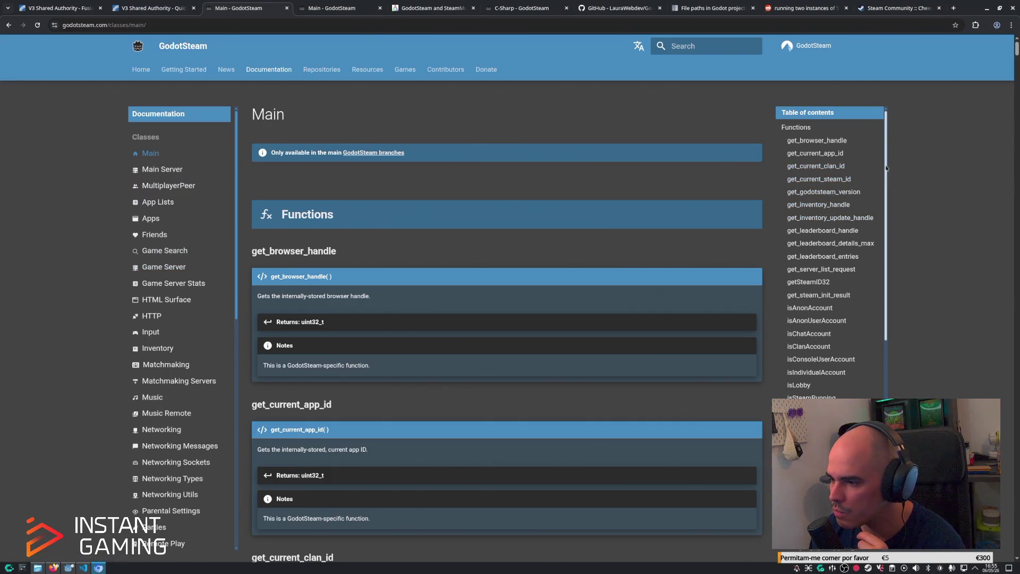
scroll(886, 168, "down", 1)
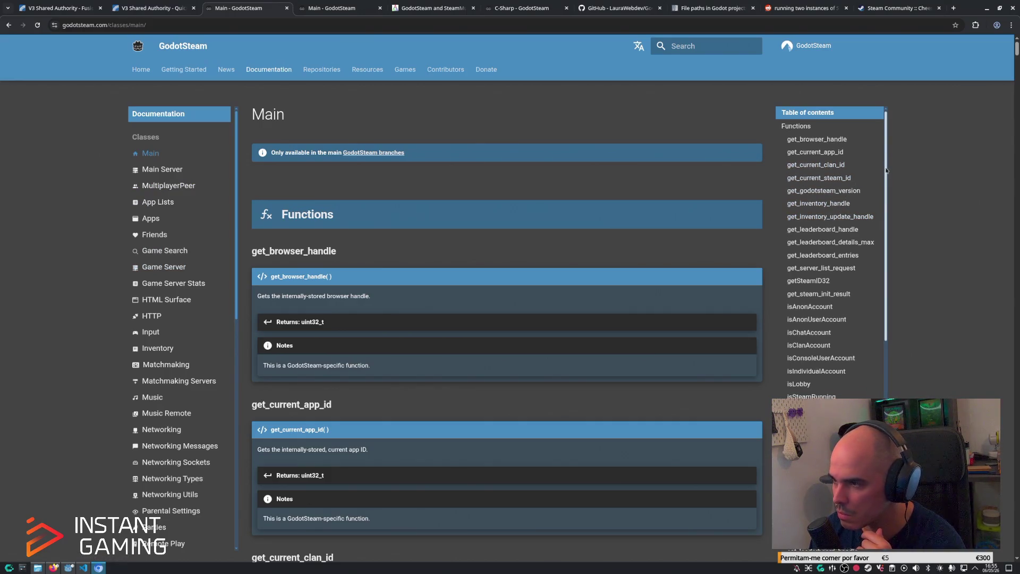
left_click(694, 46)
type("join_lobby")
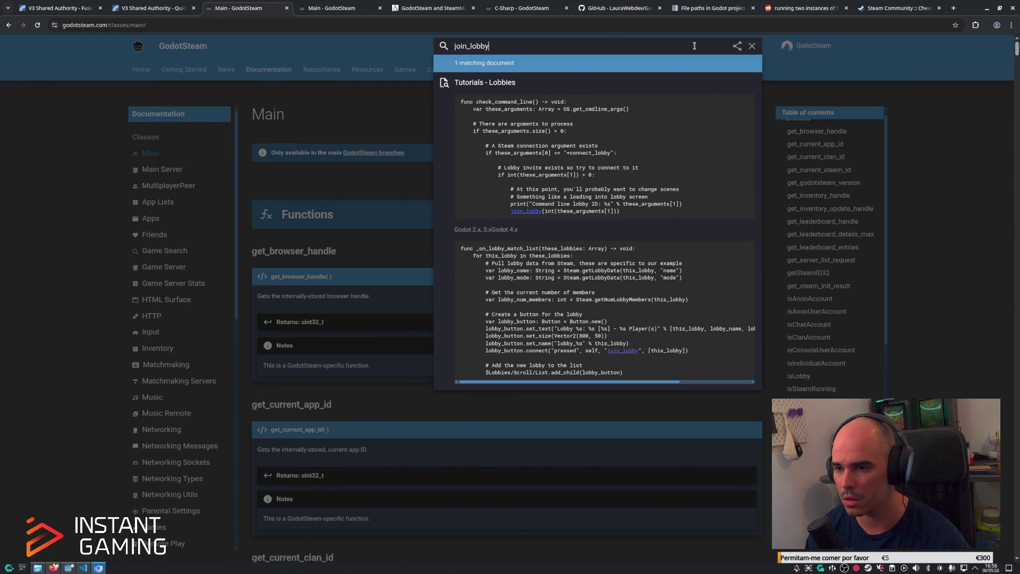
scroll(694, 46, "down", 5)
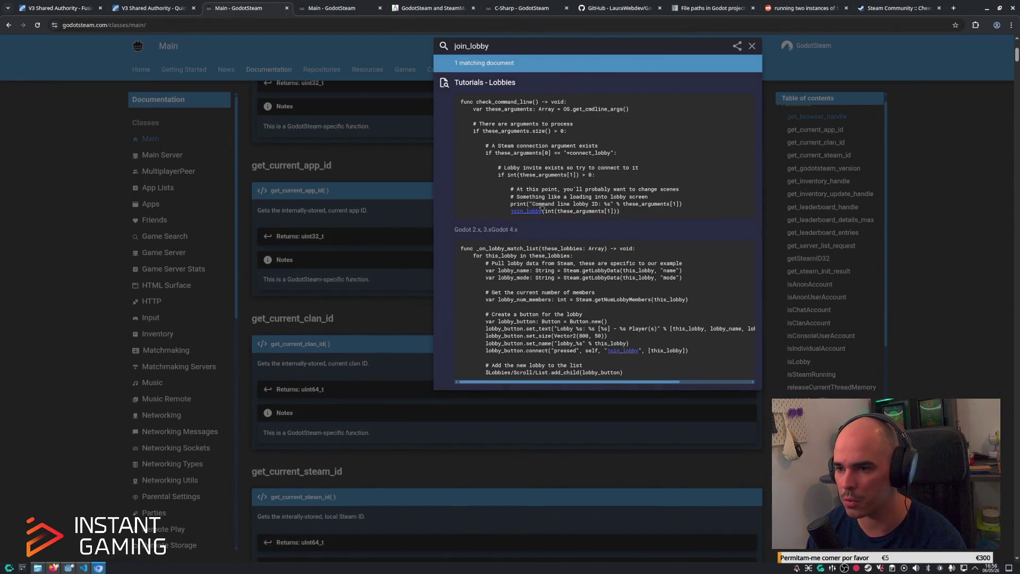
left_click(541, 209)
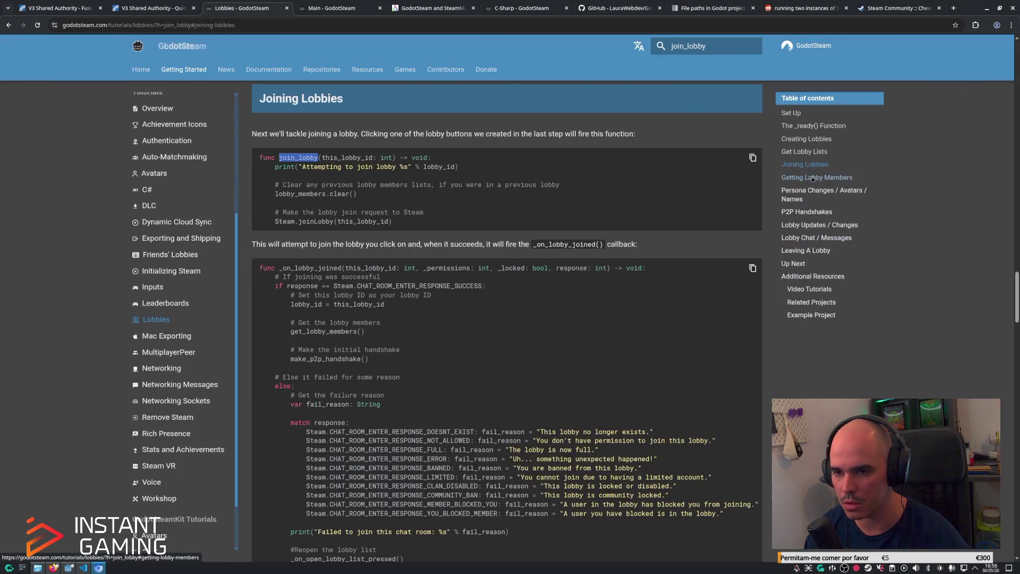
left_click(805, 179)
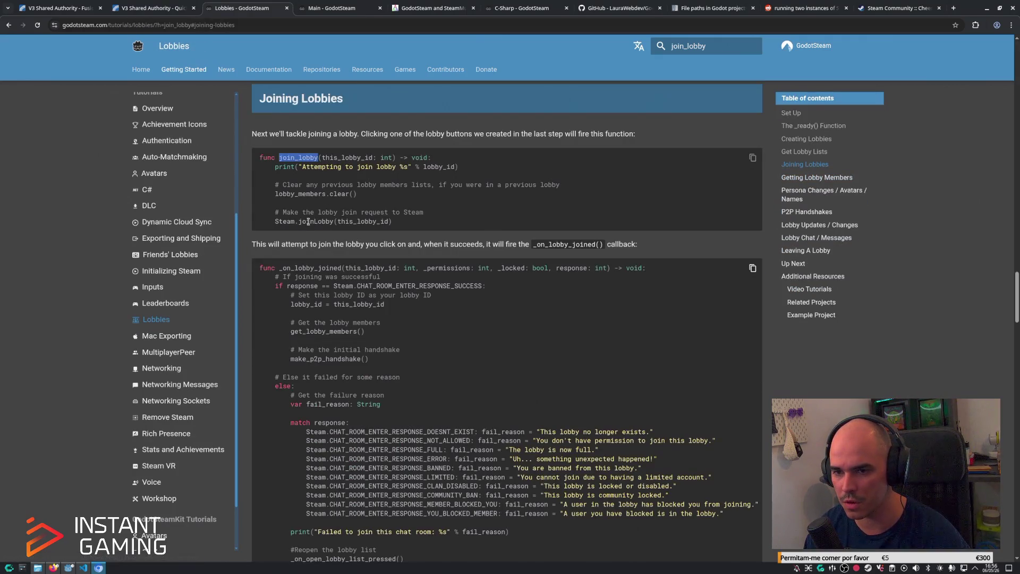
Search the docs for 'joinLobby', then open the Documentation Main page.
left_click(738, 52)
key("ctrl+a")
type("joinLobby")
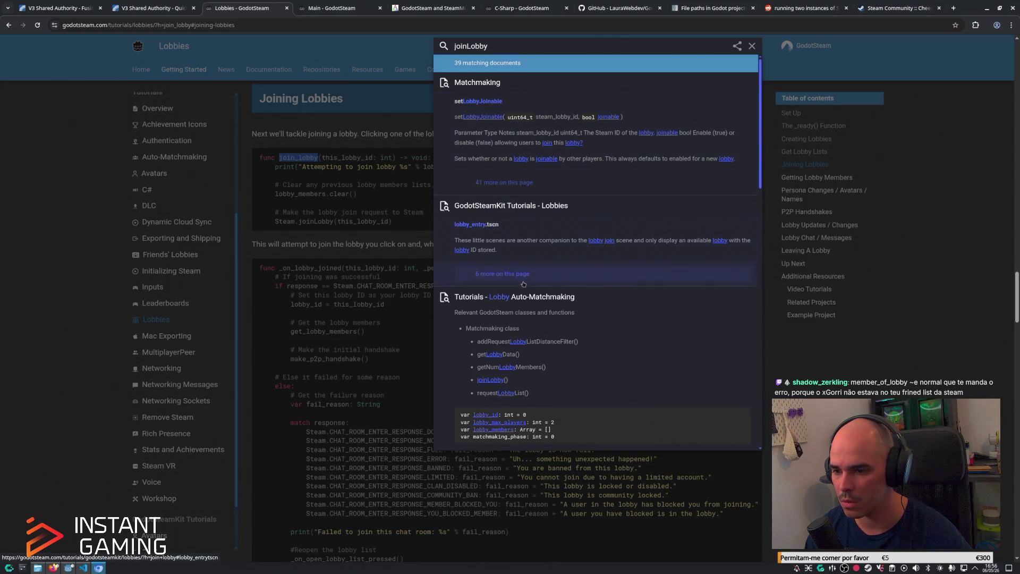
scroll(529, 310, "down", 1)
scroll(528, 310, "down", 10)
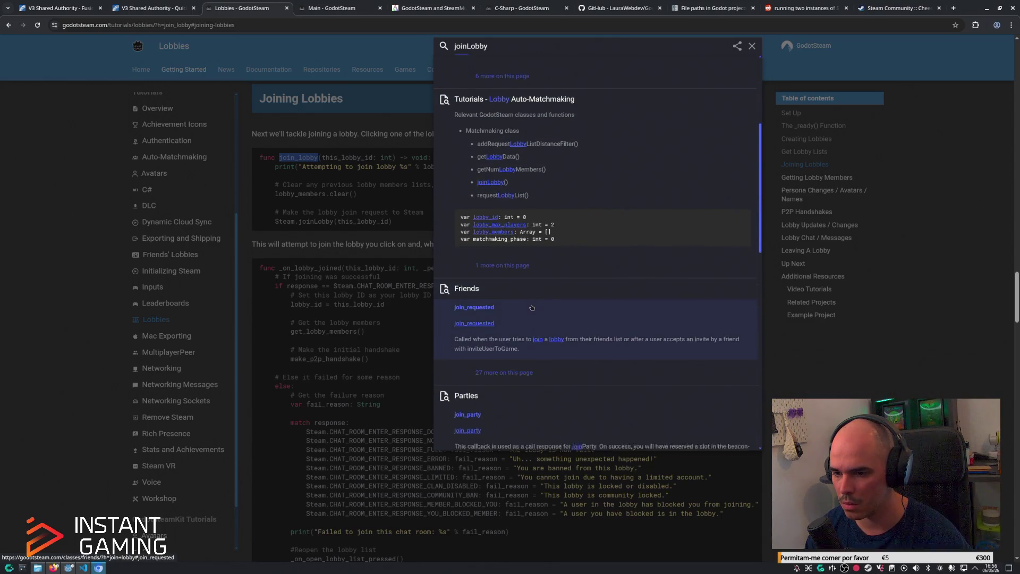
scroll(532, 308, "down", 6)
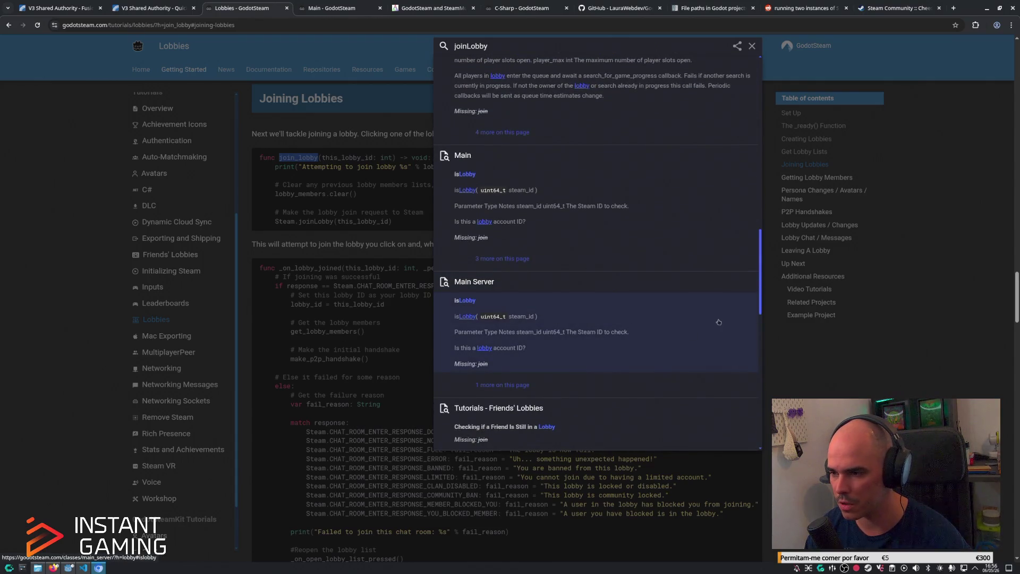
scroll(750, 339, "down", 4)
scroll(750, 339, "down", 2)
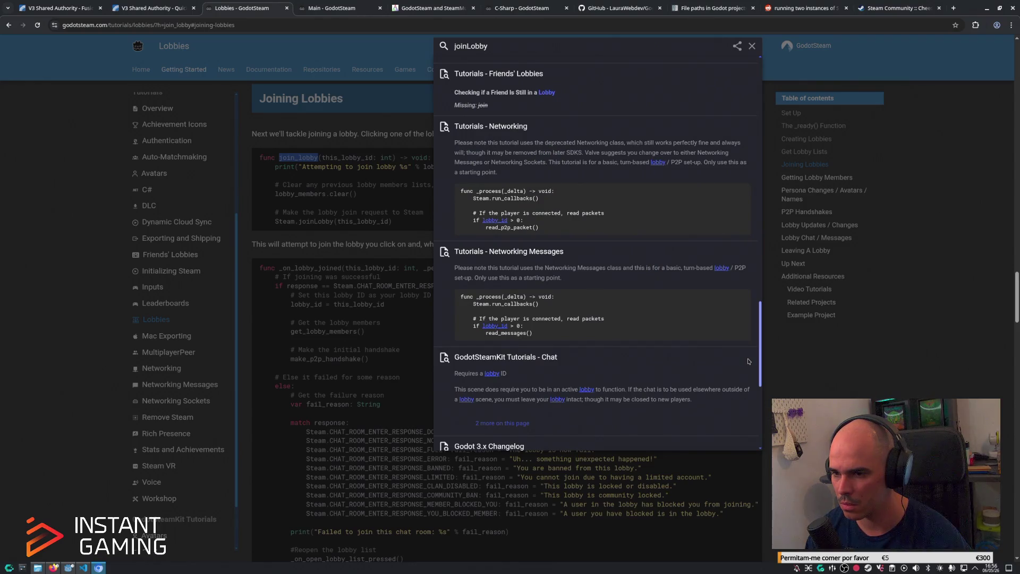
key("Escape")
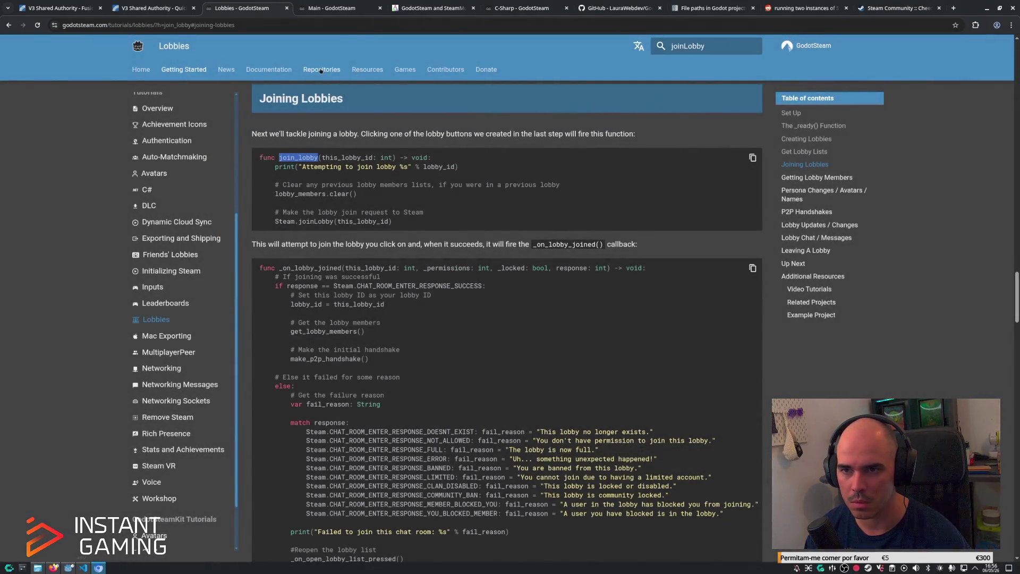
left_click(369, 72)
left_click(269, 70)
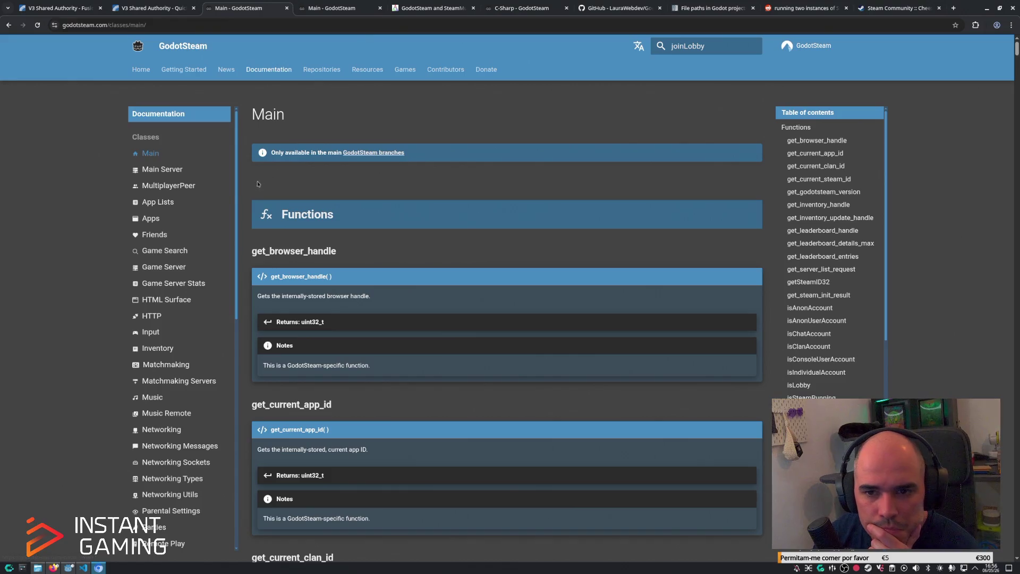
Browse the documentation sidebar classes and open the Parties class page.
triple_click(229, 206)
left_click_drag(229, 206, 233, 220)
scroll(233, 229, "down", 1)
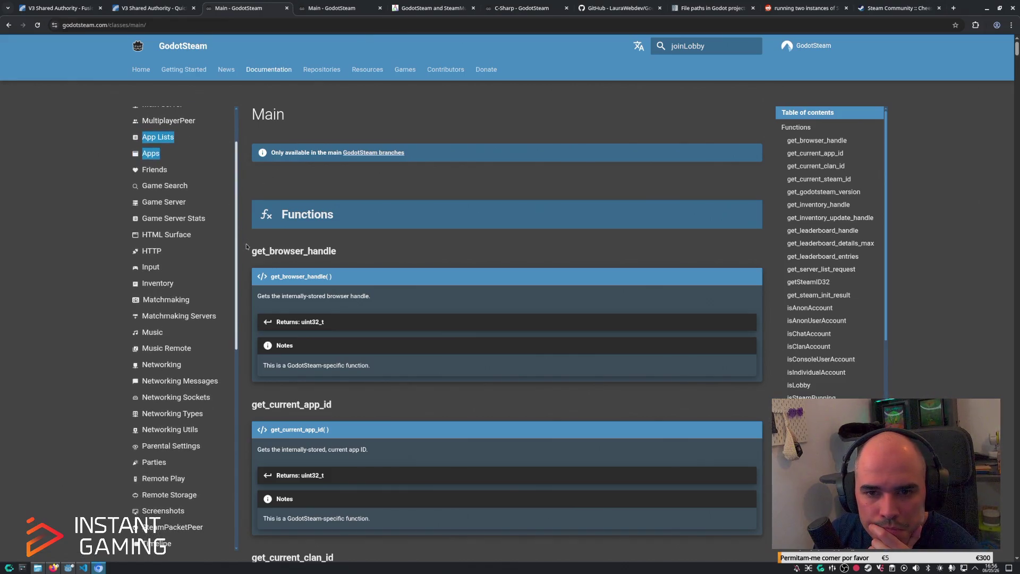
scroll(234, 234, "up", 2)
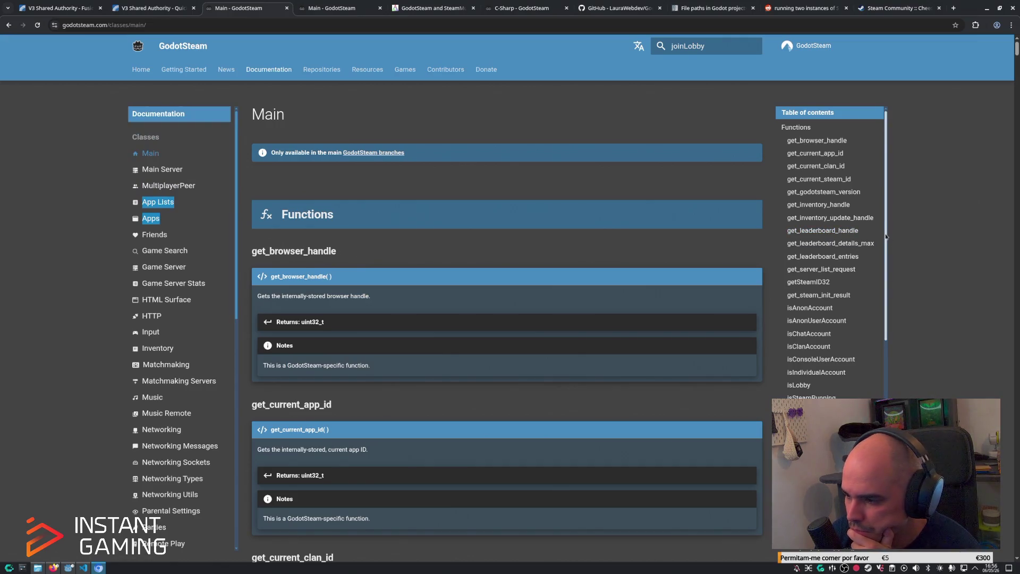
scroll(883, 223, "down", 1)
mouse_move(881, 232)
left_mouse_down()
mouse_move(887, 340)
mouse_move(889, 320)
left_mouse_up()
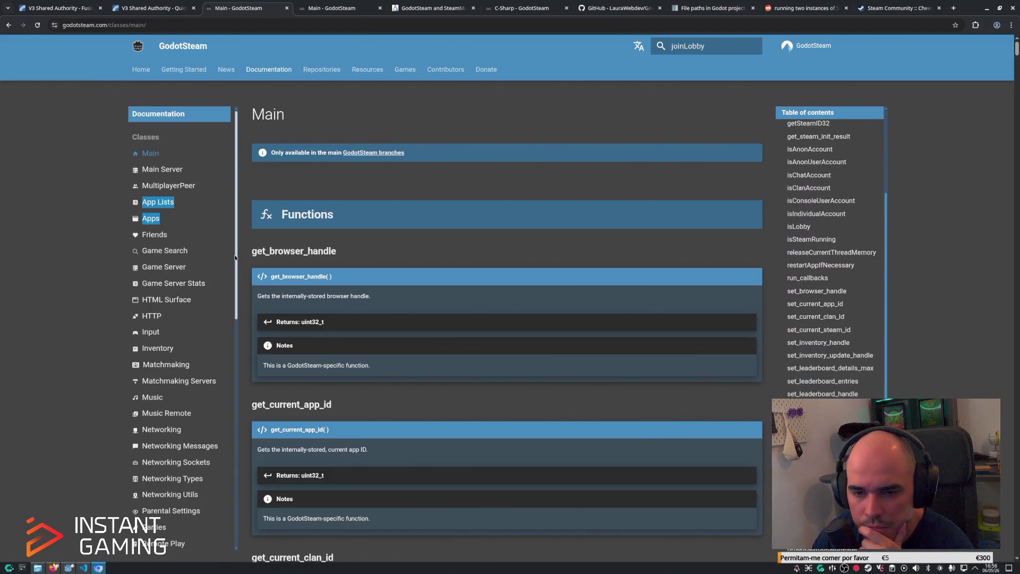
mouse_move(235, 257)
left_mouse_down()
mouse_move(233, 426)
mouse_move(231, 355)
left_mouse_up()
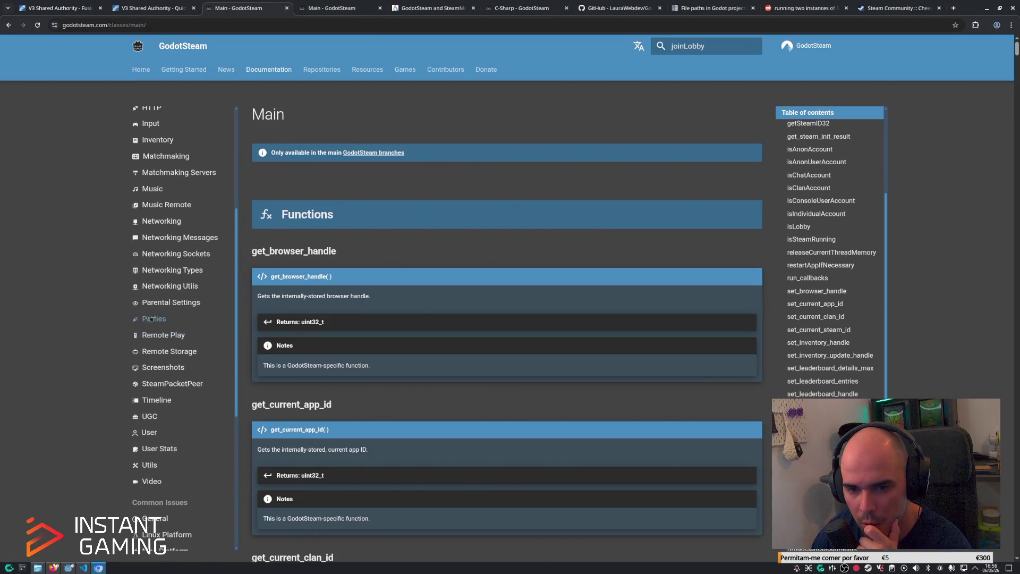
left_click(149, 317)
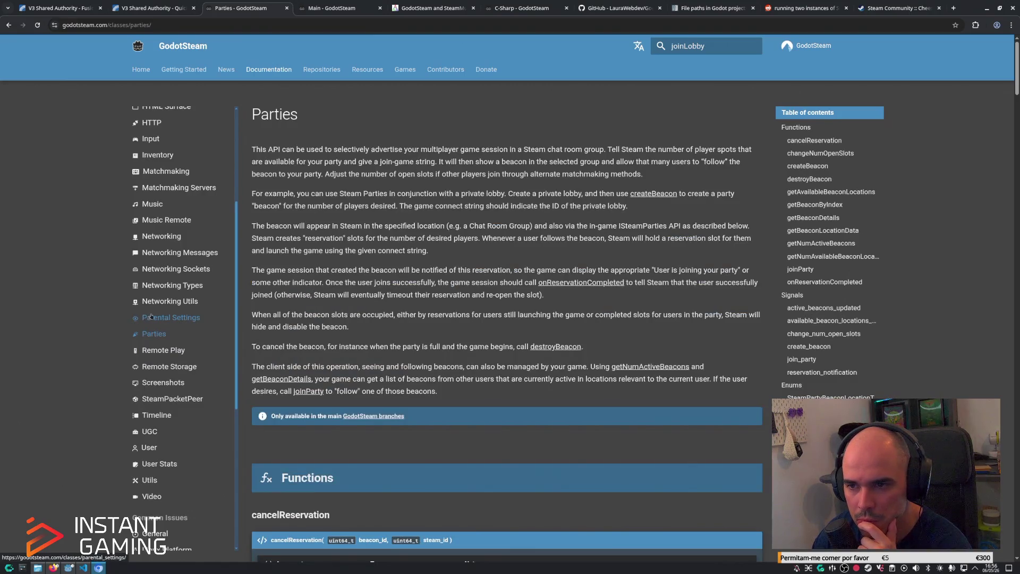
scroll(229, 300, "up", 1)
left_click_drag(232, 299, 236, 211)
Open the MultiplayerPeer reference at connect_to_lobby and read its lobby membership and getLobbyOwner notes.
left_click(185, 181)
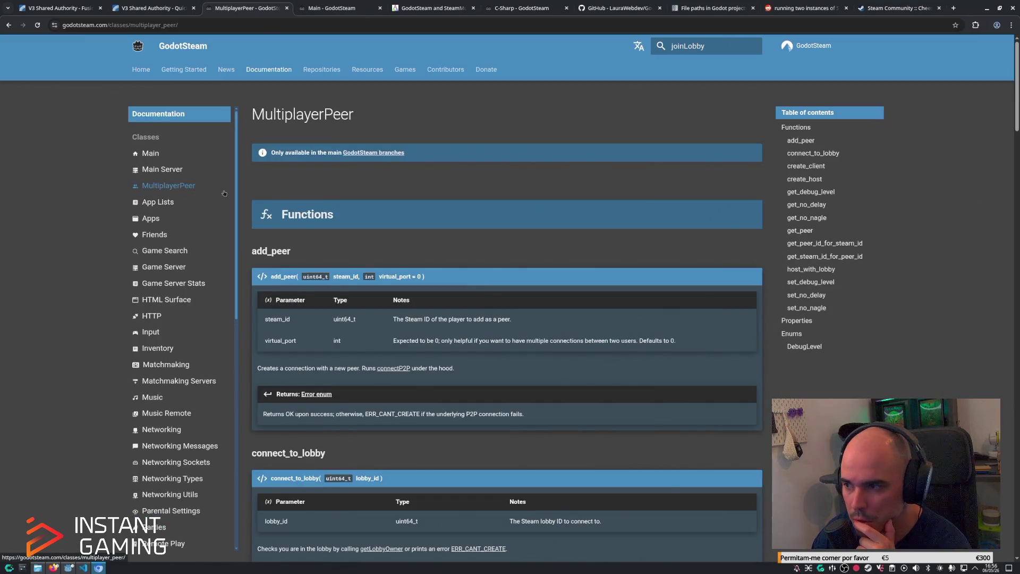
left_click(797, 154)
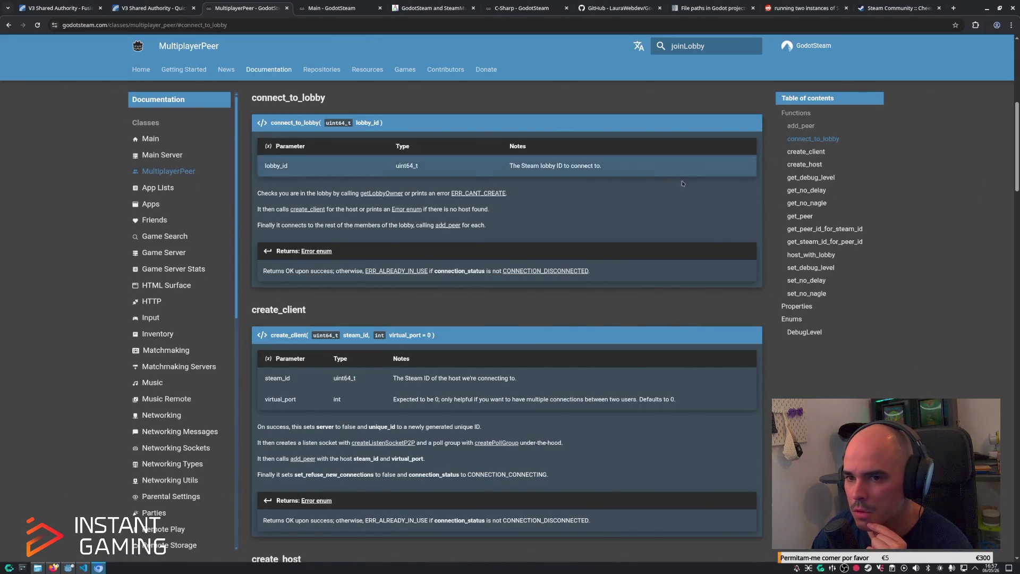
left_click_drag(257, 193, 285, 193)
left_click_drag(363, 189, 524, 193)
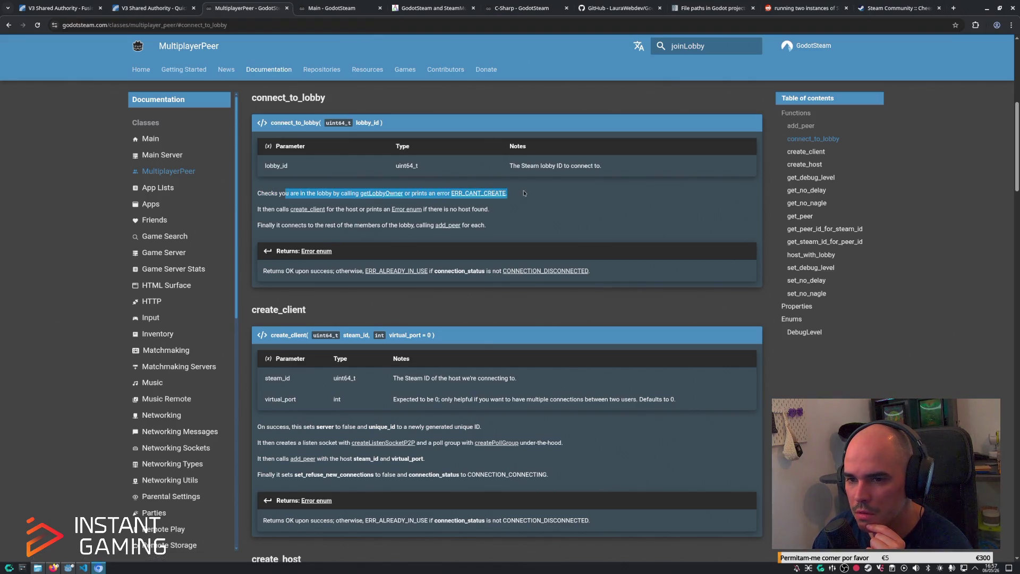
left_click(269, 216)
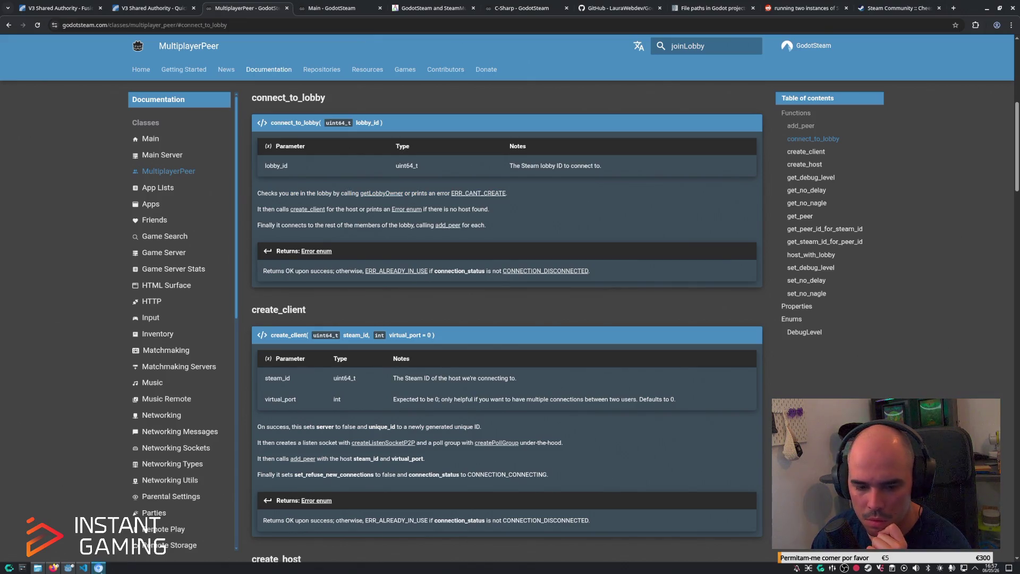
left_click(84, 568)
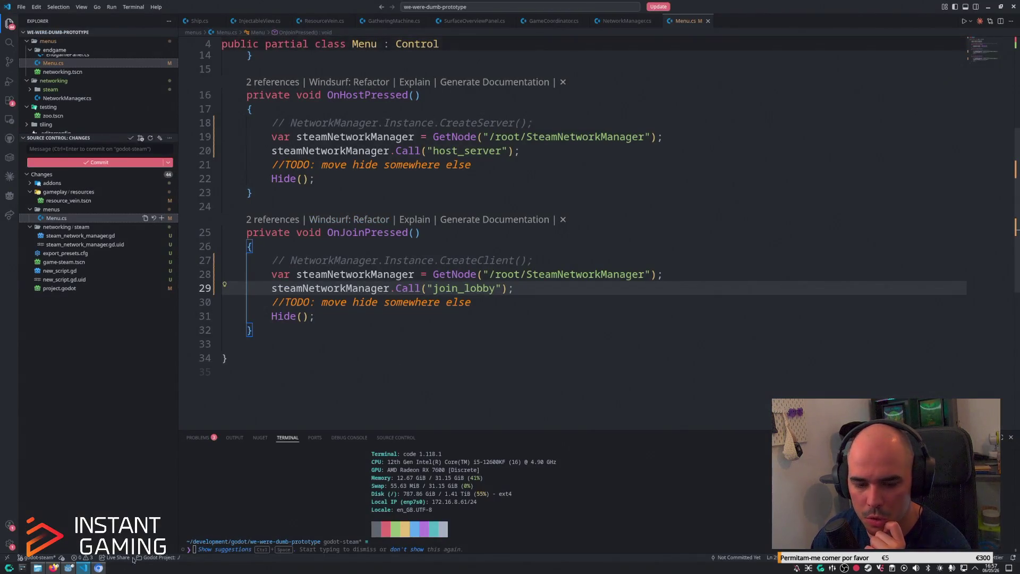
Compare the connect_to_lobby call in Godot's join_lobby with the MultiplayerPeer docs' lobby membership note.
left_click(63, 569)
left_click(65, 569)
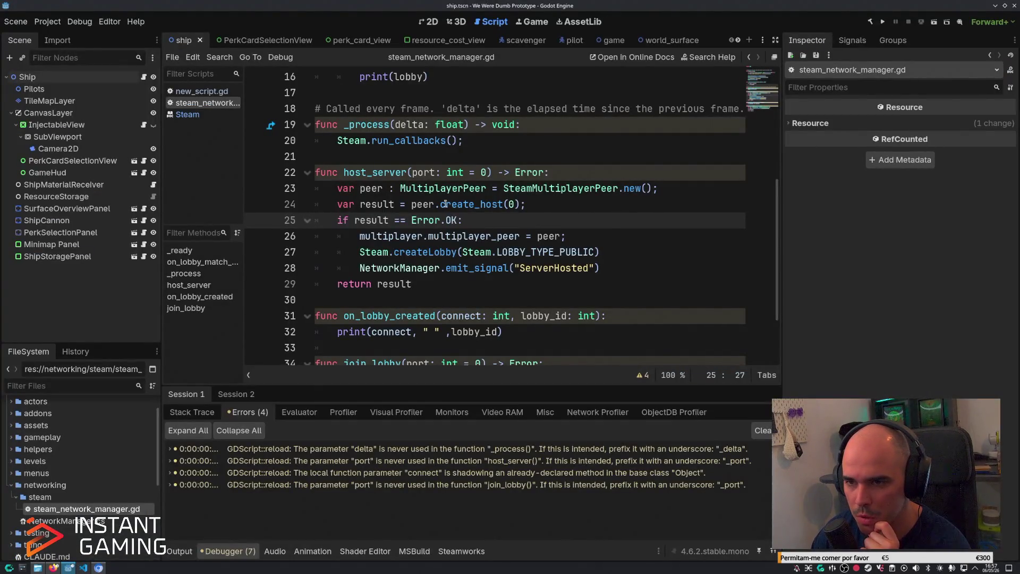
scroll(390, 177, "down", 2)
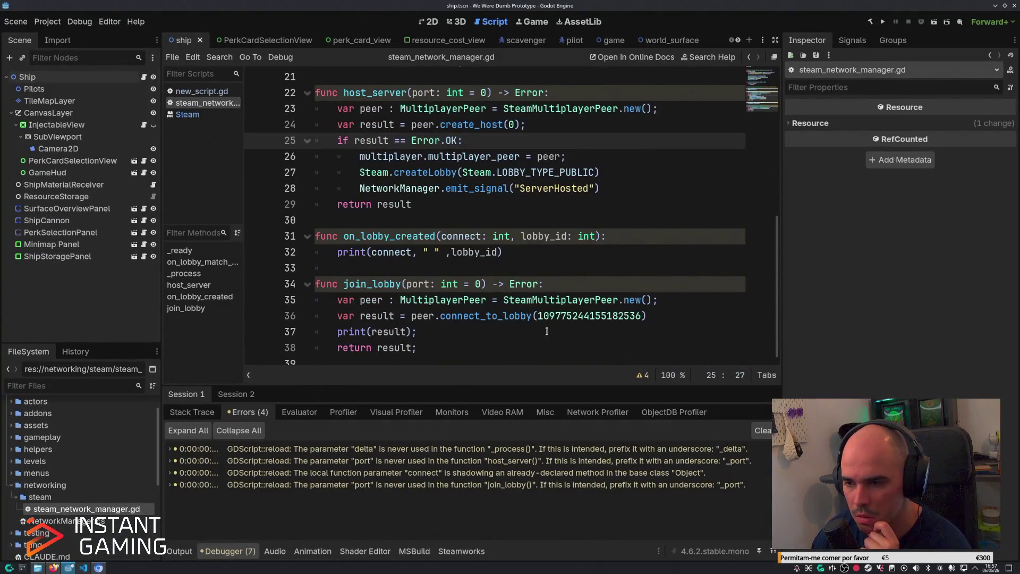
double_click(466, 306)
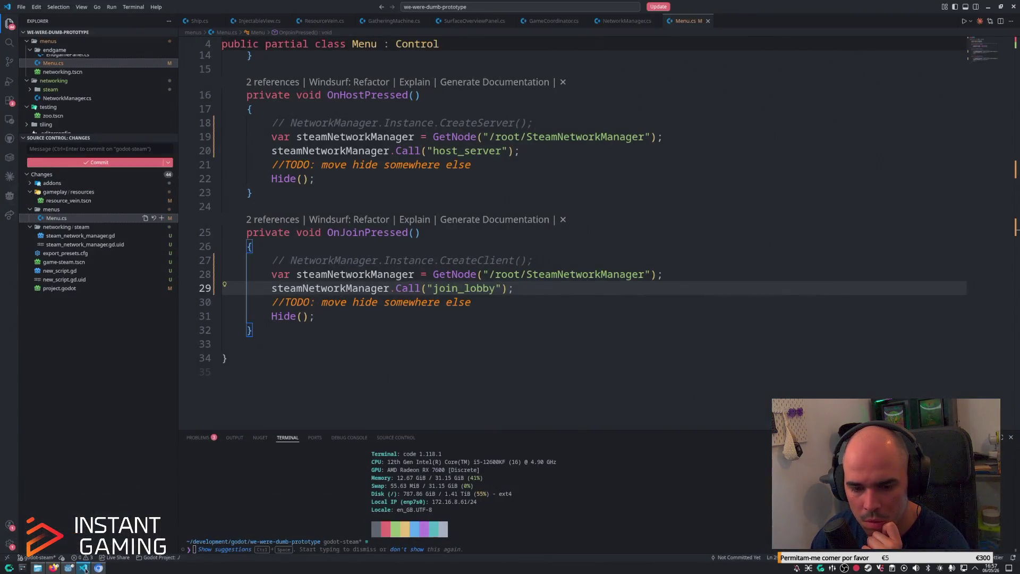
left_click(99, 568)
left_click_drag(267, 193, 306, 193)
left_click(335, 165)
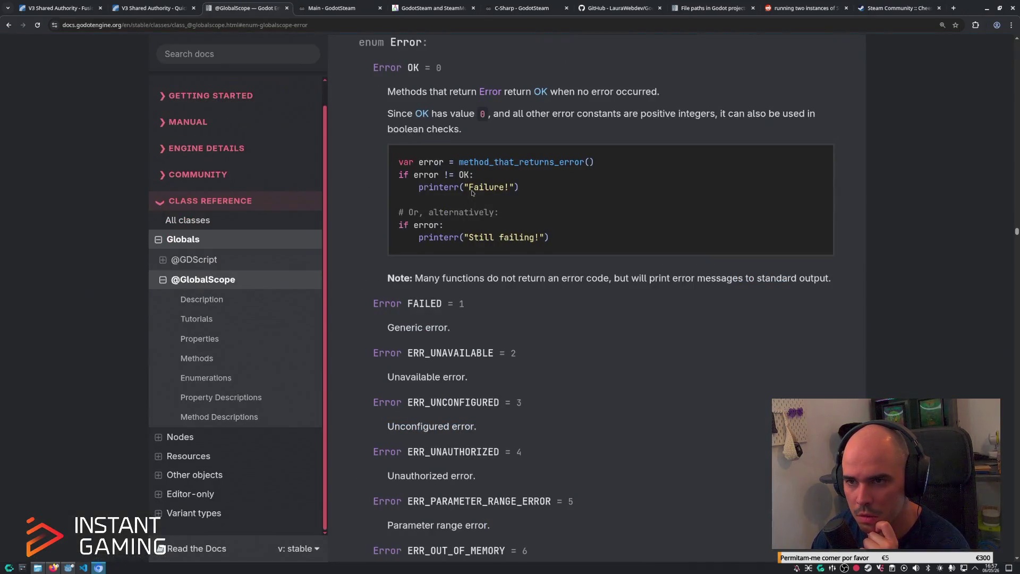
scroll(472, 199, "down", 10)
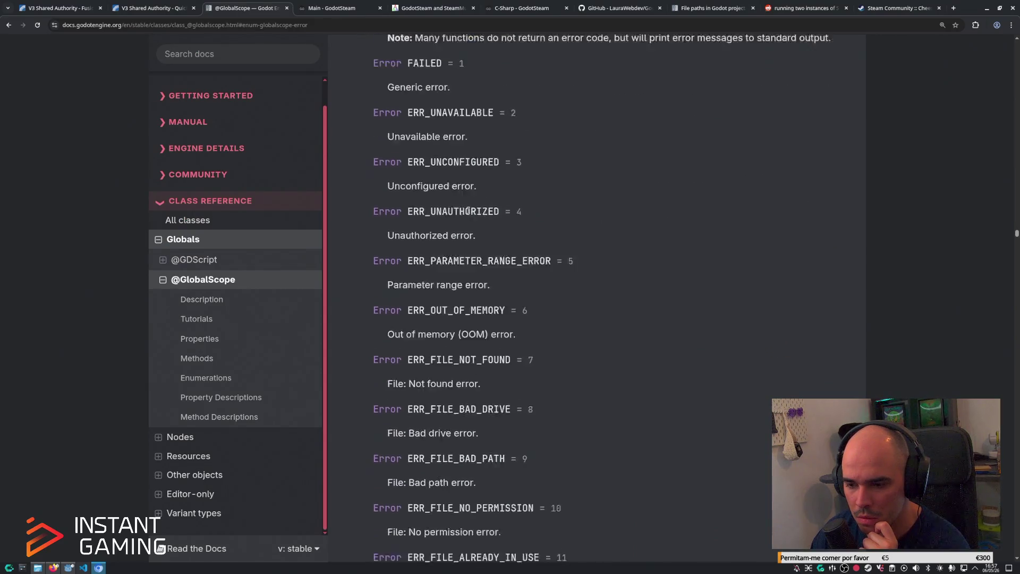
scroll(465, 213, "down", 3)
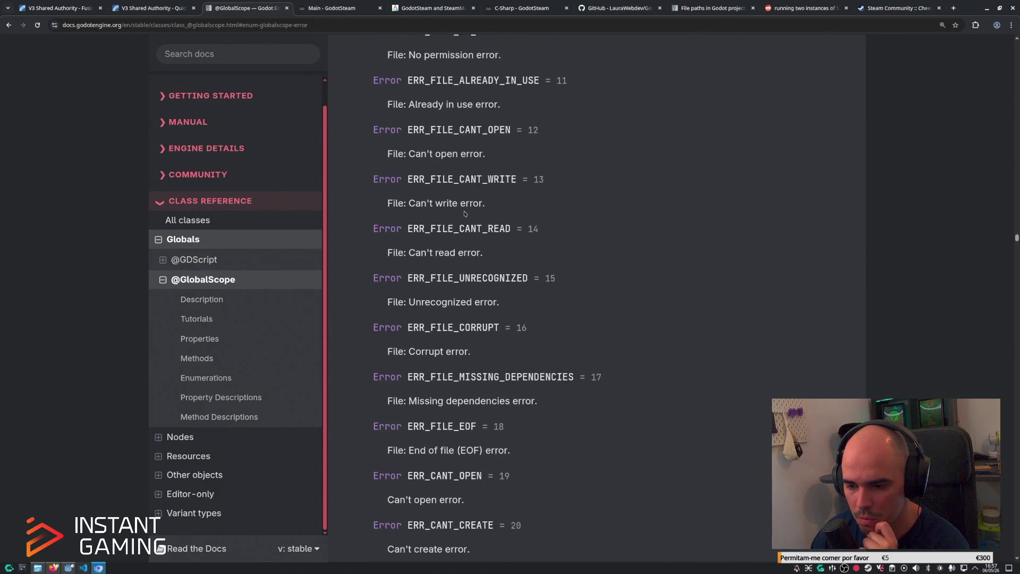
scroll(465, 214, "down", 1)
key("alt+Left")
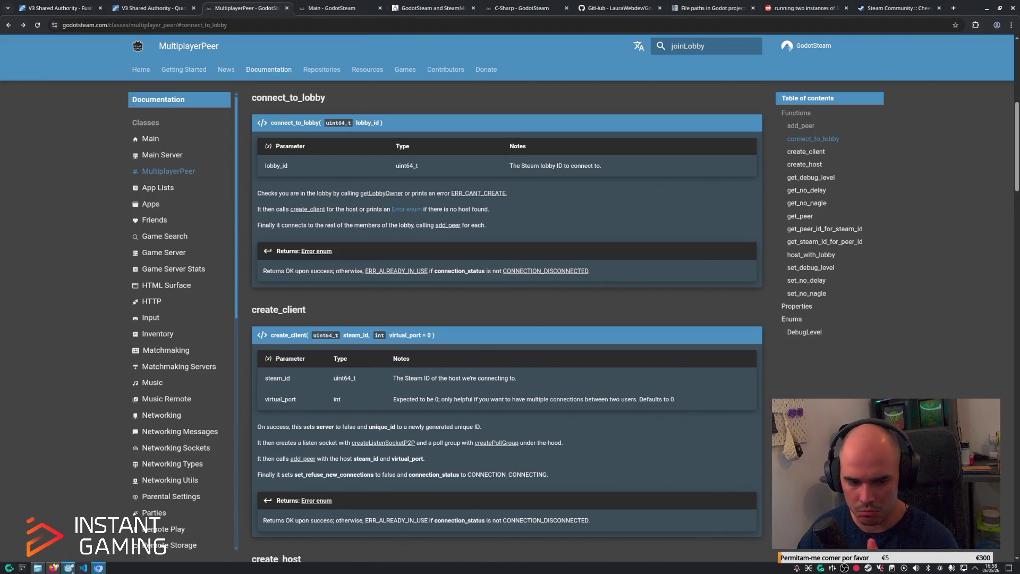
Review the join_lobby and on_lobby_created lines in steam_network_manager.gd, then switch to the game scene.
key("alt+Tab")
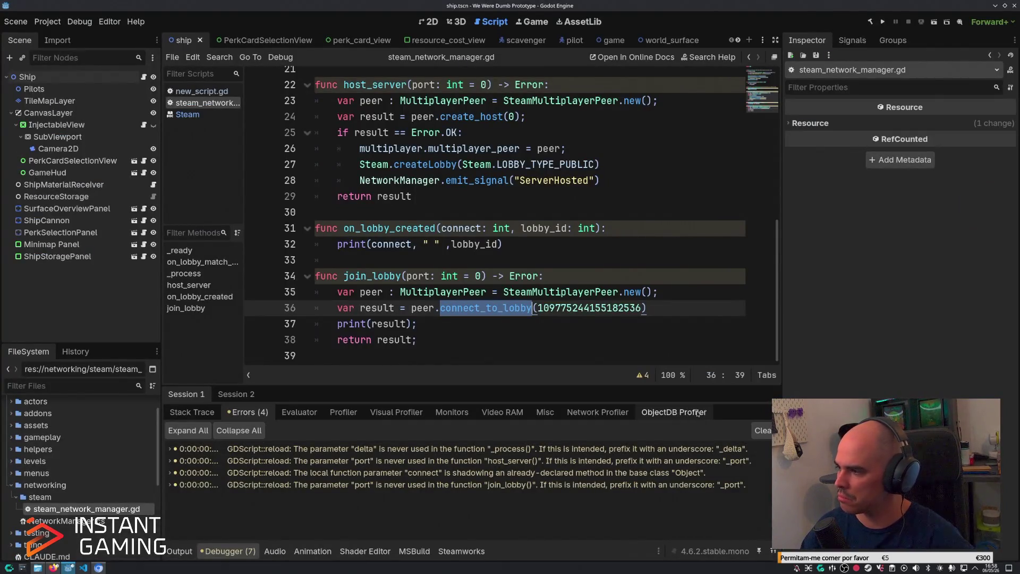
left_click(657, 339)
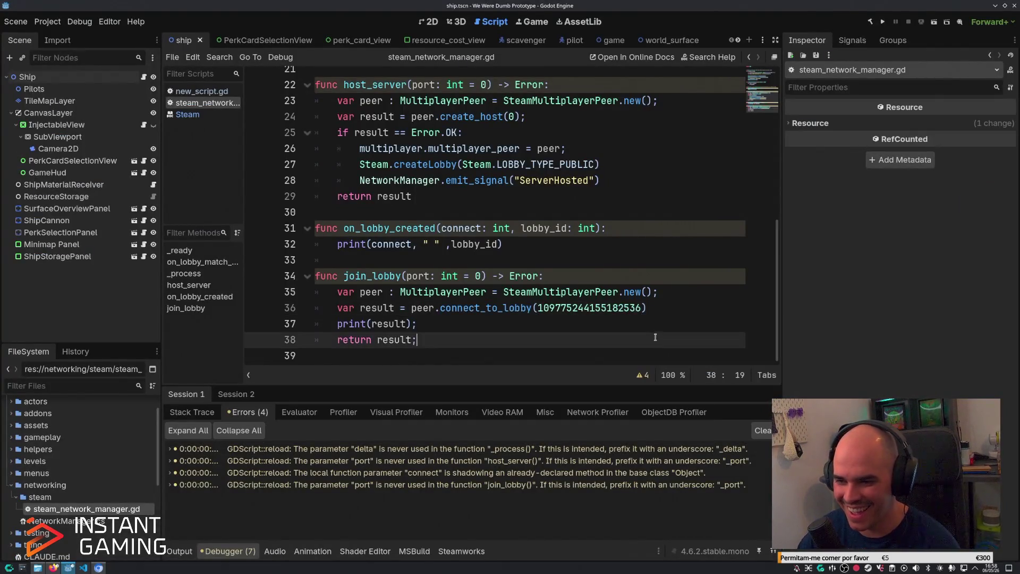
left_click(656, 292)
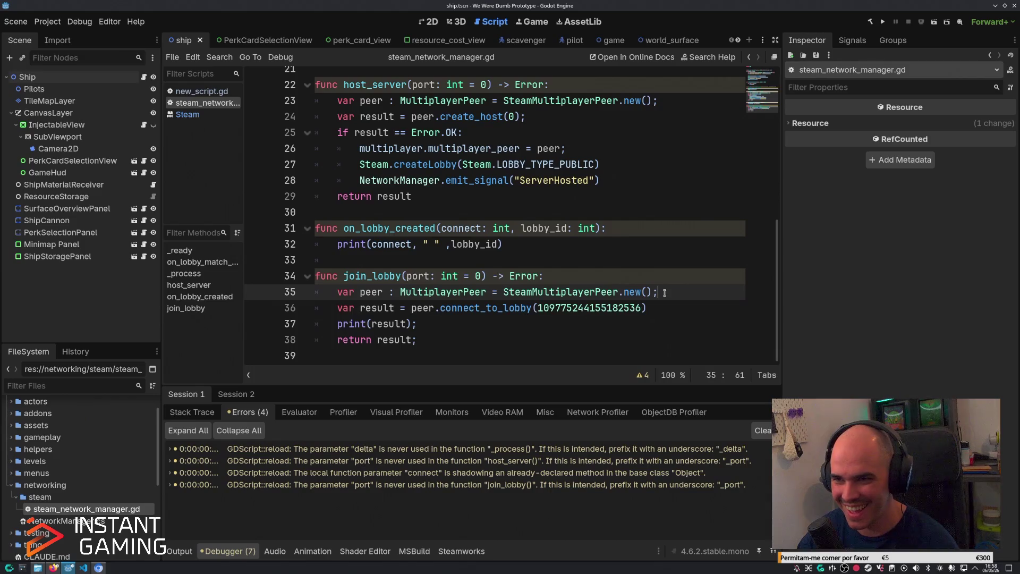
left_click(656, 226)
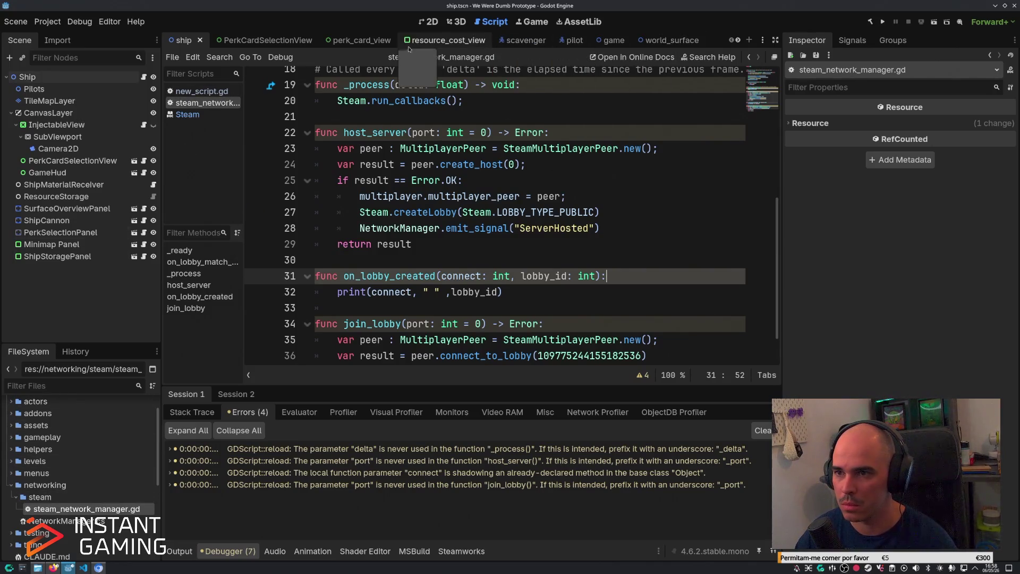
left_click(612, 41)
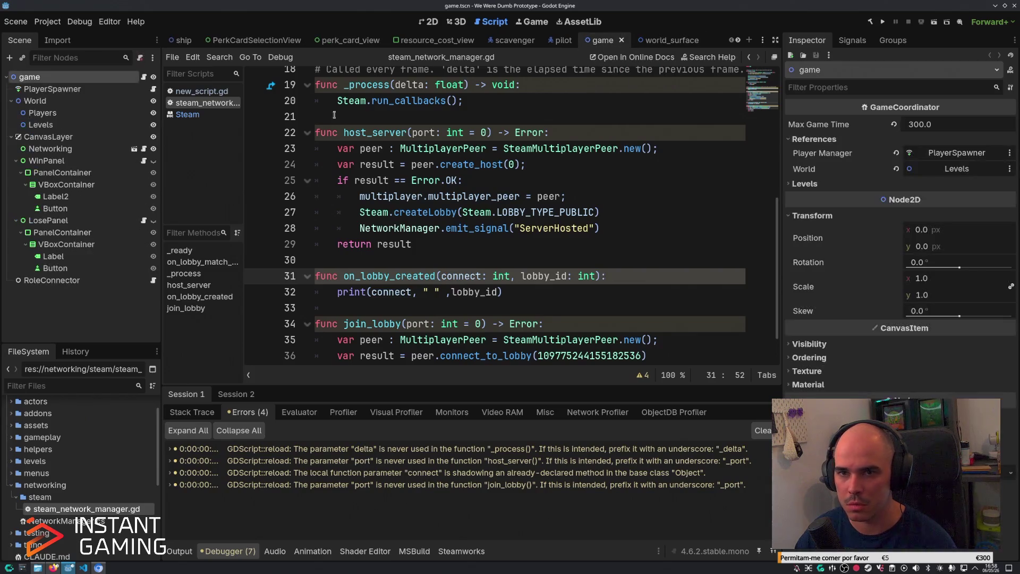
In the 2D view, copy the Networking node and show the Output log of printed lobby IDs.
left_click(433, 23)
left_click(51, 148)
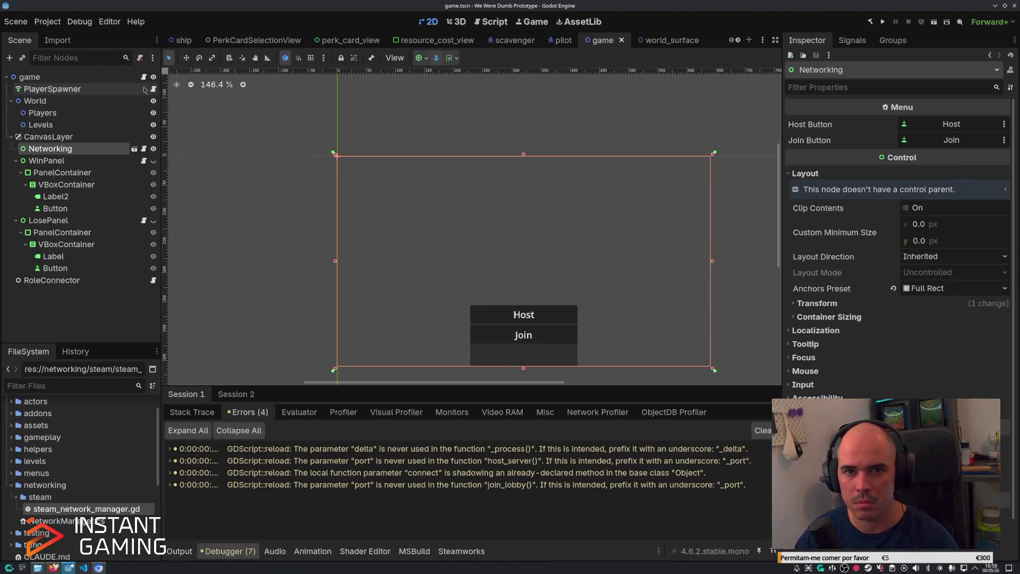
left_click(79, 77)
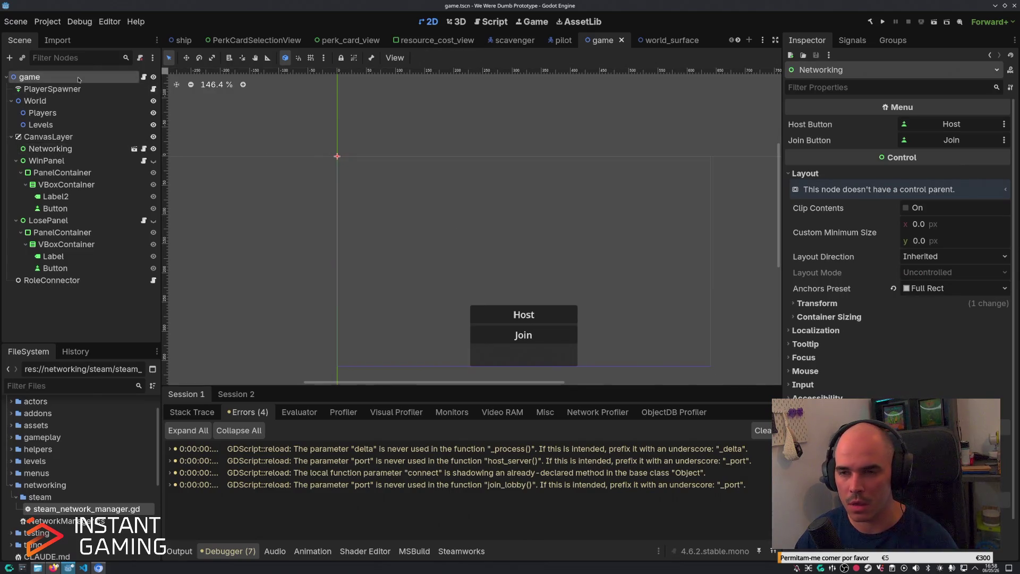
left_click(60, 151)
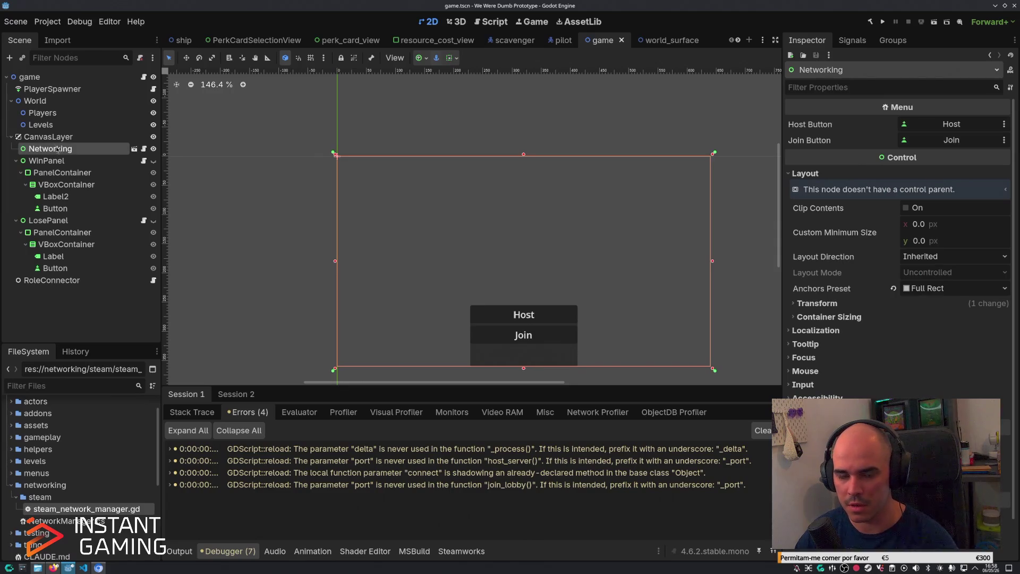
right_click(55, 150)
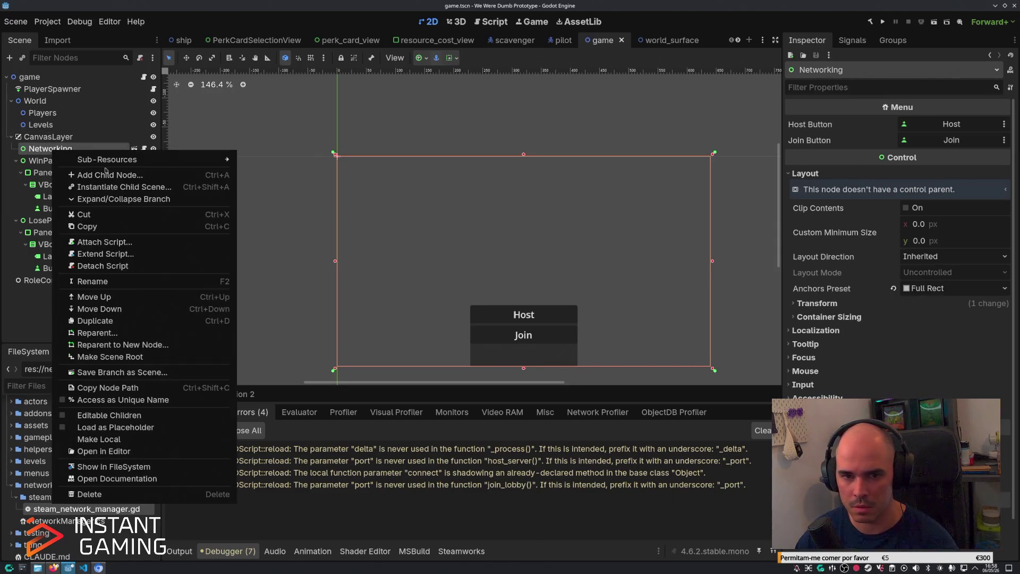
left_click(129, 227)
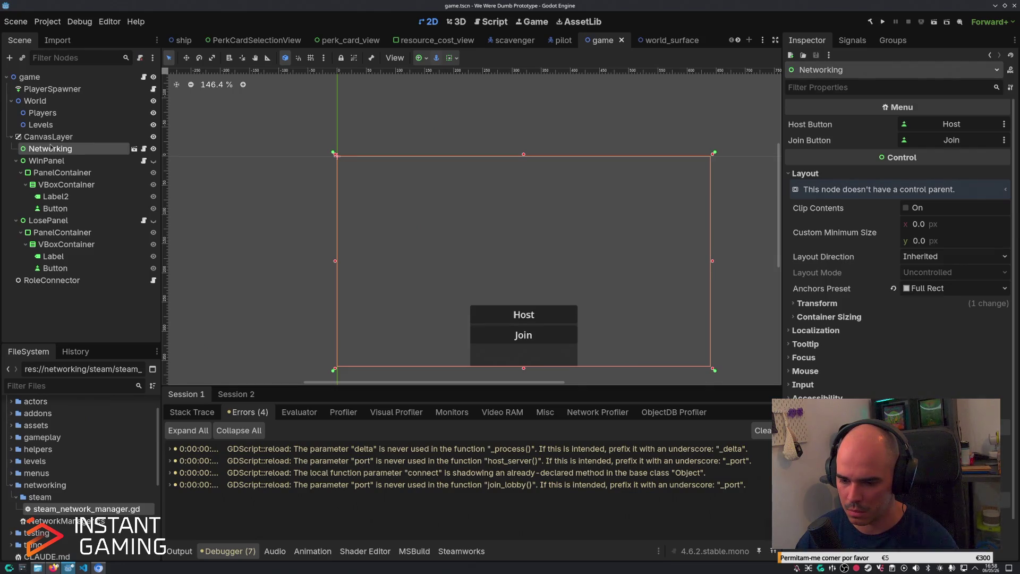
left_click(442, 553)
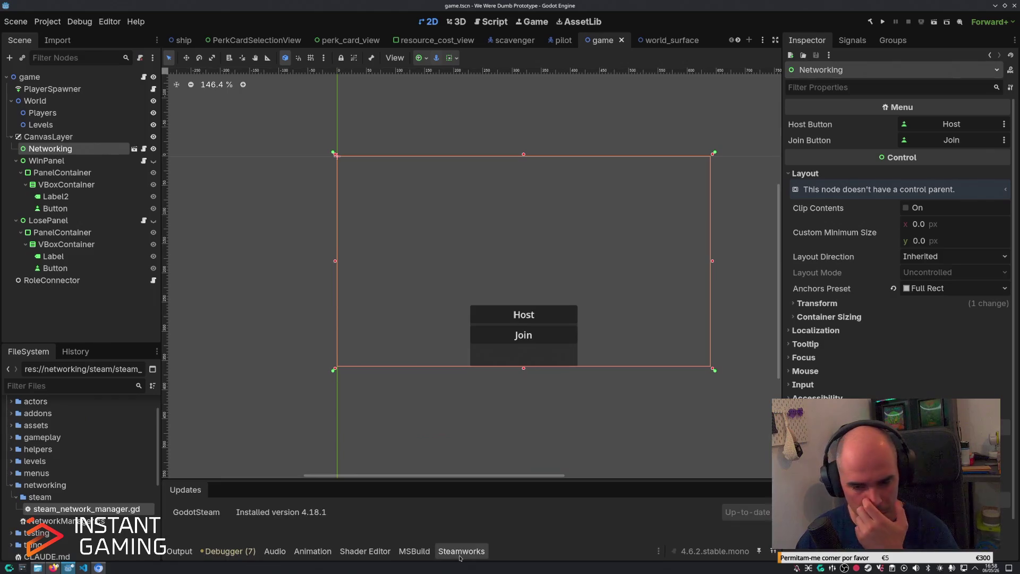
left_click(179, 553)
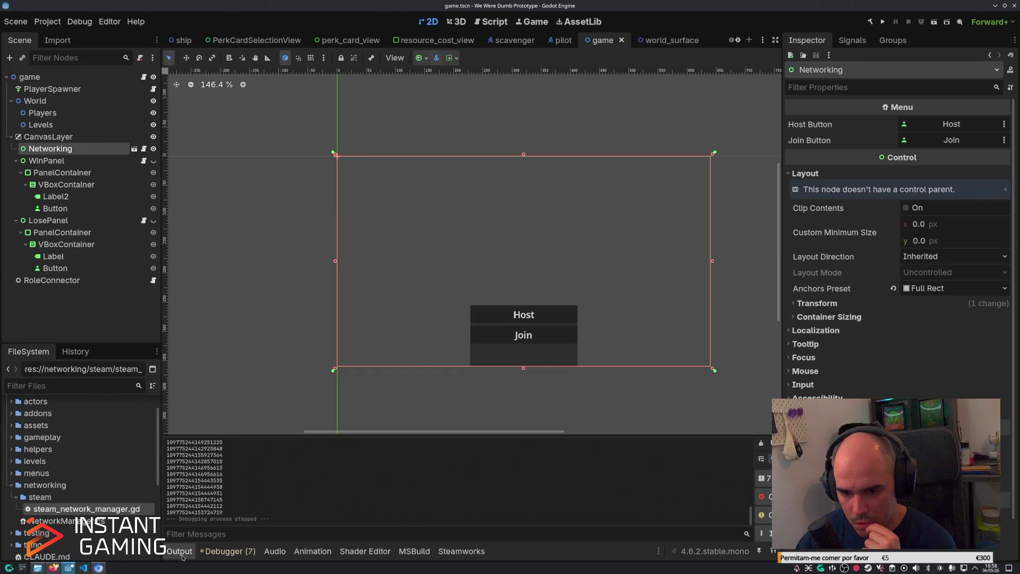
Look over the CanvasLayer's WinPanel and LosePanel nodes, then open the Networking scene for editing.
left_click(117, 316)
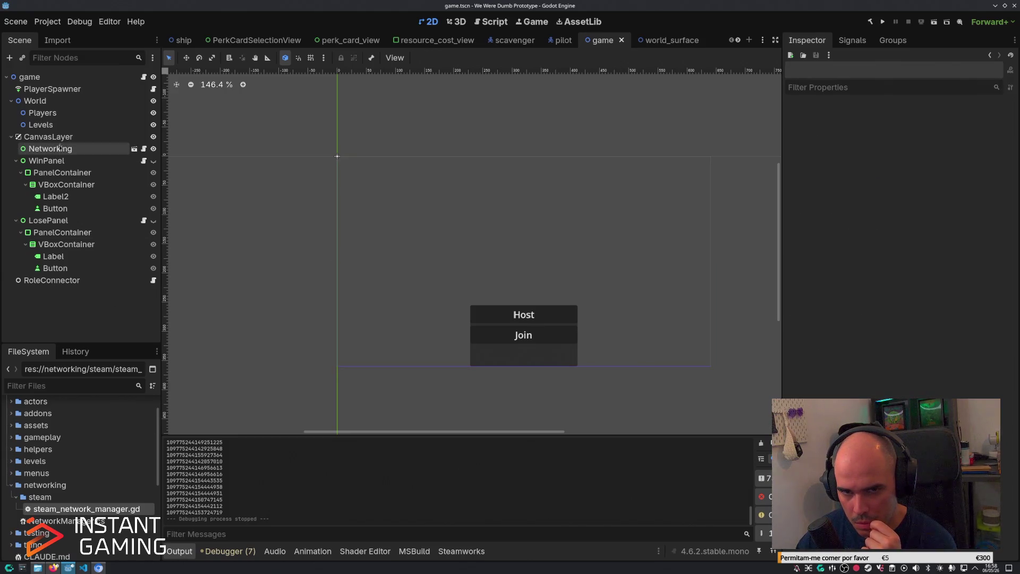
left_click(59, 137)
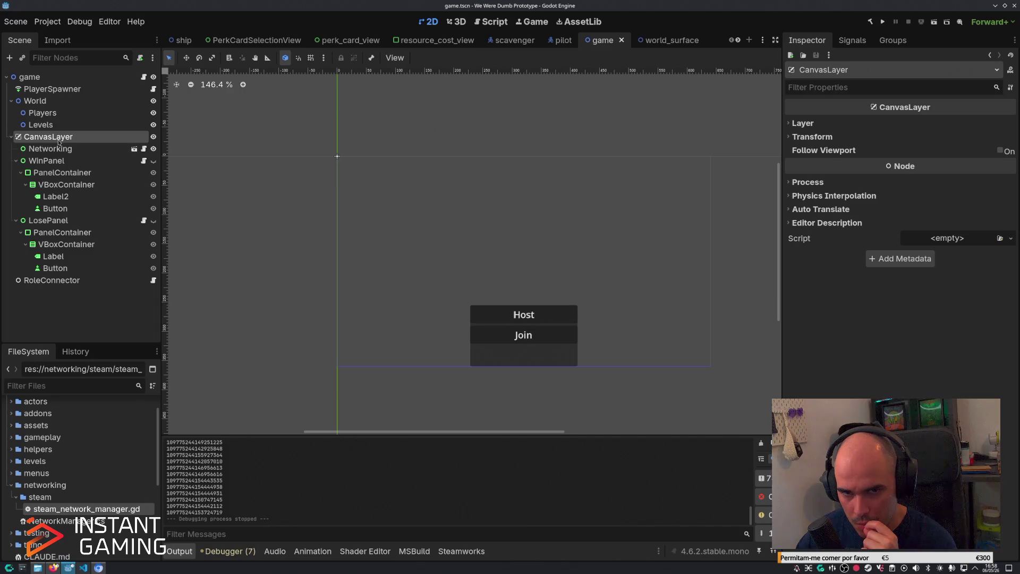
left_click(47, 160)
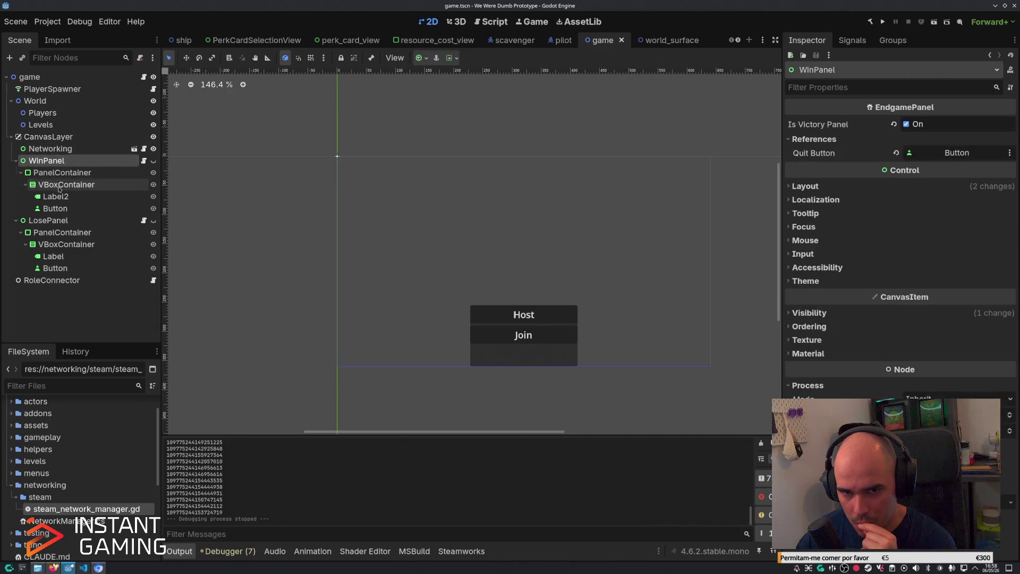
left_click(59, 184)
left_click(56, 221)
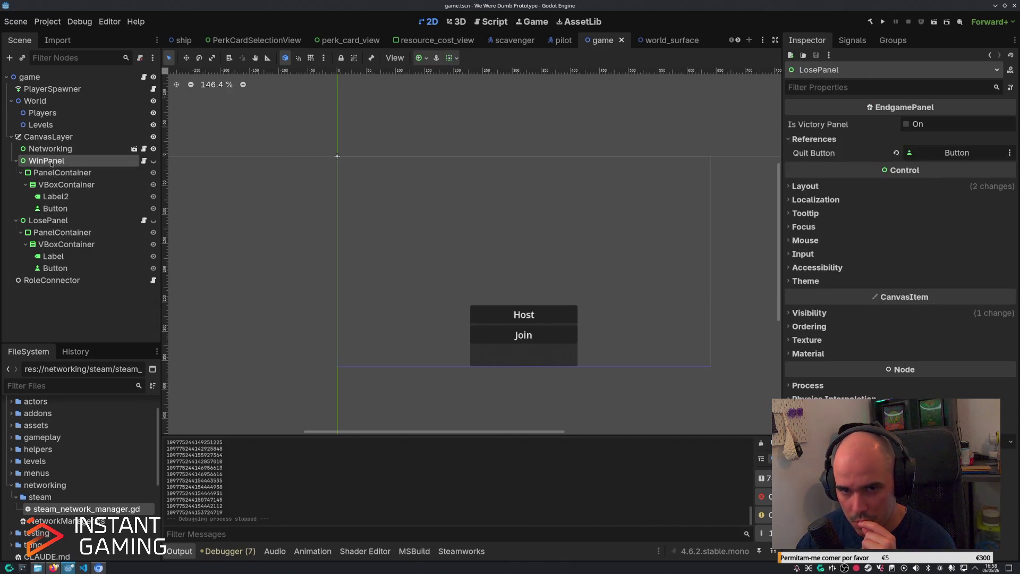
left_click(133, 150)
left_click(134, 150)
left_click(50, 89)
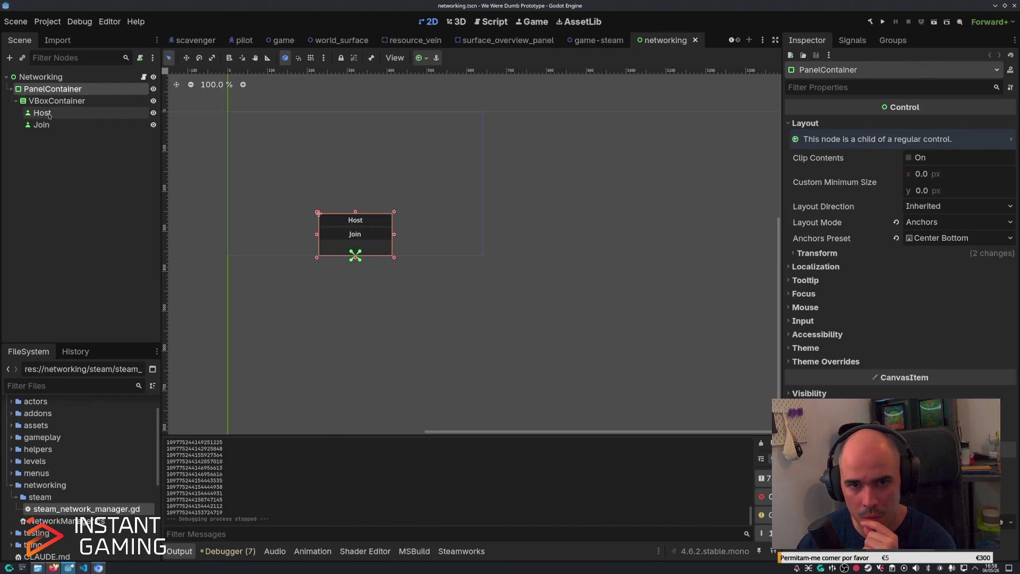
Add a single-line LineEdit child node under the Host button.
right_click(49, 116)
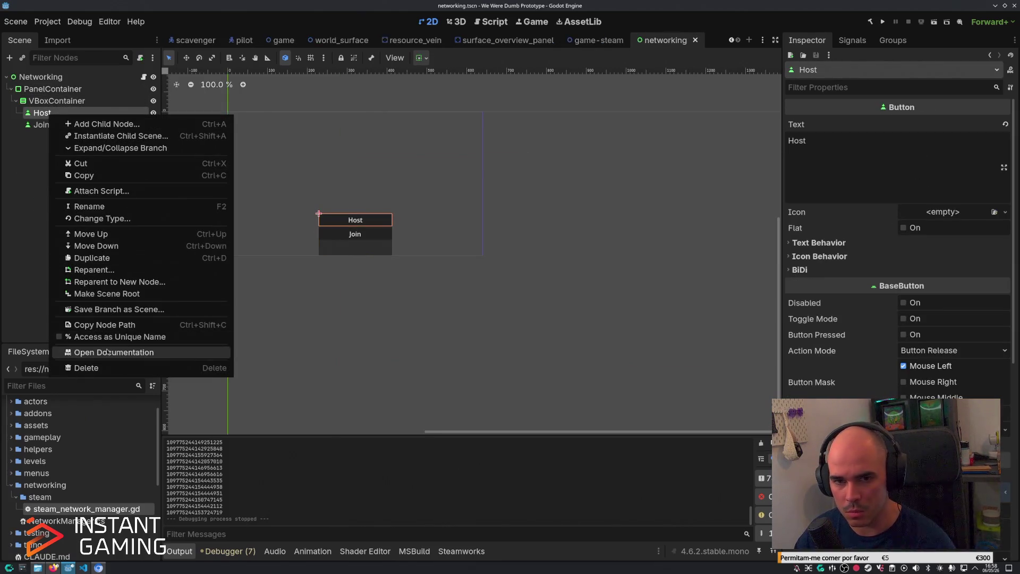
left_click(261, 155)
key("ctrl+a")
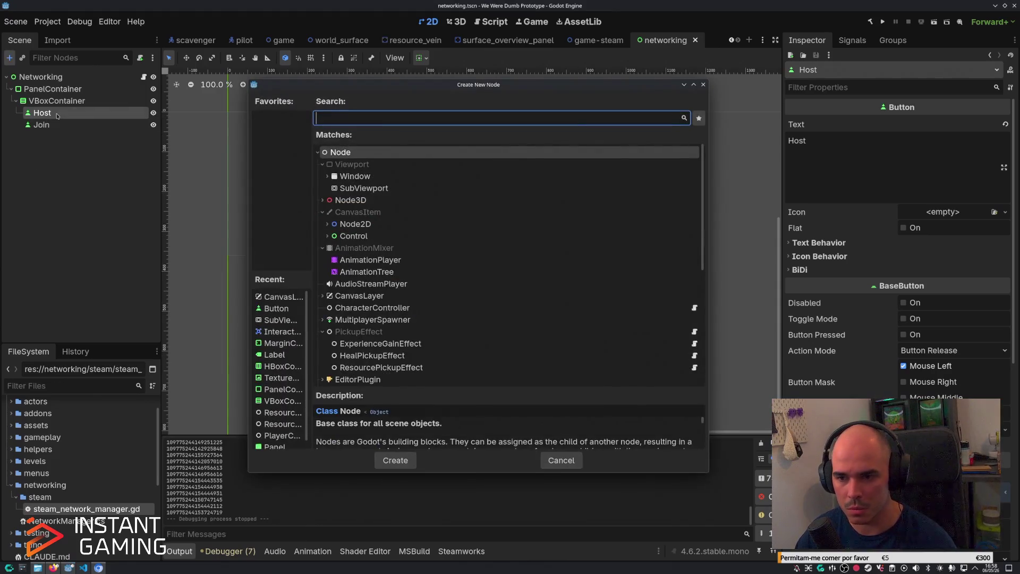
left_click(328, 237)
scroll(410, 250, "down", 4)
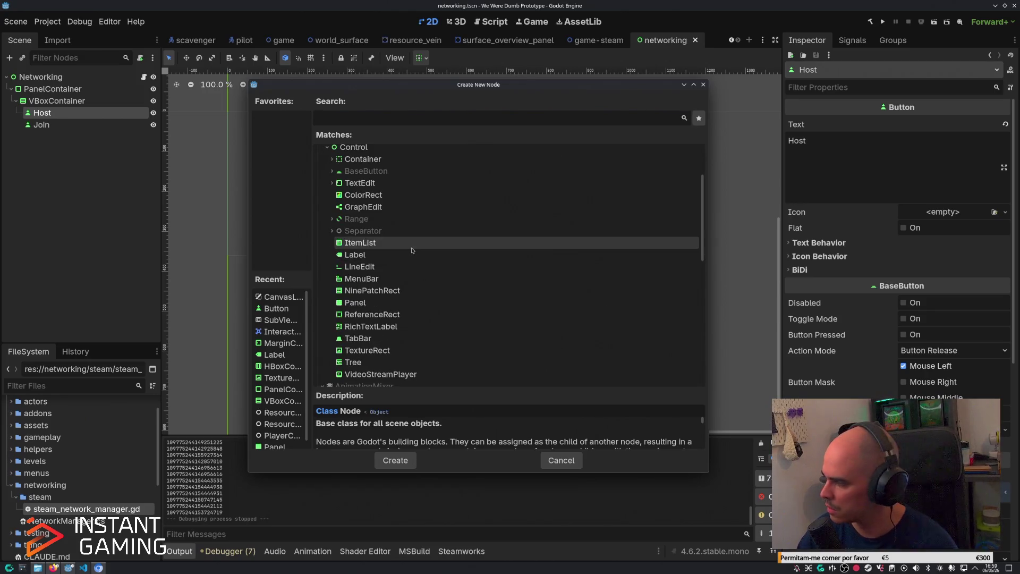
scroll(346, 252, "up", 1)
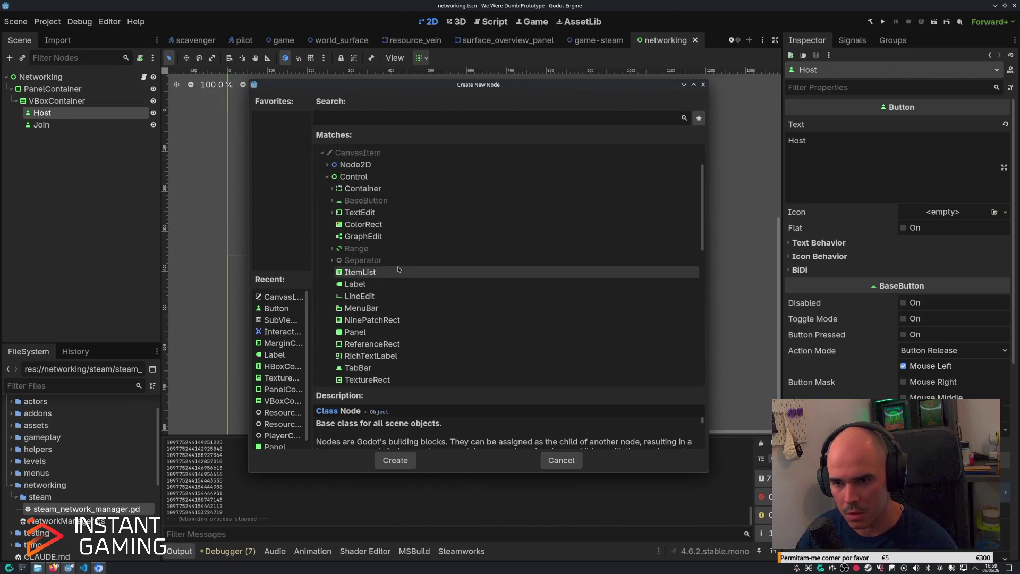
left_click(332, 213)
left_click(356, 213)
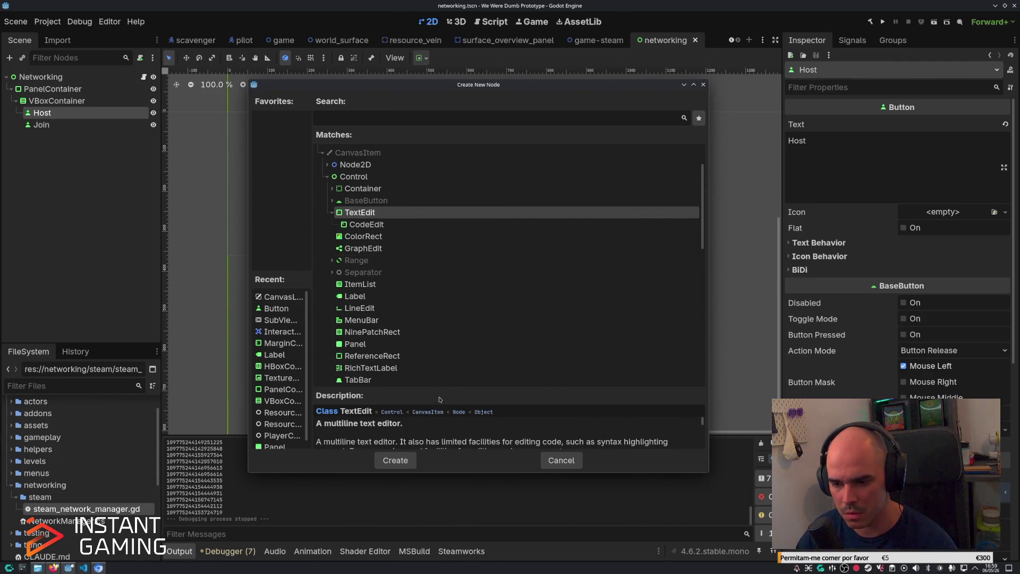
scroll(405, 292, "down", 2)
left_click(404, 278)
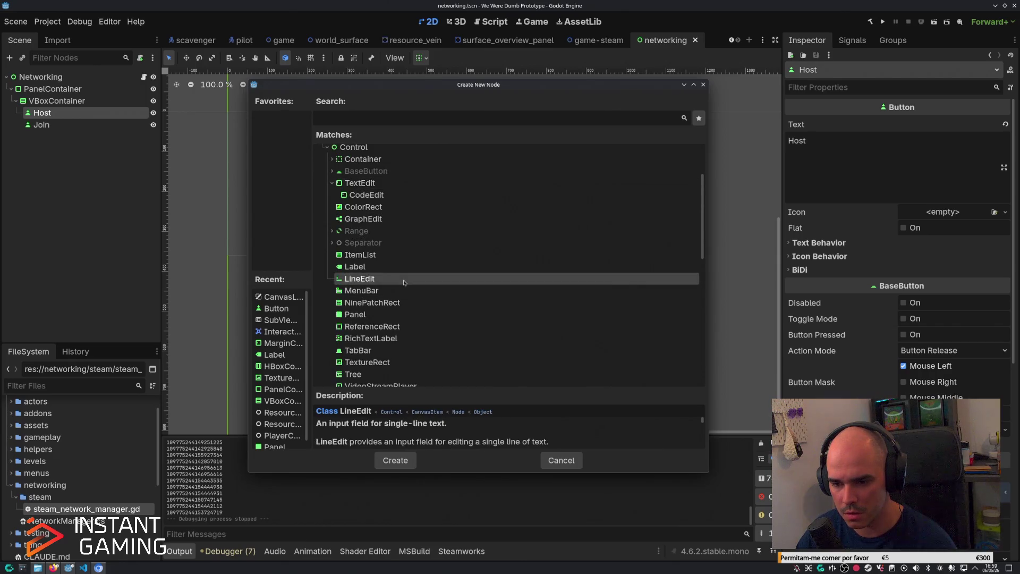
left_click_drag(668, 472, 668, 484)
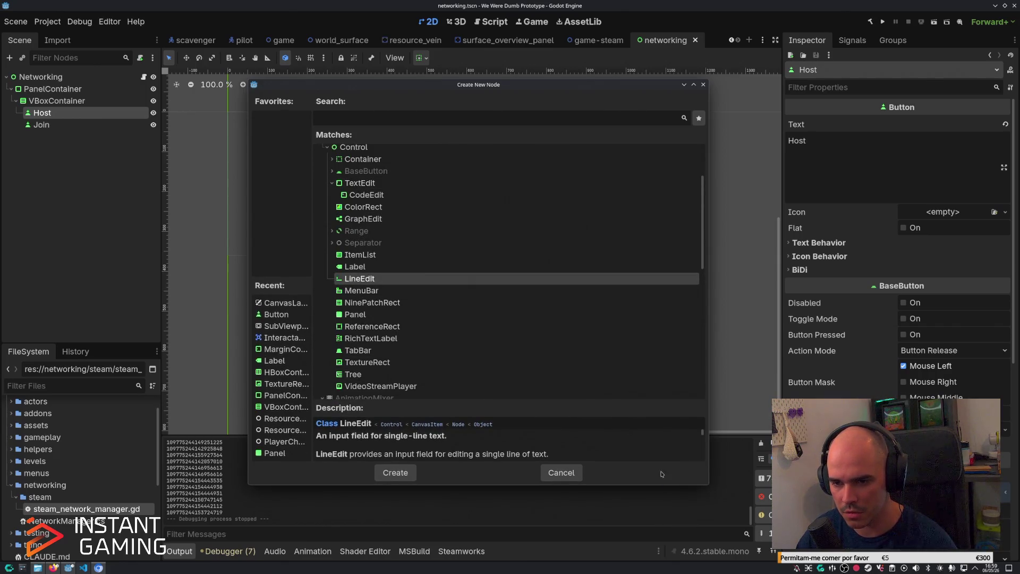
left_click(388, 474)
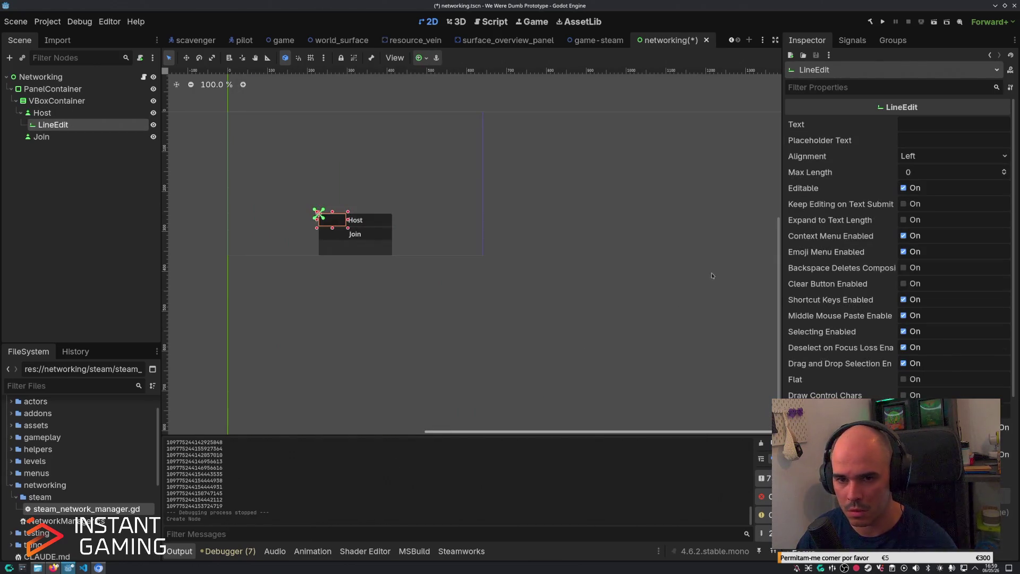
Move the LineEdit between Host and Join, give it placeholder 'Lobby Id', and save the scene.
mouse_move(65, 128)
left_mouse_down()
mouse_move(66, 109)
mouse_move(67, 140)
mouse_move(63, 119)
left_mouse_up()
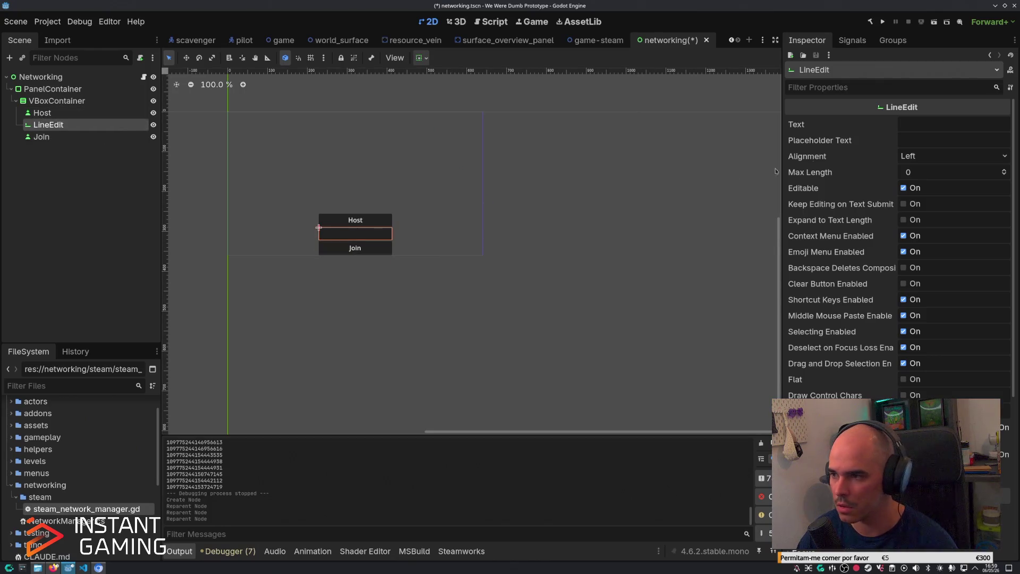
left_click(911, 141)
type("LobbyuId")
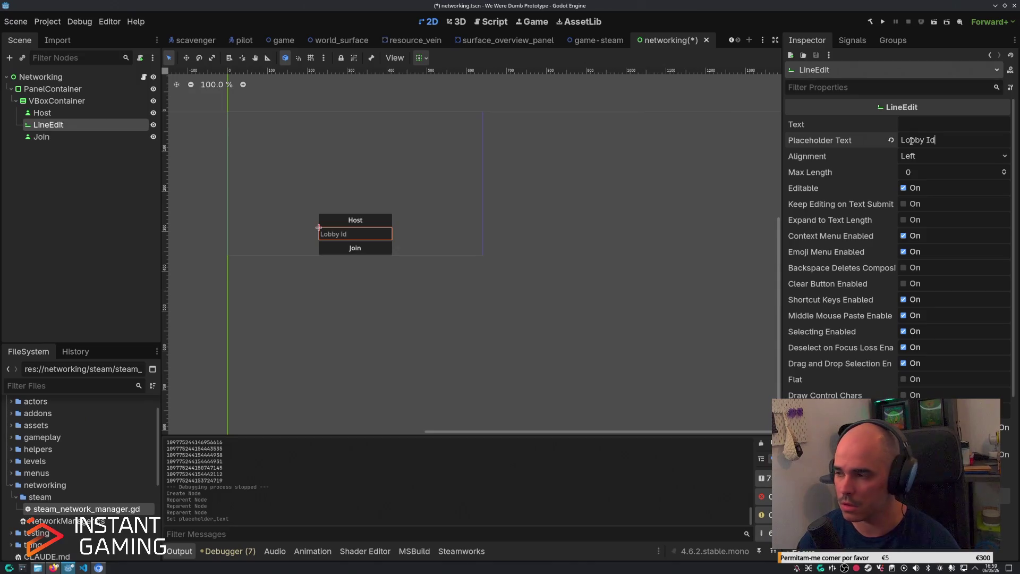
key("ctrl+s")
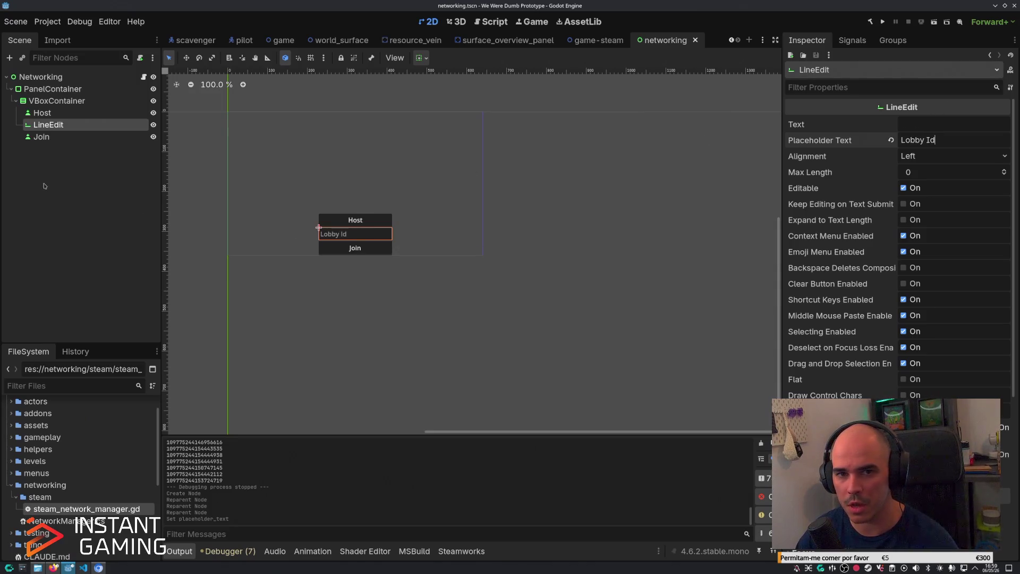
left_click(143, 76)
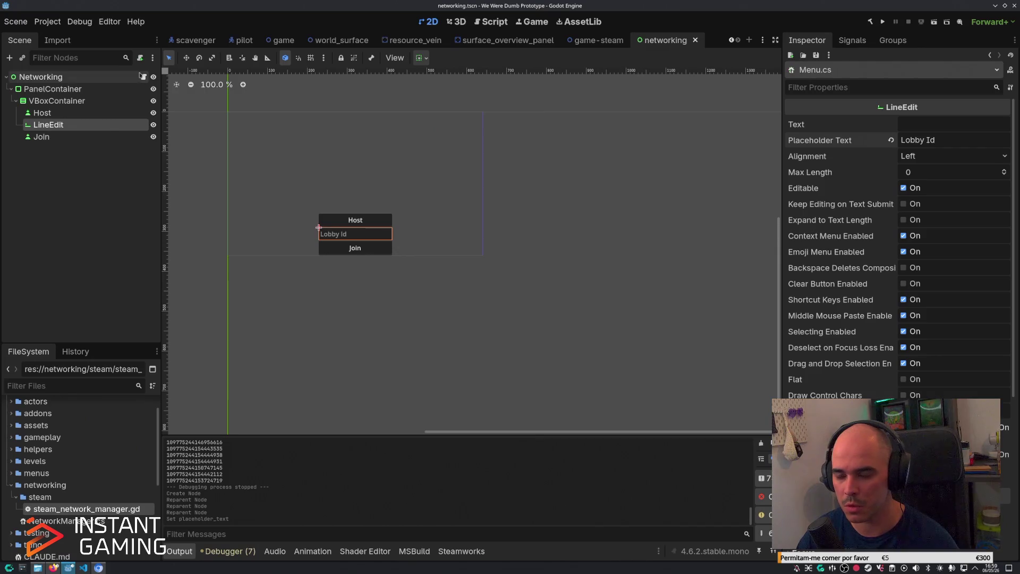
left_click(83, 568)
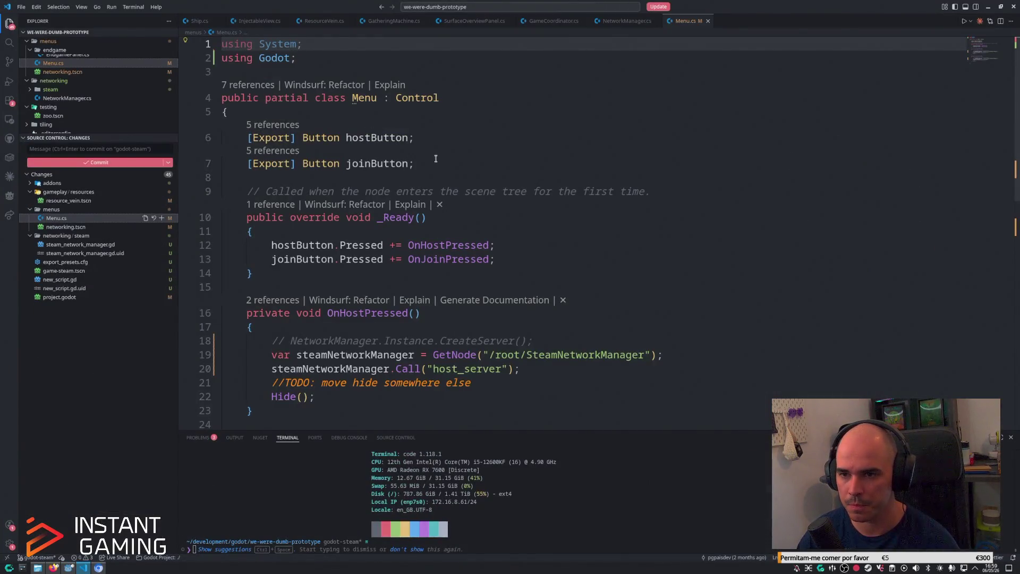
Add '[Export] LineEdit joinInfo;' to Menu.cs and pass joinInfo.Text into the join_lobby call.
left_click(467, 134)
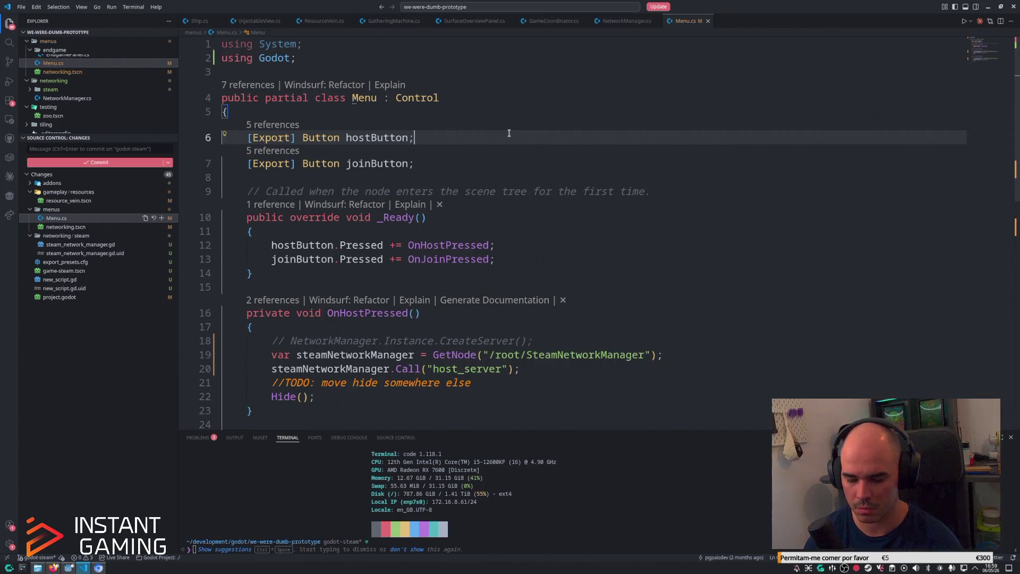
key("Return")
type("[Export] ")
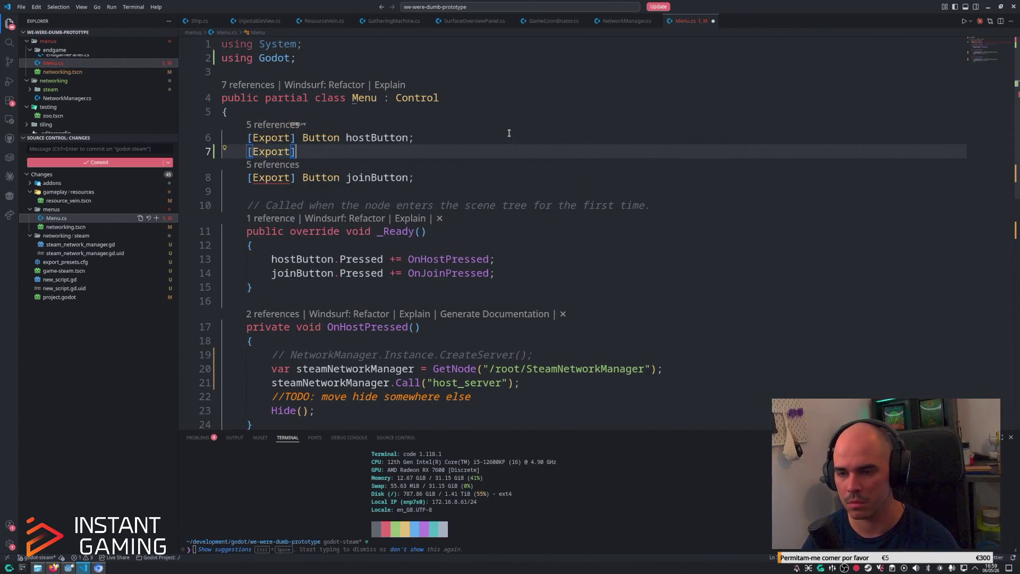
type("LineEdit ")
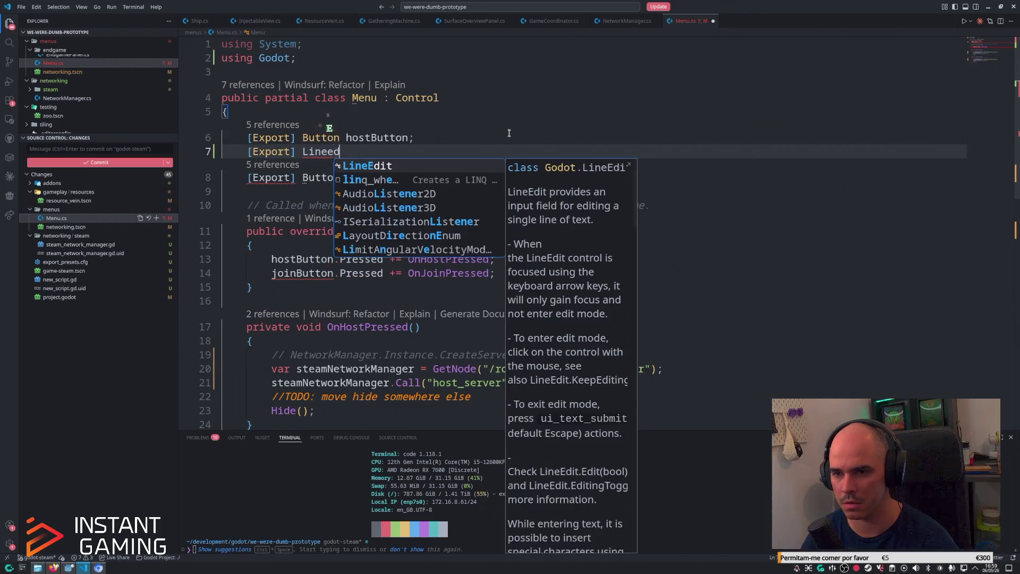
type("joinInfo;")
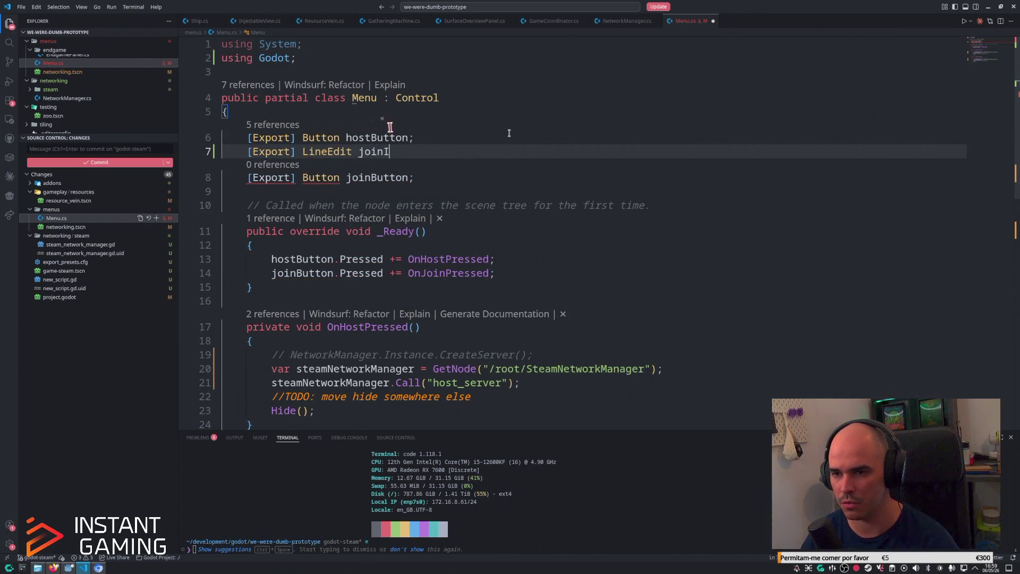
key("ctrl+s")
scroll(450, 357, "down", 5)
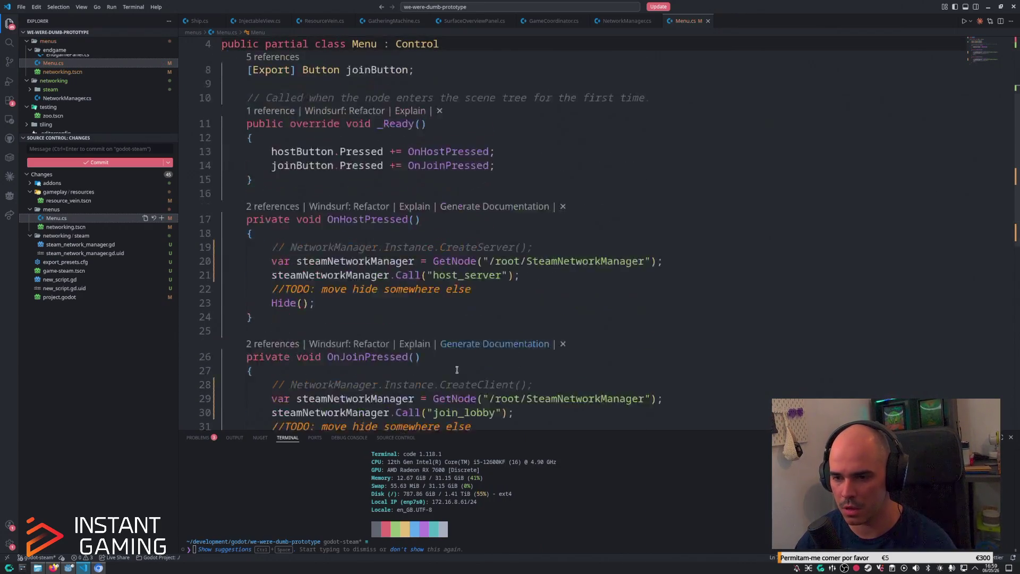
left_click(503, 275)
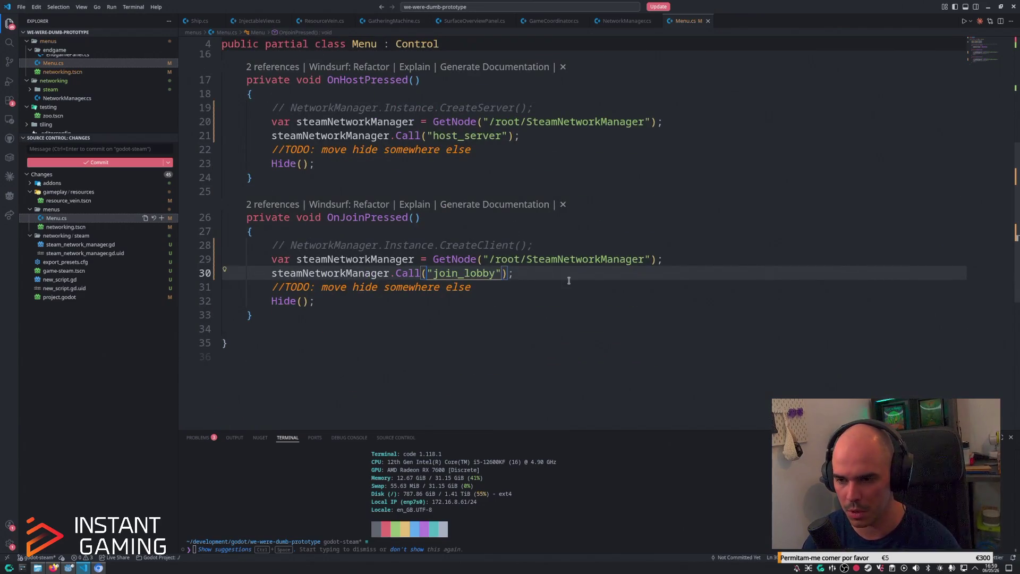
type(", joinInfo.")
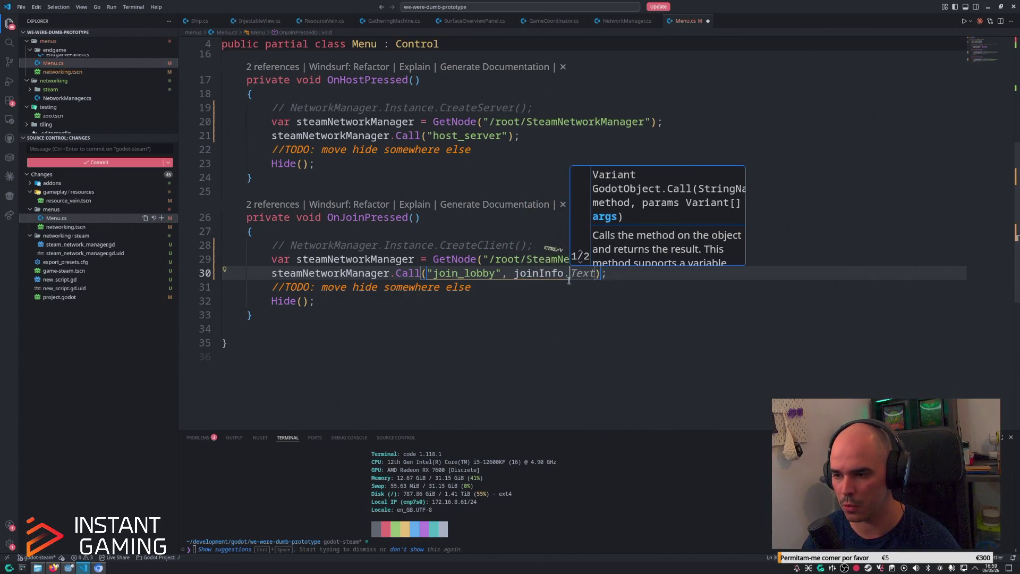
key("Tab")
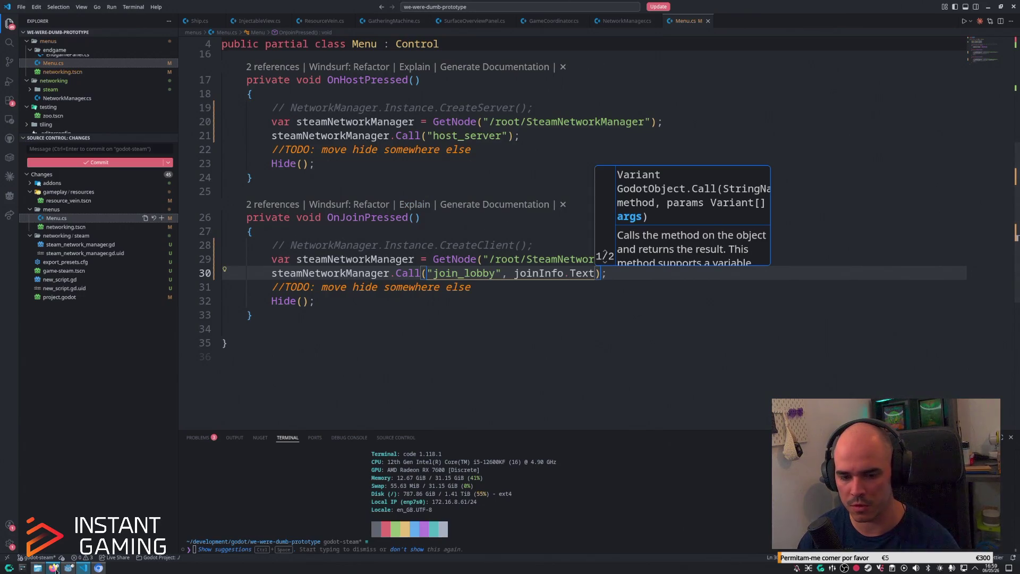
key("alt+Tab")
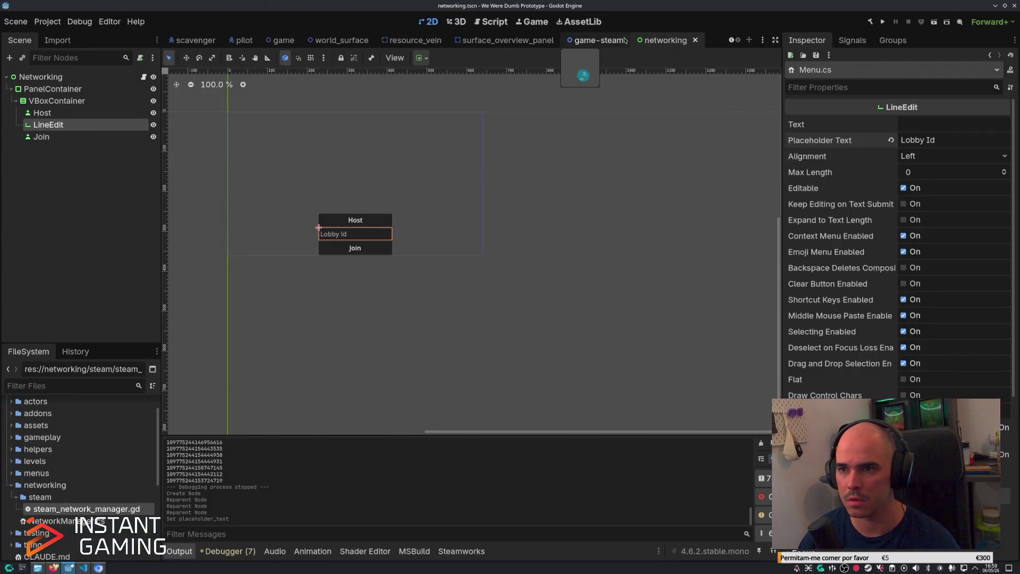
Give join_lobby a lobby_id:int parameter and replace the hardcoded lobby number with lobby_id.
left_click(492, 21)
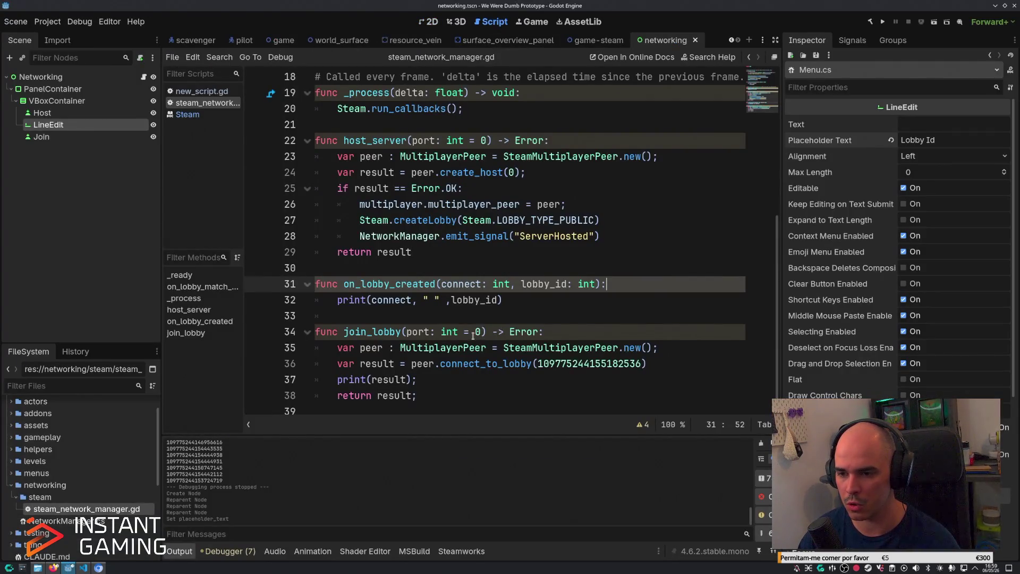
left_click(407, 332)
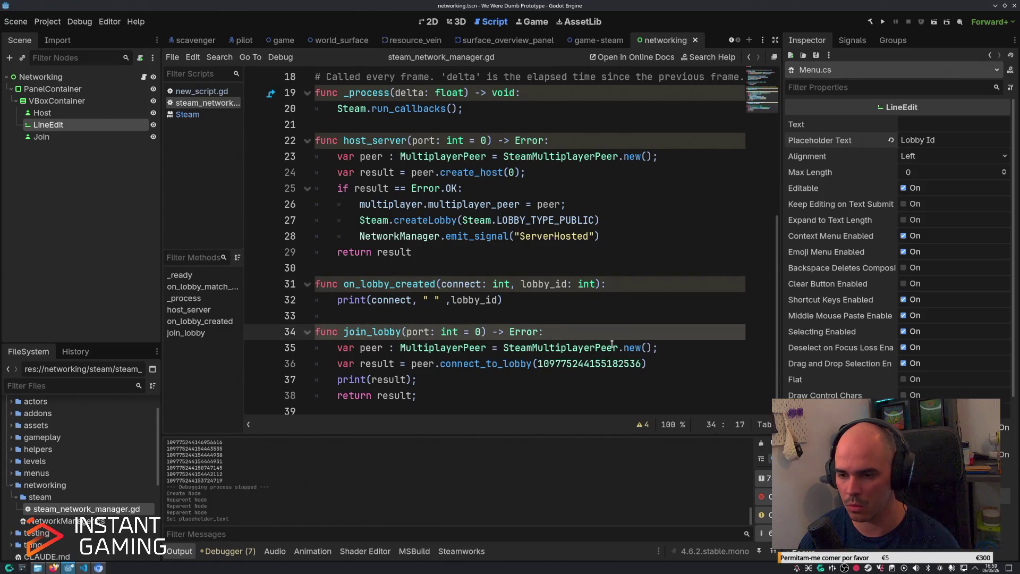
mouse_move(612, 343)
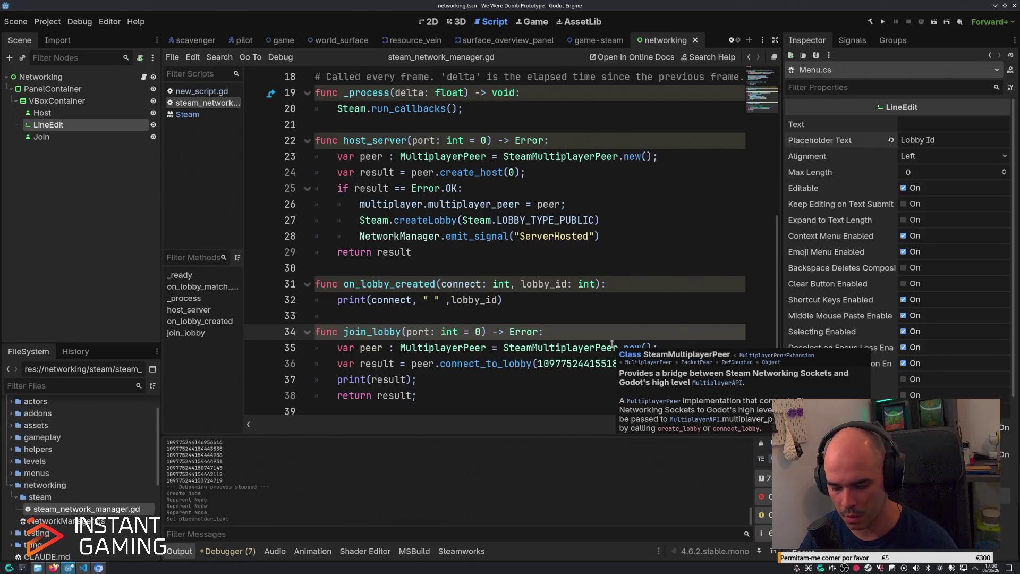
type("lobby_id:")
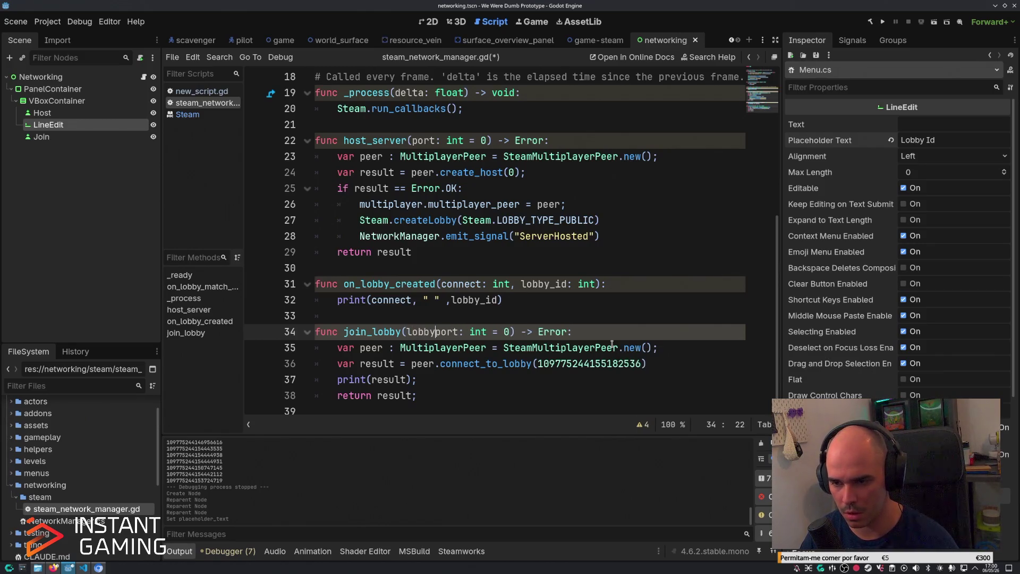
type("int")
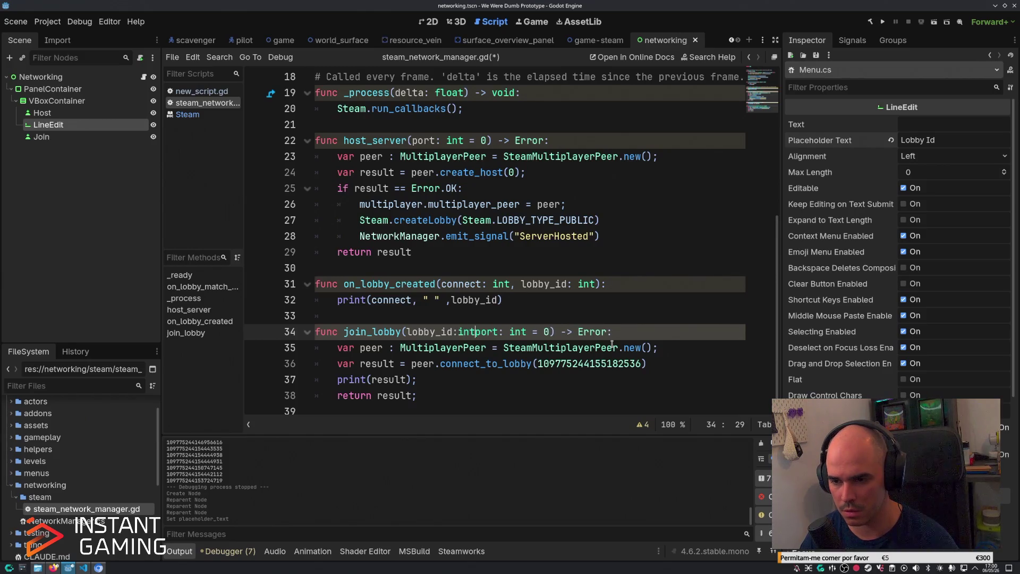
type(",")
key("ctrl+s")
left_click(651, 364)
double_click(624, 366)
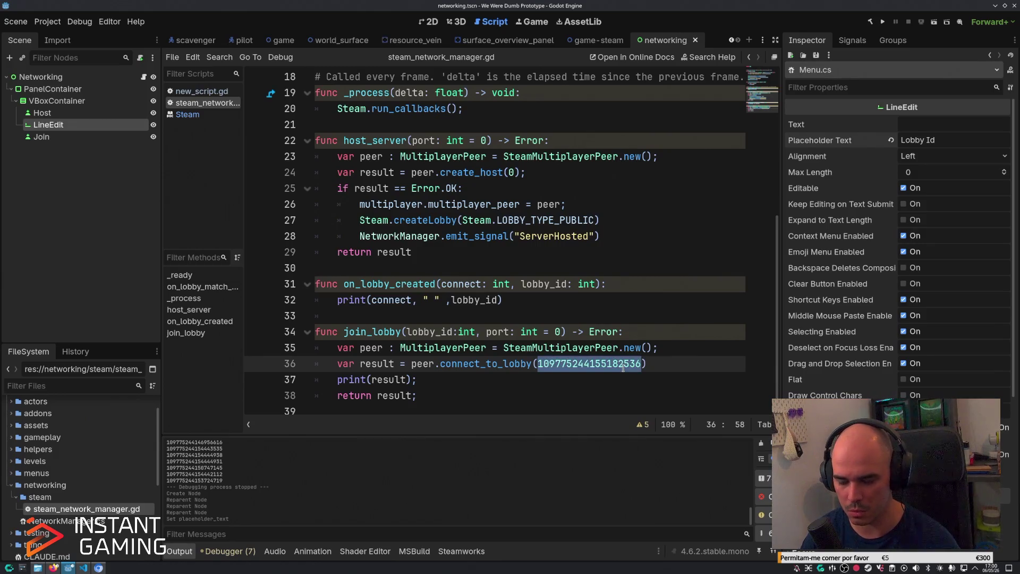
type("lobby_id")
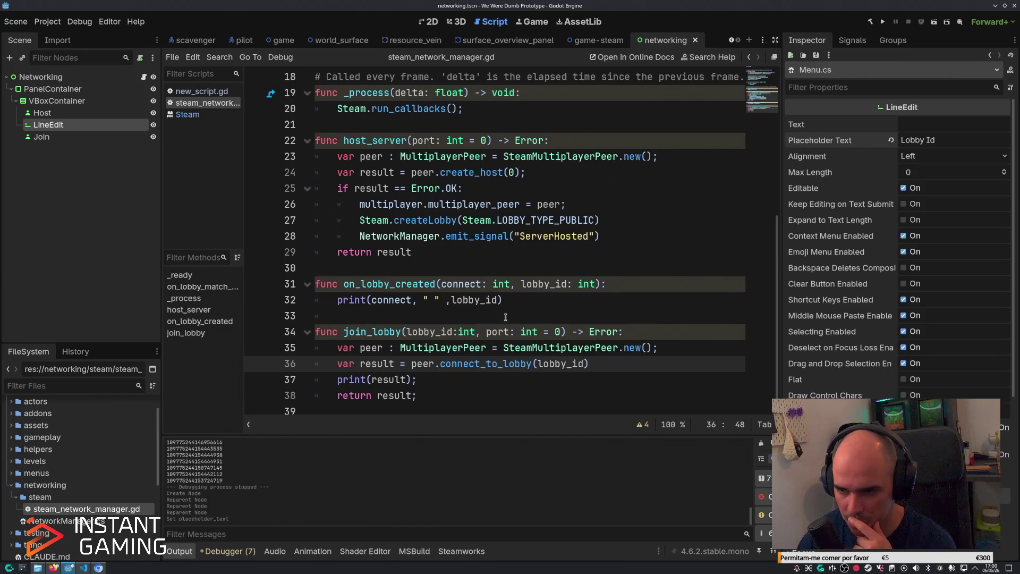
Check the edited script against Menu.cs, then open the Project menu to start exporting.
left_click(524, 301)
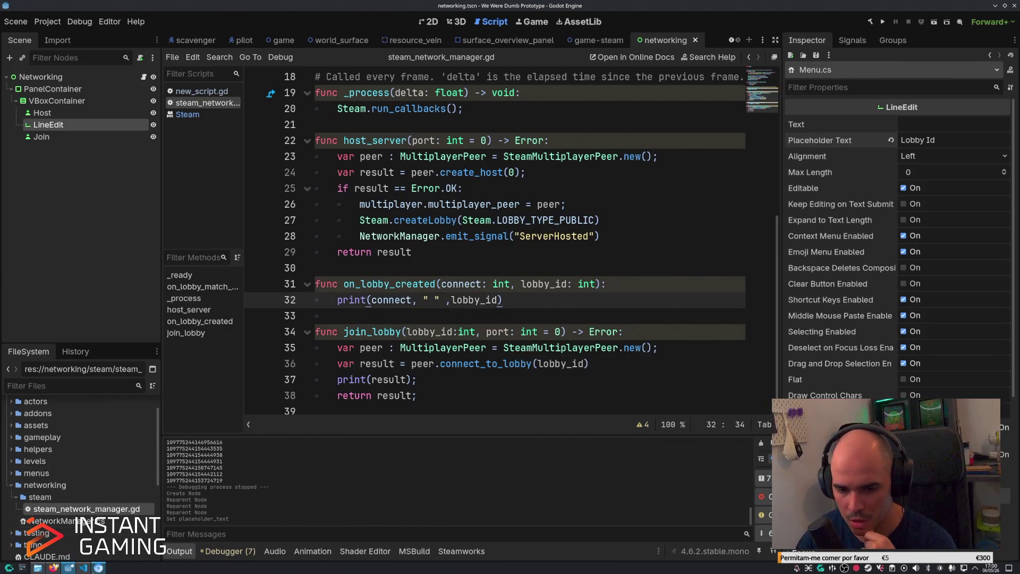
left_click(83, 567)
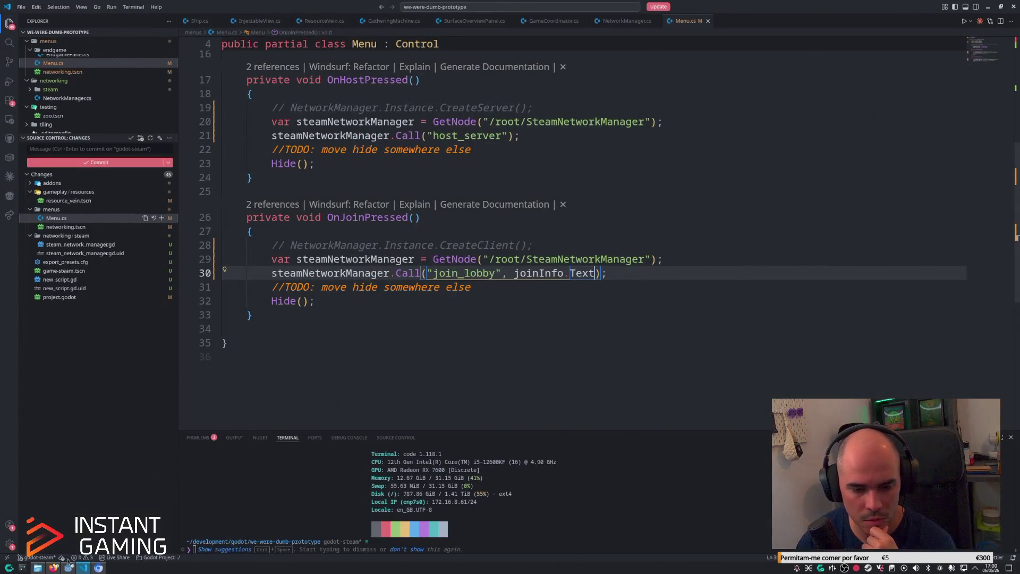
left_click(69, 567)
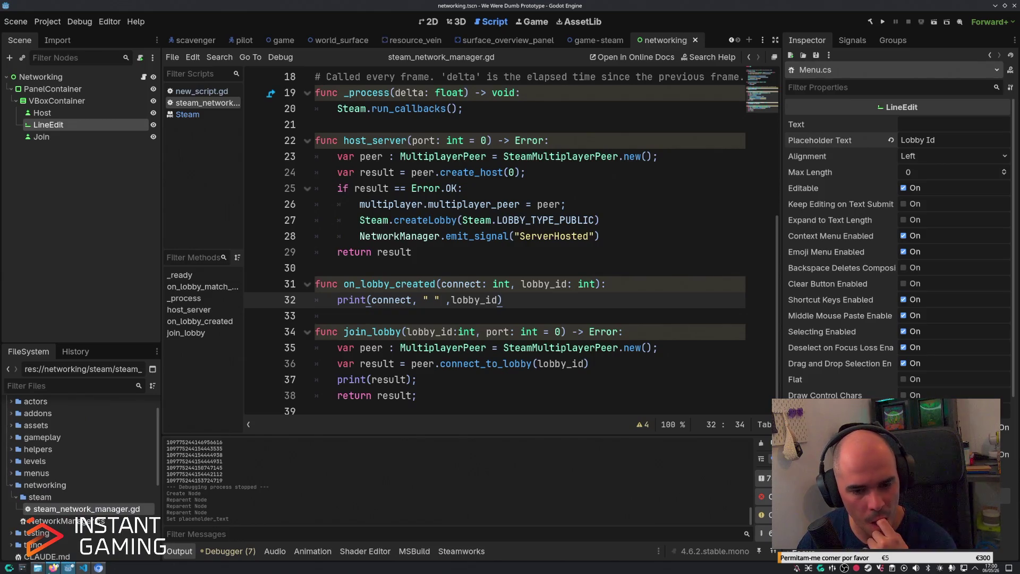
left_click(53, 567)
left_click(53, 567)
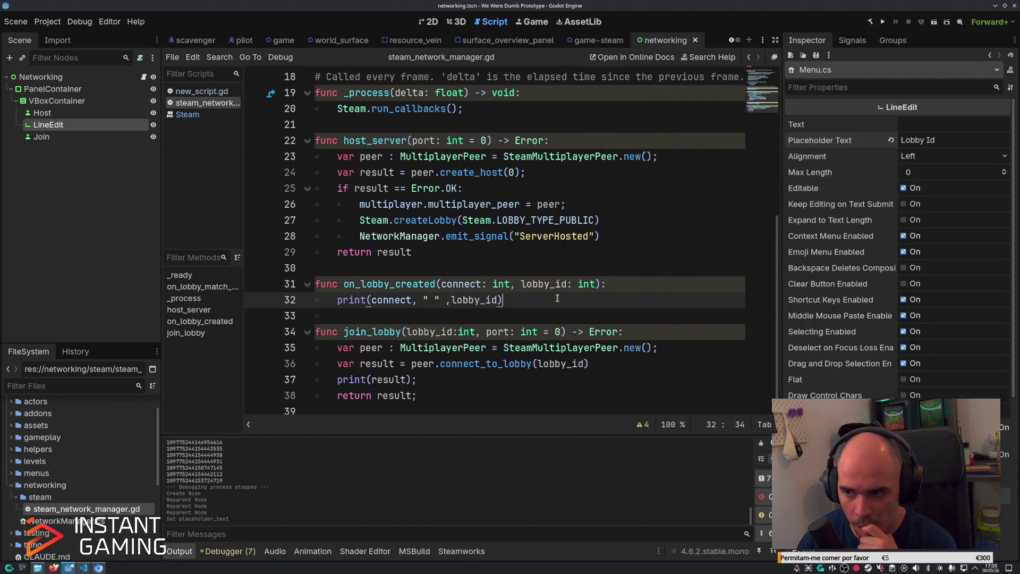
scroll(553, 306, "up", 1)
scroll(556, 306, "down", 1)
scroll(556, 306, "up", 6)
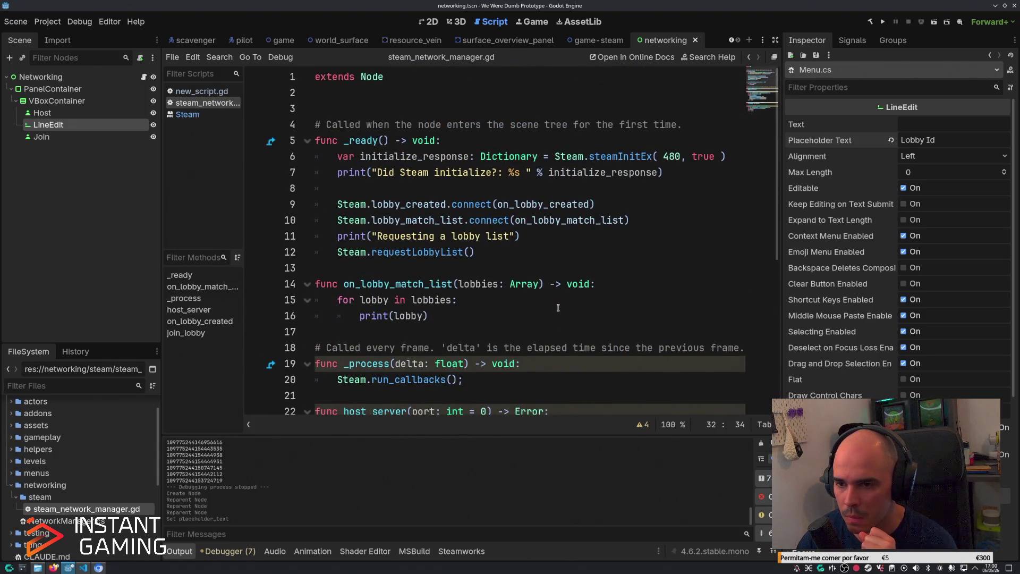
scroll(558, 307, "down", 6)
left_click(48, 21)
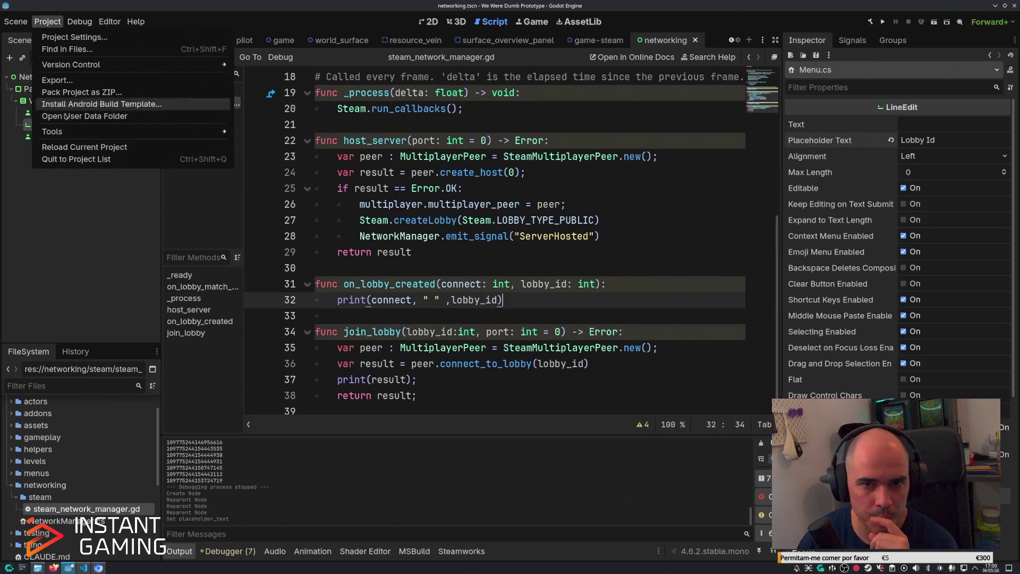
Start exporting the Linux build as steam-test-win.zip, then decline the overwrite and cancel.
left_click(64, 80)
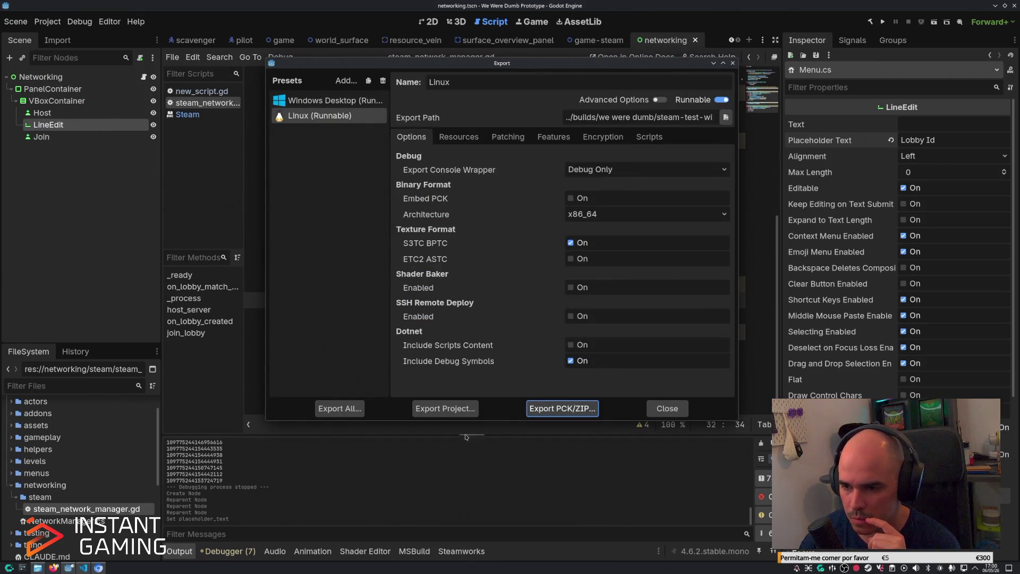
left_click(446, 408)
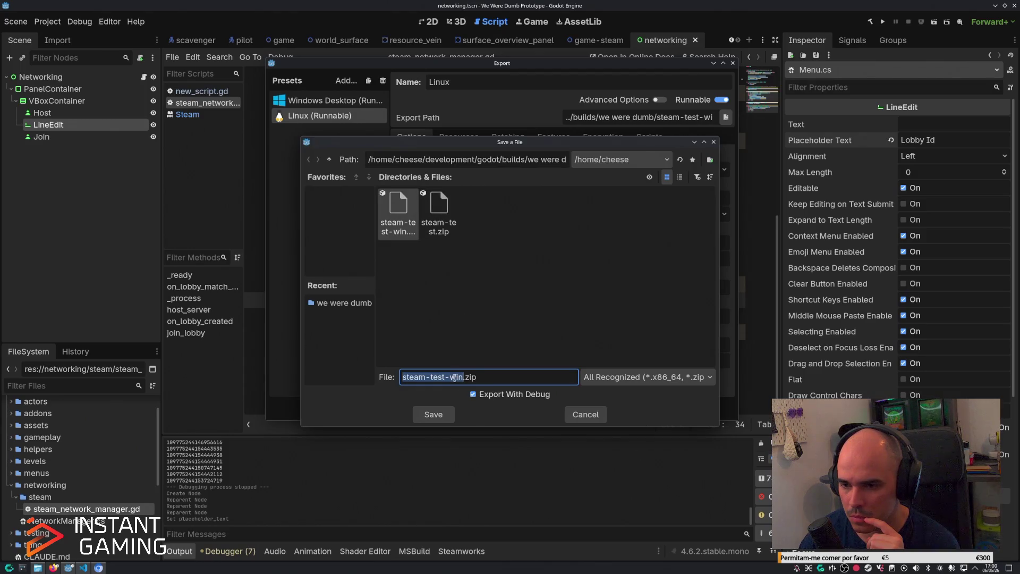
left_click(446, 414)
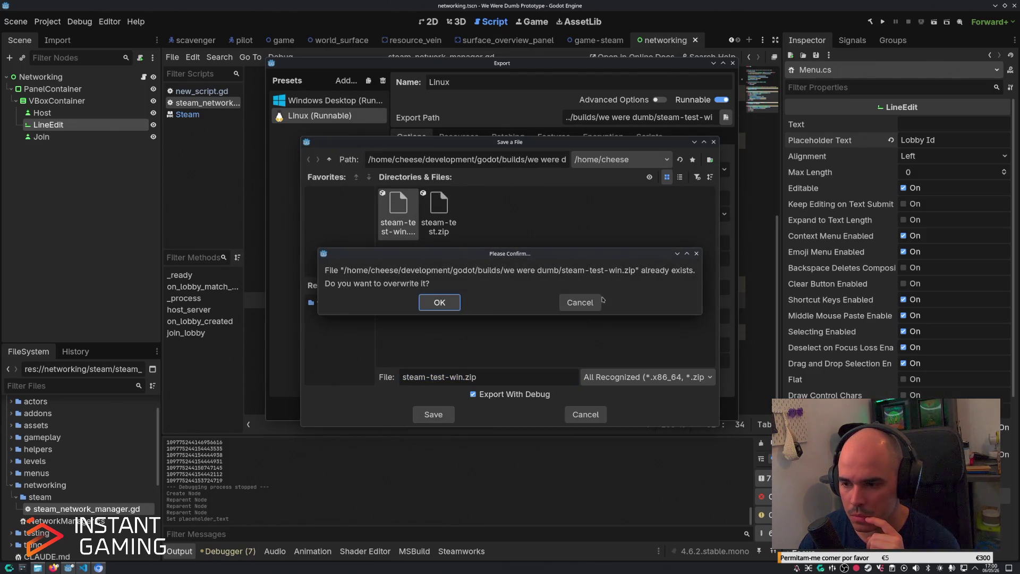
left_click(583, 302)
left_click(587, 415)
Export the Windows Desktop preset to steam-test-win.zip, confirming the overwrite of the old file.
left_click(330, 100)
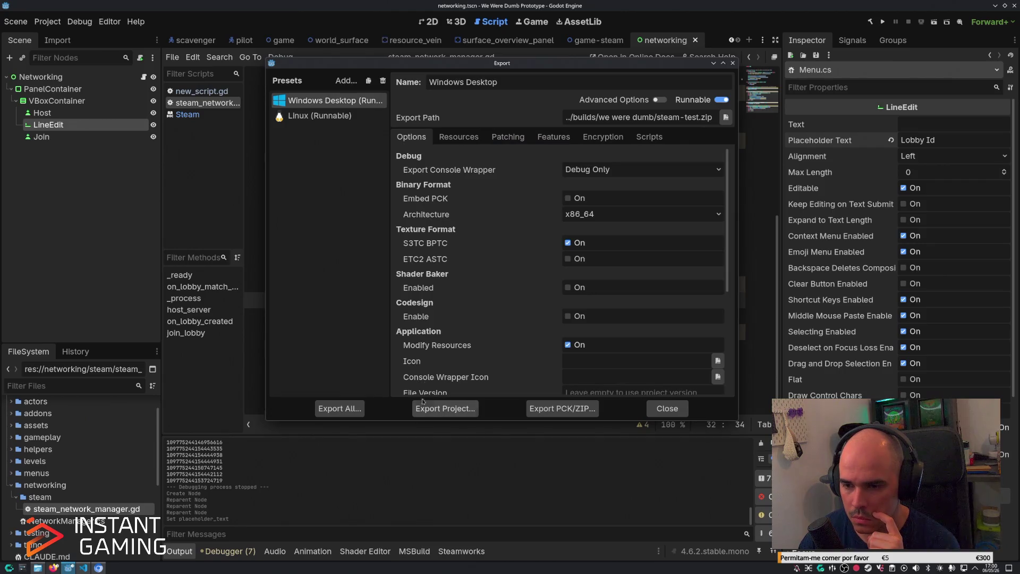
left_click(441, 410)
left_click(399, 213)
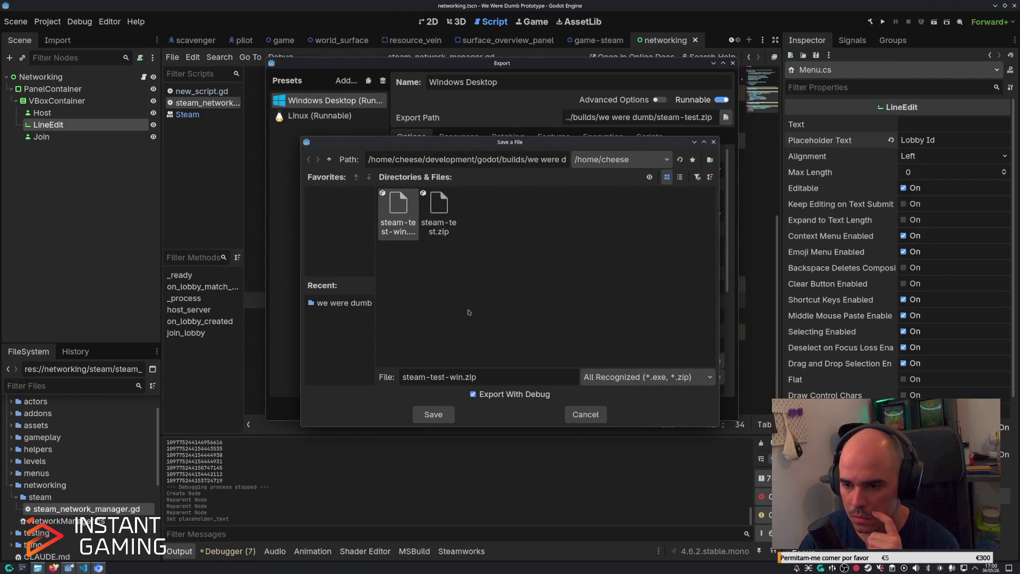
left_click(432, 414)
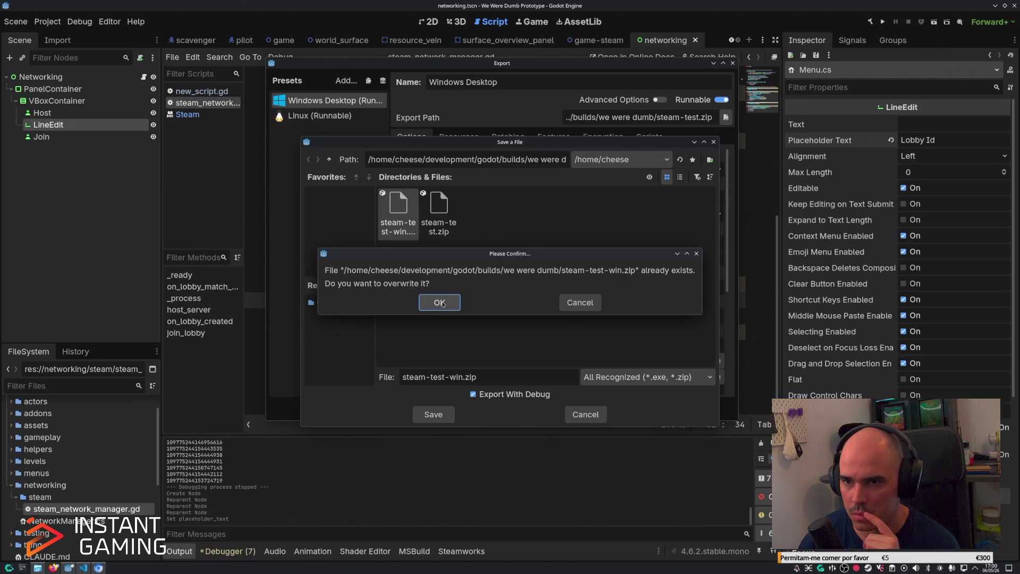
left_click(440, 302)
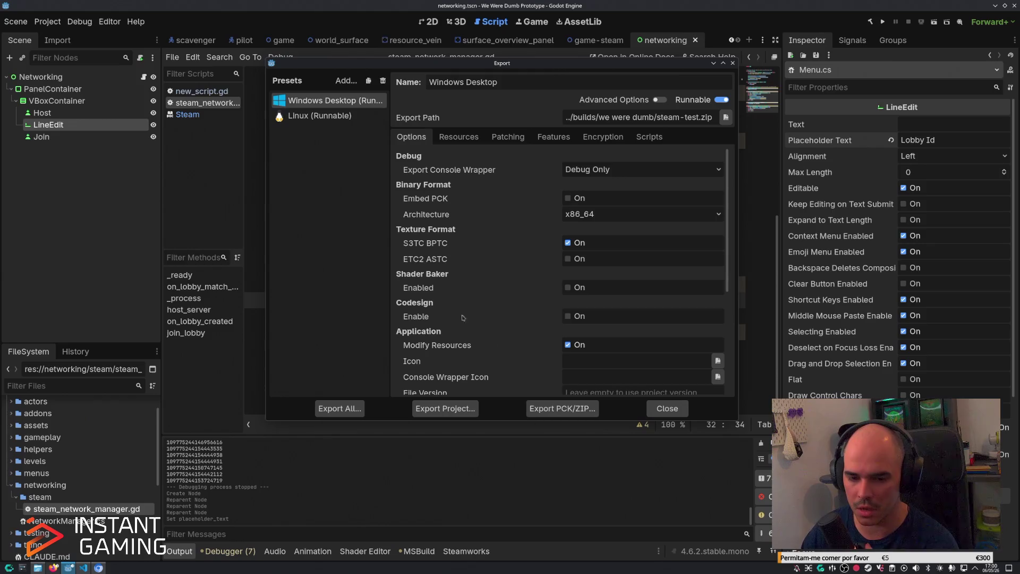
left_click(99, 567)
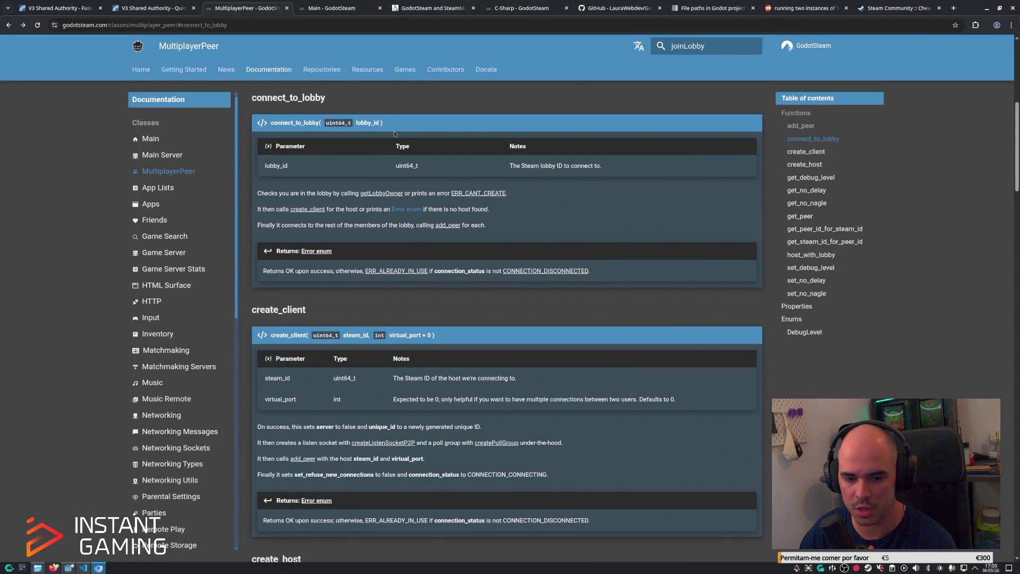
On the We Were Dumb itch.io edit page, upload steam-test-win.zip as a new file.
left_click(83, 568)
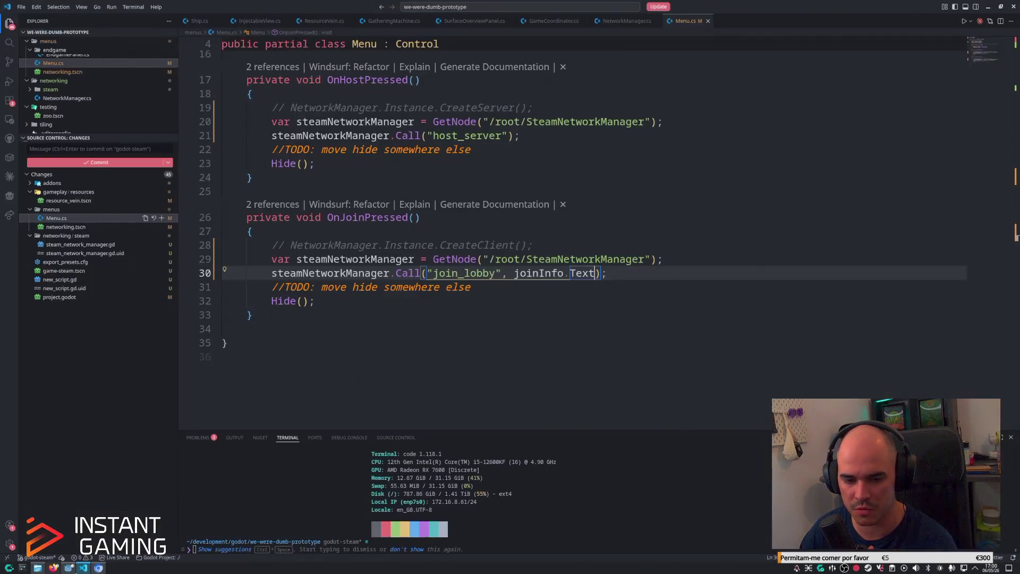
left_click(53, 568)
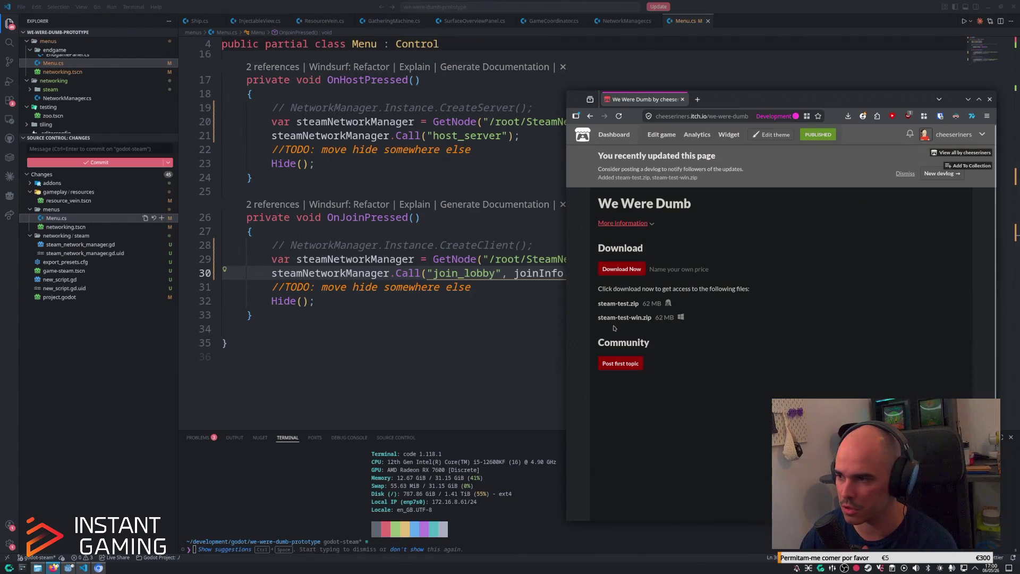
left_click(659, 135)
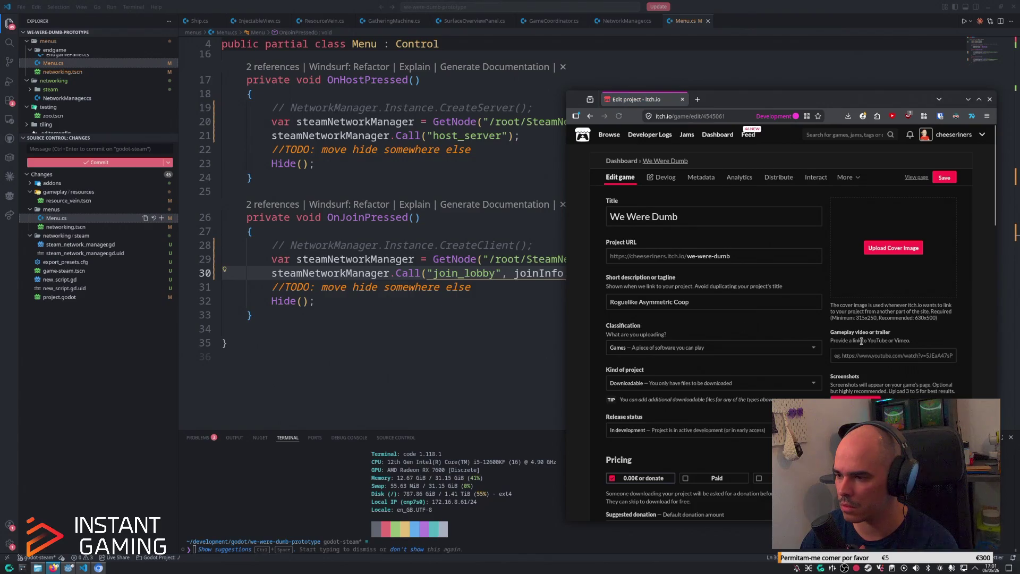
scroll(861, 341, "down", 5)
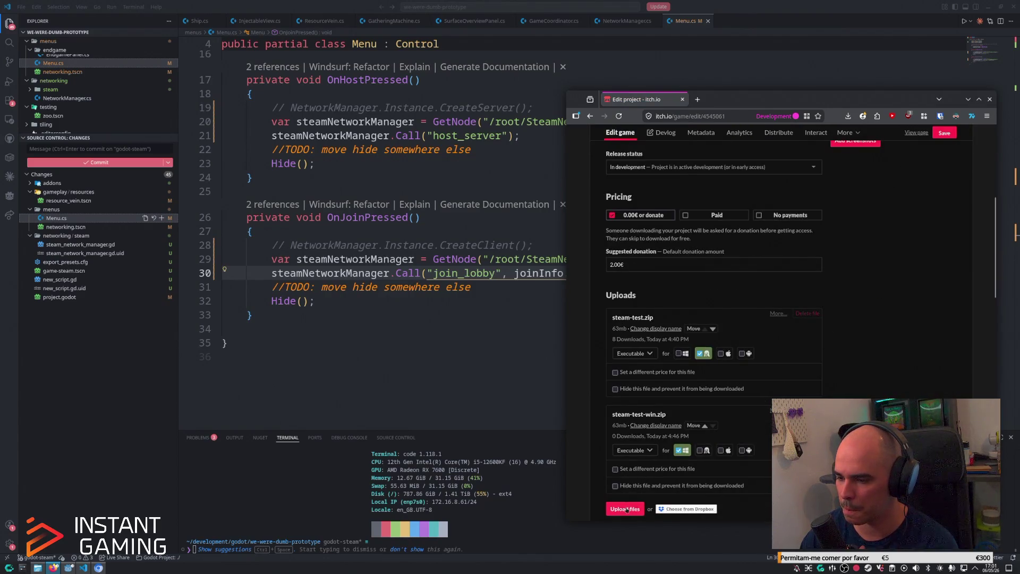
left_click(627, 509)
double_click(705, 259)
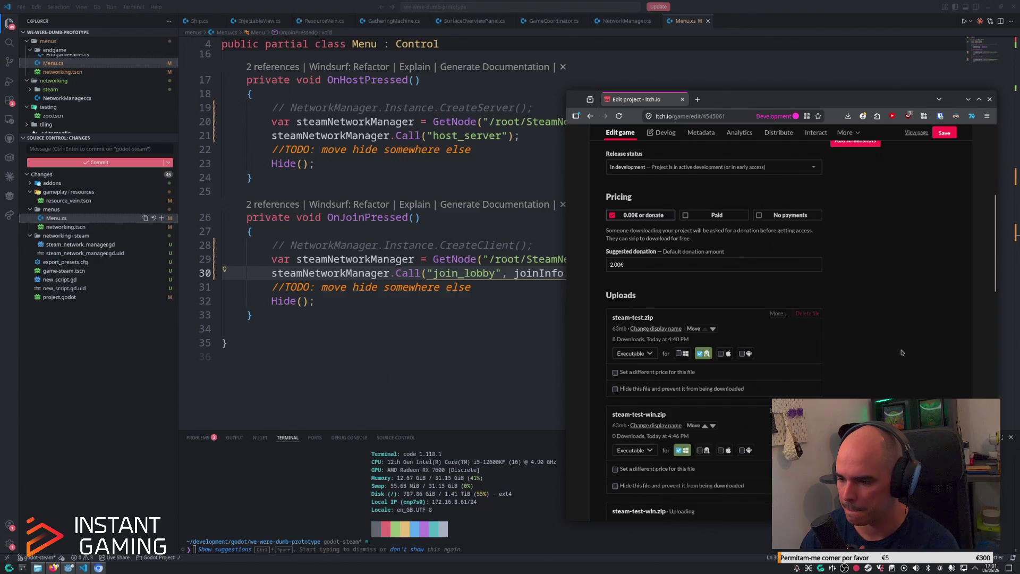
Save the itch.io project page once the upload succeeds, then return to the Menu.cs code.
scroll(901, 353, "down", 6)
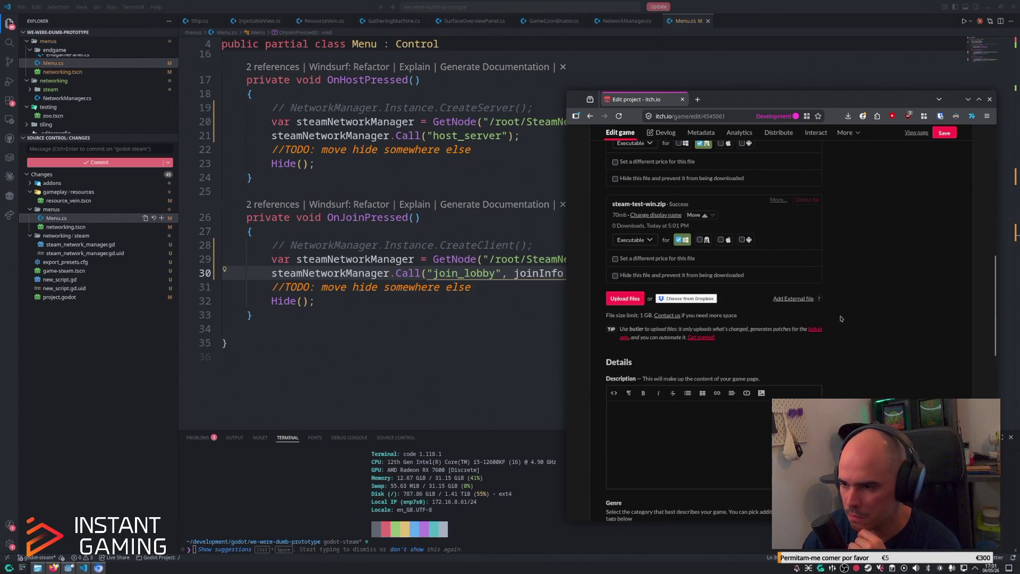
scroll(767, 415, "down", 5)
left_click(939, 135)
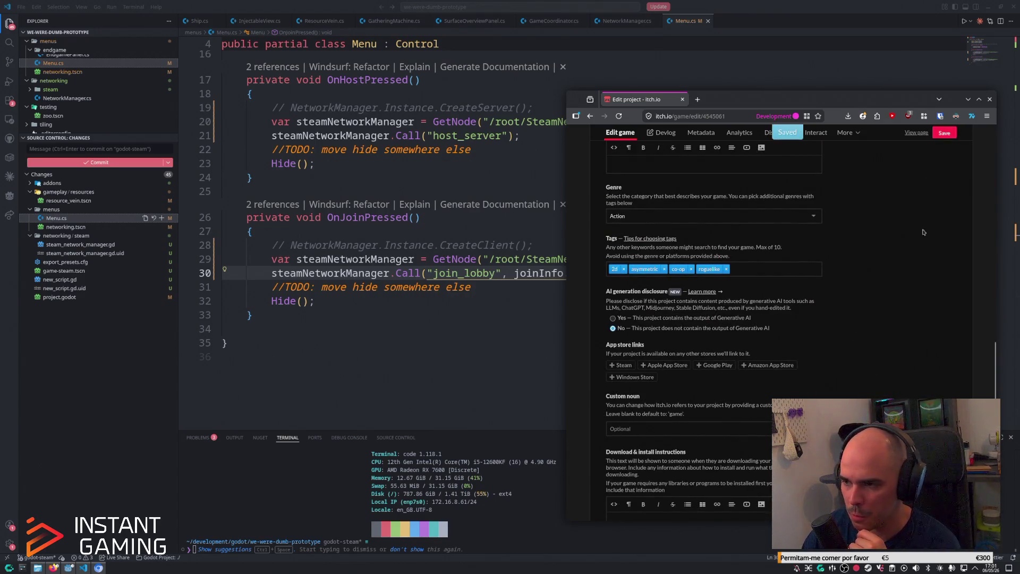
scroll(922, 340, "up", 6)
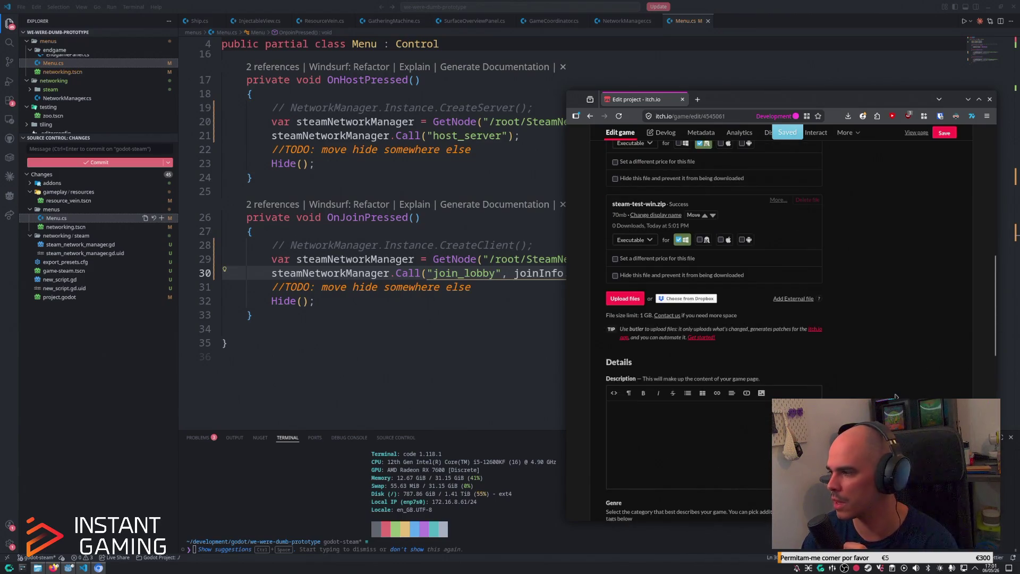
left_click(476, 330)
left_click(506, 303)
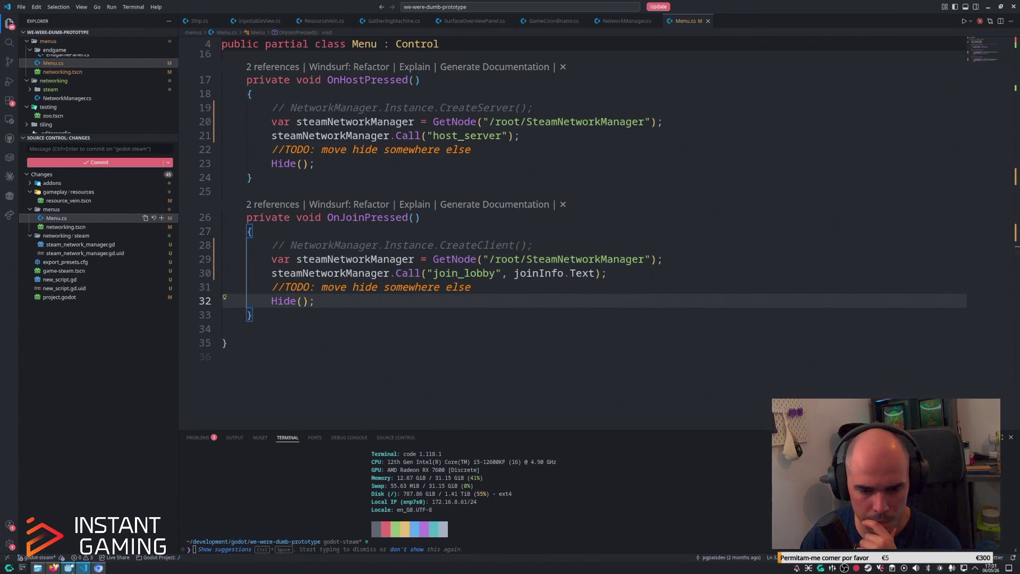
key("alt+Tab")
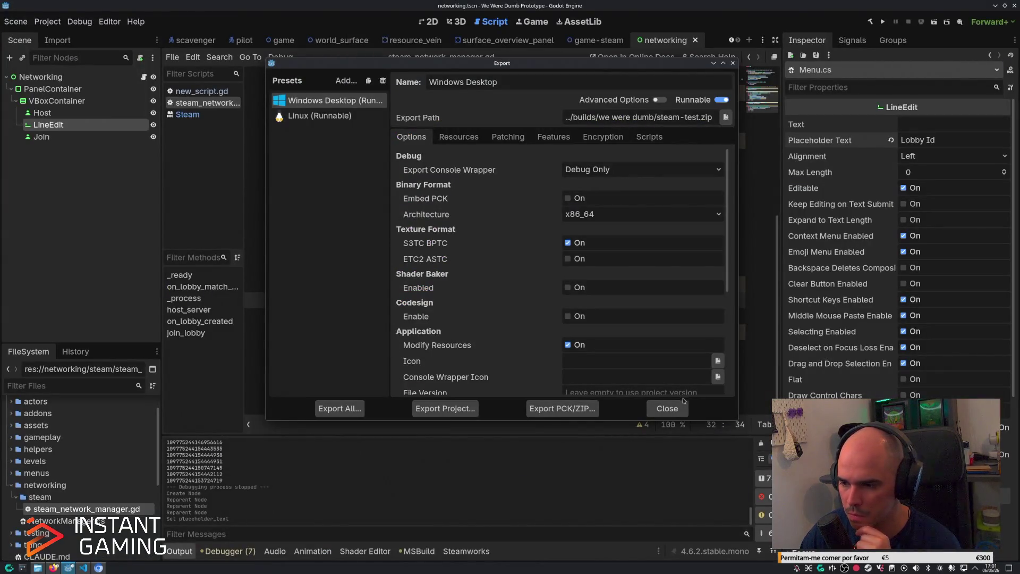
Run the game, paste a logged lobby ID and try Join, which hits a null reference error.
left_click(662, 409)
key("F5")
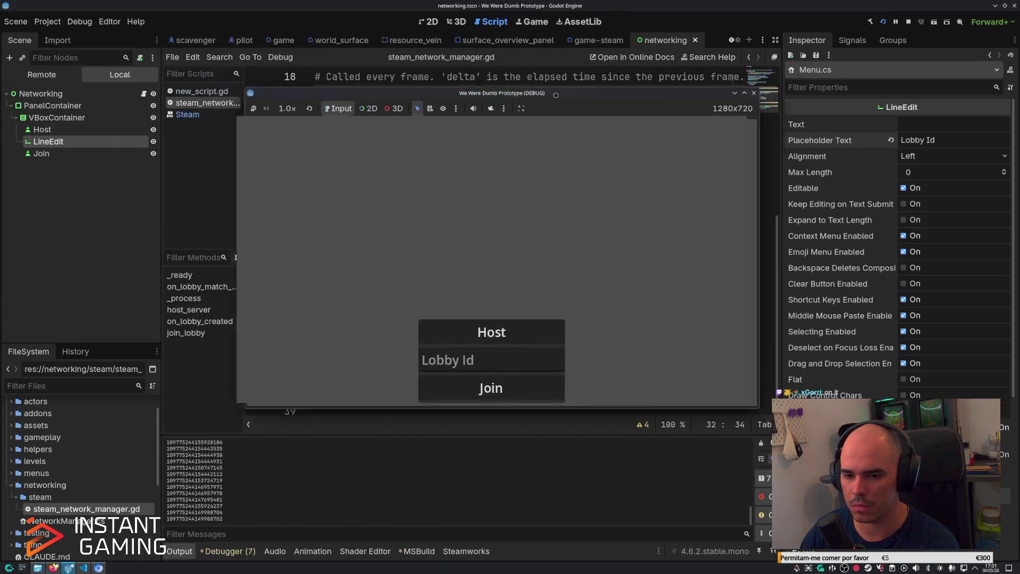
left_click_drag(556, 95, 587, 82)
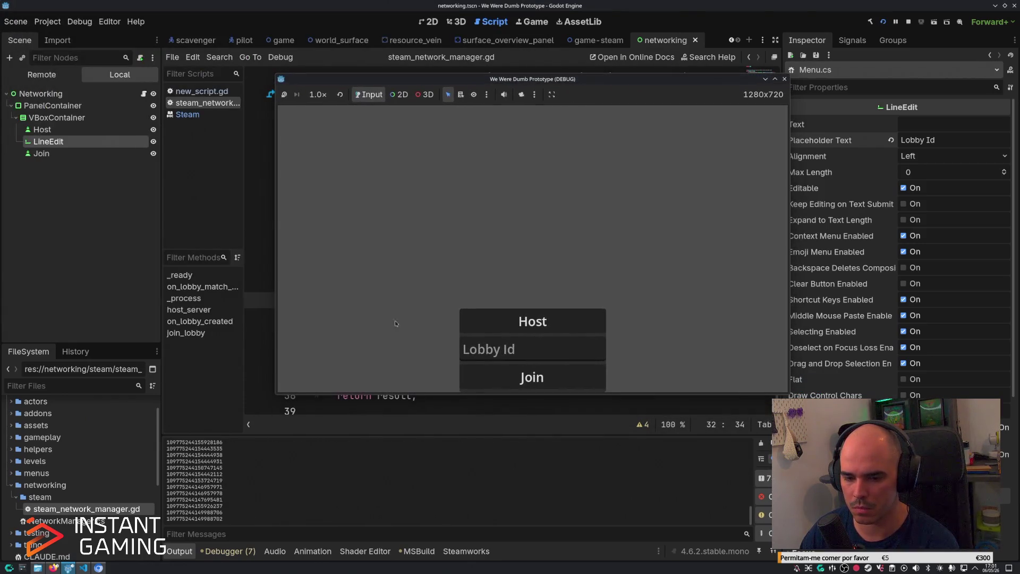
double_click(207, 519)
key("ctrl+c")
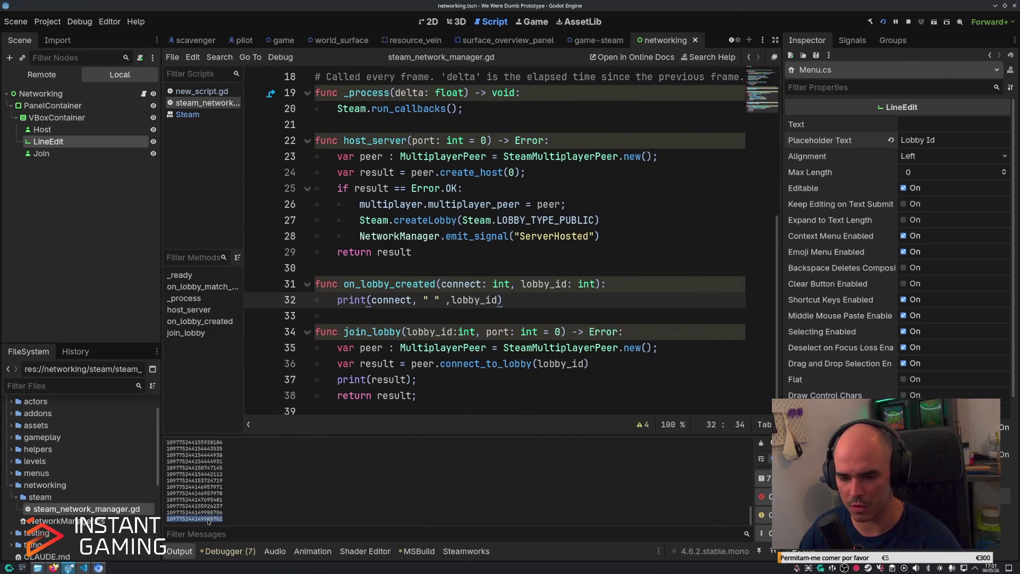
key("alt+Tab")
left_click(506, 356)
key("ctrl+v")
left_click(531, 378)
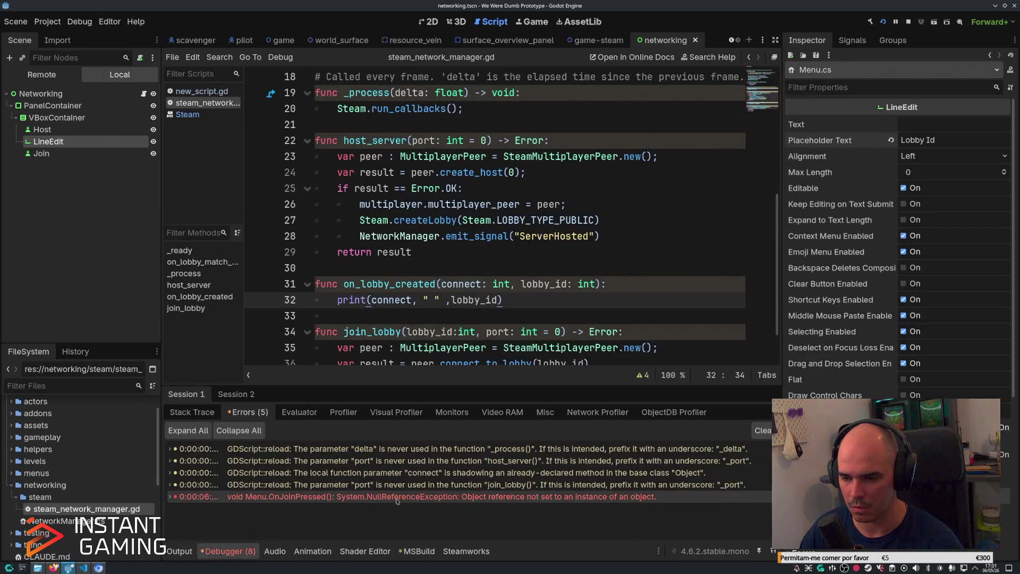
left_click(173, 499)
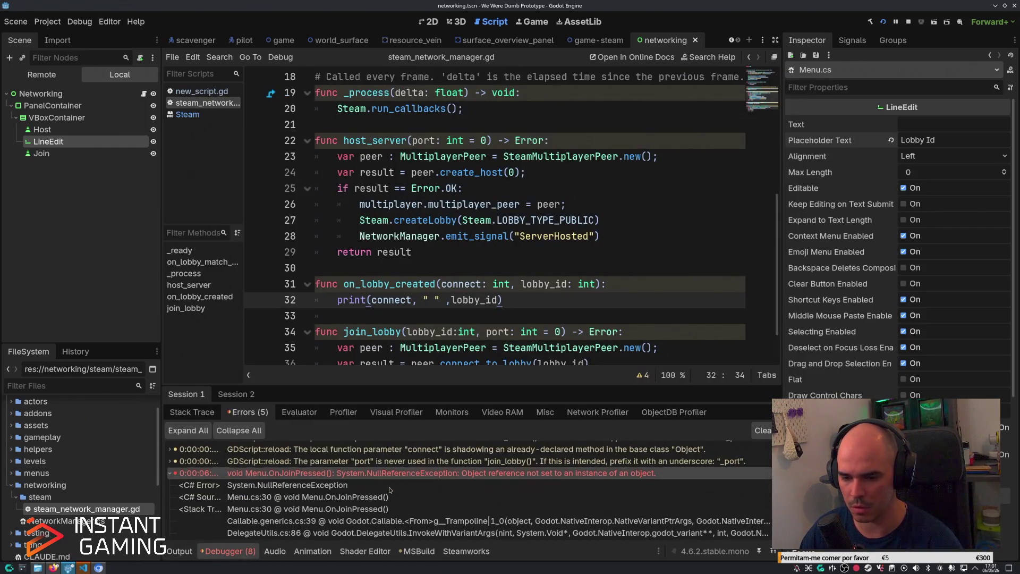
left_click(910, 23)
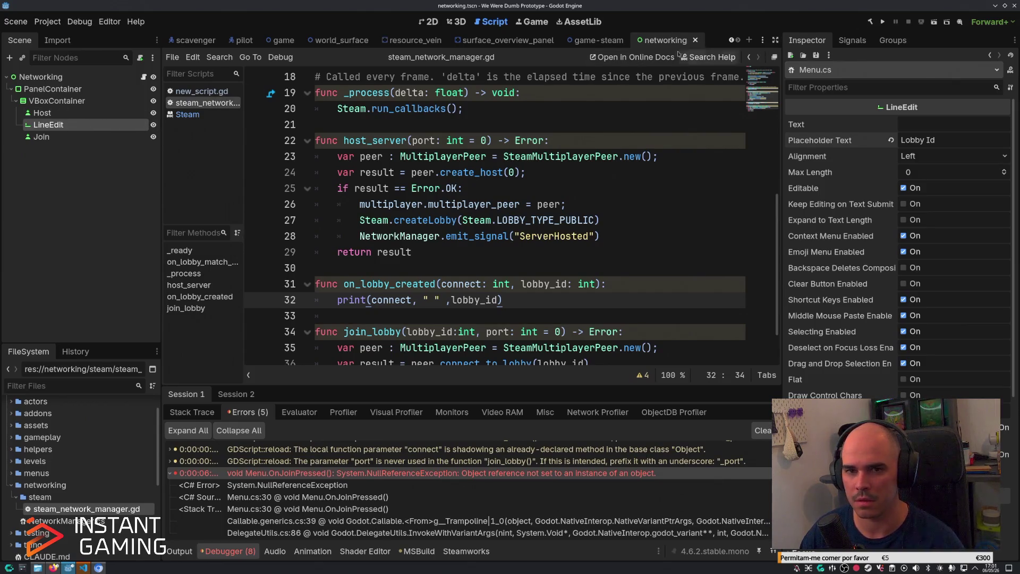
Assign the LineEdit node to the Networking root's Join Info property and save.
left_click(83, 118)
left_click(48, 125)
left_click(40, 77)
left_click(948, 140)
left_click(495, 234)
double_click(494, 234)
key("ctrl+s")
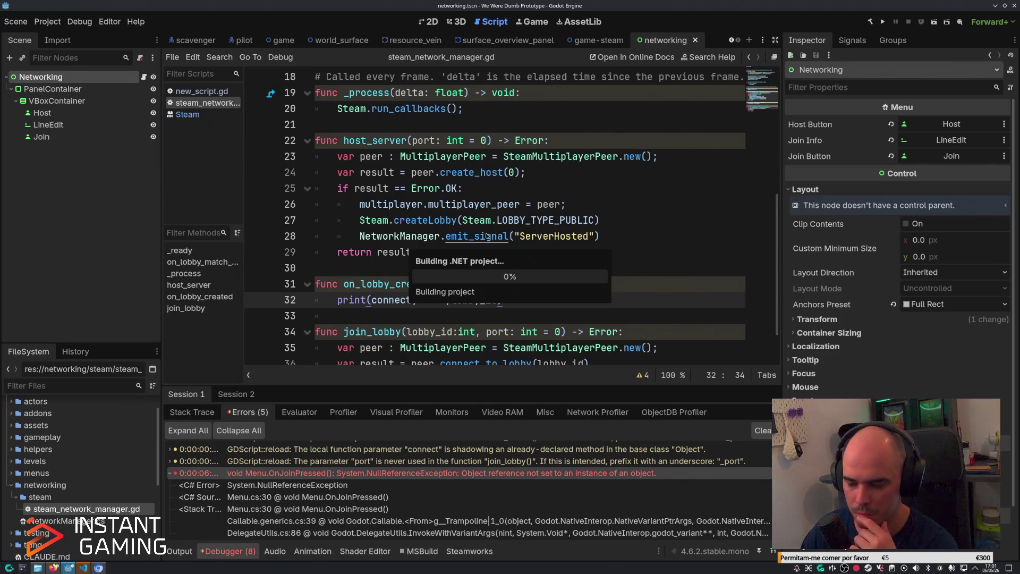
Retest joining with a copied lobby ID and jump to the join_lobby error source.
left_click(257, 278)
double_click(198, 519)
key("ctrl+c")
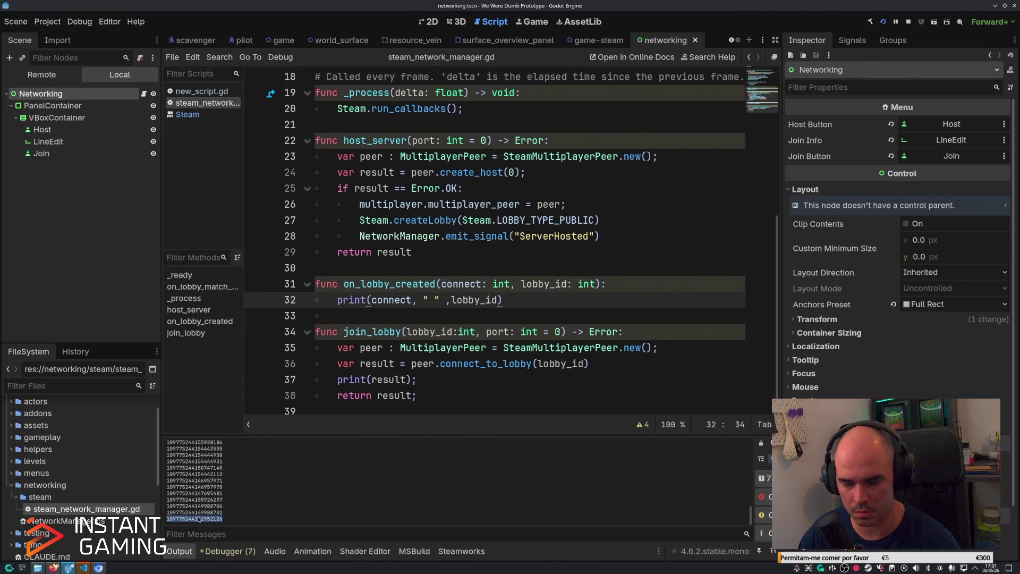
left_click(280, 268)
key("ctrl+v")
left_click(268, 304)
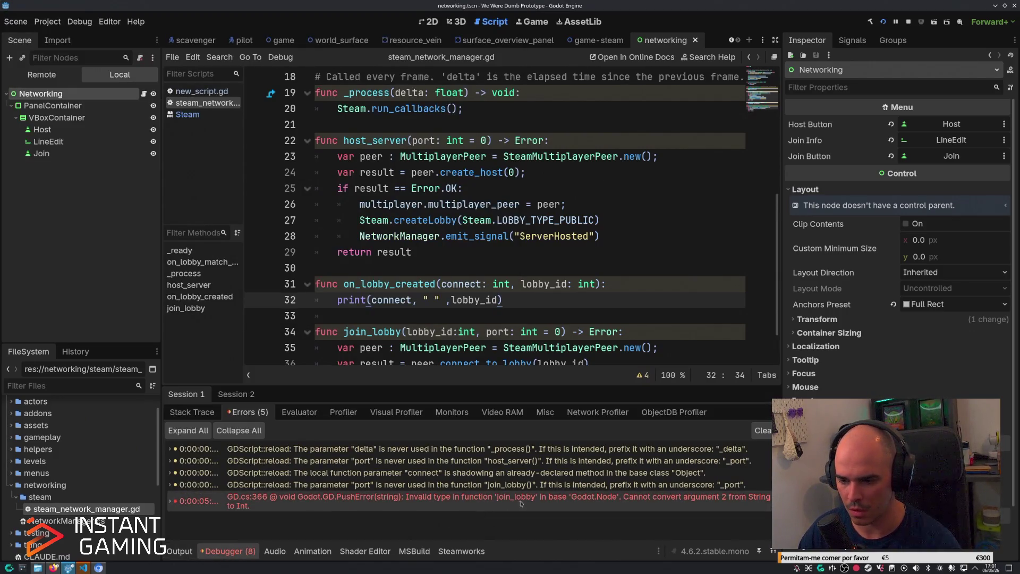
mouse_move(450, 502)
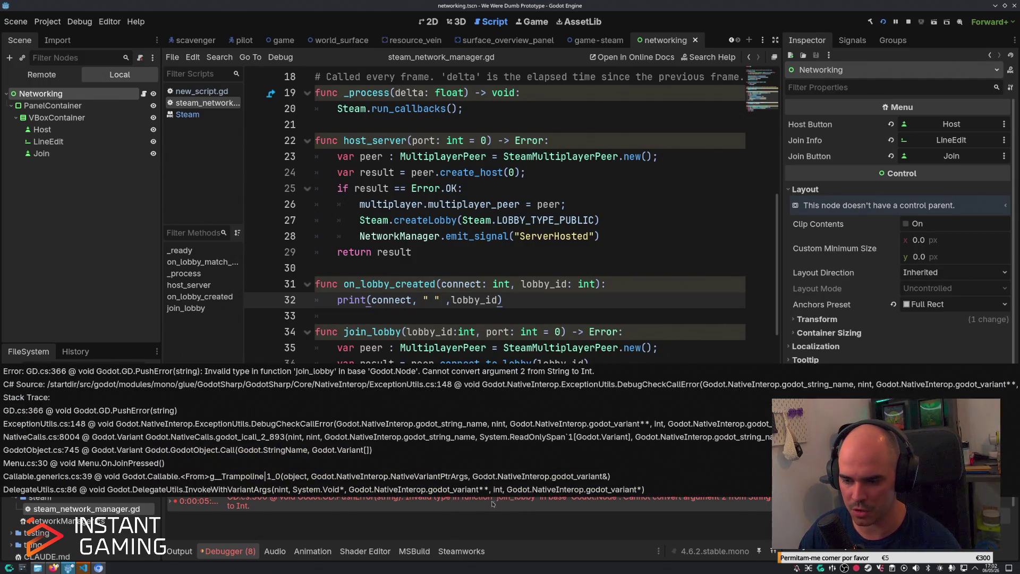
left_click(575, 507)
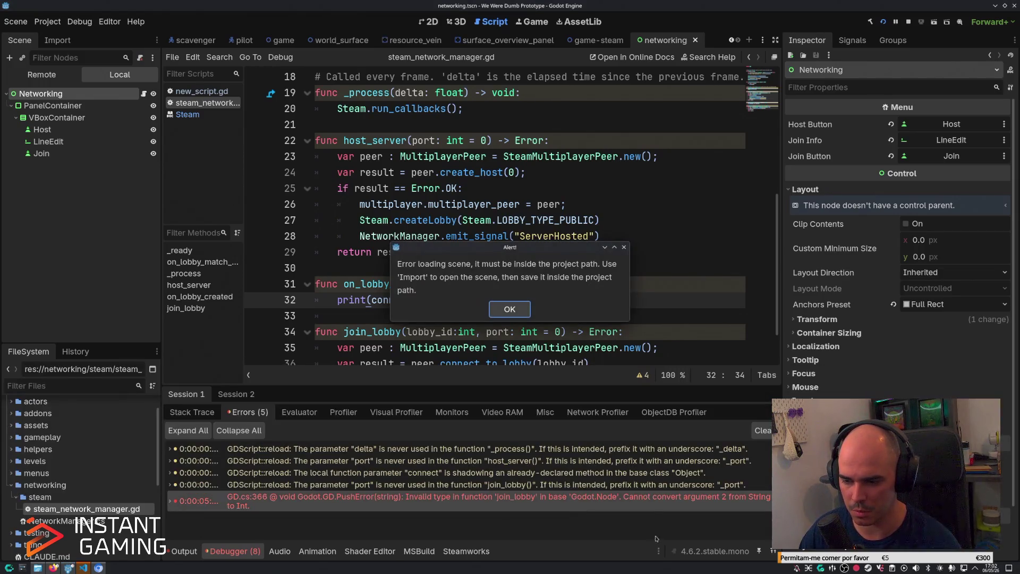
Wrap lobby_id in int() in the connect_to_lobby call on line 36.
left_click(523, 317)
scroll(537, 319, "down", 1)
left_click(537, 308)
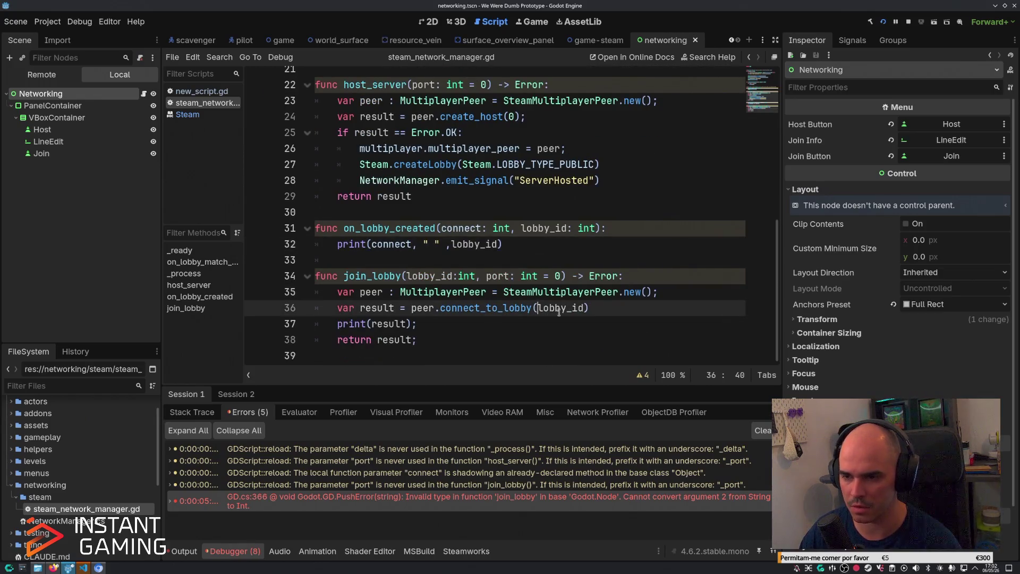
double_click(569, 309)
key("End")
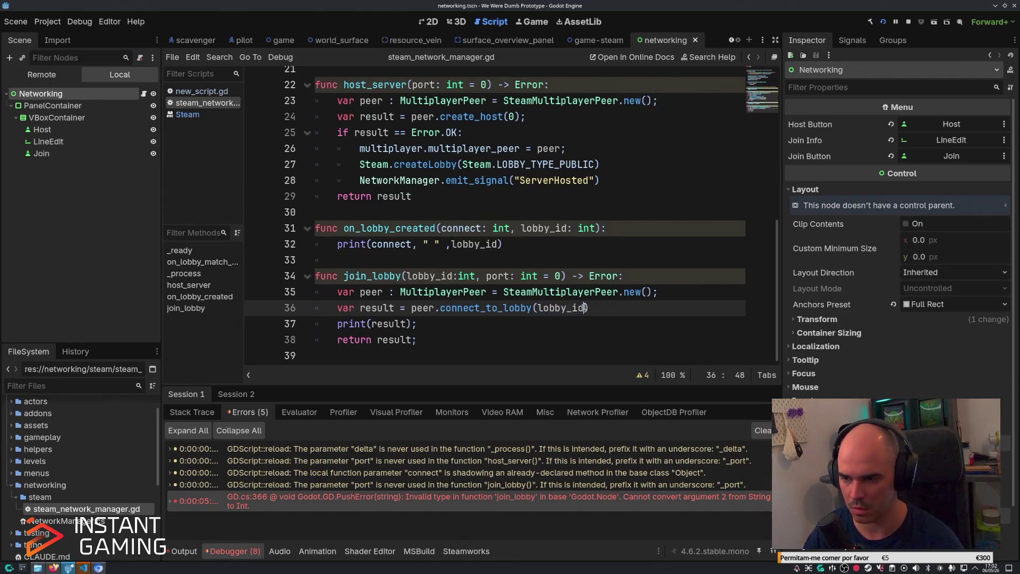
double_click(584, 308)
key("Left")
type("int(")
scroll(584, 307, "up", 1)
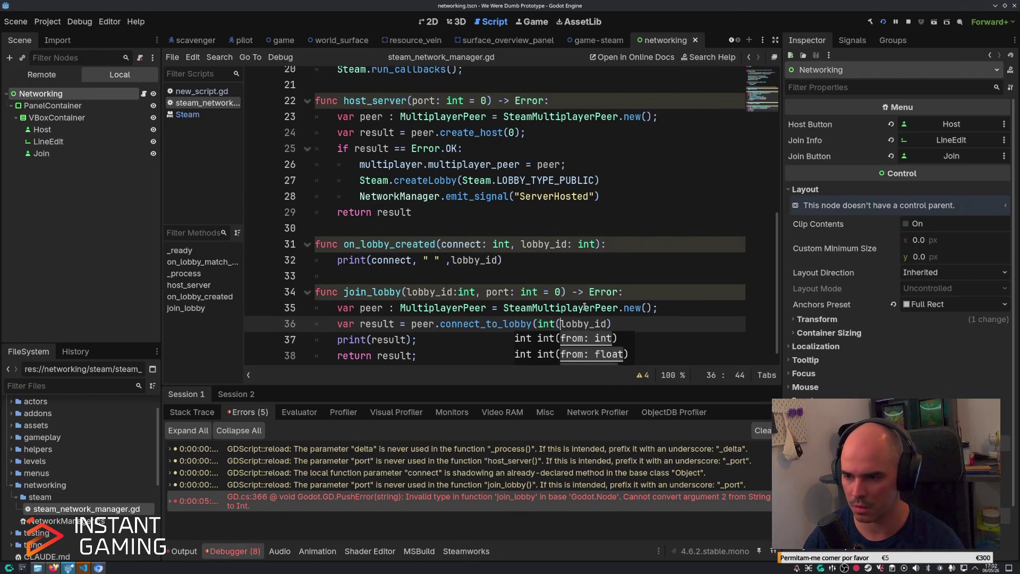
key("End")
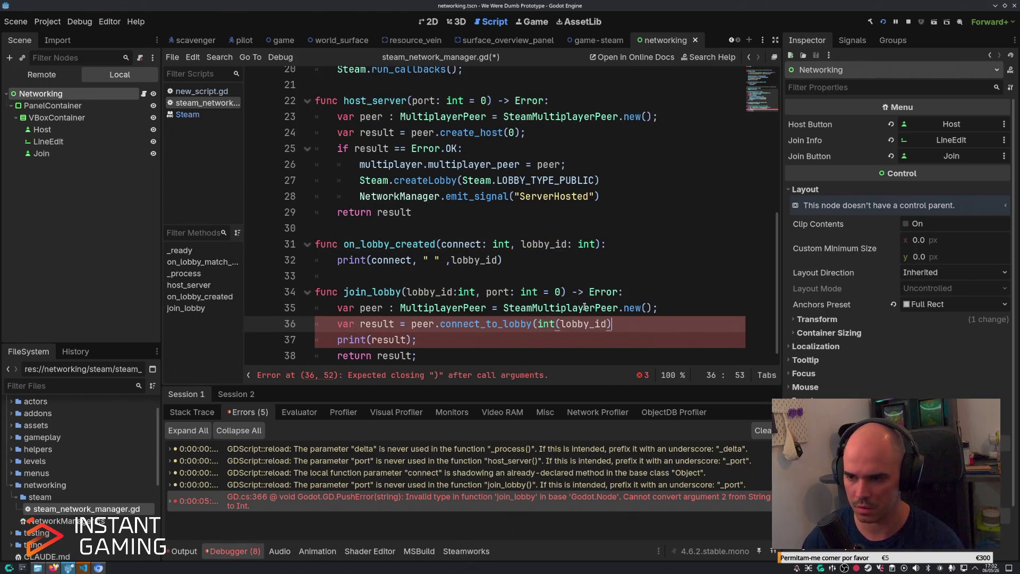
type(")")
Run the game, paste a lobby ID and Join, which still logs the String-to-Int error.
key("F5")
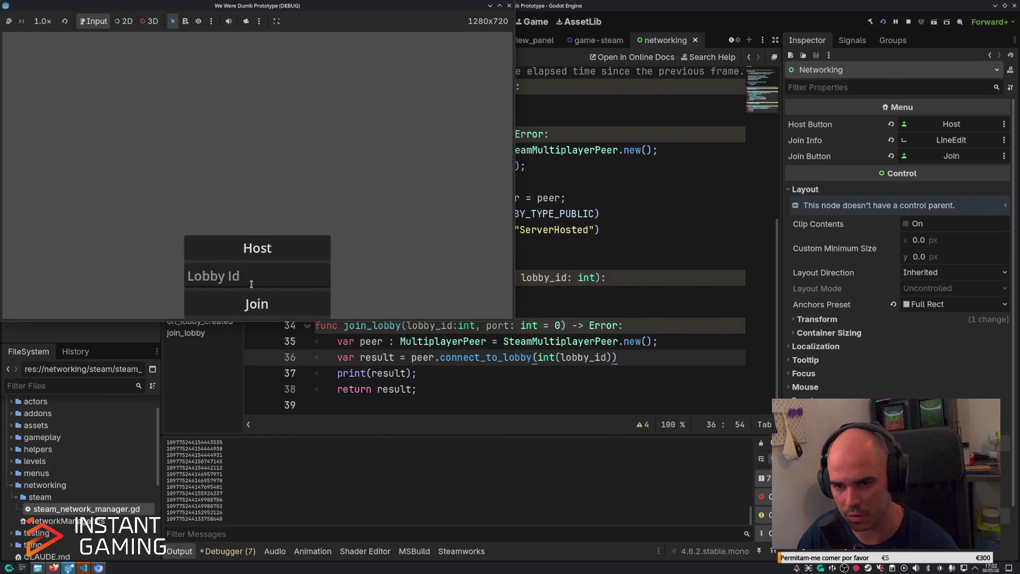
left_click(250, 280)
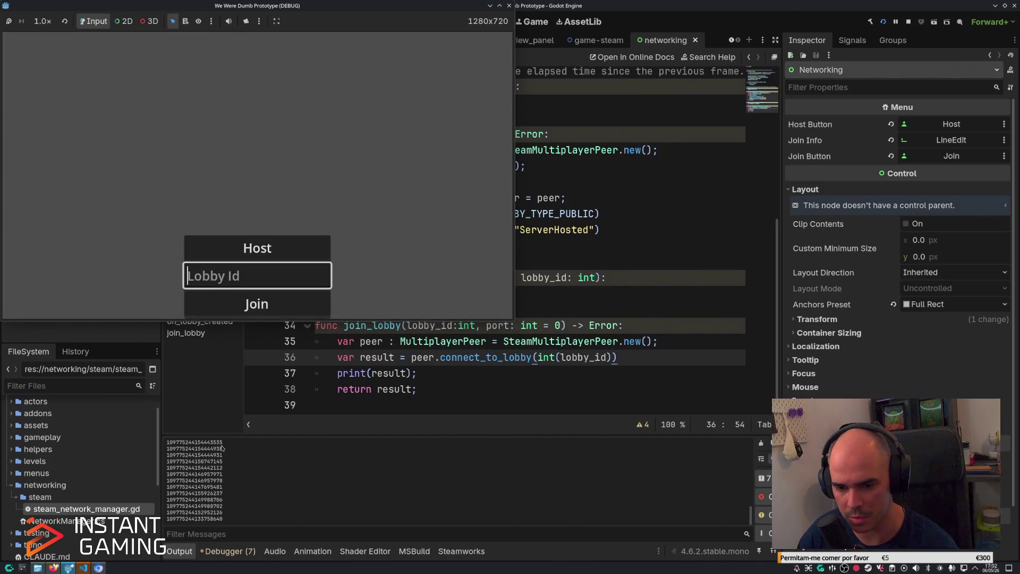
double_click(204, 500)
key("alt+Tab")
key("ctrl+v")
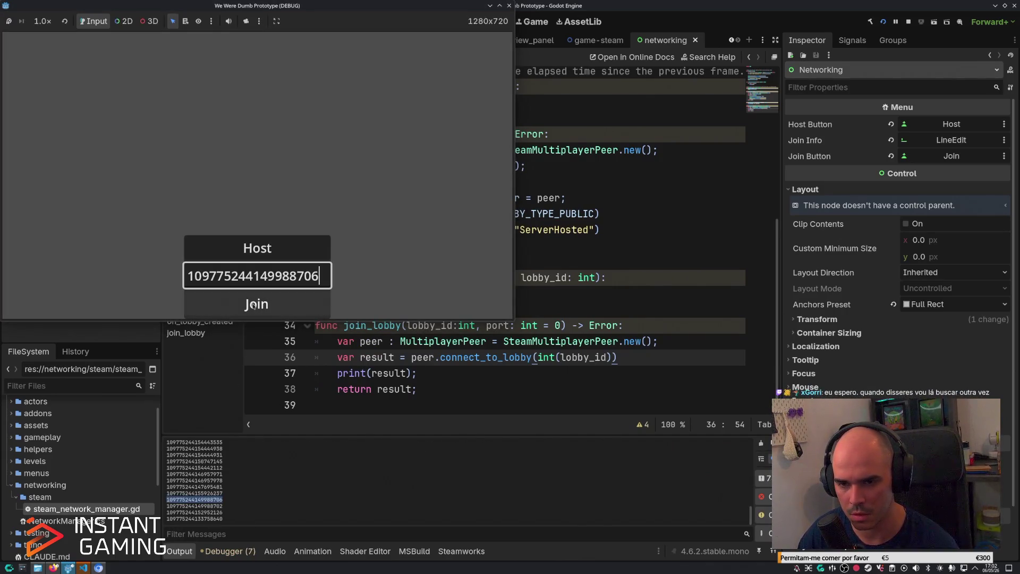
left_click(255, 303)
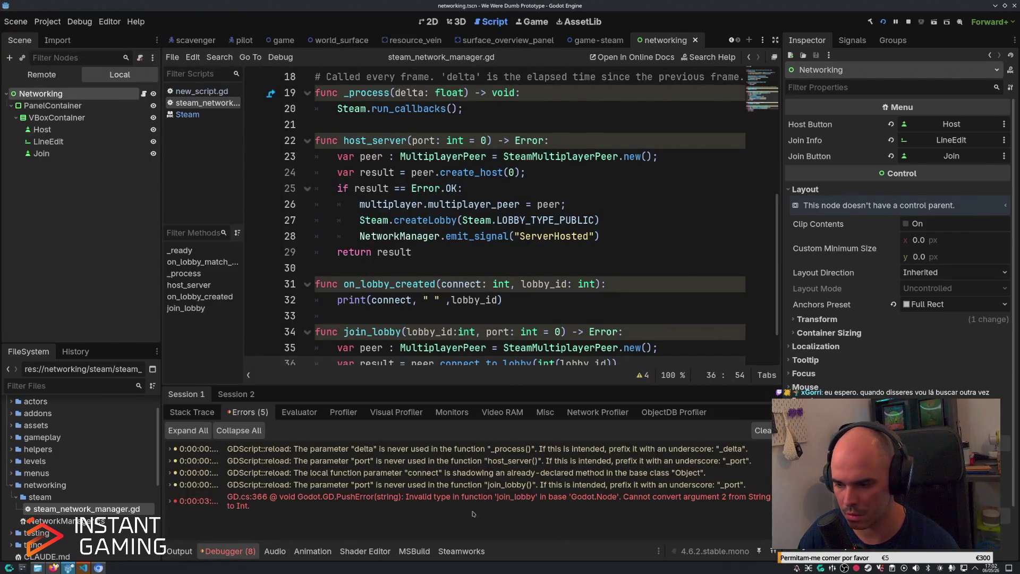
mouse_move(499, 505)
left_click(643, 301)
scroll(643, 279, "down", 2)
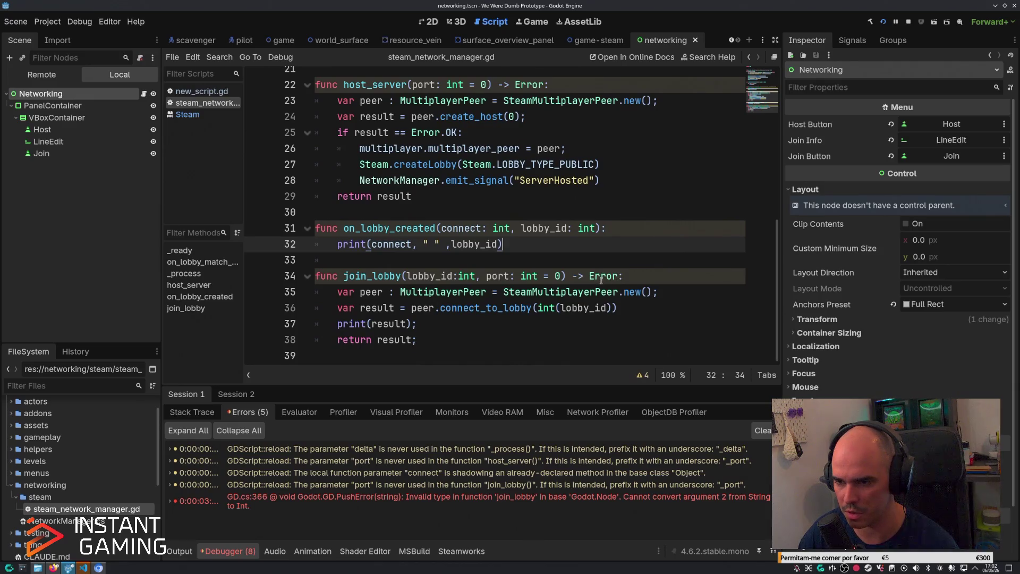
Change the lobby_id parameter type on line 34 from int to String and rerun the game.
double_click(472, 277)
type("stering")
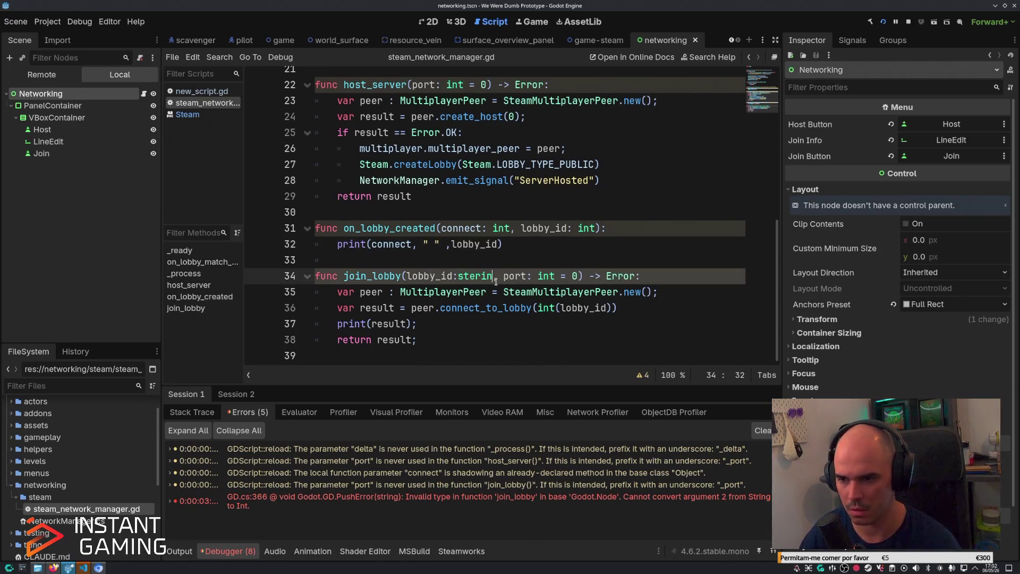
key("Left")
key("Left")
key("Left")
key("BackSpace")
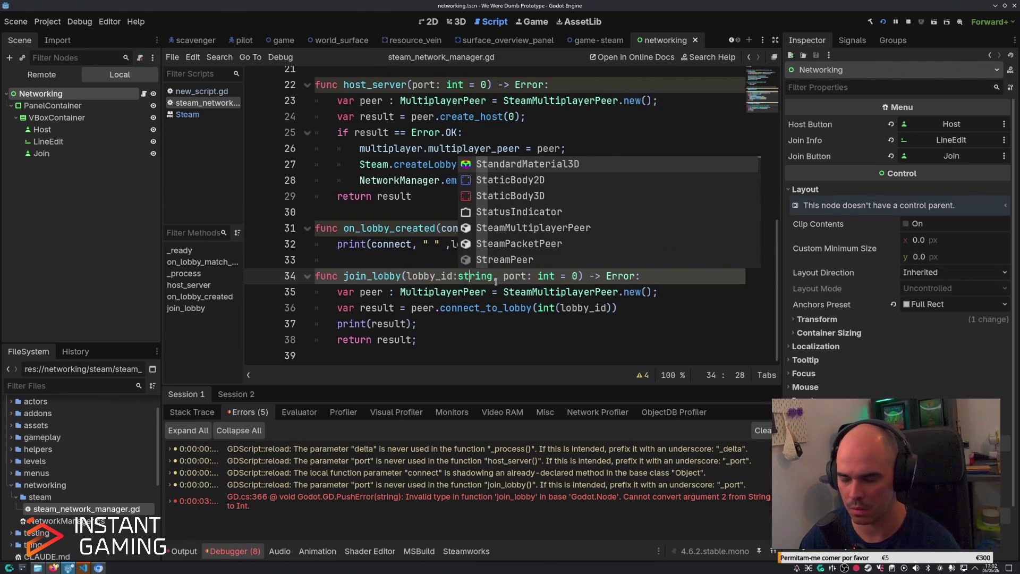
key("F5")
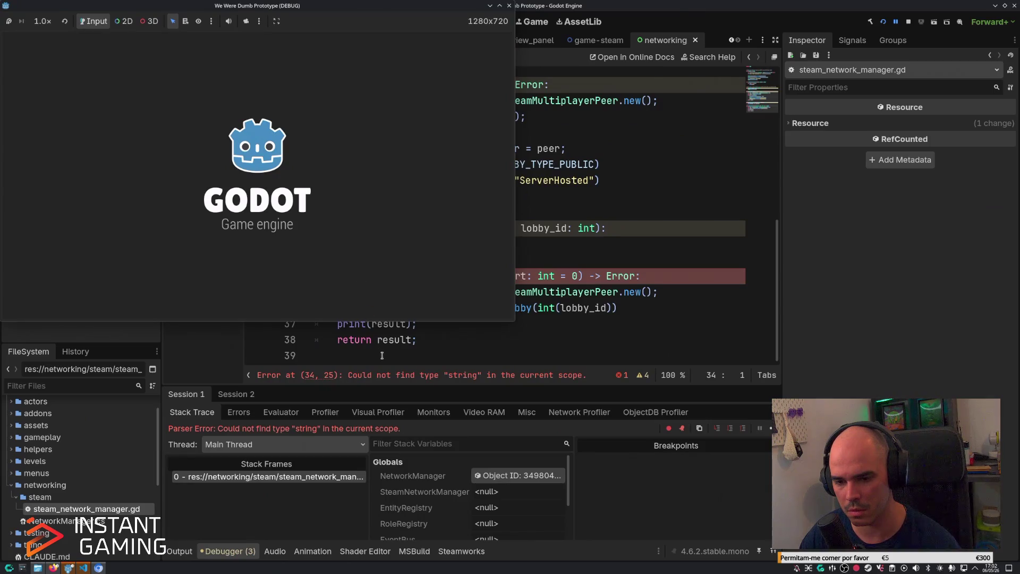
left_click(509, 5)
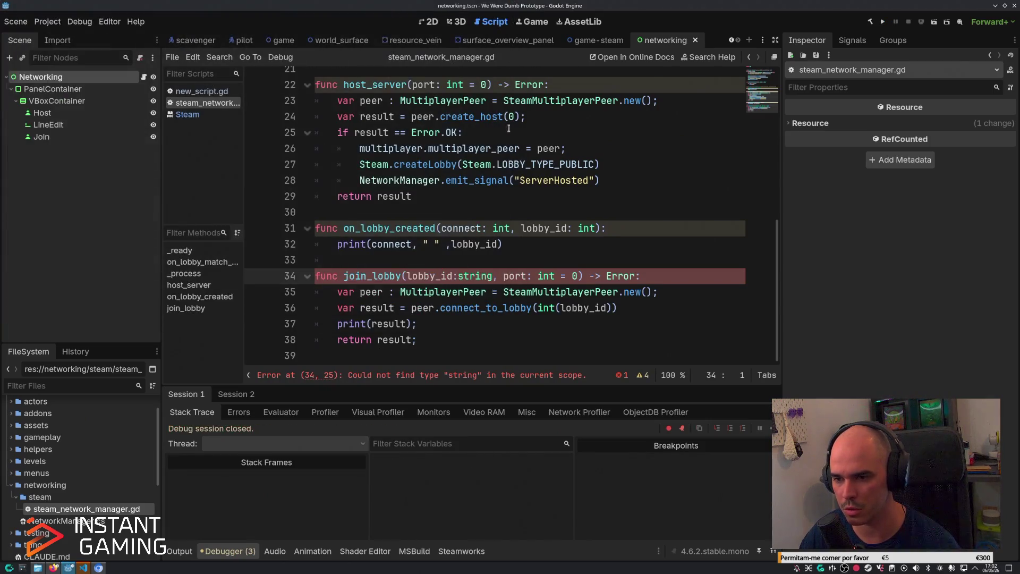
double_click(461, 276)
left_click(460, 276)
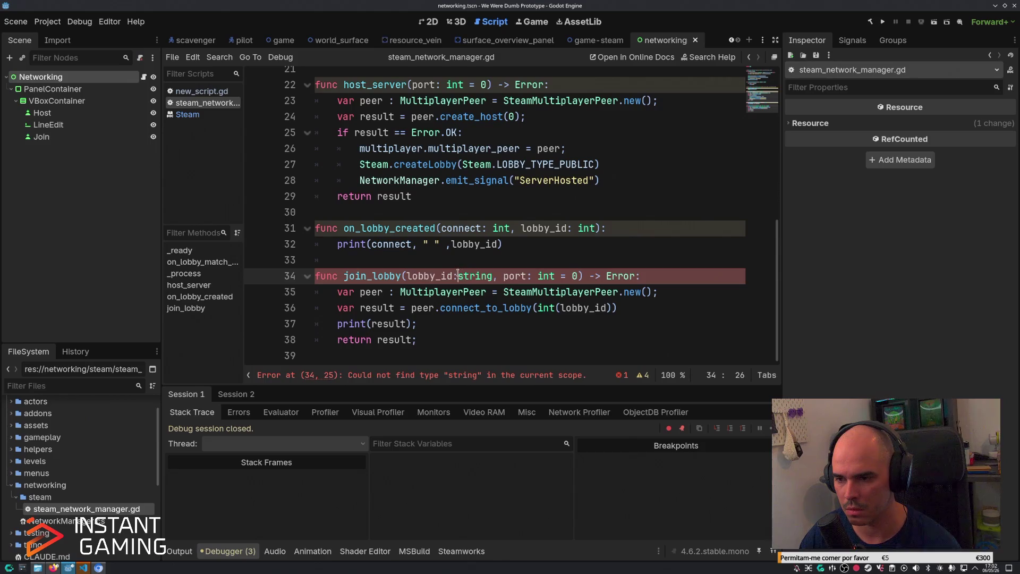
key("Delete")
type("S")
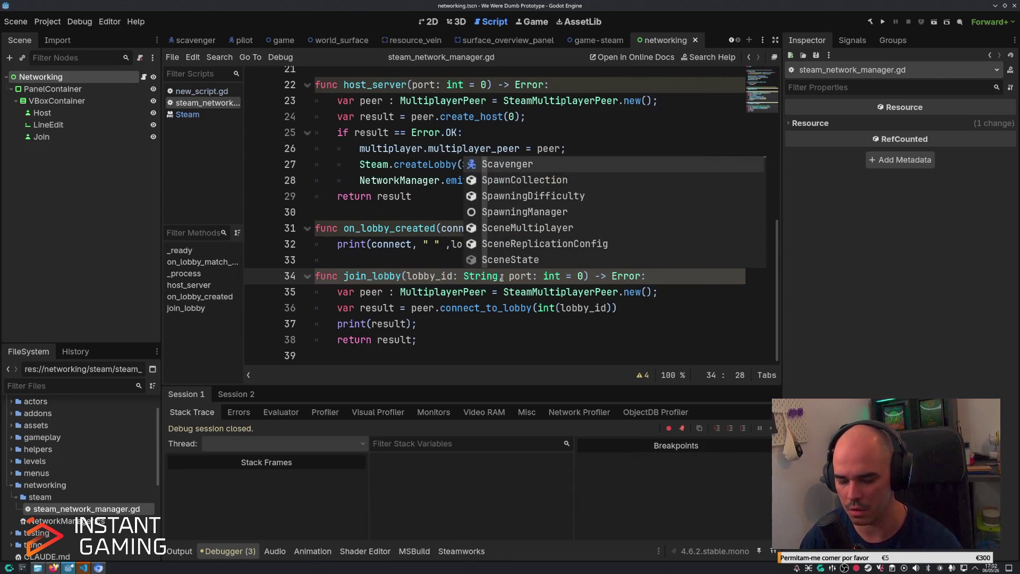
key("F5")
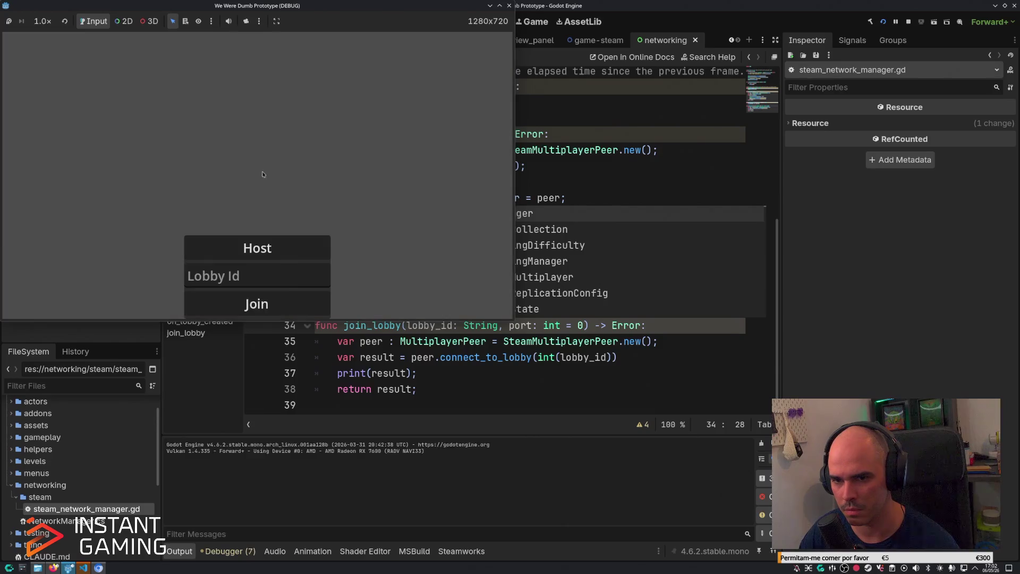
Paste a copied lobby ID, click Join, and inspect the lobby-membership error in Debugger Errors.
double_click(220, 455)
key("ctrl+c")
key("alt+Tab")
left_click(258, 275)
key("ctrl+v")
left_click(258, 301)
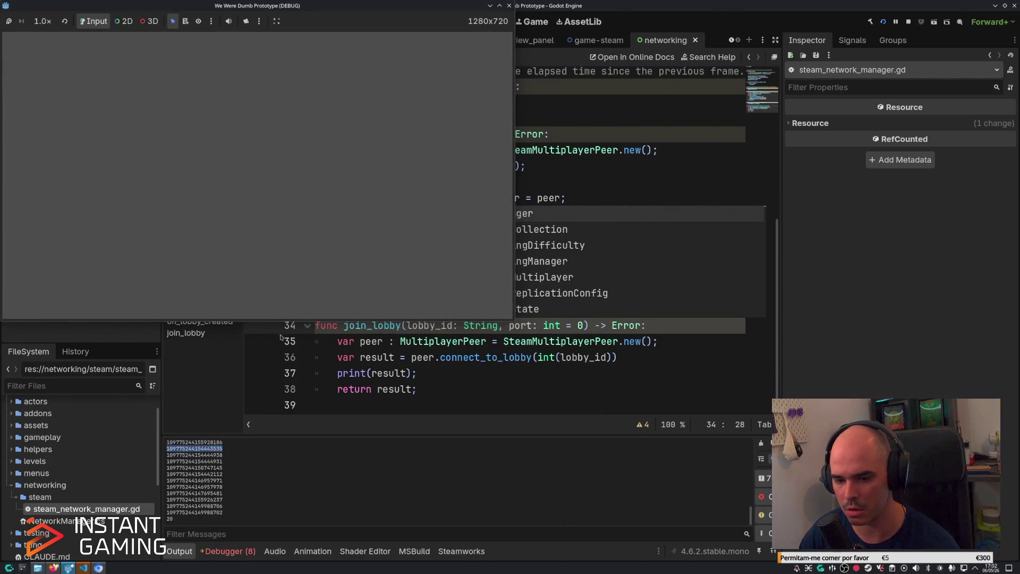
left_click(248, 558)
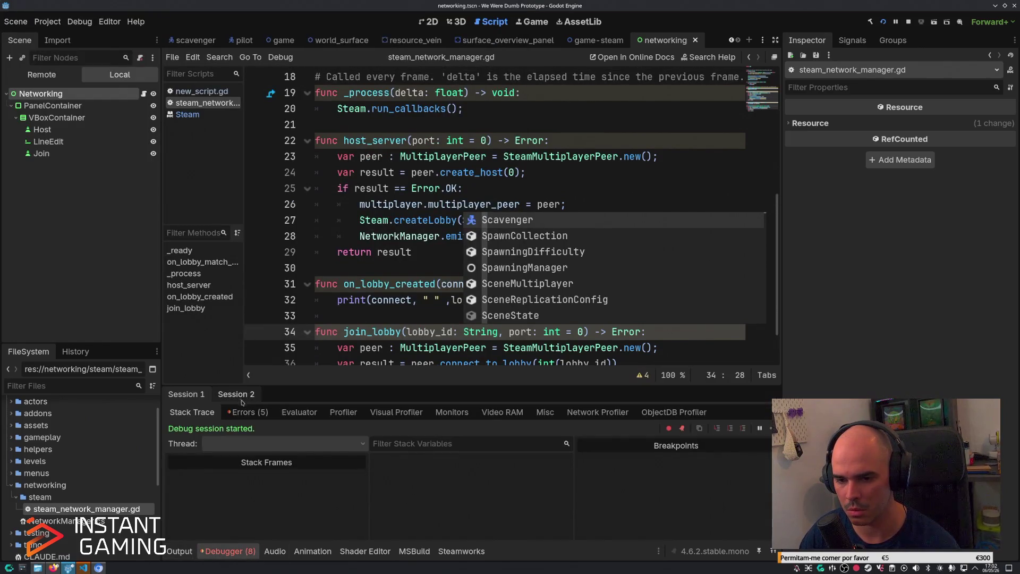
left_click(249, 413)
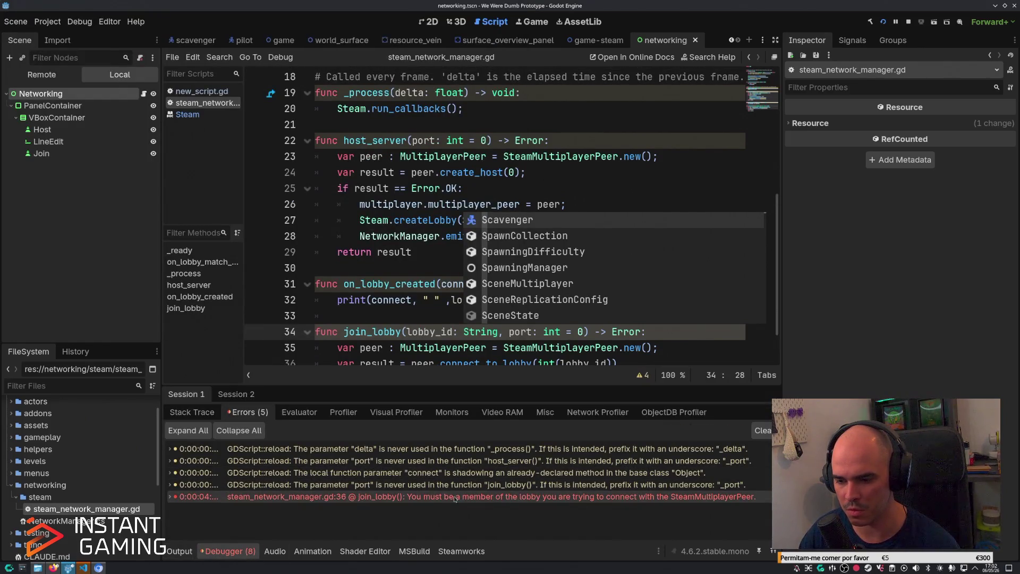
left_click(535, 502)
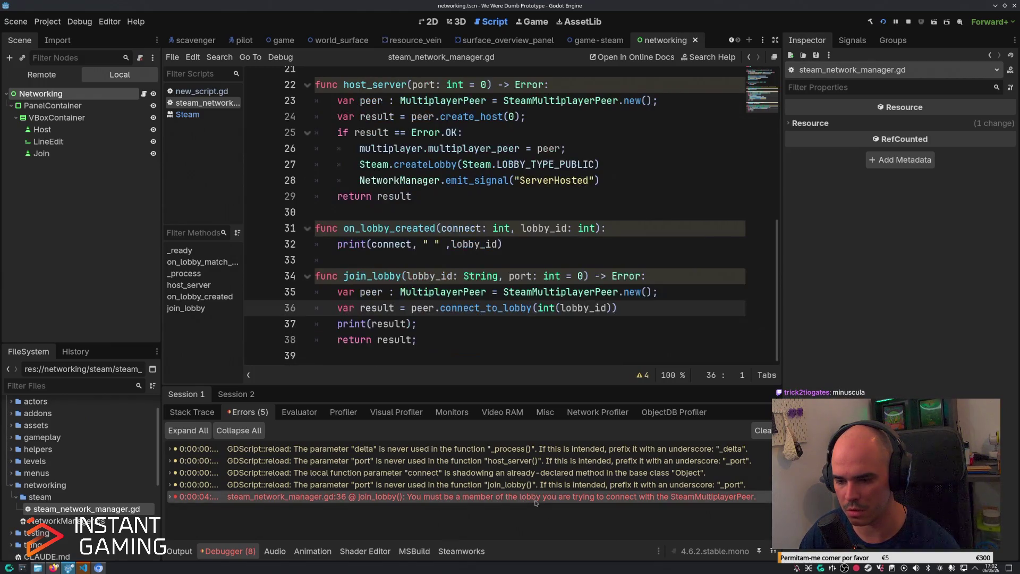
double_click(535, 502)
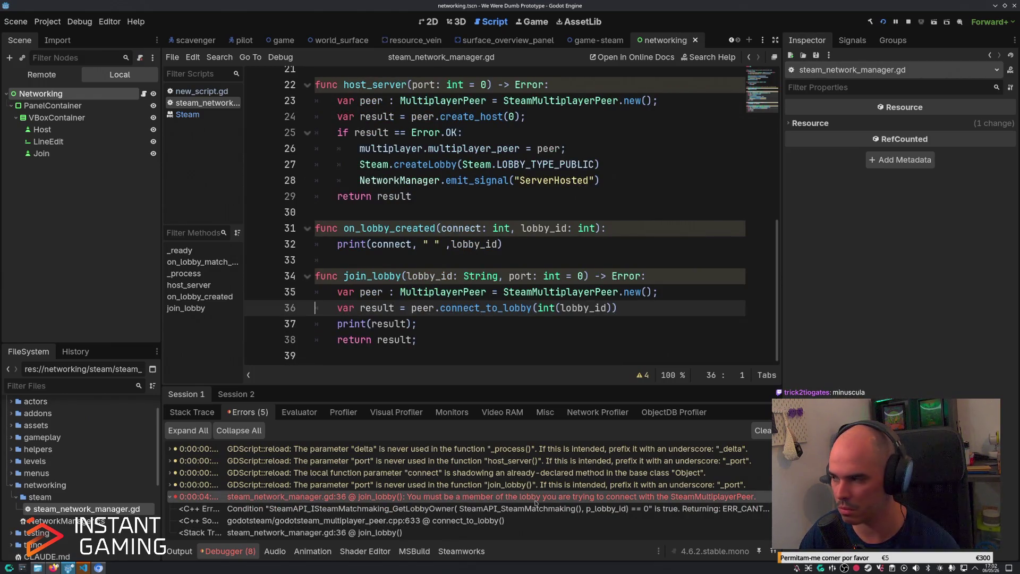
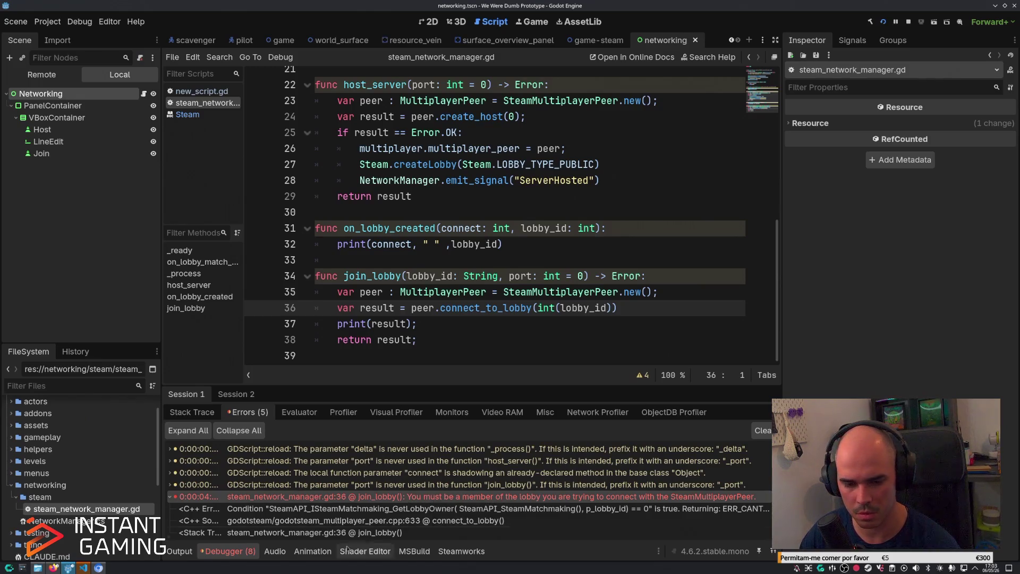
Google the pasted lobby-membership error plus 'godotsteam', with the timestamp prefix removed.
left_click(98, 567)
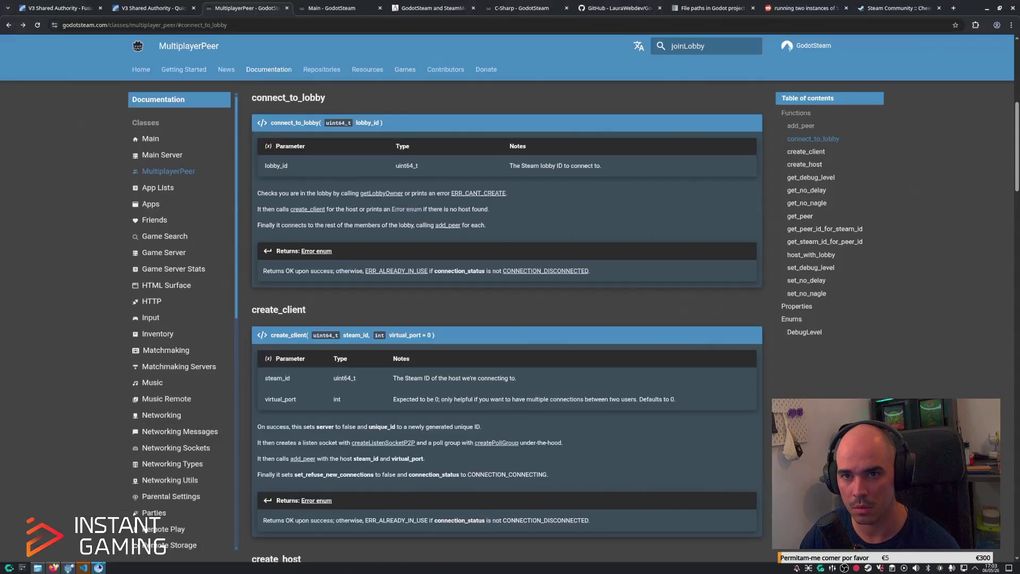
left_click(953, 8)
key("ctrl+v")
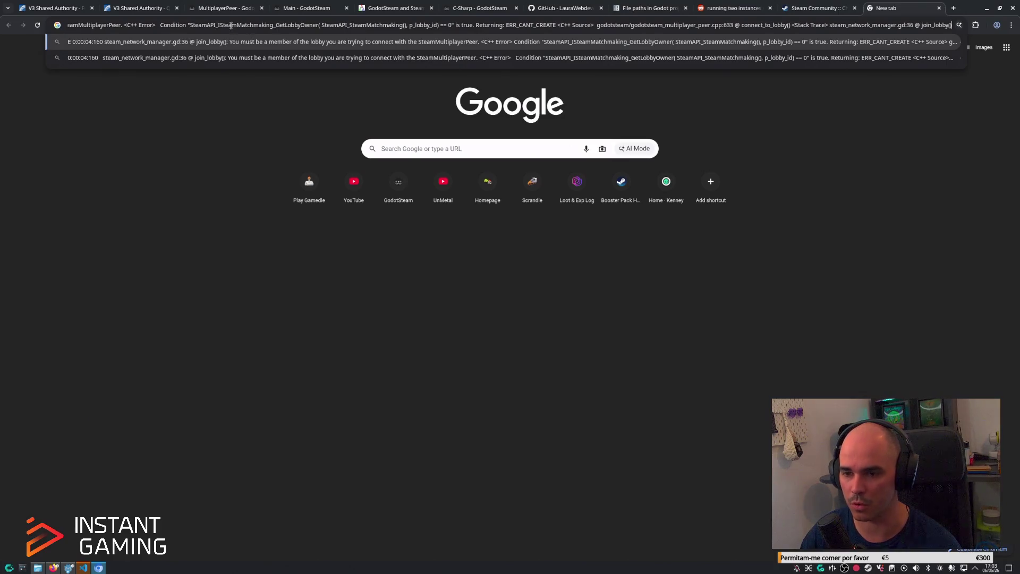
key("Home")
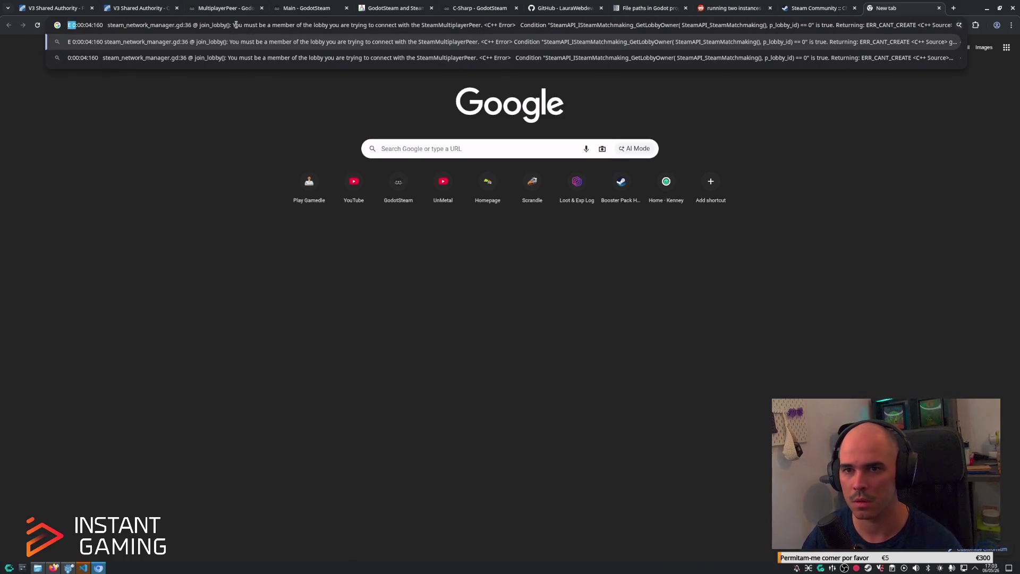
key("ctrl+shift+Right")
key("ctrl+shift+Right")
key("ctrl+shift+Right")
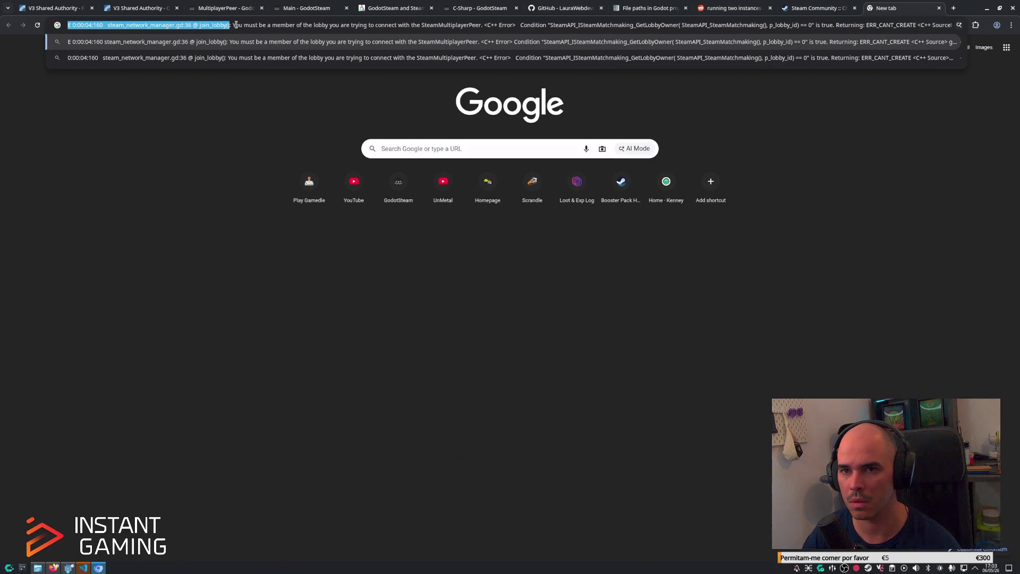
key("BackSpace")
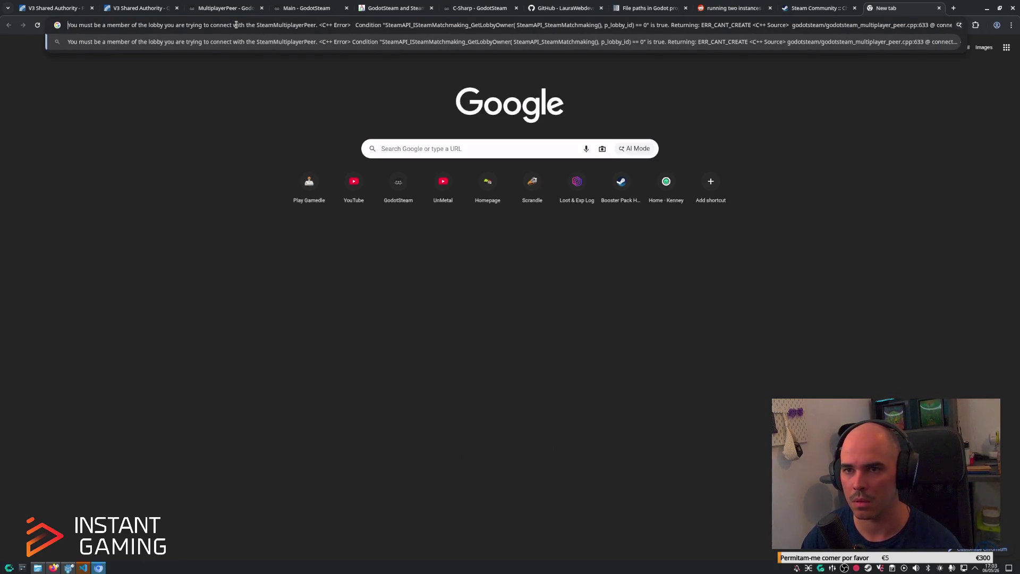
key("shift+End")
type("steamworks")
key("BackSpace")
key("BackSpace")
key("BackSpace")
type("godotsteam")
key("Return")
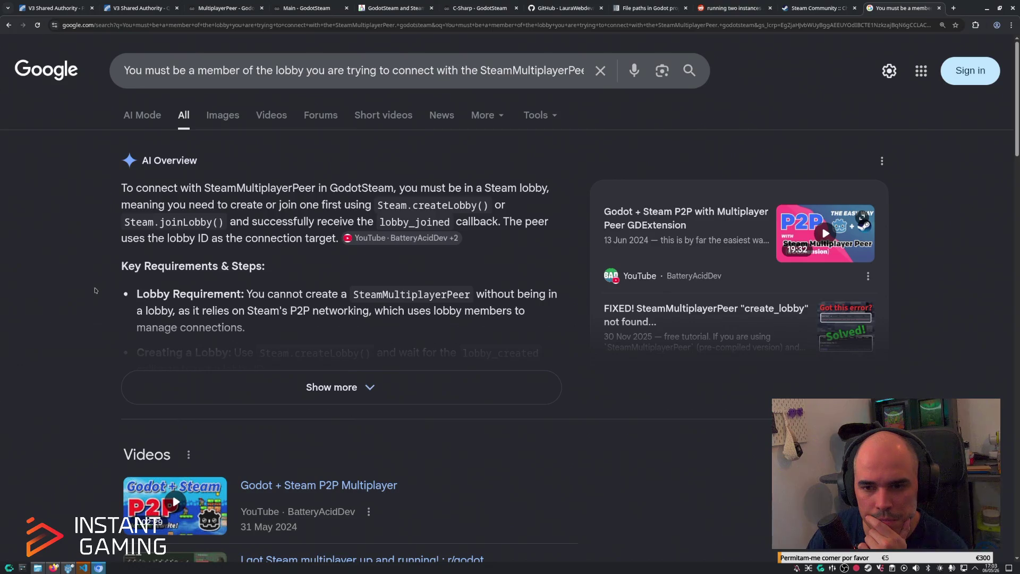
Expand the AI Overview explaining lobby creation and joining requirements.
scroll(302, 343, "down", 1)
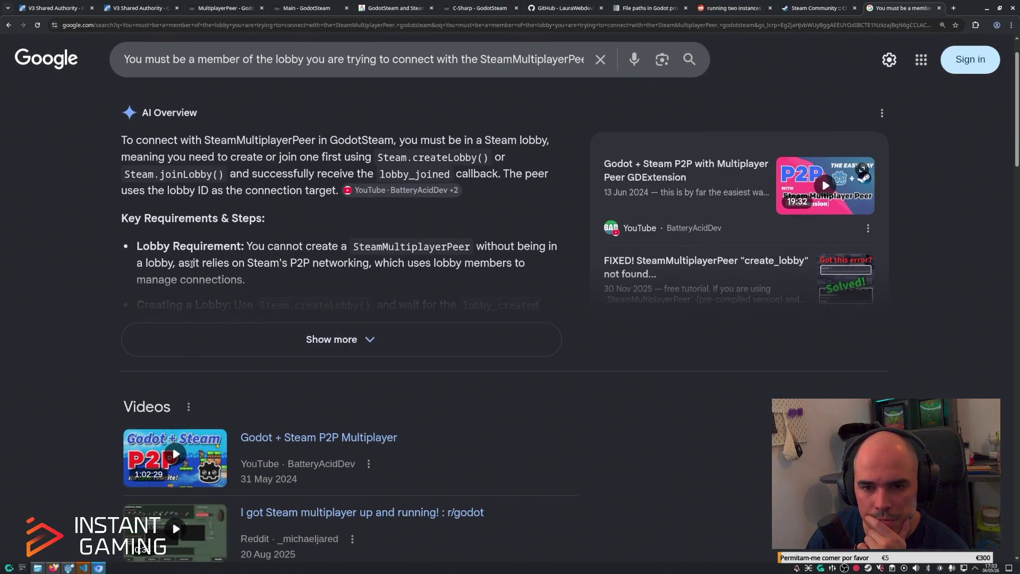
mouse_move(139, 262)
left_mouse_down()
mouse_move(532, 248)
mouse_move(446, 277)
left_mouse_up()
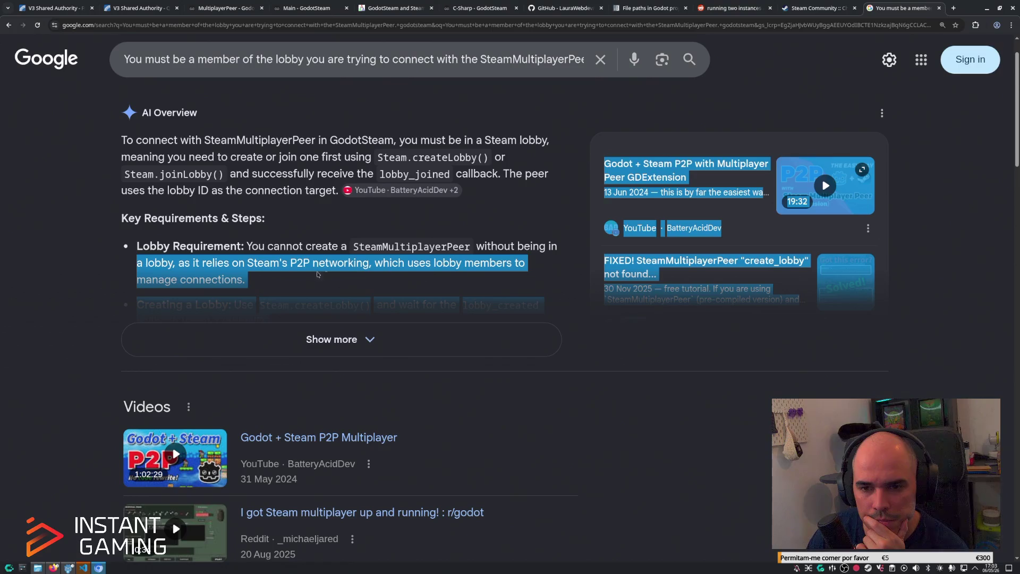
left_click(235, 279)
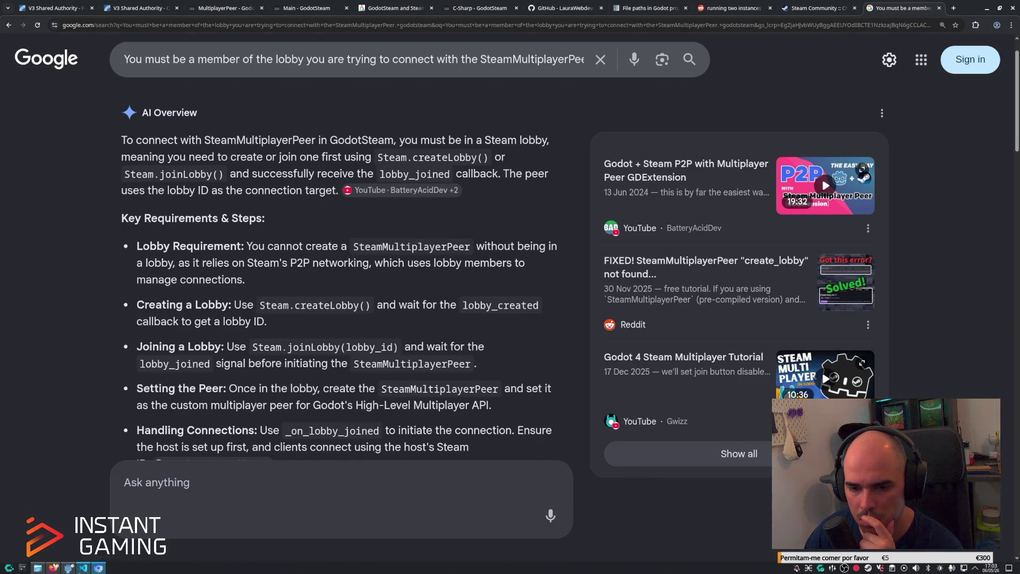
left_click(83, 567)
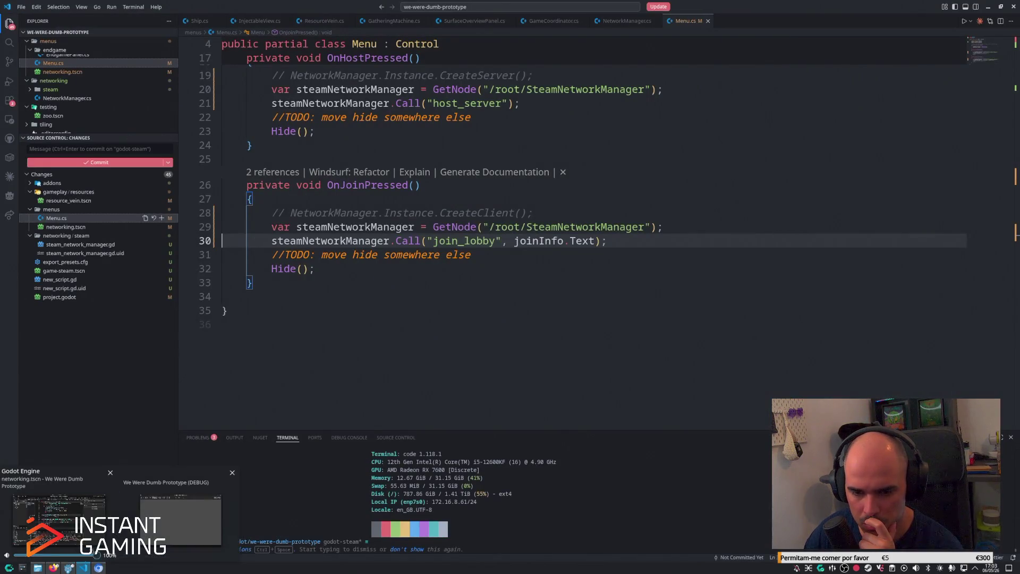
Add a Steam.joinLobby call on a new line 36 in join_lobby.
left_click(68, 567)
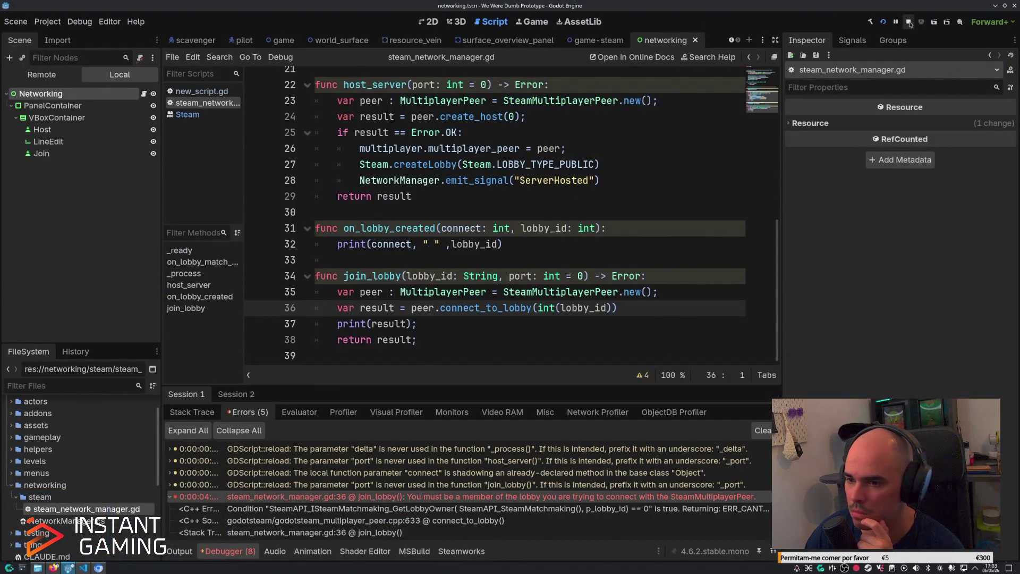
left_click(696, 292)
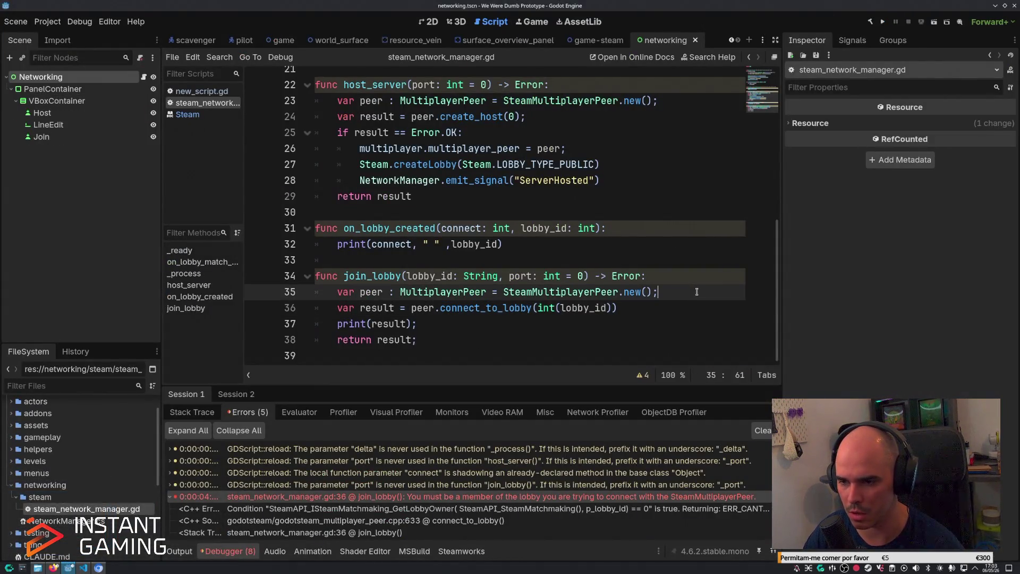
key("Return")
type("steam")
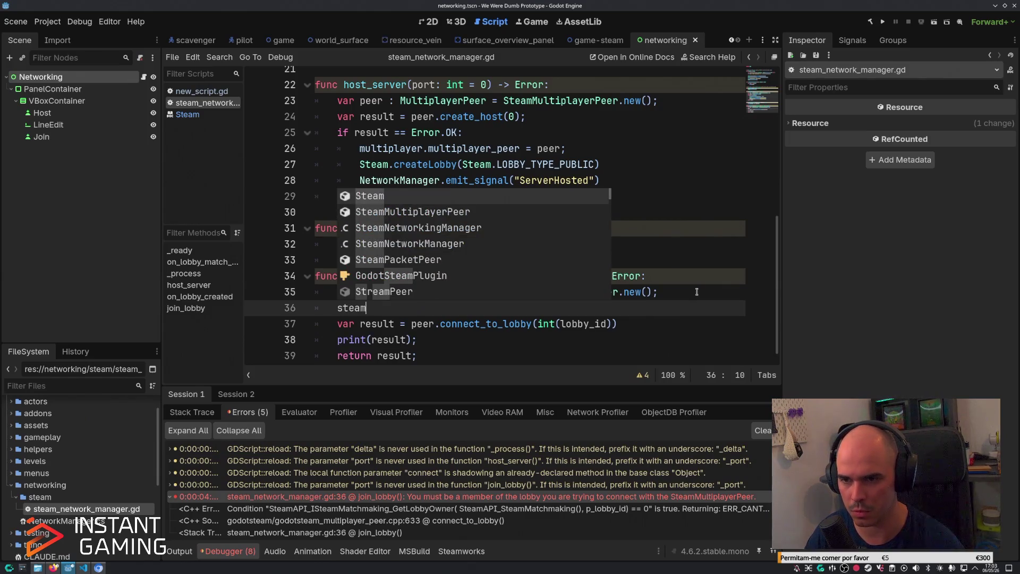
type(".joi")
key("shift+Home")
key("BackSpace")
type("Steam-")
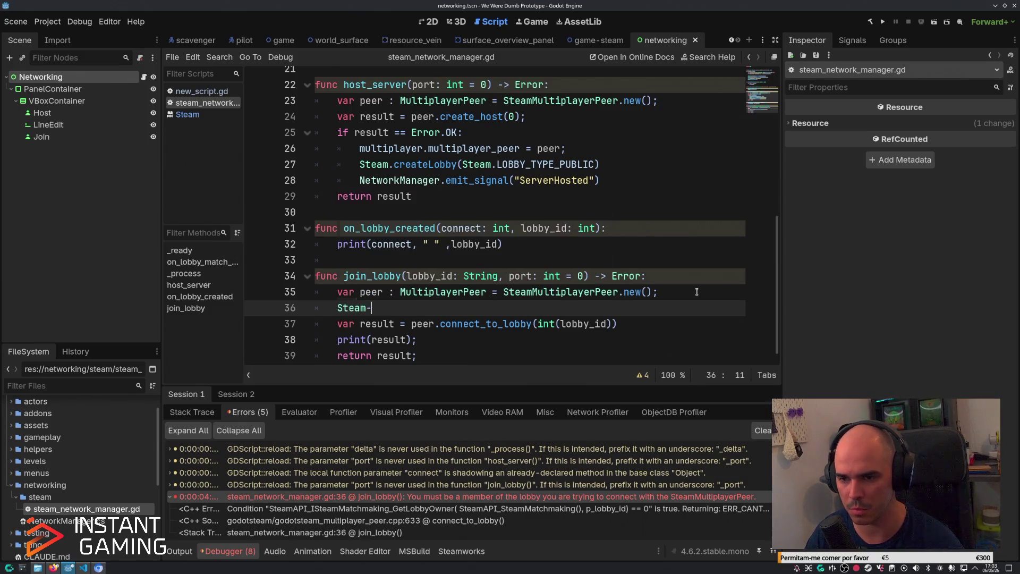
key("BackSpace")
type(".j")
key("Down")
key("Return")
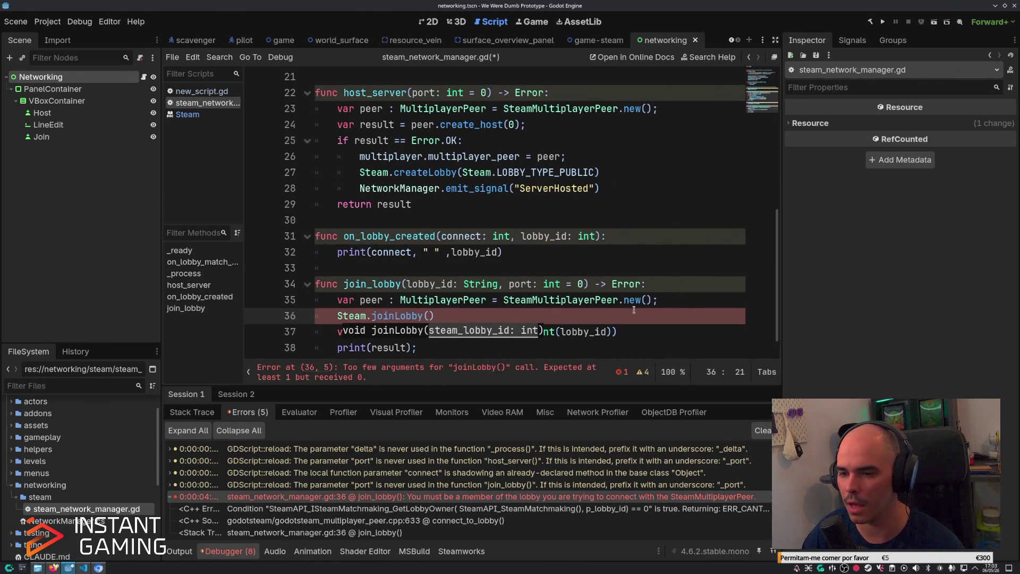
Pass int(lobby_id) as the joinLobby call's argument.
left_click_drag(612, 331, 537, 331)
key("ctrl+c")
key("Up")
key("Left")
key("ctrl+v")
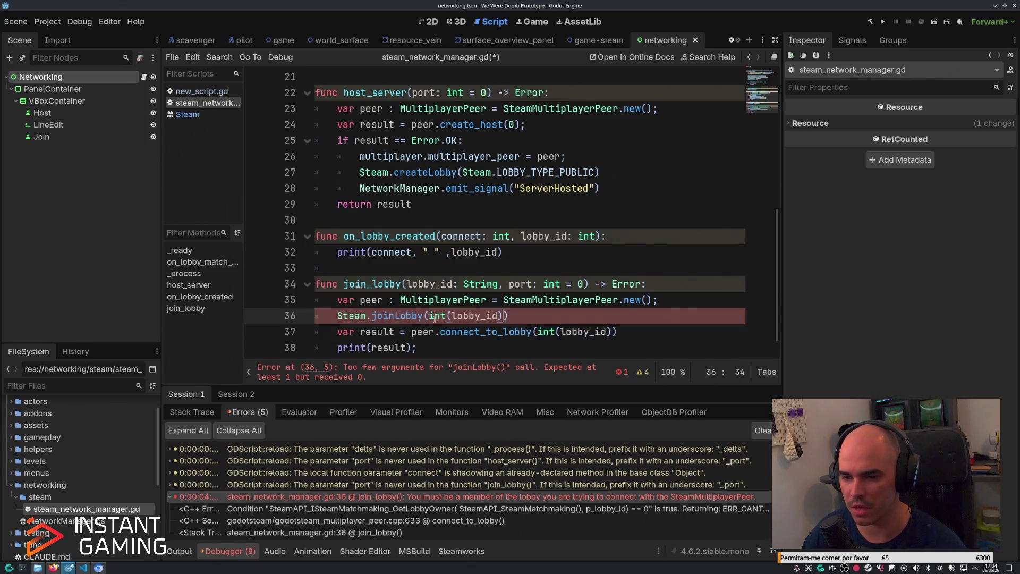
mouse_move(400, 316)
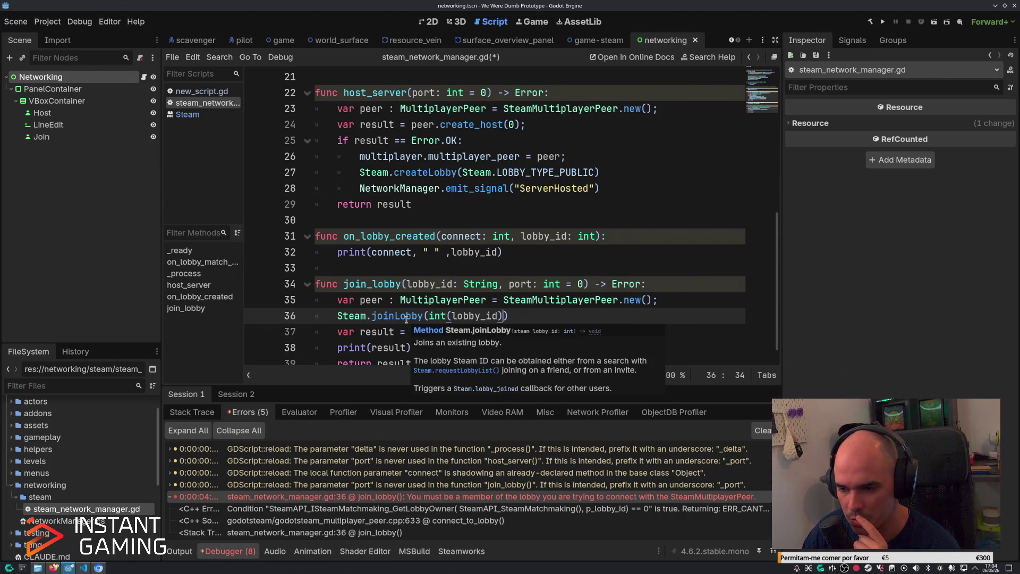
Comment out the connect_to_lobby, print(result) and return lines, and make join_lobby return void.
scroll(481, 268, "down", 1)
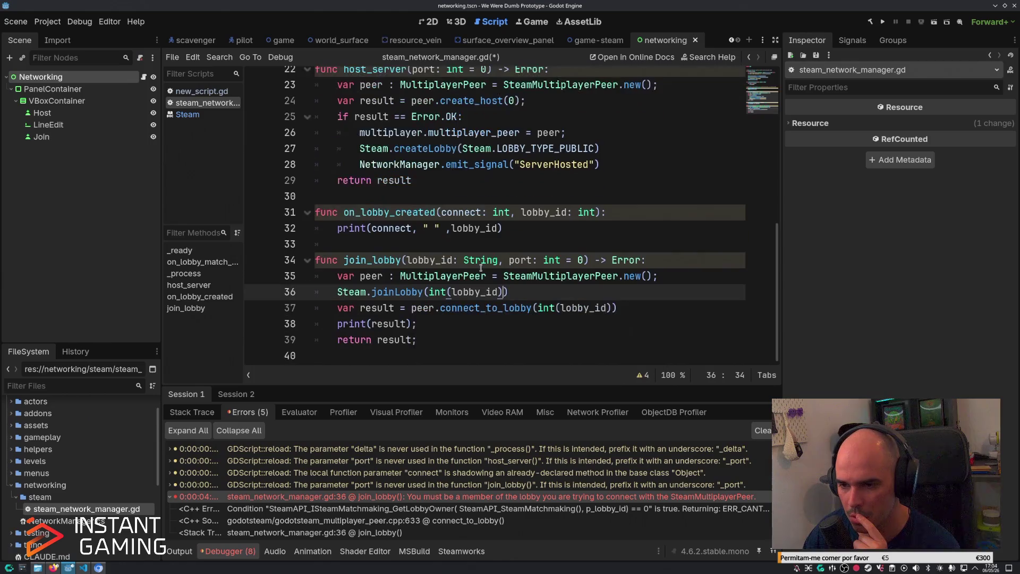
left_click(639, 308)
key("ctrl+backslash")
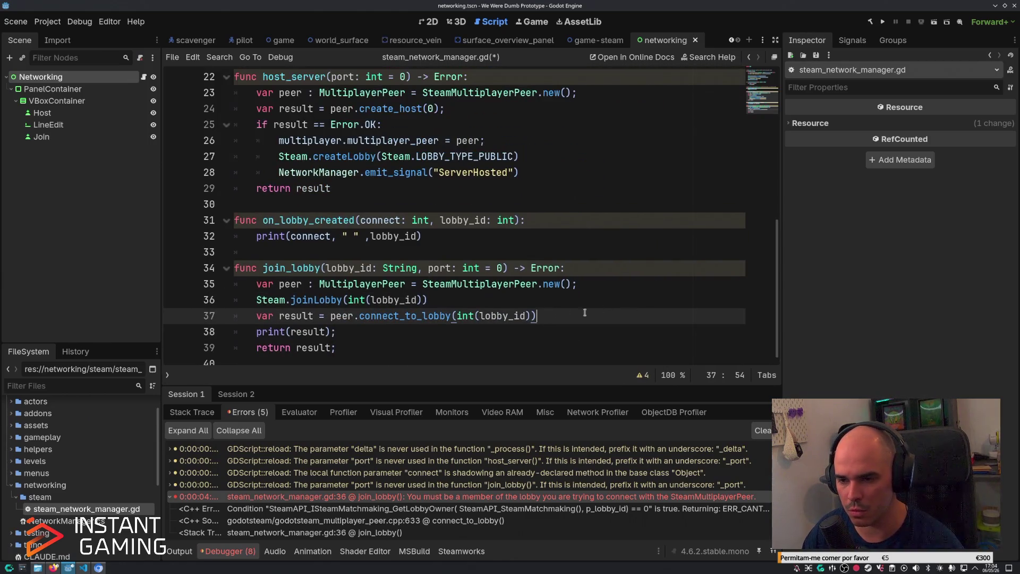
key("ctrl+backslash")
key("ctrl+k")
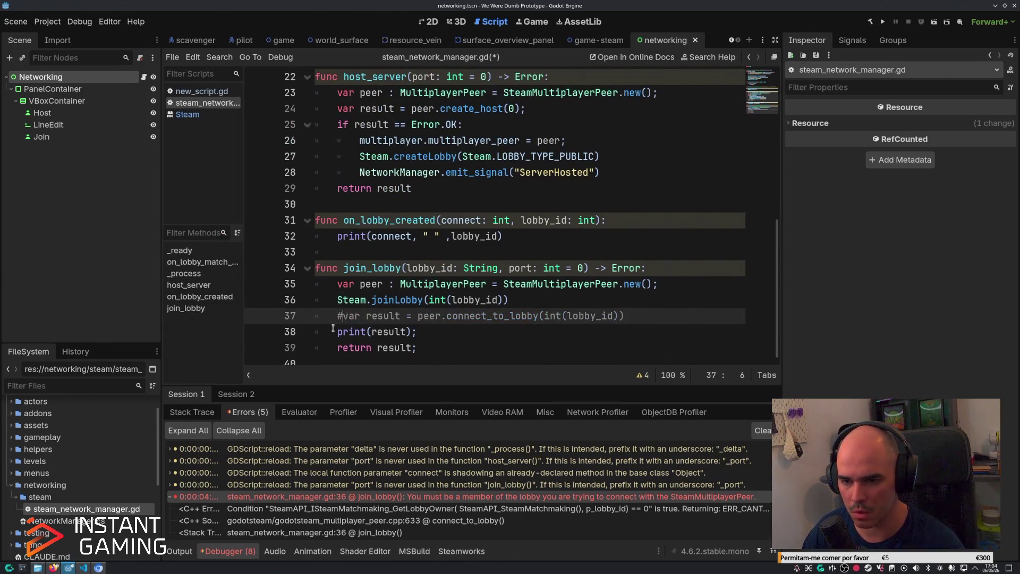
left_click(340, 332)
key("ctrl+k")
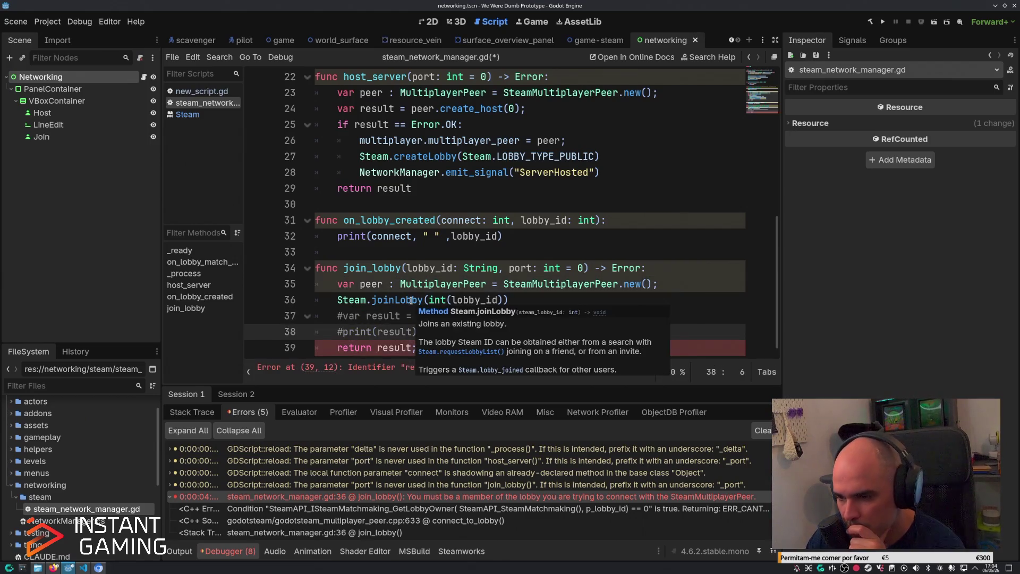
left_click(373, 348)
key("ctrl+k")
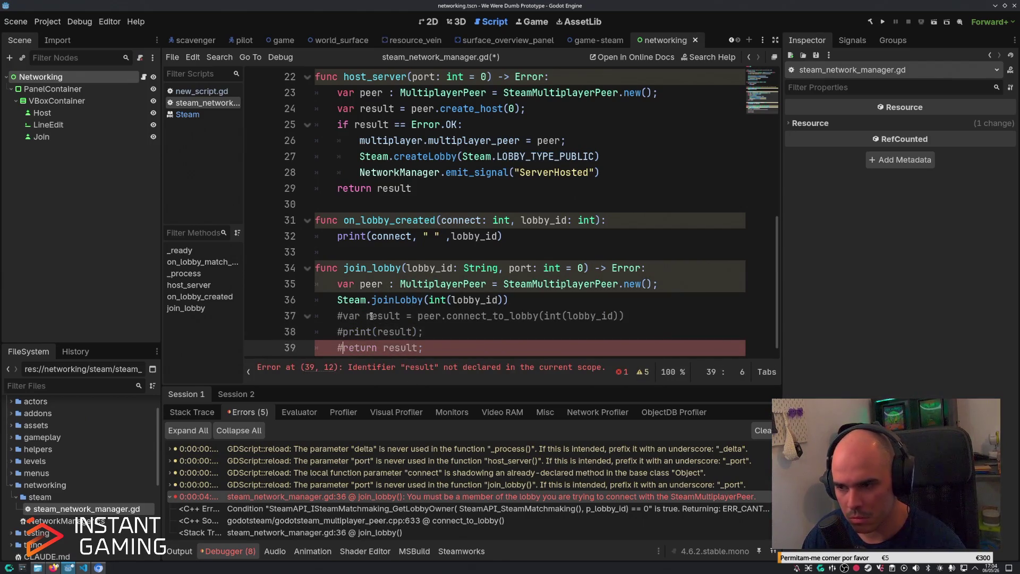
double_click(631, 268)
type("void")
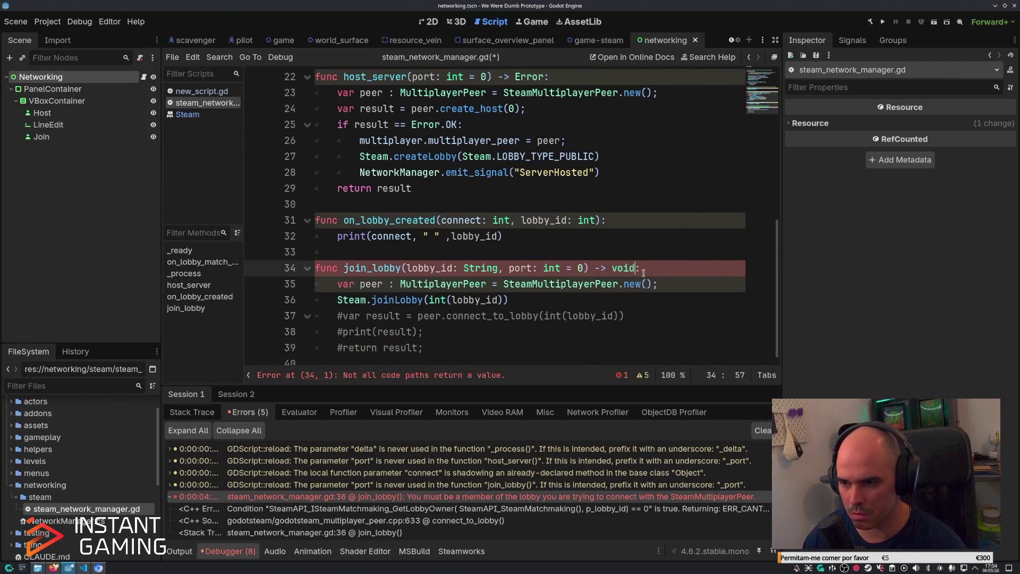
left_click(535, 297)
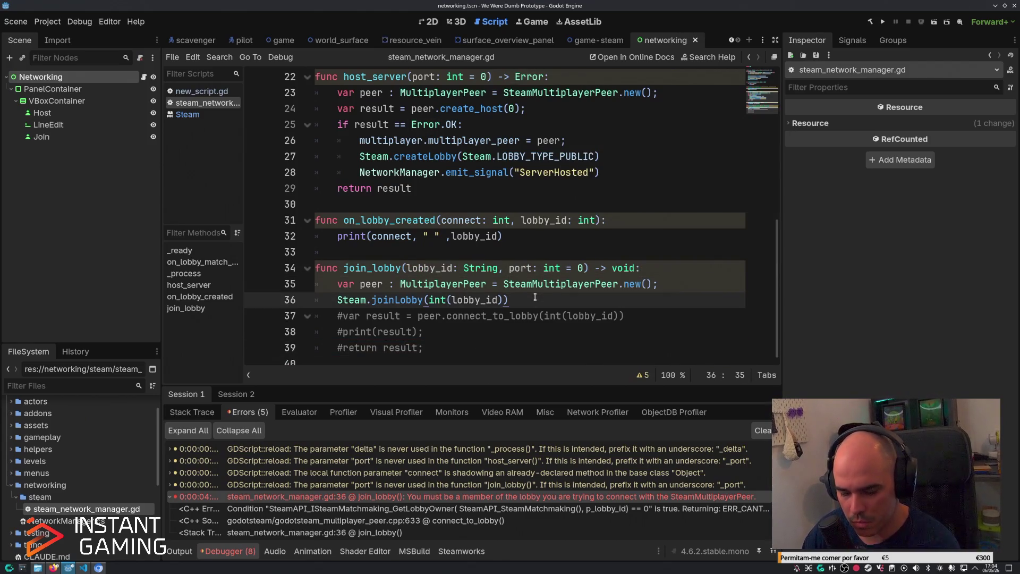
Run the game, join a lobby using an ID copied from the output, and check the debugger errors.
key("F5")
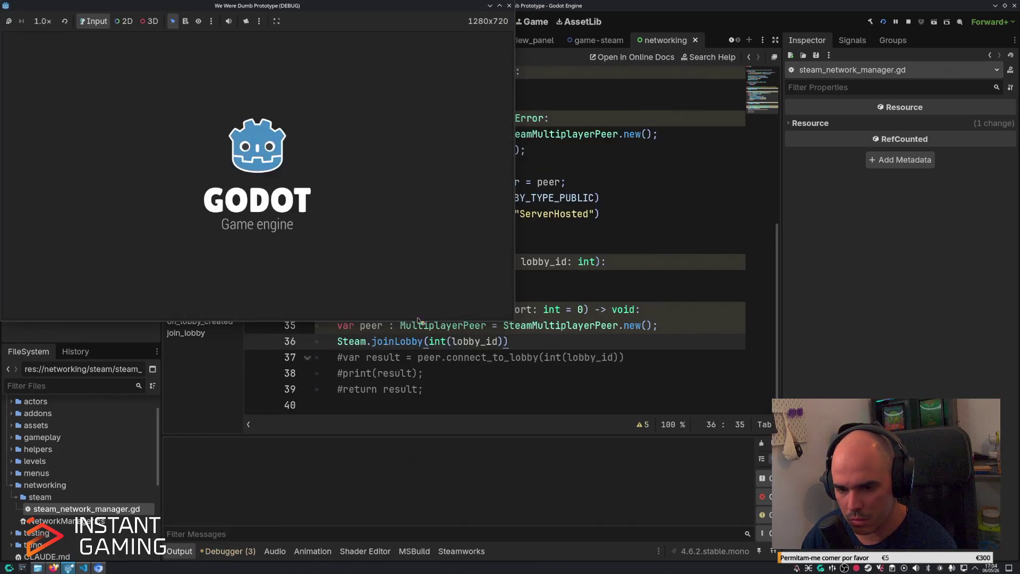
double_click(210, 507)
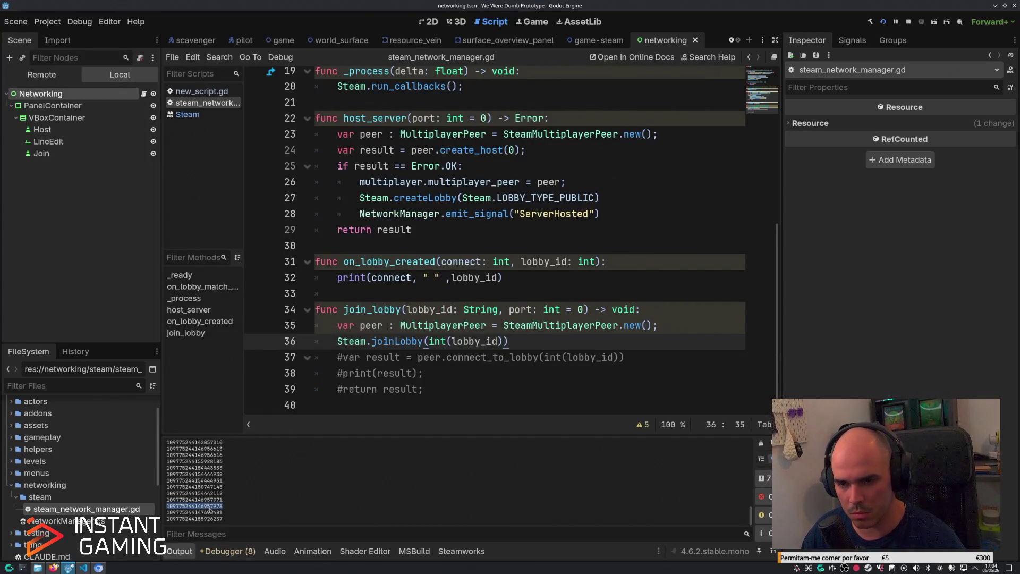
key("ctrl+c")
key("alt+Tab")
left_click(258, 273)
key("ctrl+v")
left_click(250, 304)
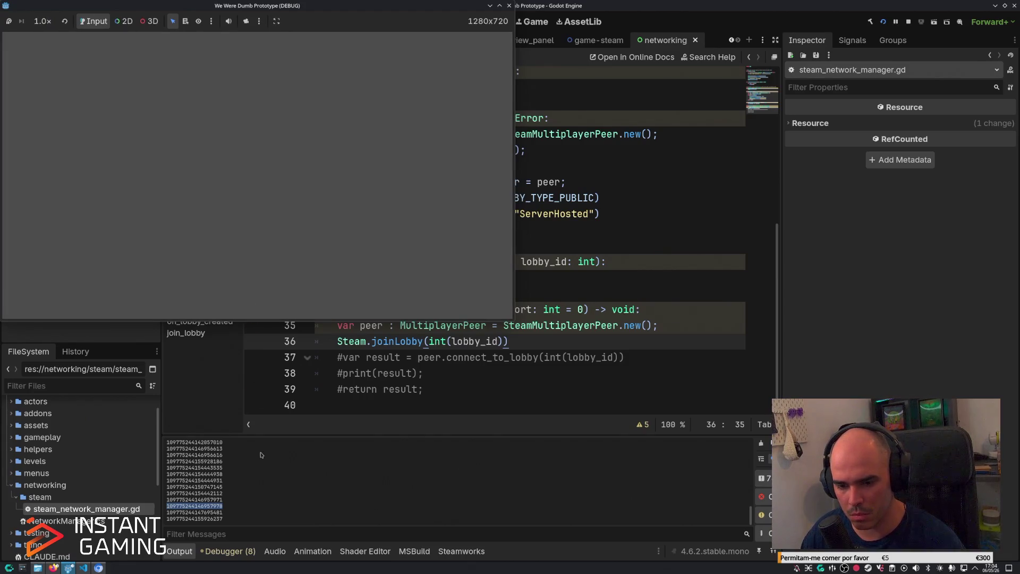
left_click(240, 551)
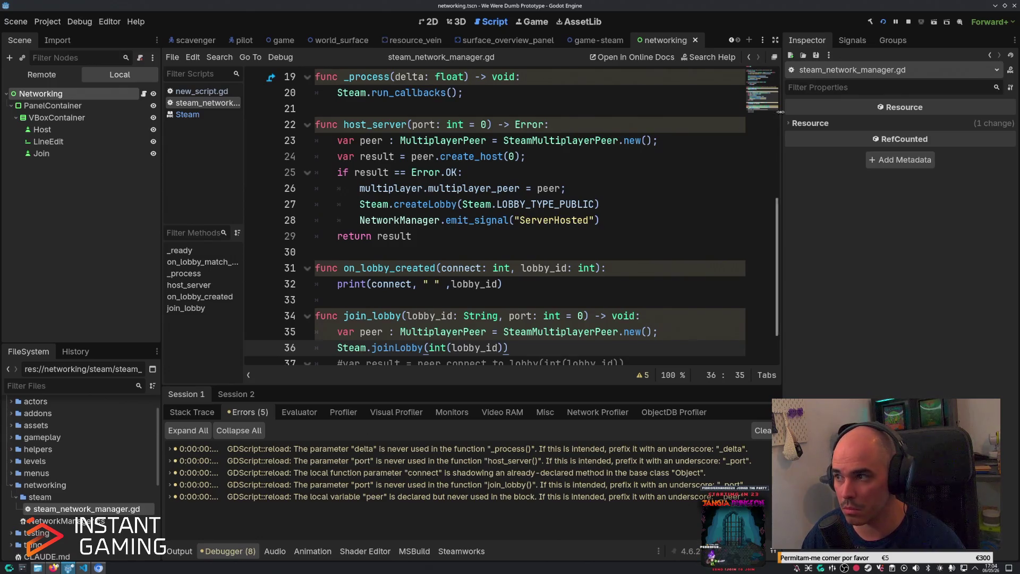
Add Steam.lobby_joined.connect(on_lobby_joined) on line 10 in _ready.
left_click_drag(776, 249, 785, 126)
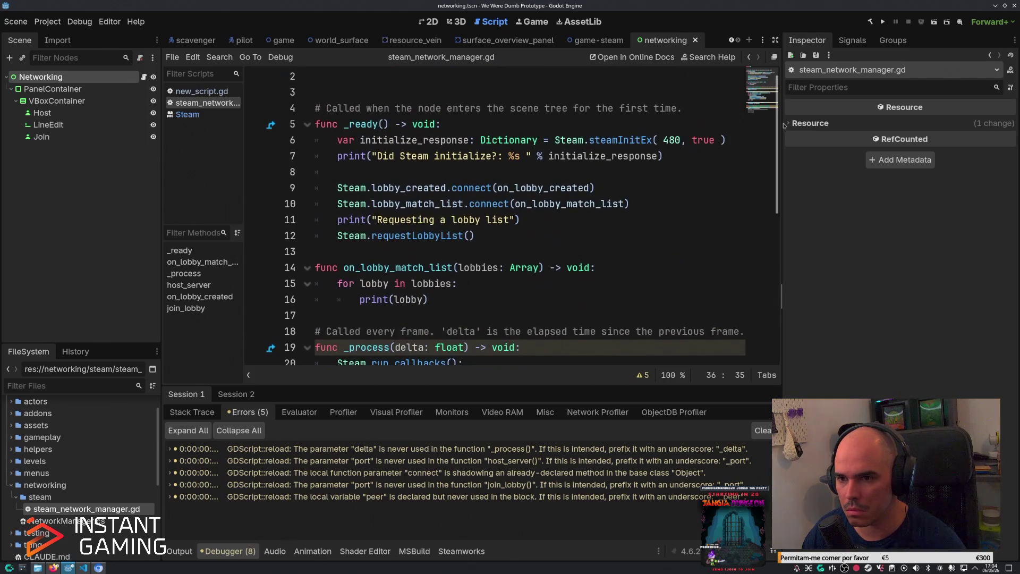
left_click(605, 188)
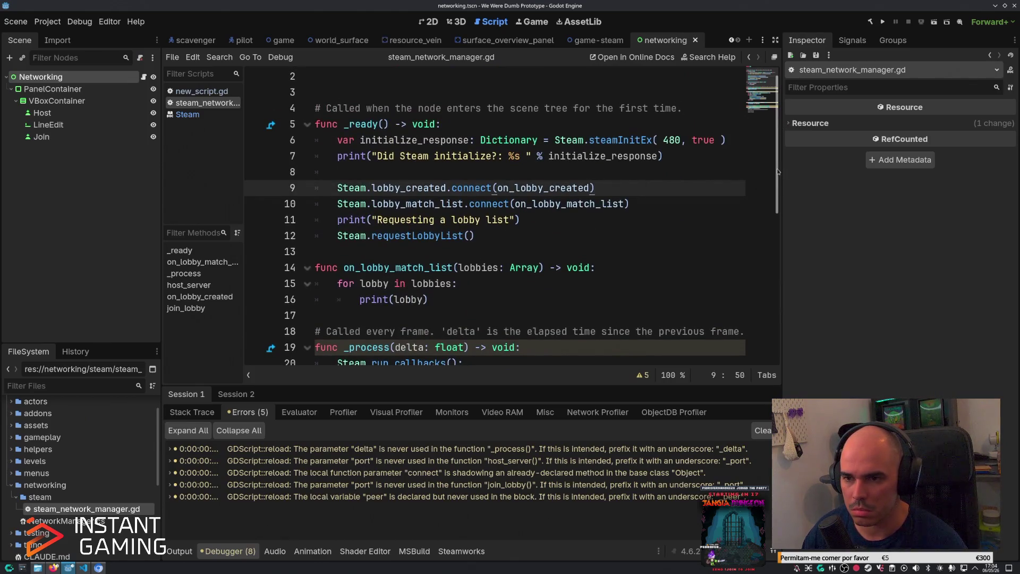
key("Return")
type("Steam.")
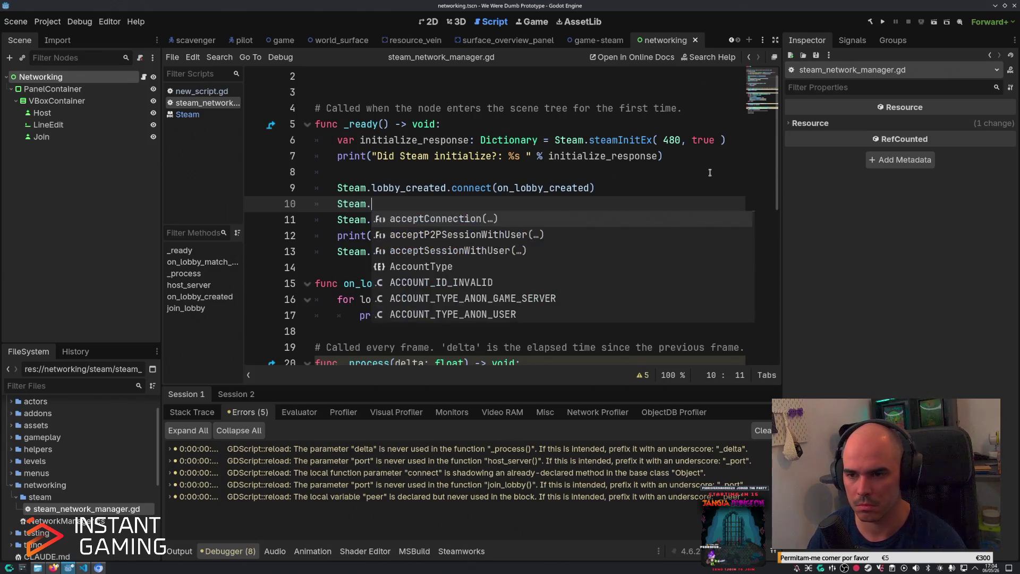
type("lobby_j")
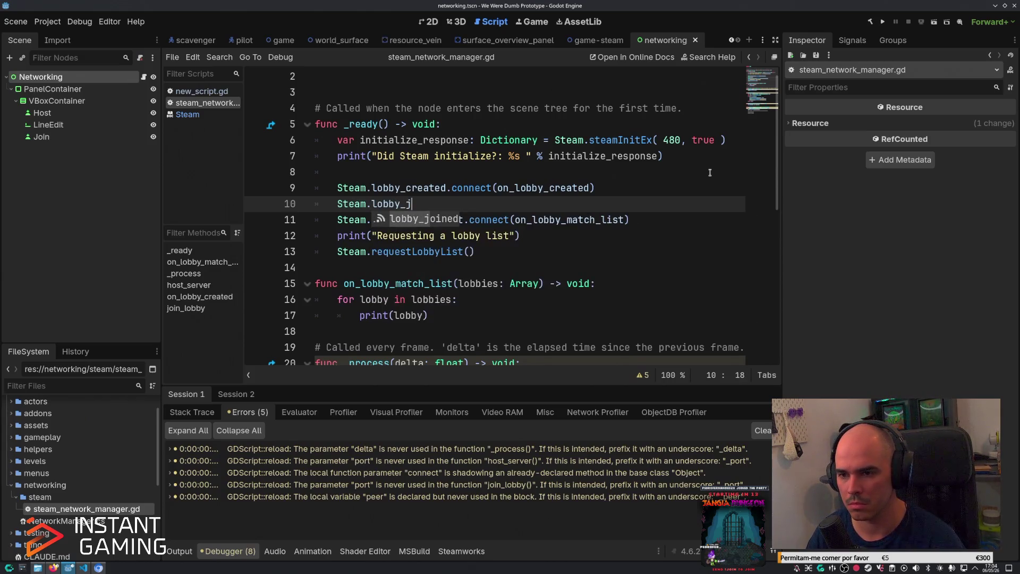
key("Return")
type(".conn")
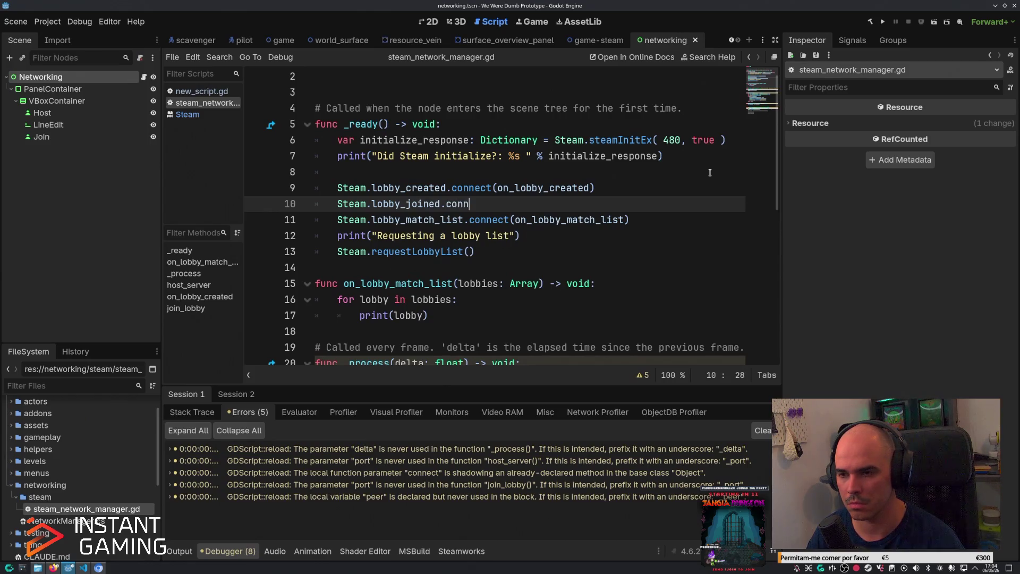
key("Return")
type("on_lobby")
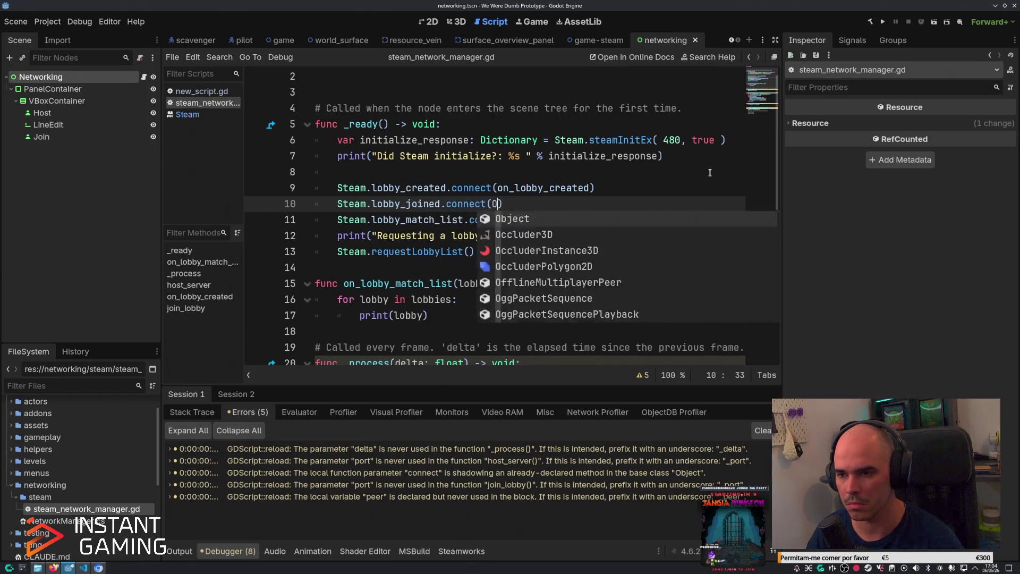
type("_joined")
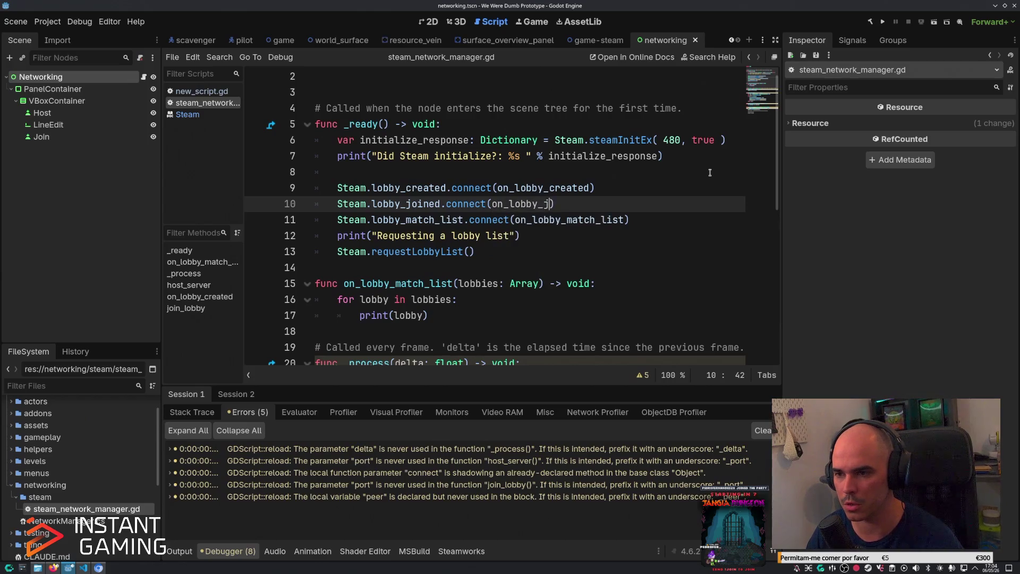
key("End")
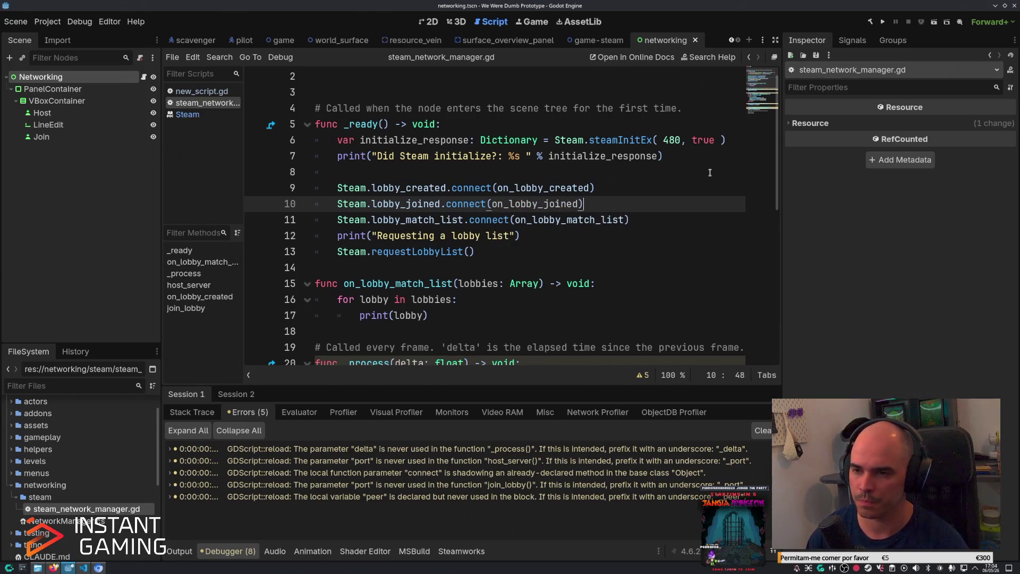
double_click(540, 204)
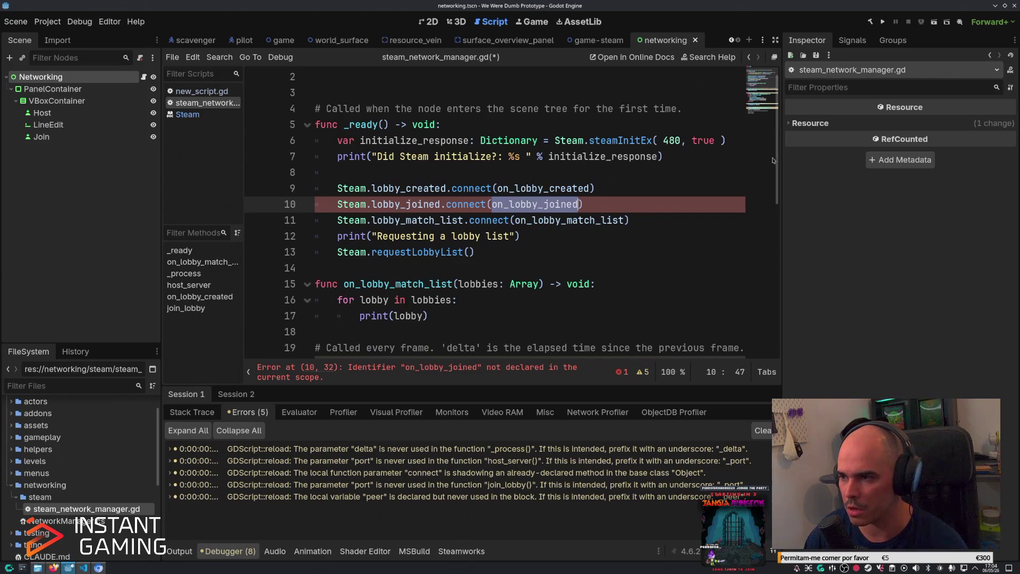
Start a 'func on_lobby_joined(' declaration on a new line at the end of the script.
scroll(773, 161, "down", 7)
left_click(475, 331)
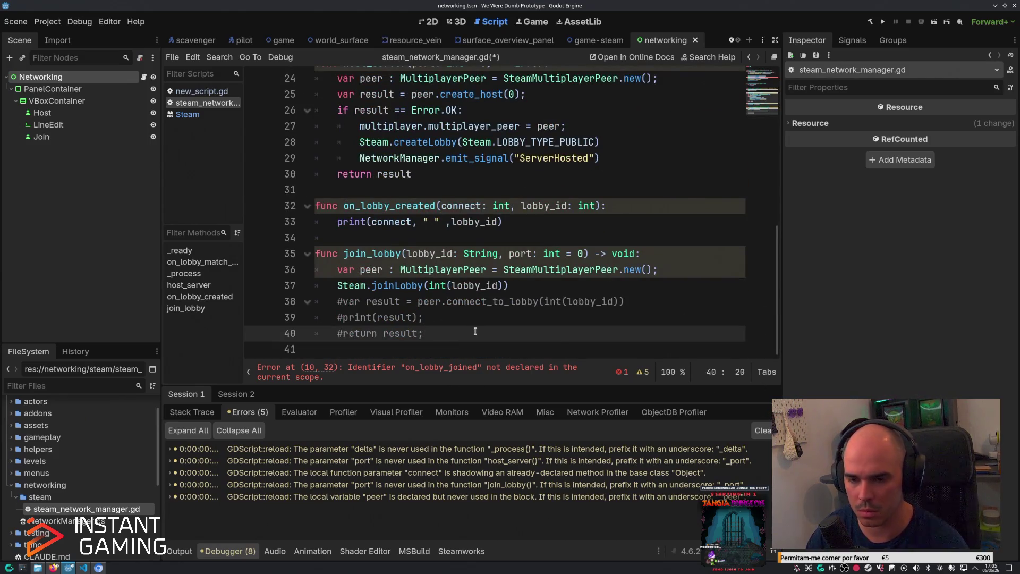
key("Return")
key("Return")
type("func ")
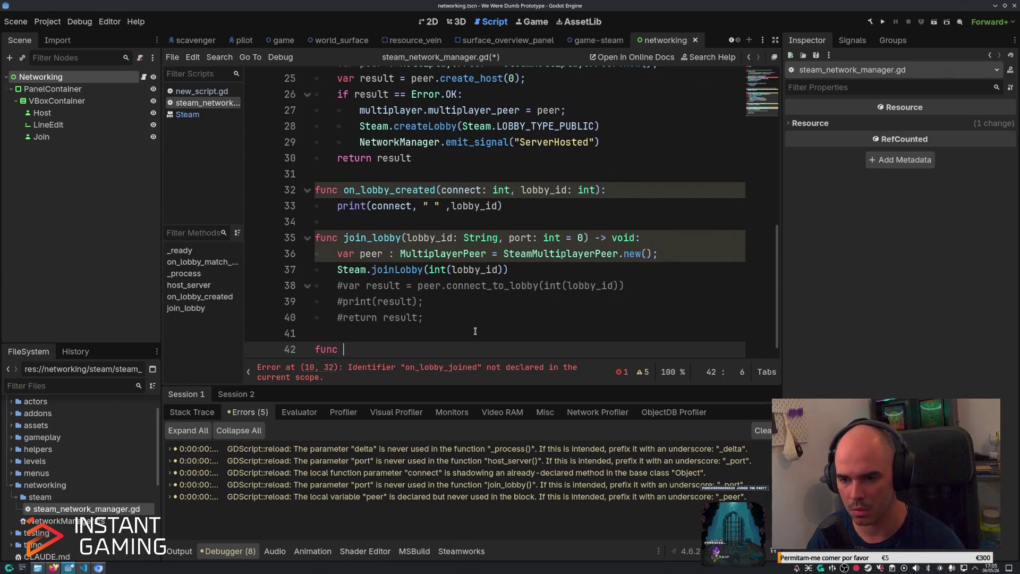
type("on_lobby_joined(")
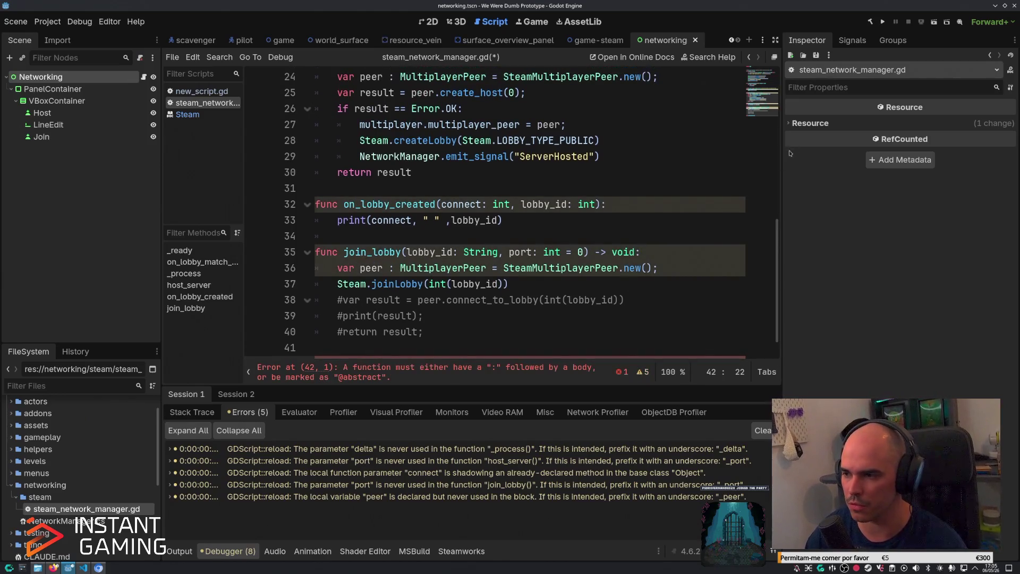
scroll(773, 273, "up", 8)
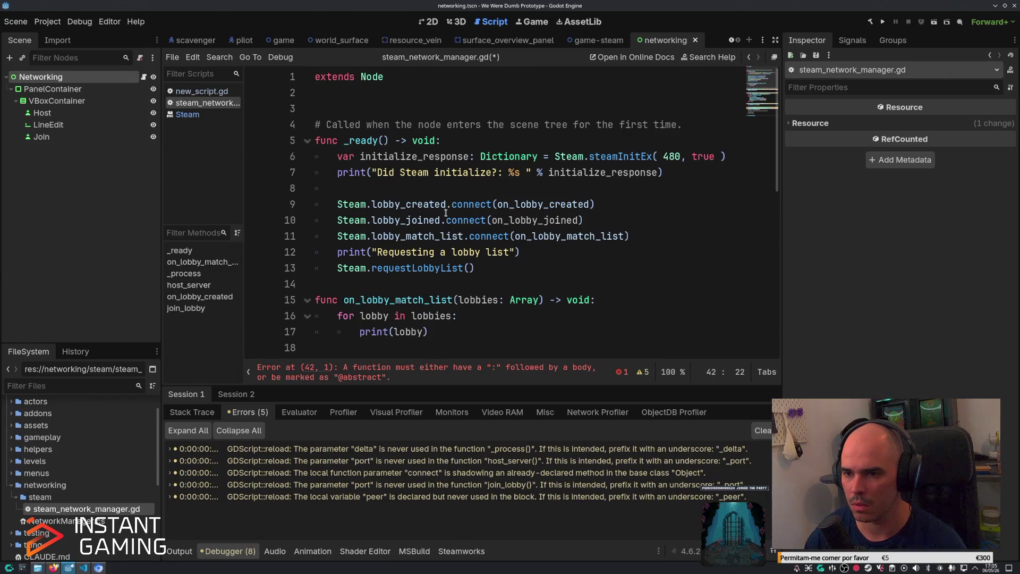
mouse_move(423, 218)
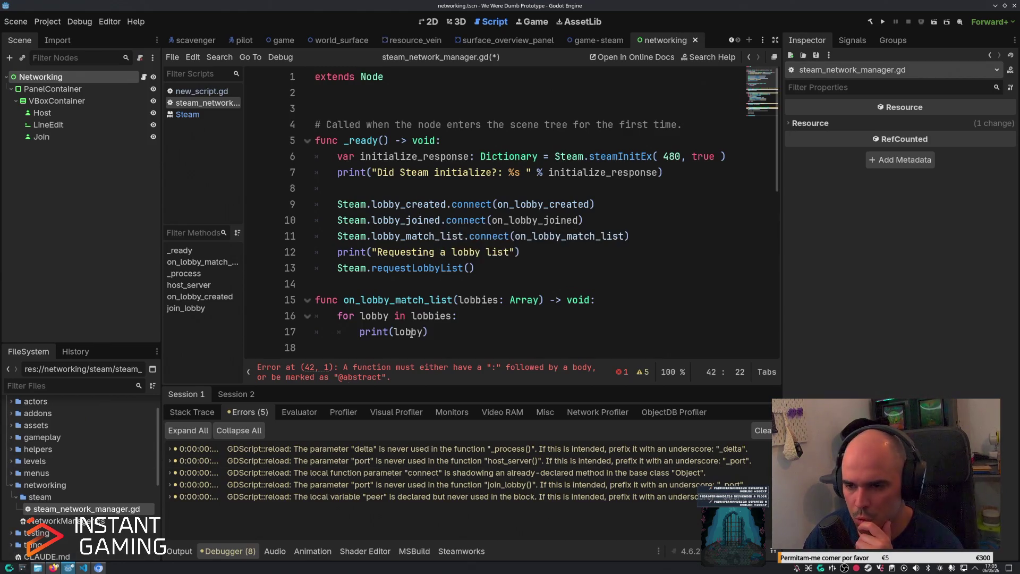
scroll(454, 313, "down", 8)
mouse_move(402, 256)
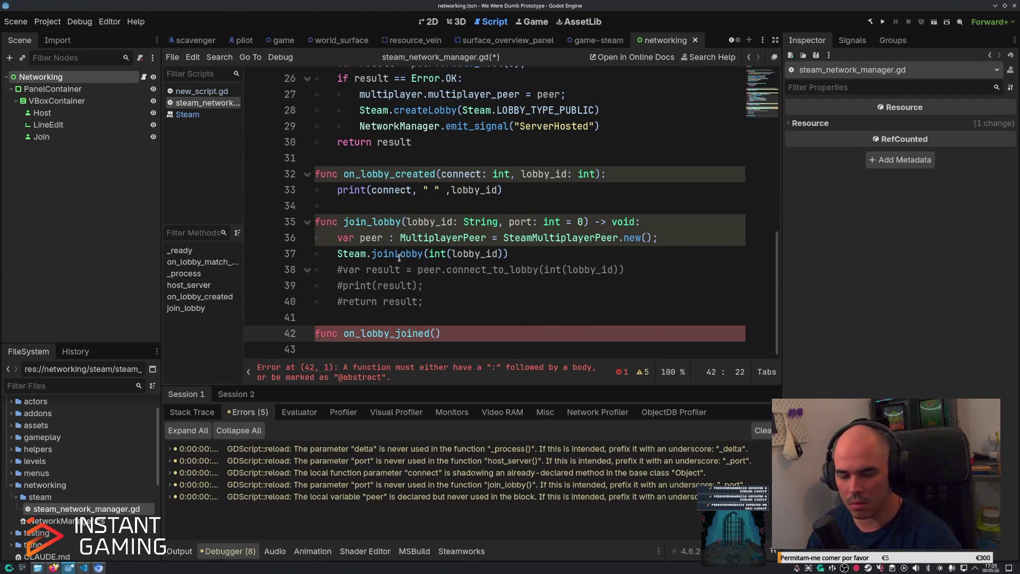
Read the GodotSteam article's note on using the lobby owner's ID, then check Menu.cs in VS Code.
left_click(53, 567)
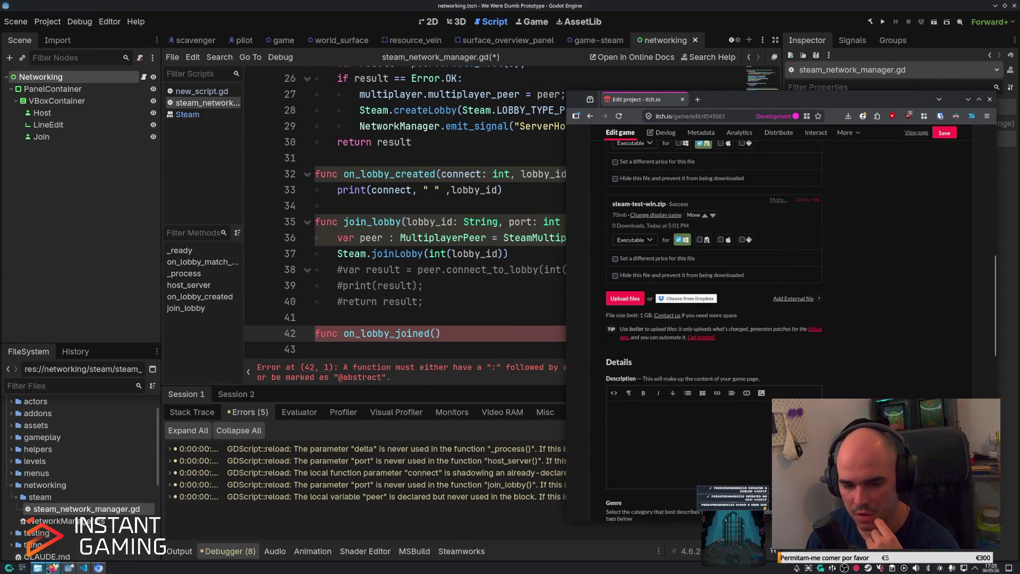
left_click(98, 567)
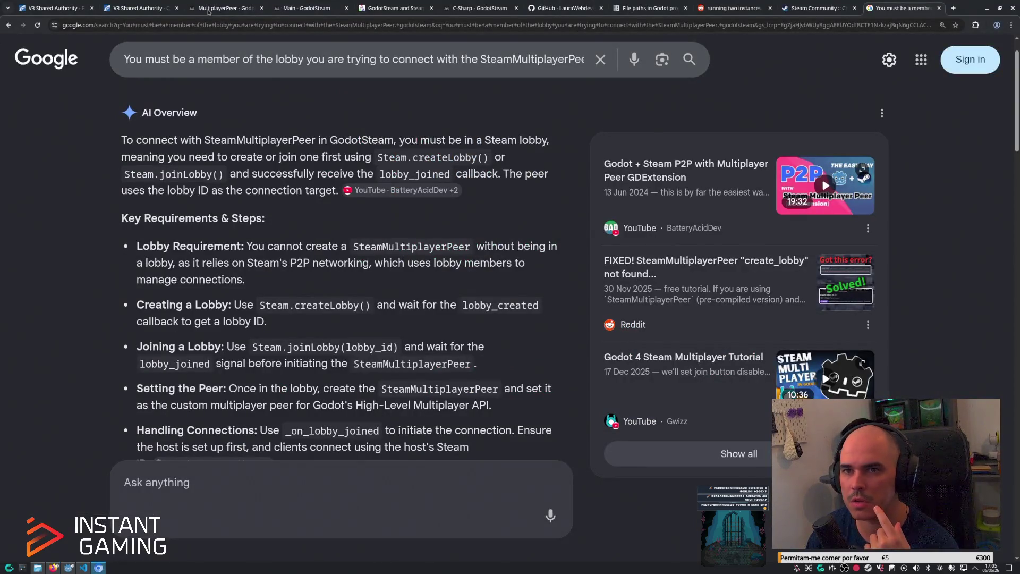
left_click(257, 3)
left_click(285, 8)
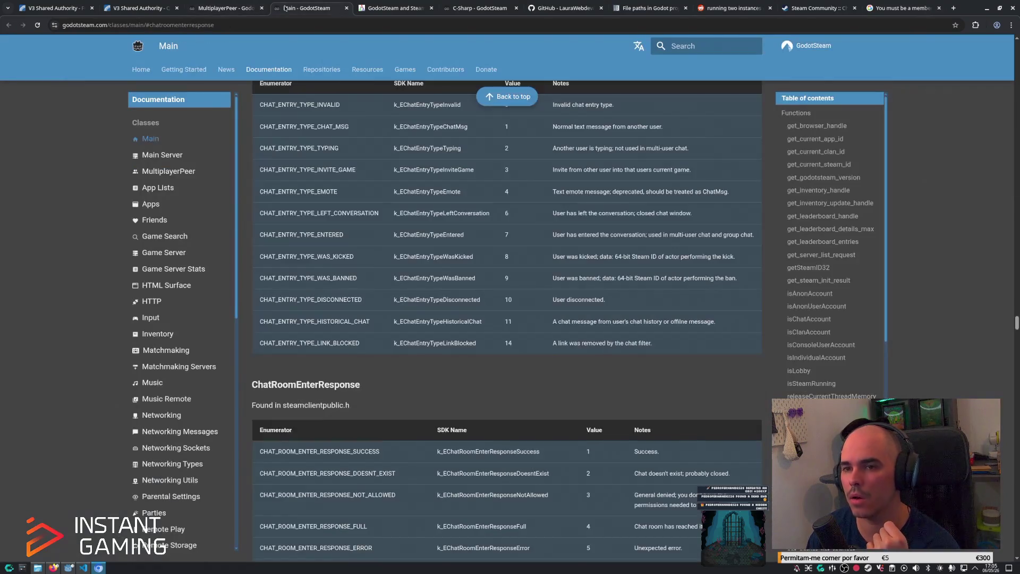
left_click(405, 4)
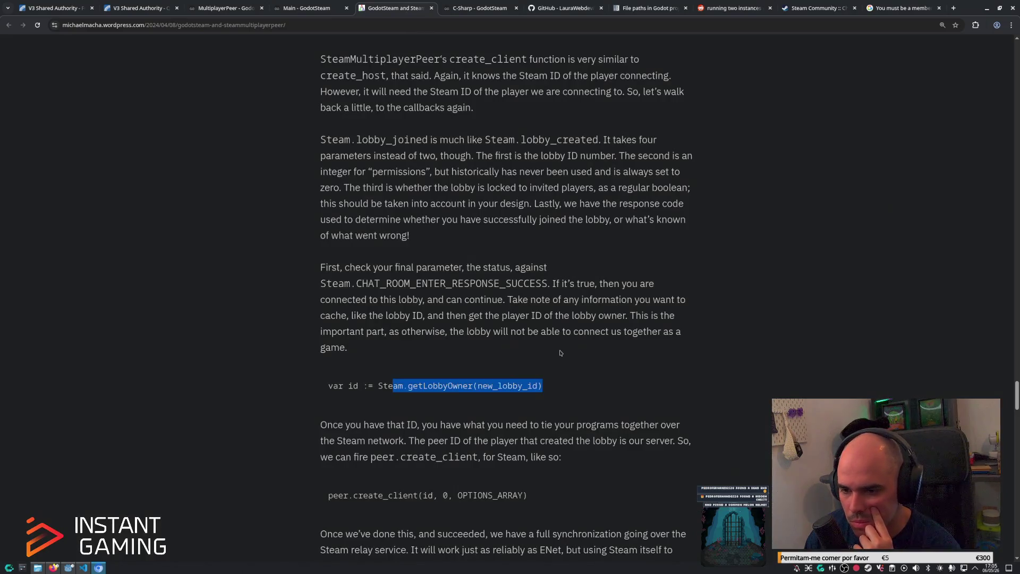
left_click(496, 378)
scroll(350, 297, "down", 3)
left_click_drag(319, 282, 578, 278)
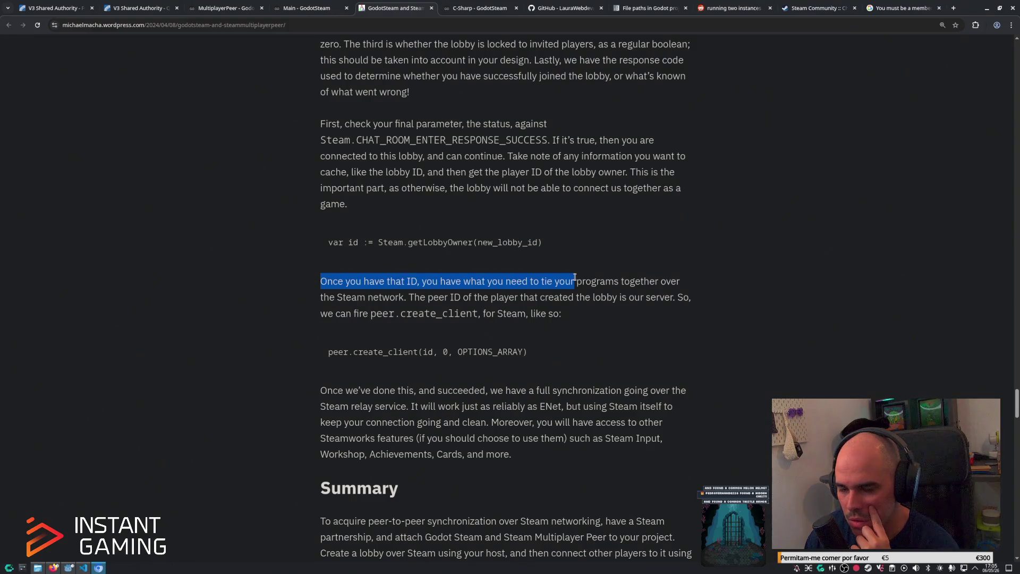
left_click(84, 567)
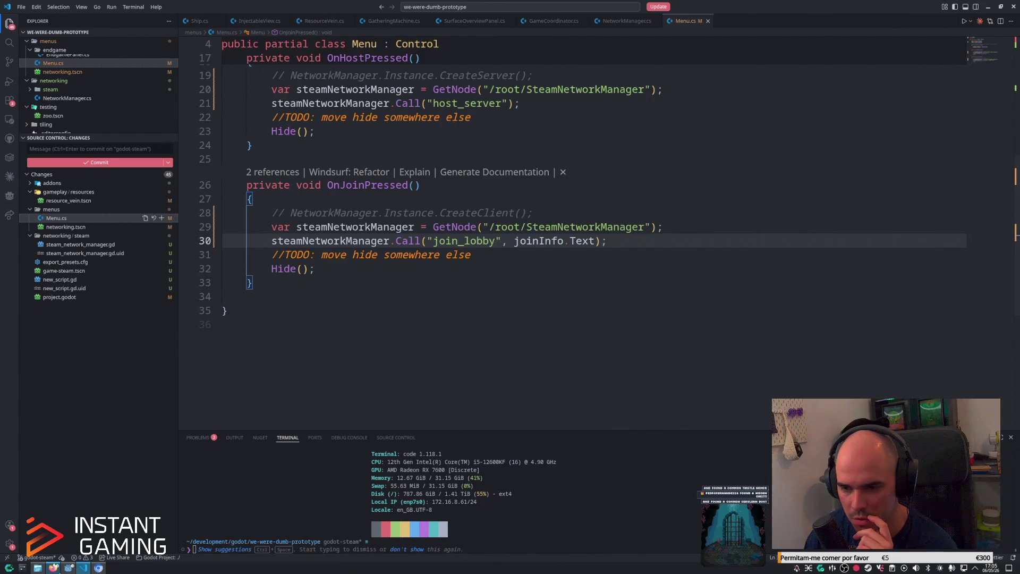
left_click(53, 568)
Add a 'lobby_id: int,' parameter inside on_lobby_joined's parentheses.
left_click(69, 568)
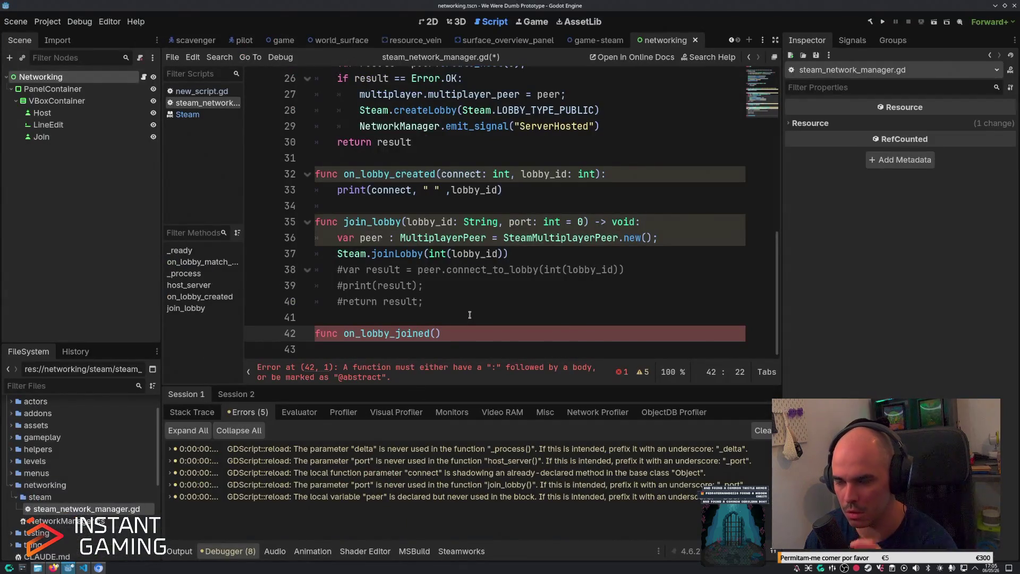
scroll(618, 272, "up", 6)
scroll(618, 273, "down", 1)
scroll(428, 212, "up", 3)
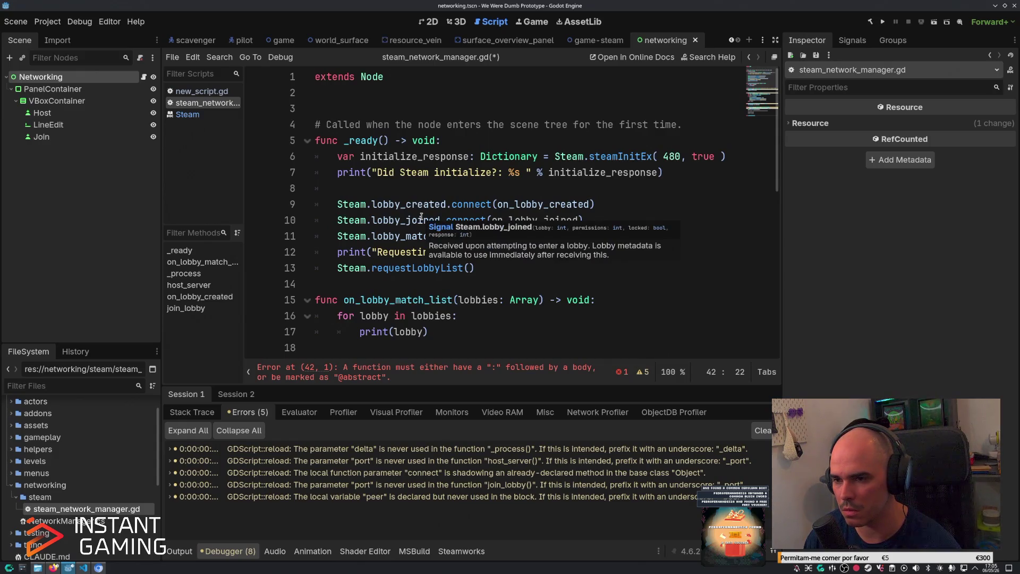
scroll(422, 217, "down", 8)
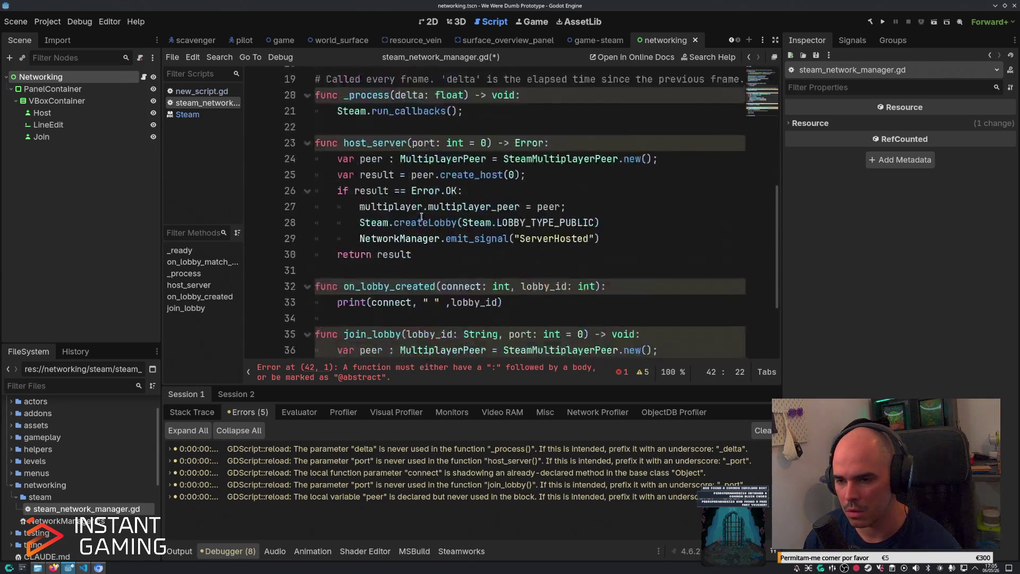
scroll(437, 316, "up", 8)
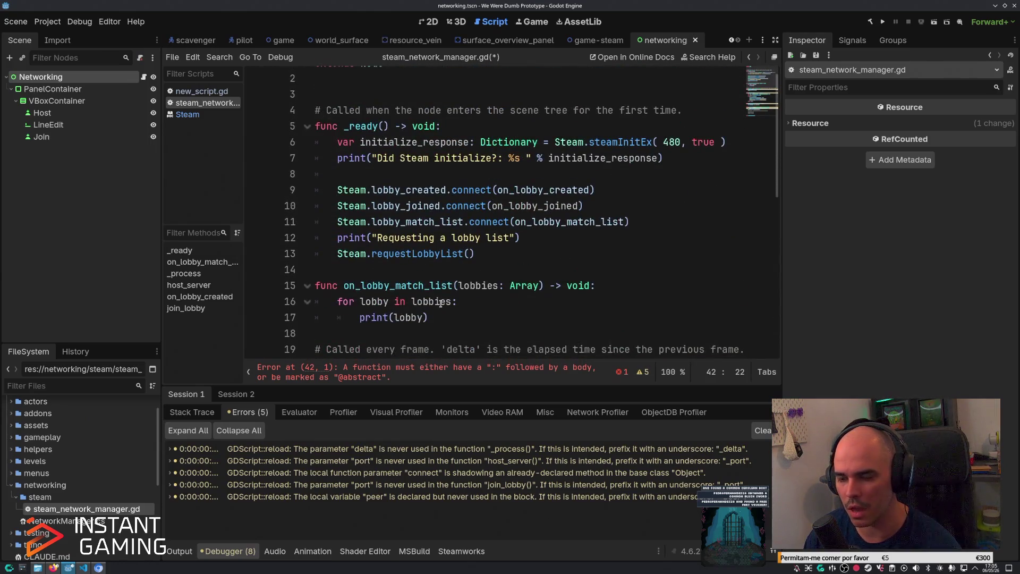
scroll(438, 316, "down", 2)
scroll(441, 303, "up", 2)
scroll(444, 291, "down", 8)
type("lobby_joined(lobby_id")
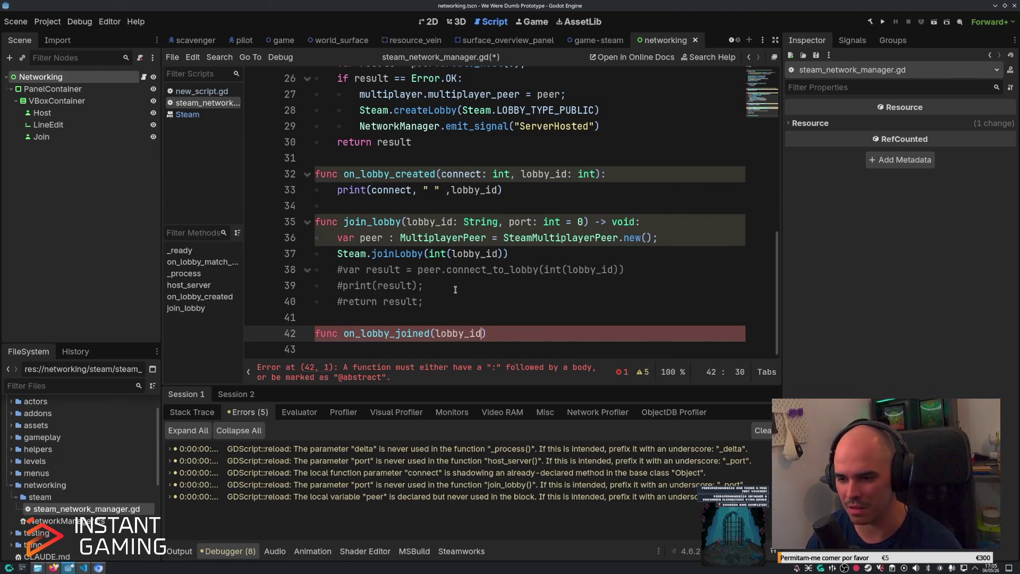
type(": int")
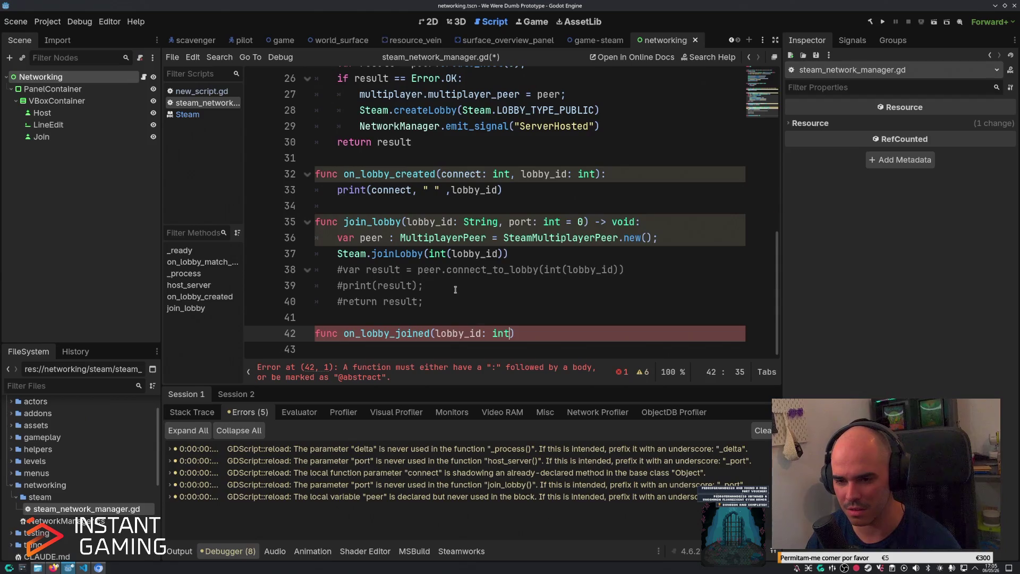
type(",")
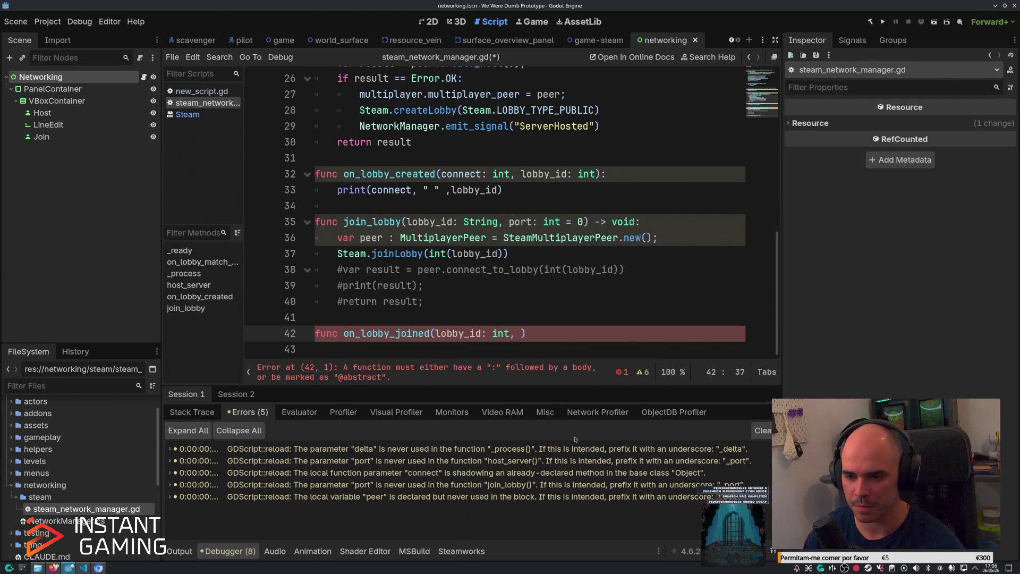
Close the header with a colon, add a pass body, and save the script.
left_click(587, 329)
type(":")
key("Return")
type("pass")
key("ctrl+s")
scroll(587, 328, "up", 10)
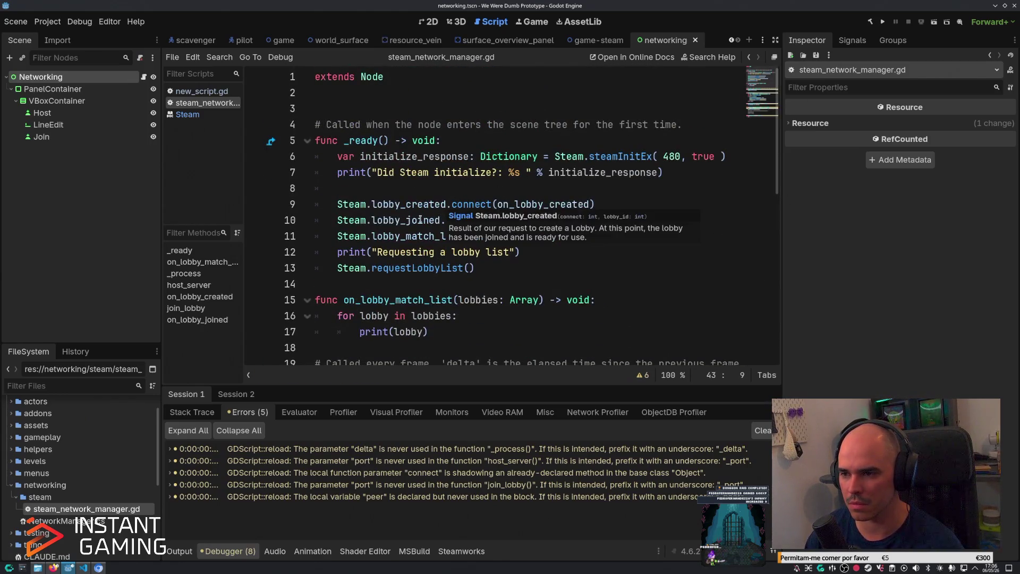
scroll(420, 219, "down", 8)
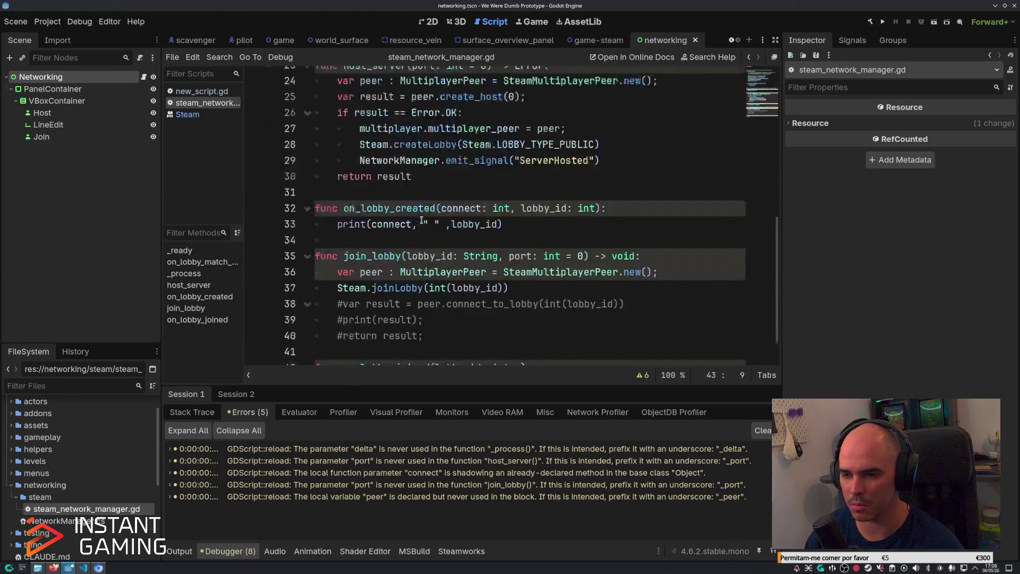
Add permissions: int, locked: bool and response: int parameters to on_lobby_joined and save.
left_click(521, 324)
type("permissions")
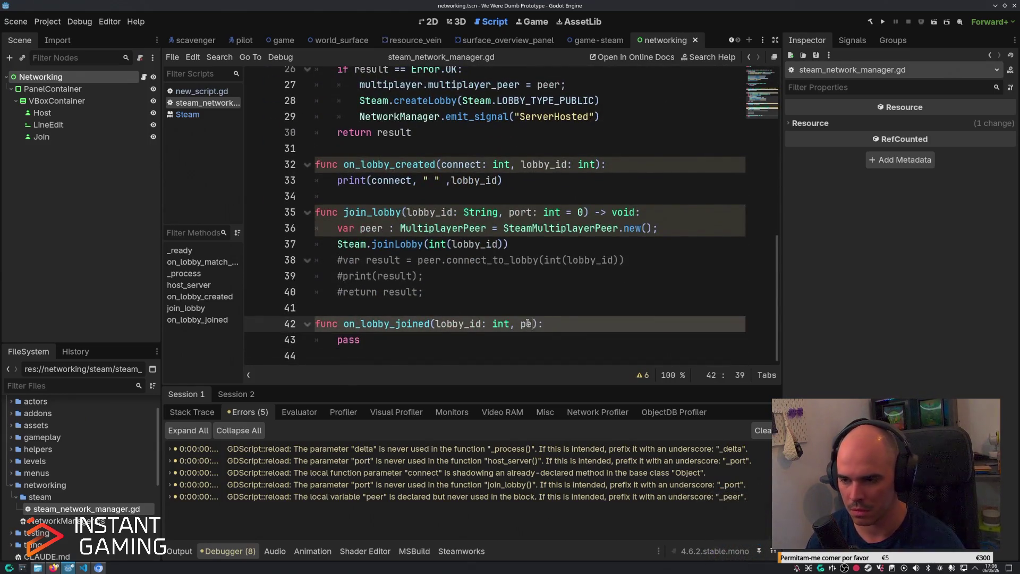
type(": int.")
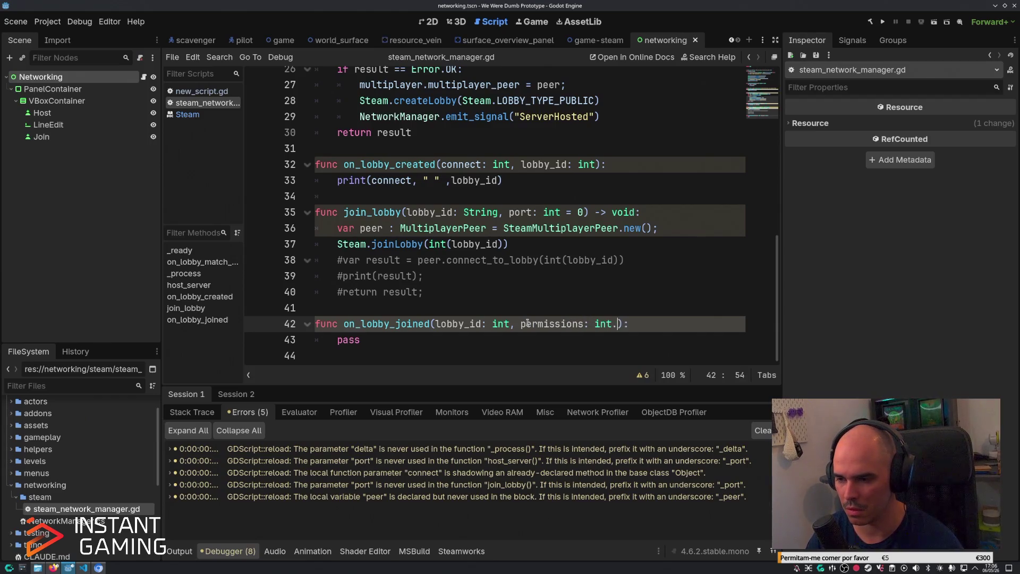
type(" locked: book")
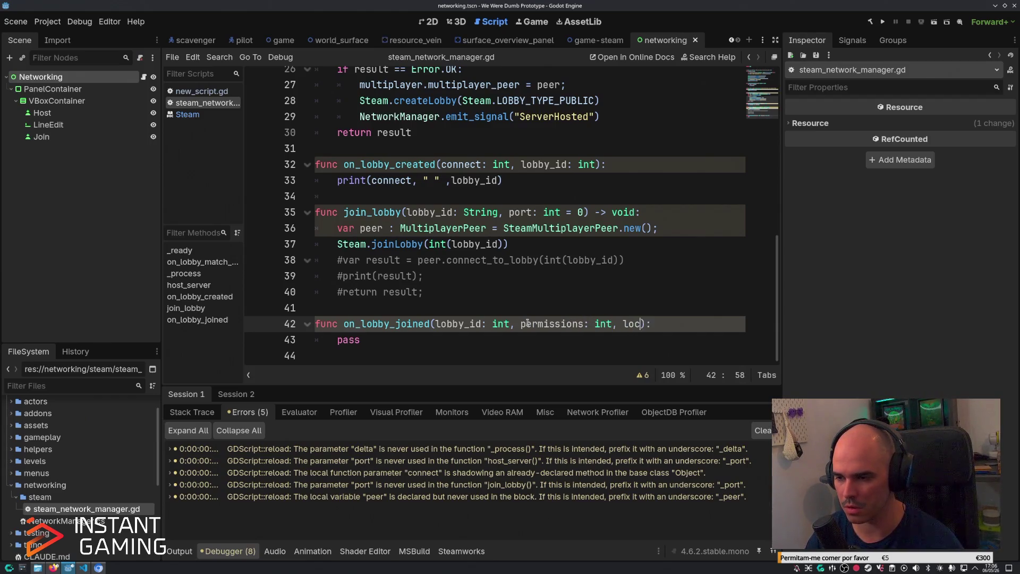
type(", response:int")
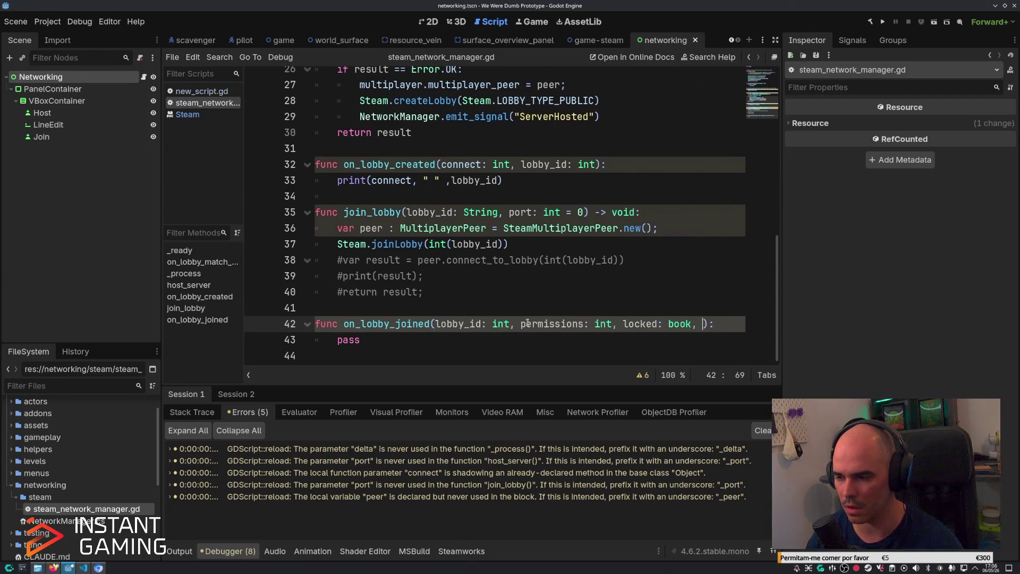
key("Left")
key("Left")
key("Left")
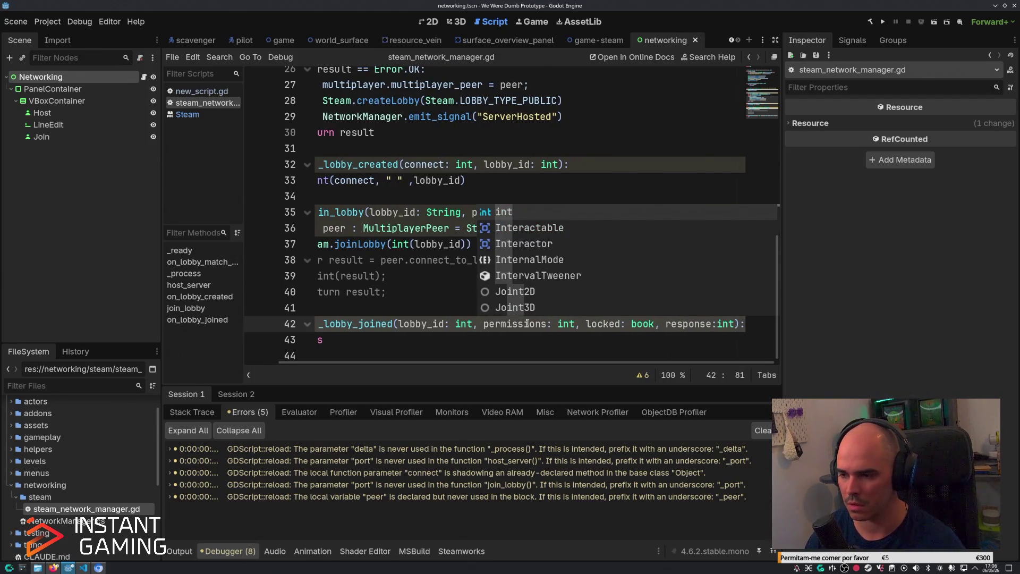
key("Left")
key("Left")
key("Left")
key("Left")
key("Left")
key("Left")
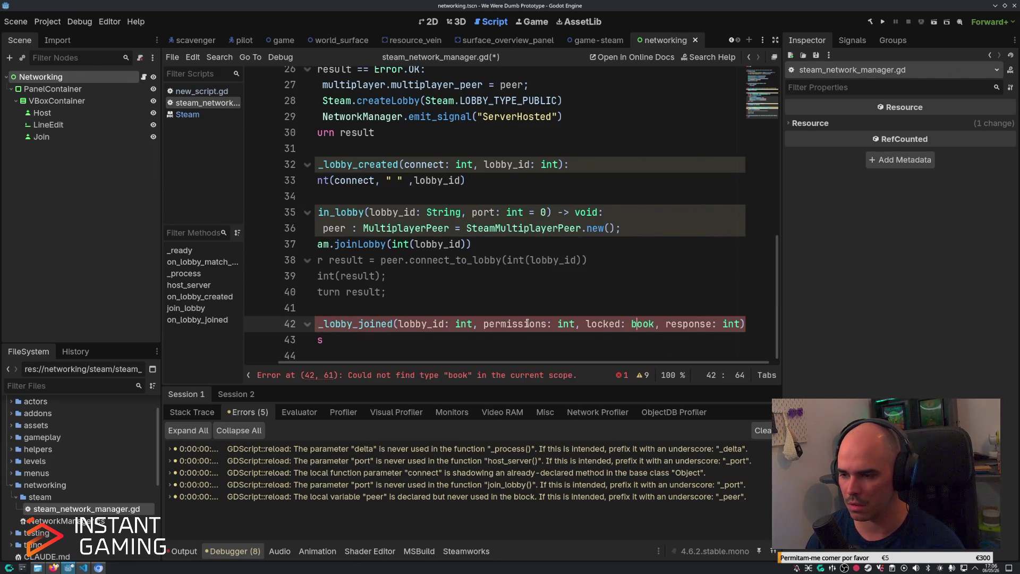
key("Delete")
type("l")
key("ctrl+s")
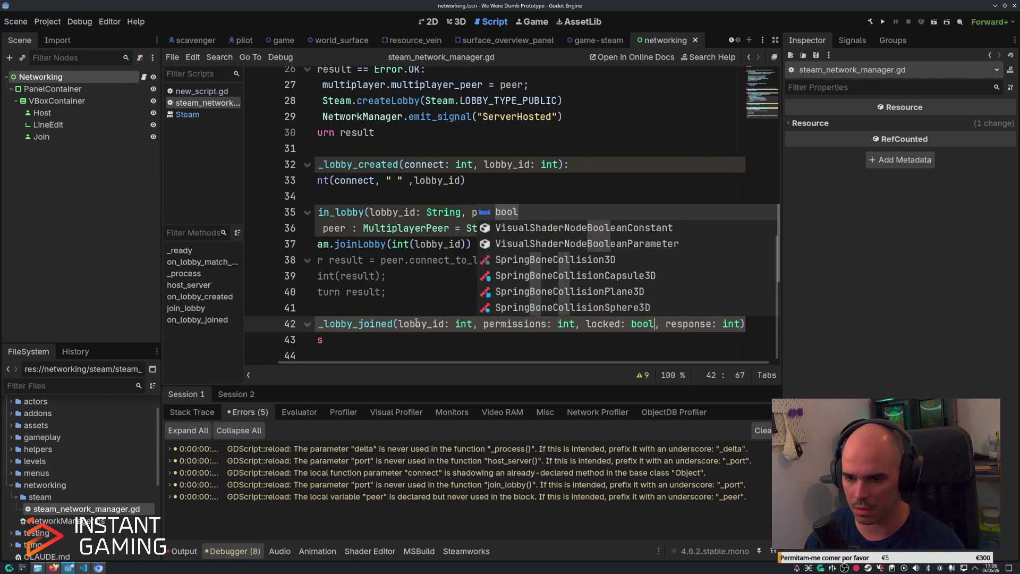
Replace the pass placeholder with print(response) and begin a peer connect line.
left_click(379, 347)
left_click(398, 333)
key("shift+Home")
key("BackSpace")
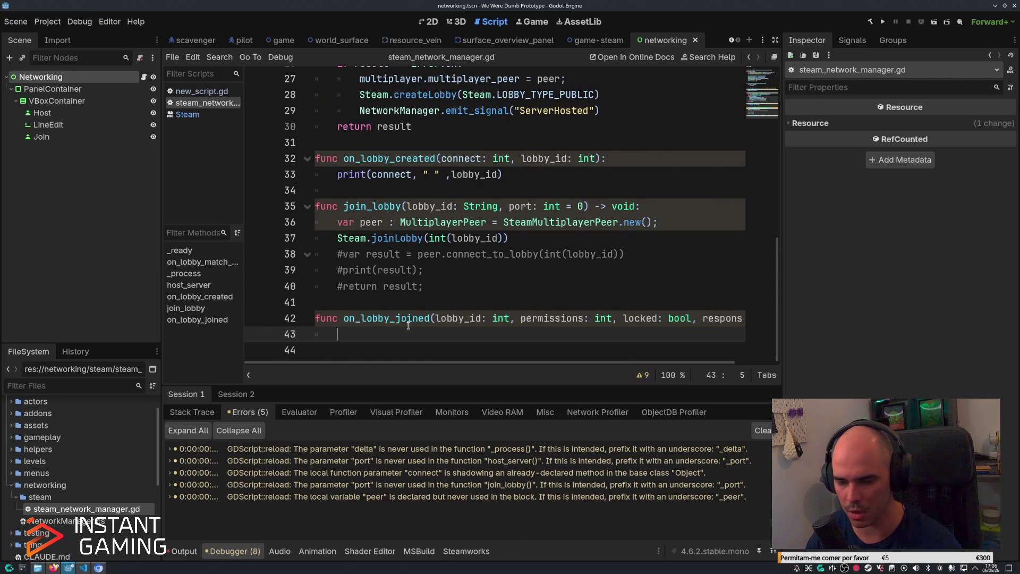
type("print(")
key("Delete")
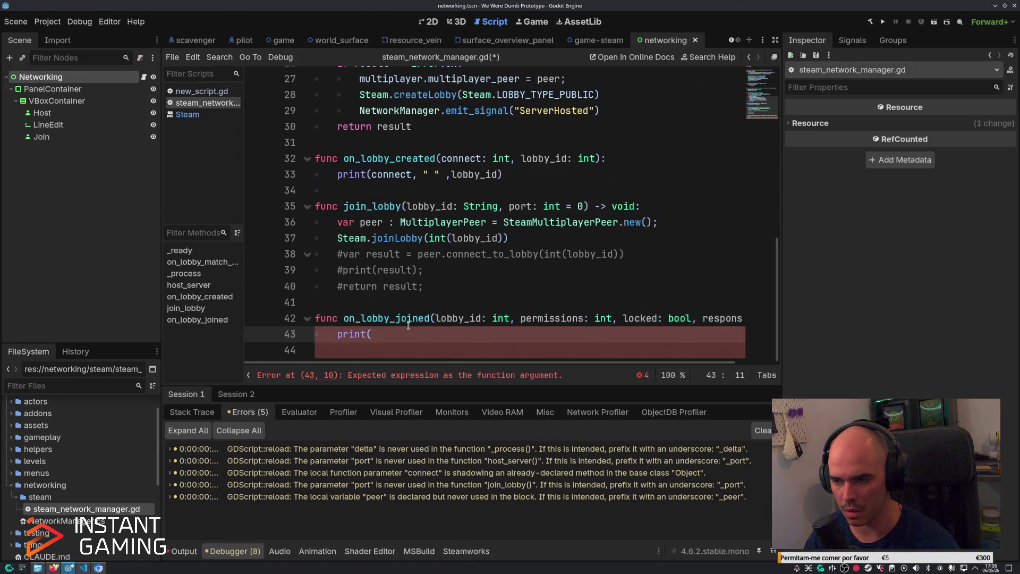
type("response)")
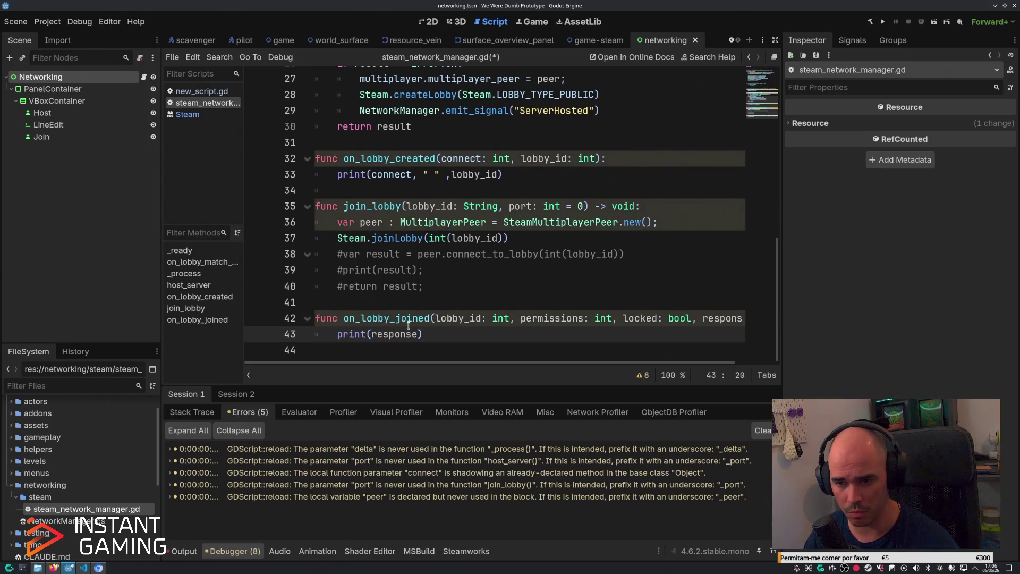
key("Return")
type("peer.co")
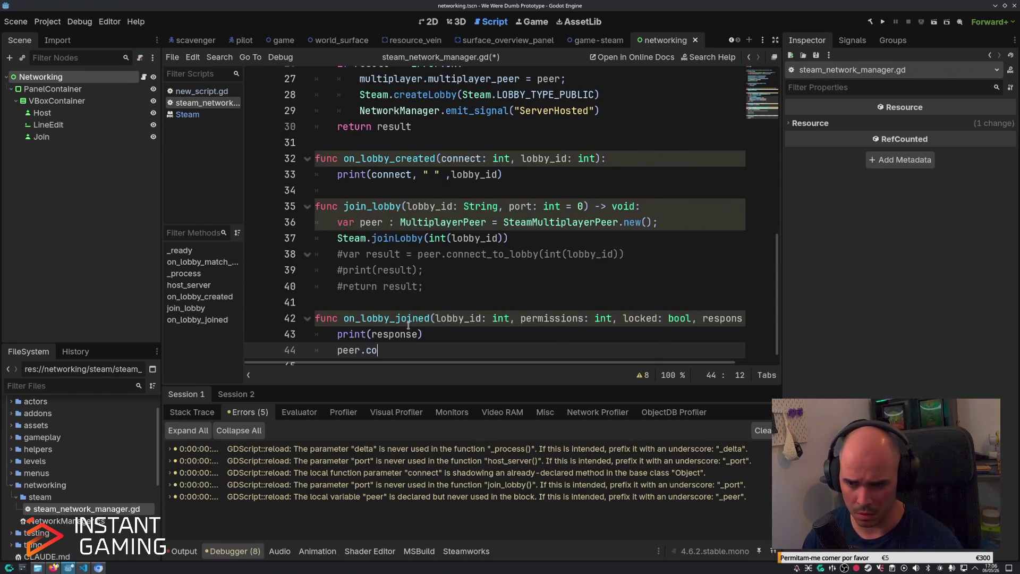
mouse_move(338, 254)
left_mouse_down()
mouse_move(423, 270)
mouse_move(435, 286)
mouse_move(431, 271)
left_mouse_up()
Paste the connect_to_lobby and print(result) lines into on_lobby_joined and uncomment them.
key("ctrl+c")
left_click(399, 348)
key("shift+Home")
key("ctrl+v")
key("Up")
key("Home")
key("ctrl+k")
key("Down")
key("ctrl+k")
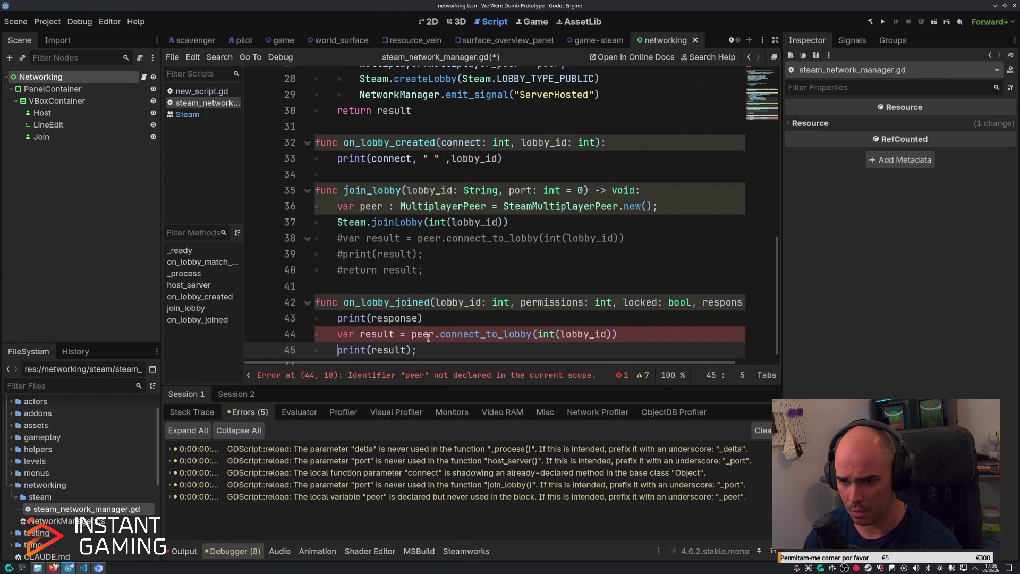
Add a ';' after new() on the peer declaration line 36.
left_click(390, 335)
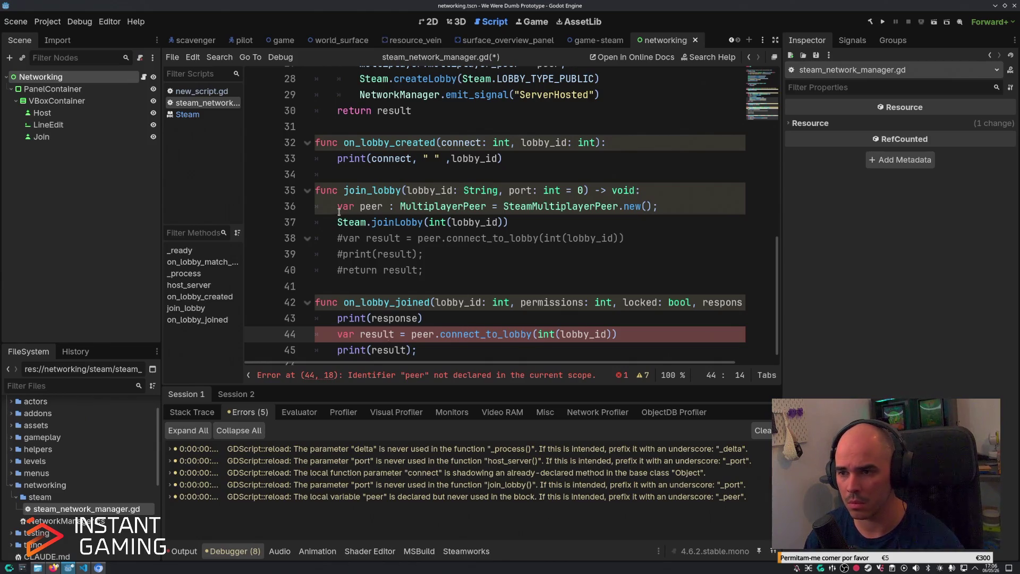
left_click(655, 207)
type(";")
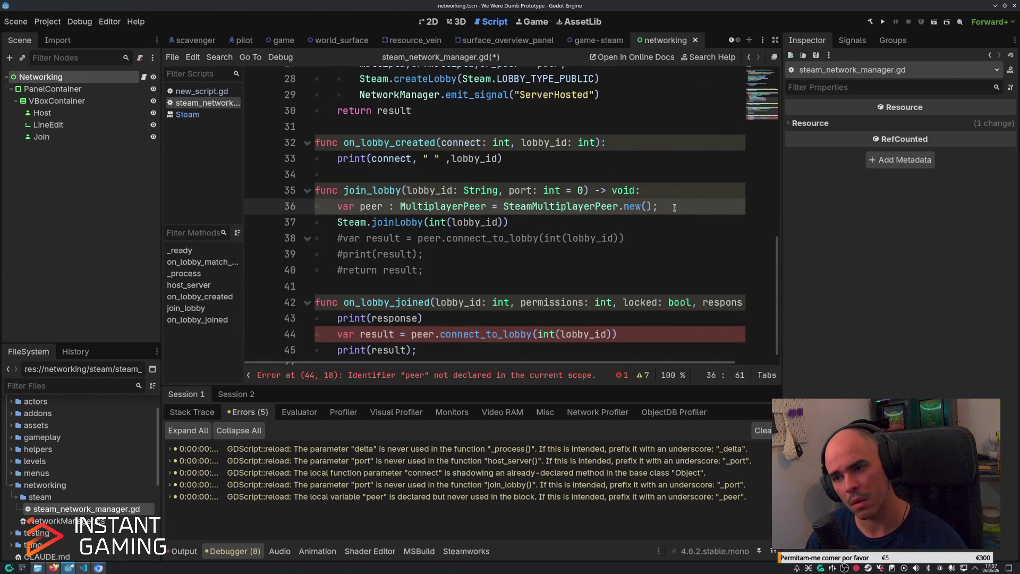
left_click(559, 237)
key("Up")
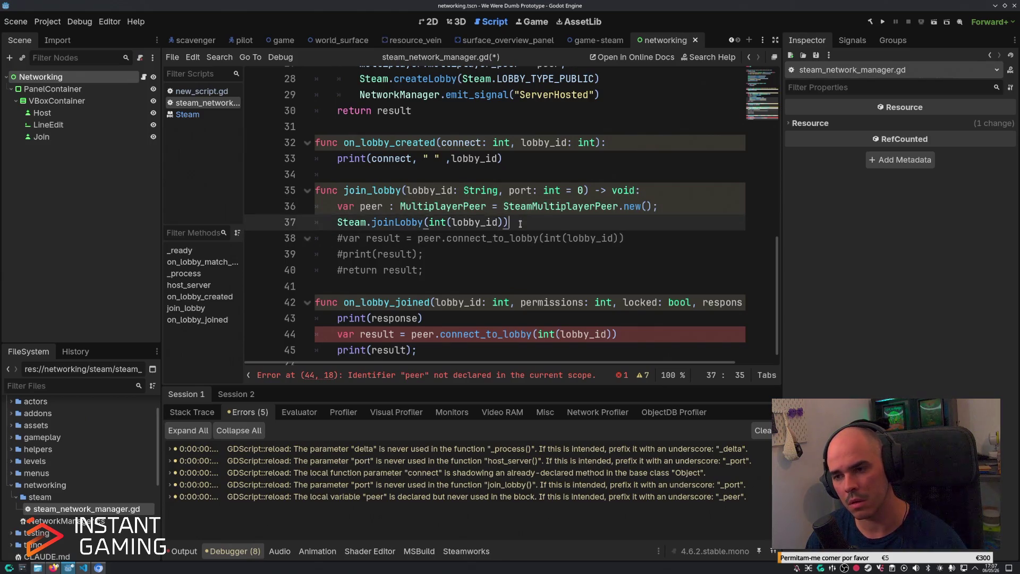
Add 'multiplayer.multiplayer_peer = peer' after line 36 in join_lobby and save the script.
key("alt+Tab")
key("alt+Tab")
key("Up")
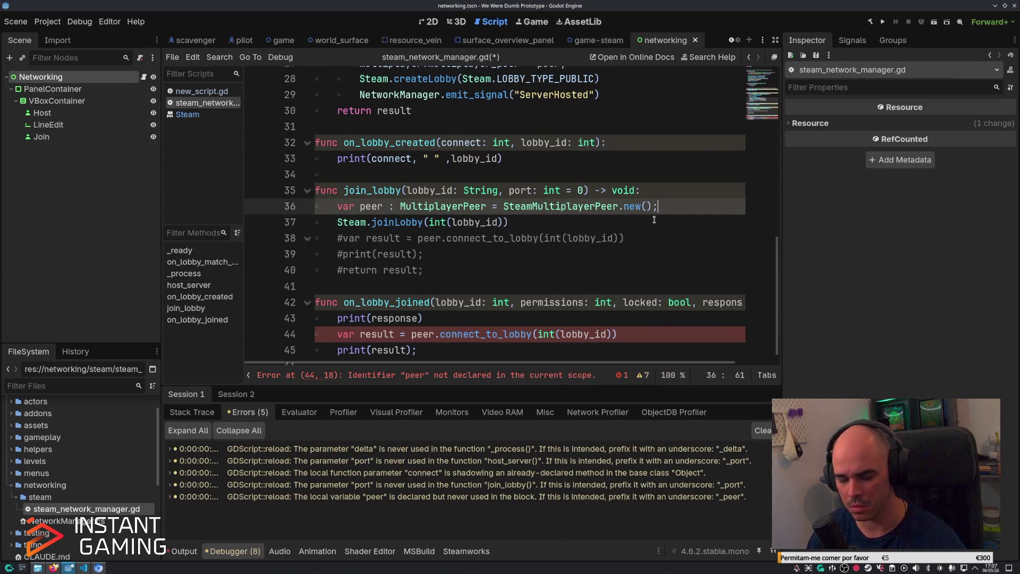
key("Return")
type("Multipl")
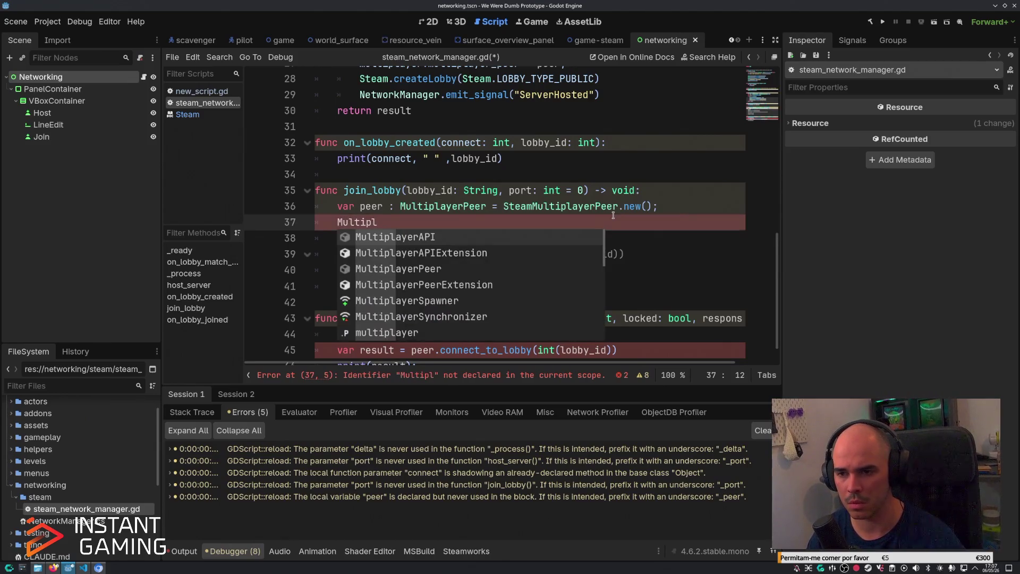
type("ayer.pe")
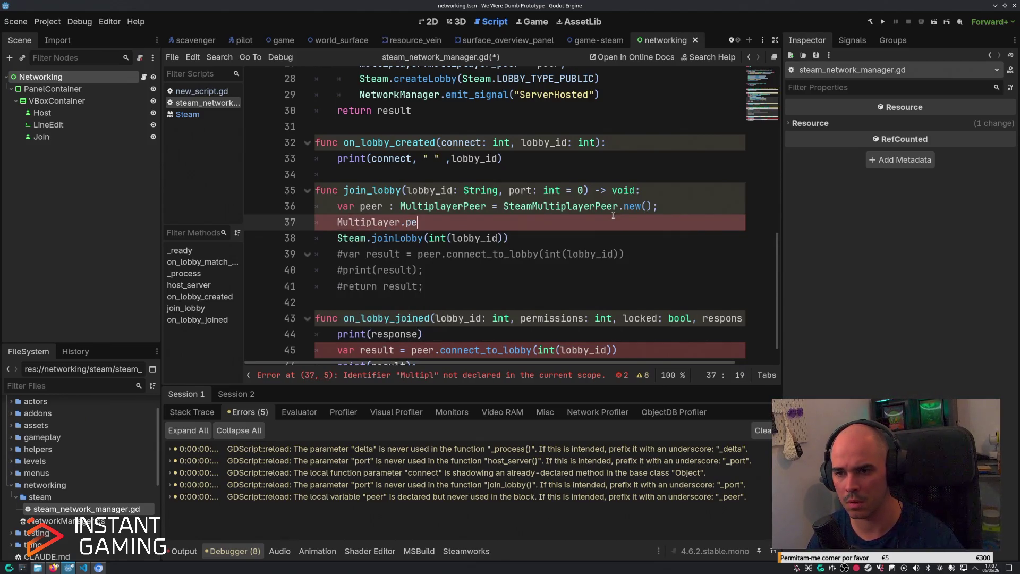
key("Delete")
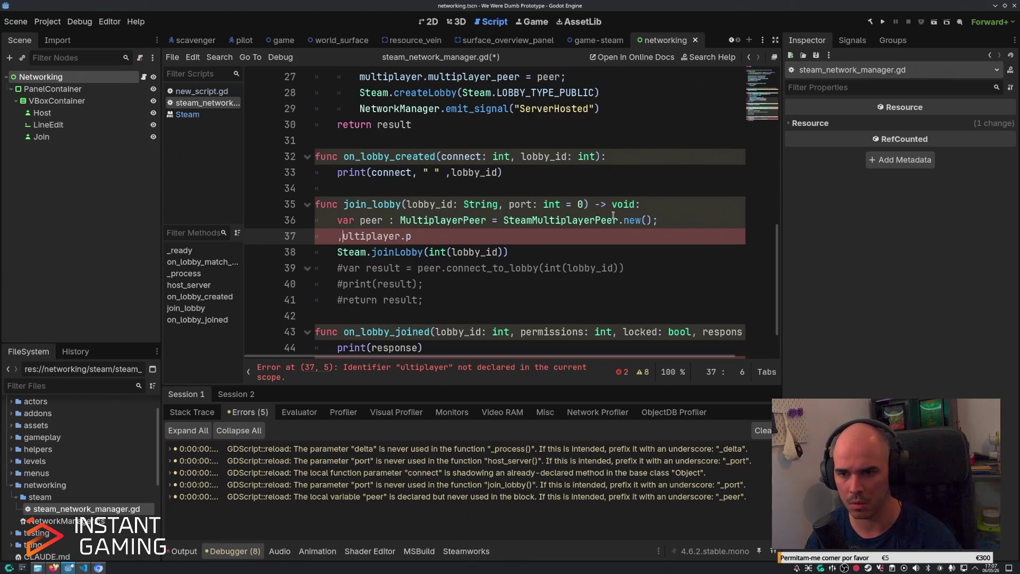
type("m")
key("End")
type("eer")
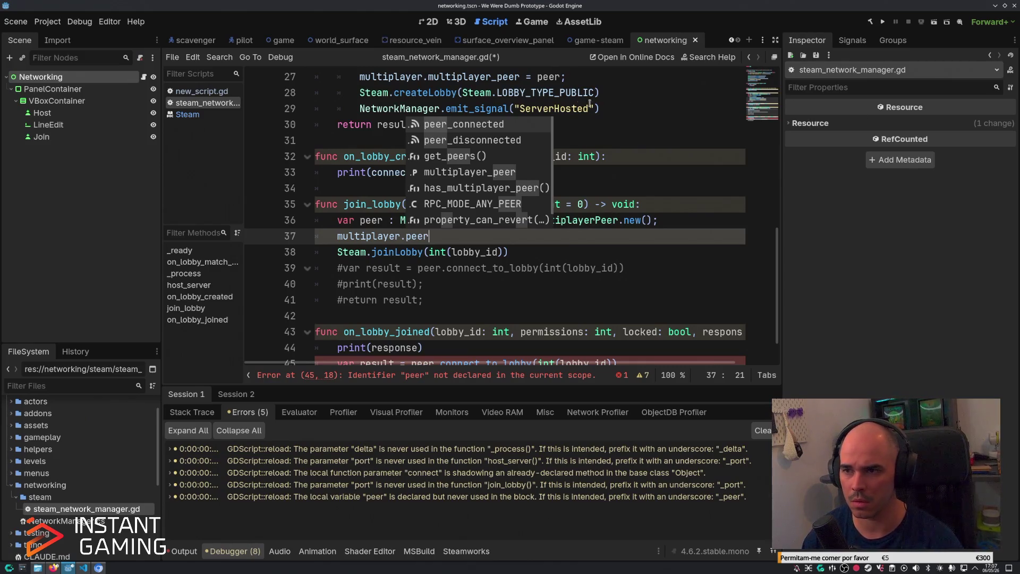
left_click_drag(577, 80, 358, 77)
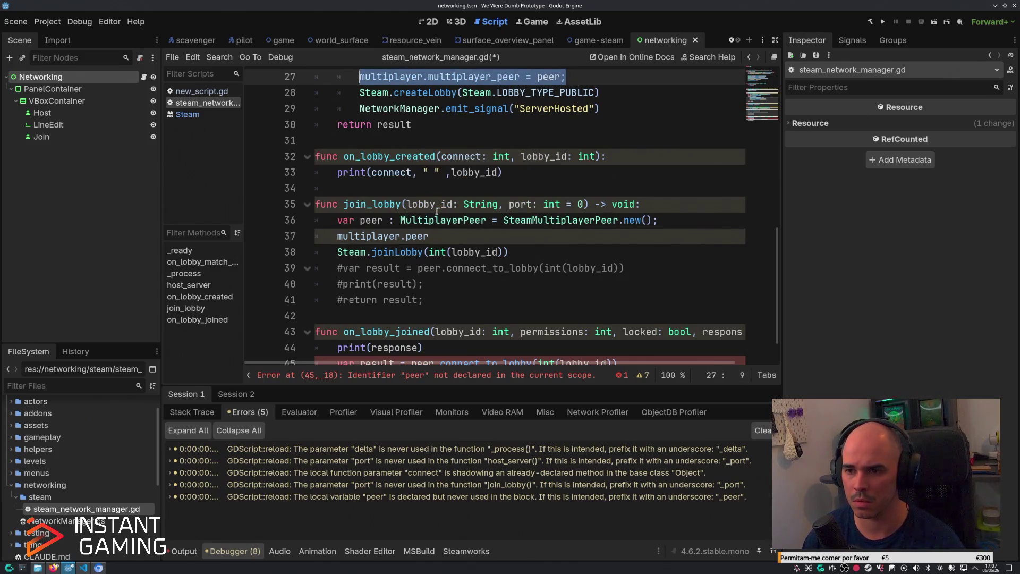
key("ctrl+c")
left_click_drag(441, 237, 337, 237)
key("ctrl+v")
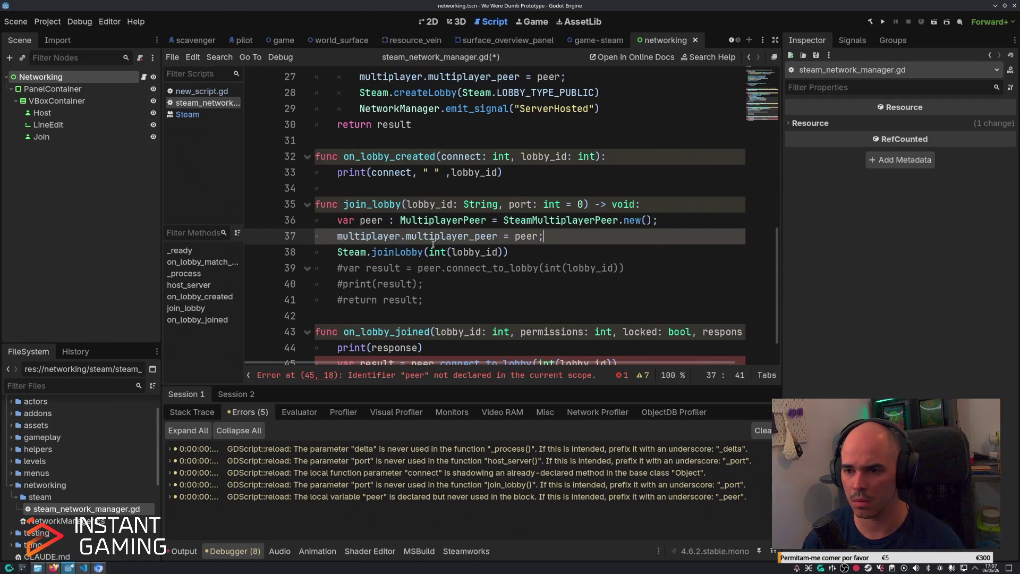
key("ctrl+s")
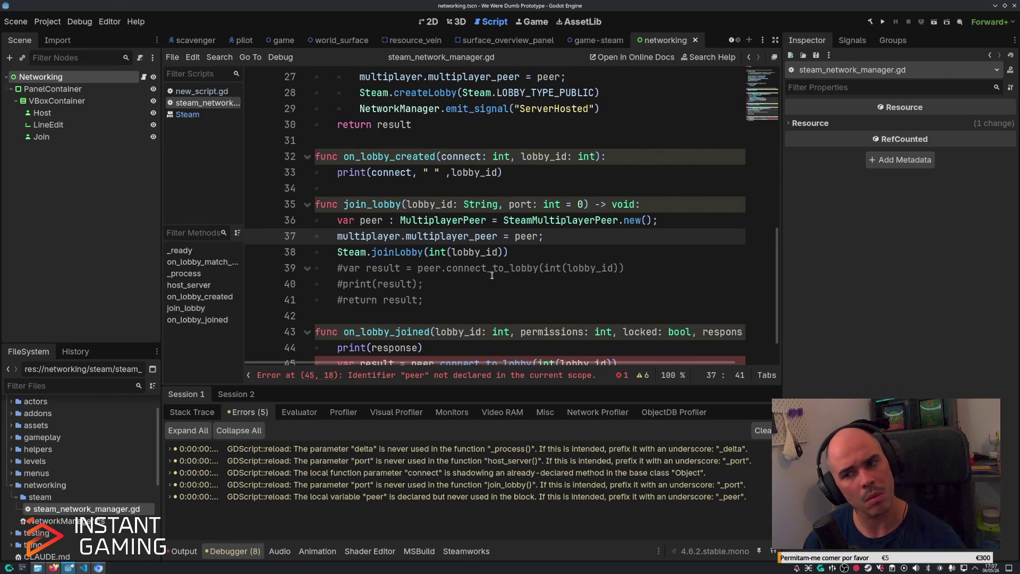
Replace 'peer' on line 45 with multiplayer.multiplayer_peer in the connect_to_lobby call and save.
scroll(491, 275, "down", 1)
left_click(464, 301)
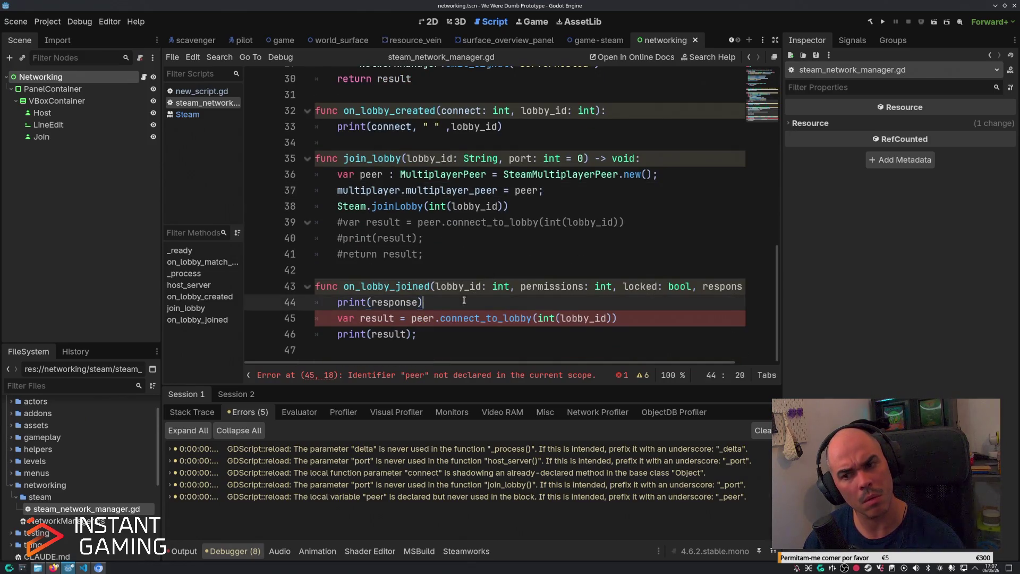
left_click(413, 317)
left_click_drag(338, 189, 496, 186)
key("ctrl+c")
double_click(423, 317)
key("ctrl+v")
key("ctrl+s")
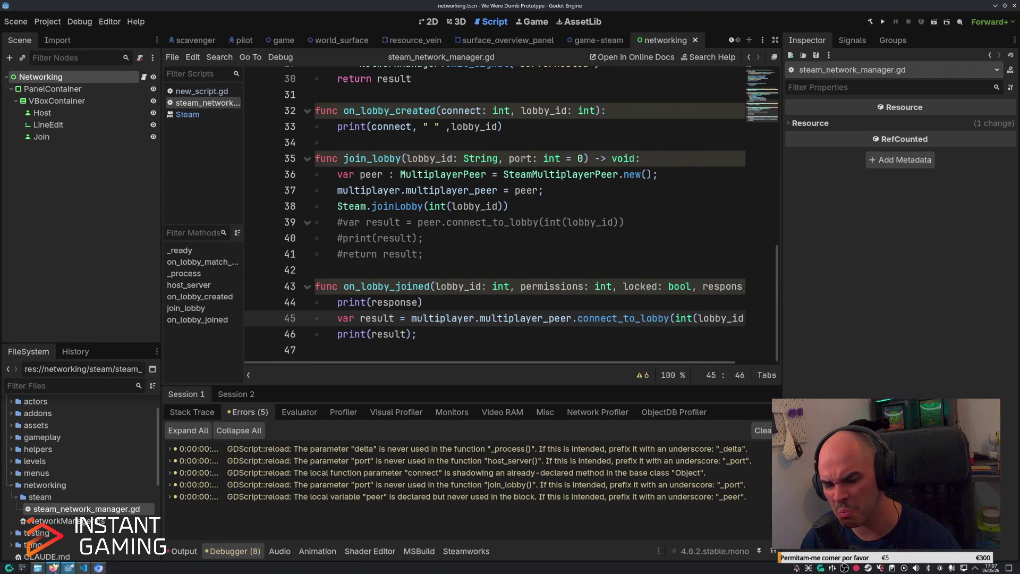
Highlight the GodotSteam article's sentence on the lobby creator's peer ID, then view Menu.cs.
left_click(99, 568)
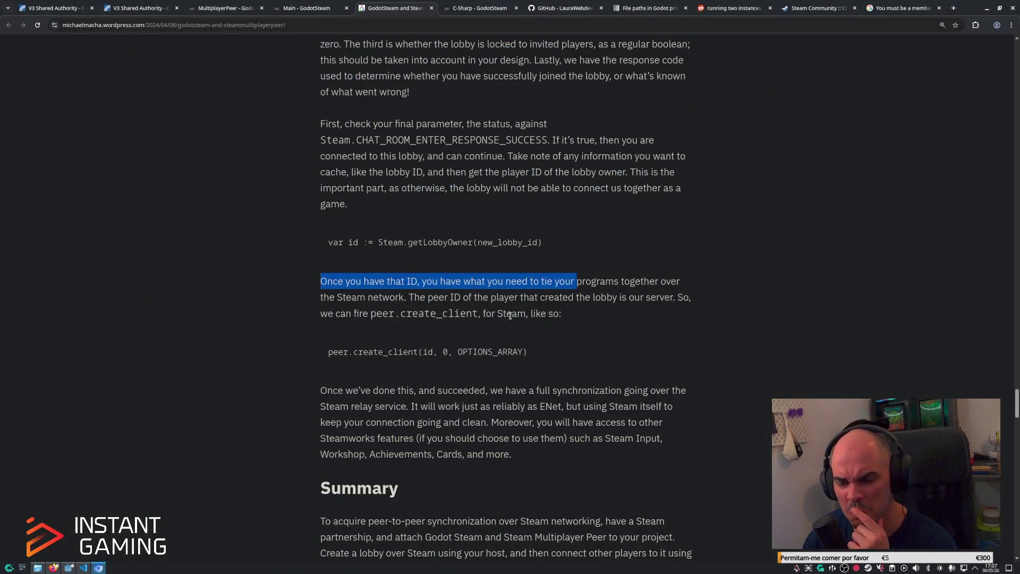
mouse_move(415, 297)
left_mouse_down()
mouse_move(663, 302)
mouse_move(593, 312)
left_mouse_up()
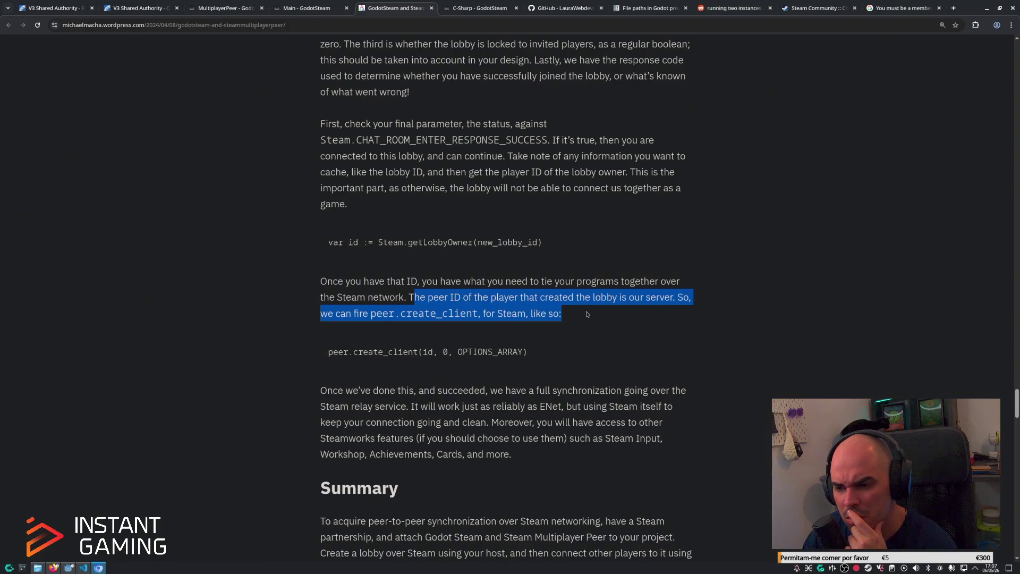
left_click(84, 568)
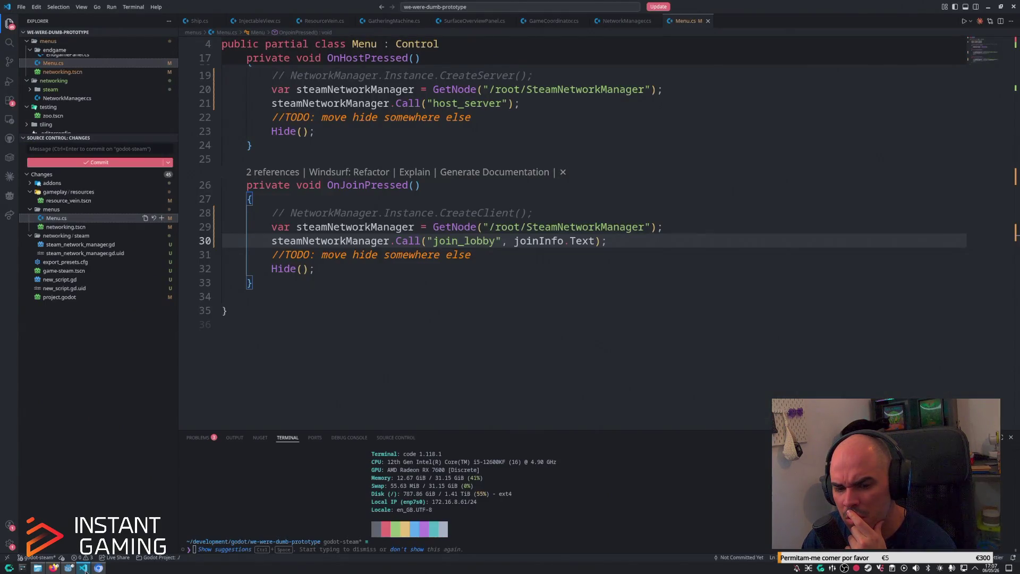
Return to the Godot script and run the game with F5.
left_click(68, 568)
key("alt+Tab")
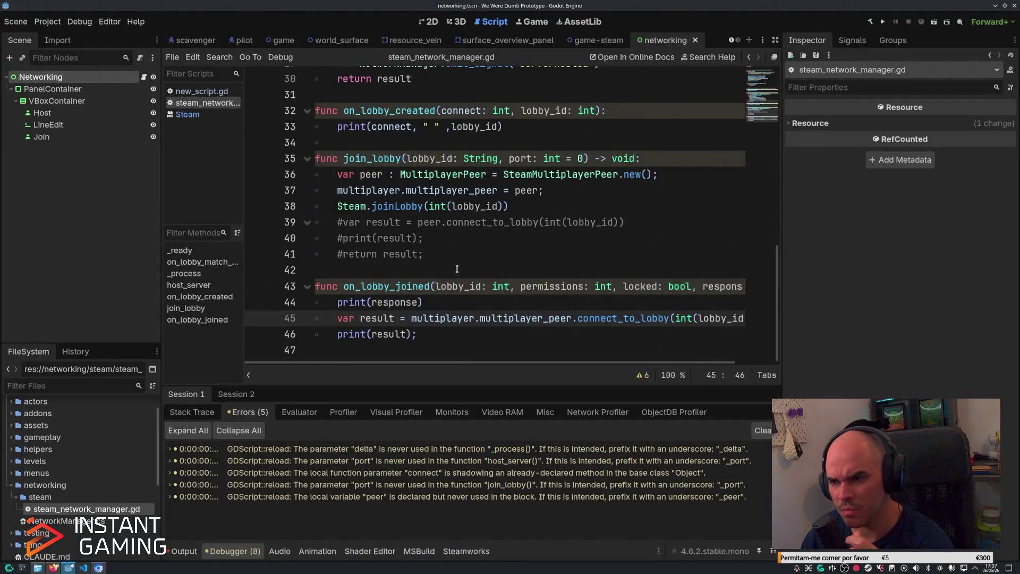
left_click(508, 254)
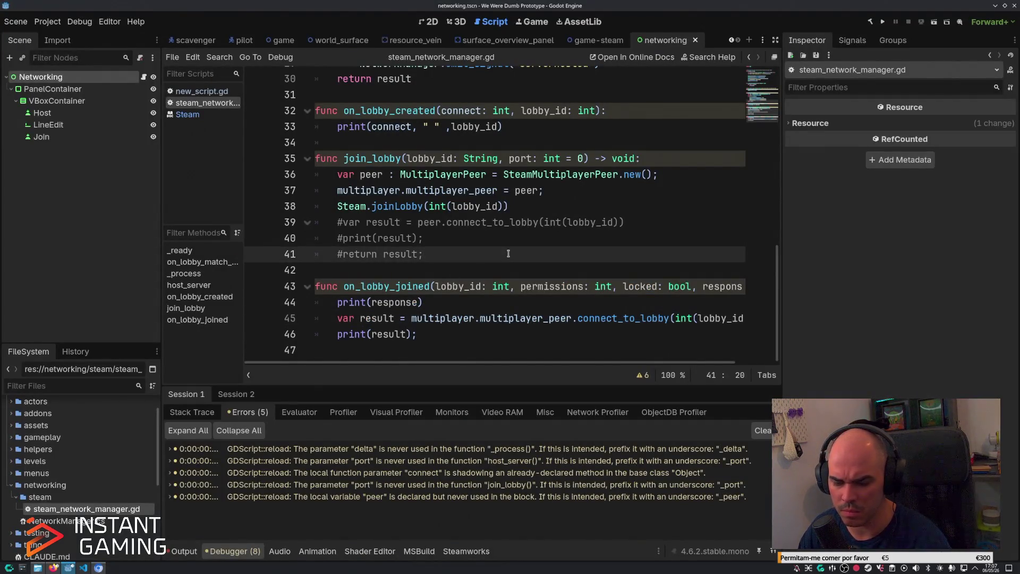
key("F5")
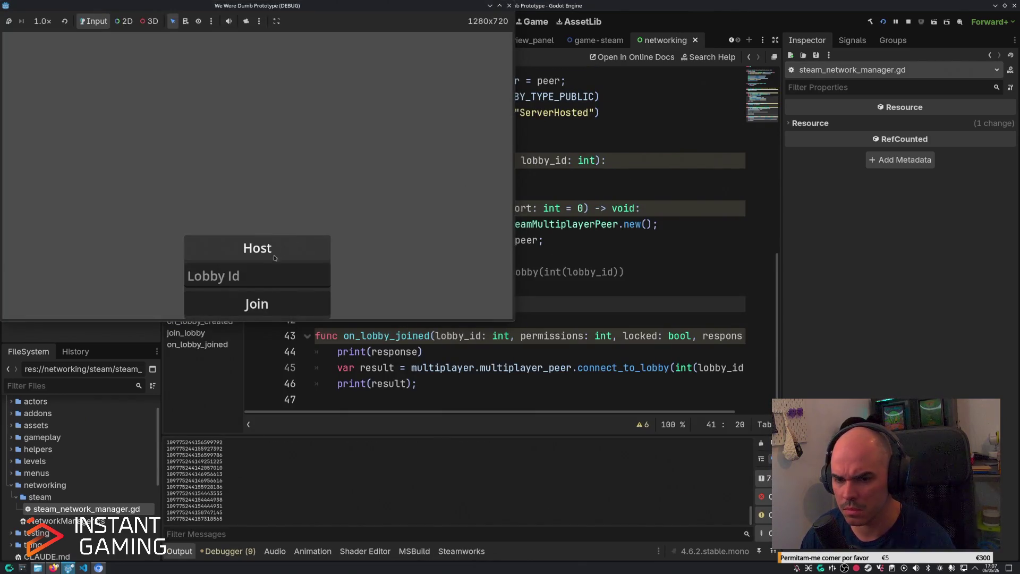
Copy a lobby ID from Output, paste it into the game's Lobby Id, and join.
double_click(199, 513)
key("ctrl+c")
key("alt+Tab")
key("ctrl+v")
key("Return")
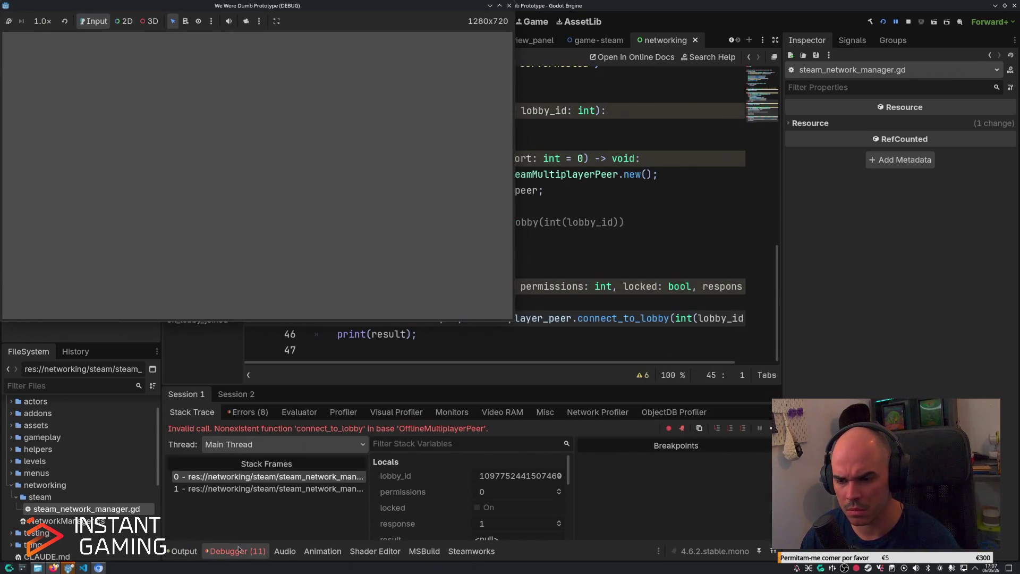
left_click(578, 331)
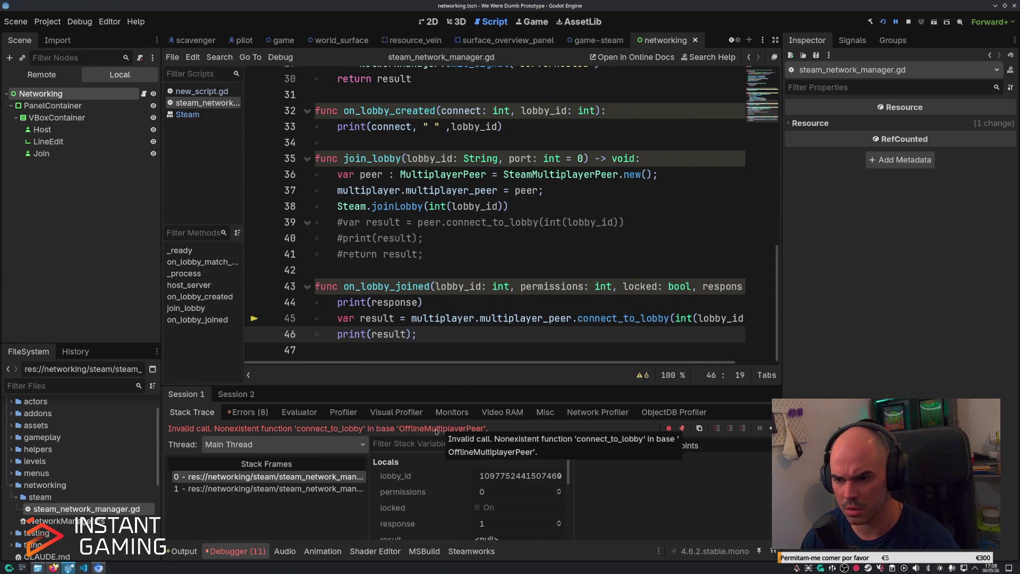
Stop the game and scroll the GodotSteam article to the peer.create_client example.
left_click(909, 21)
key("alt+Tab")
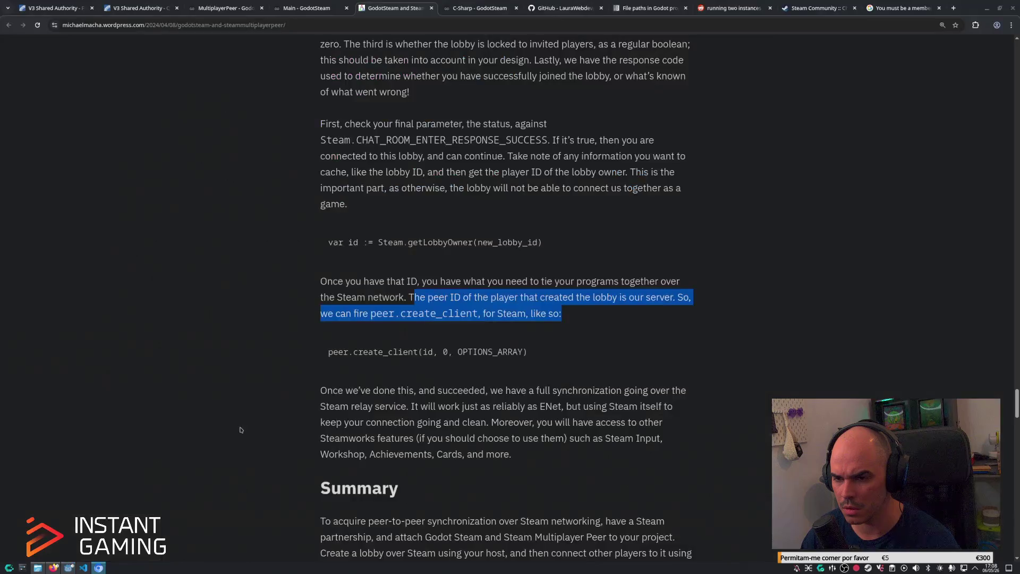
scroll(380, 362, "up", 5)
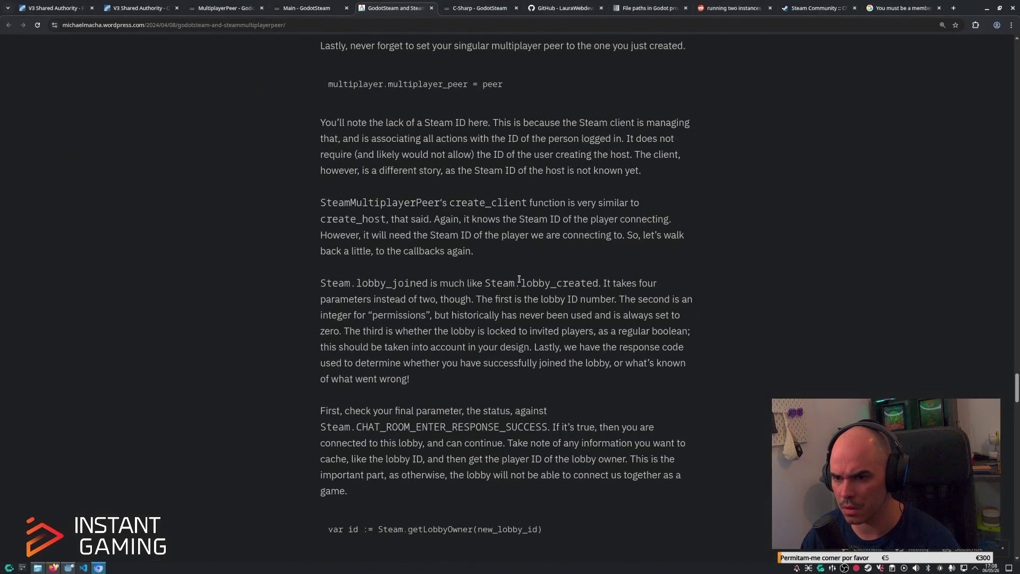
scroll(519, 279, "down", 2)
scroll(519, 279, "down", 1)
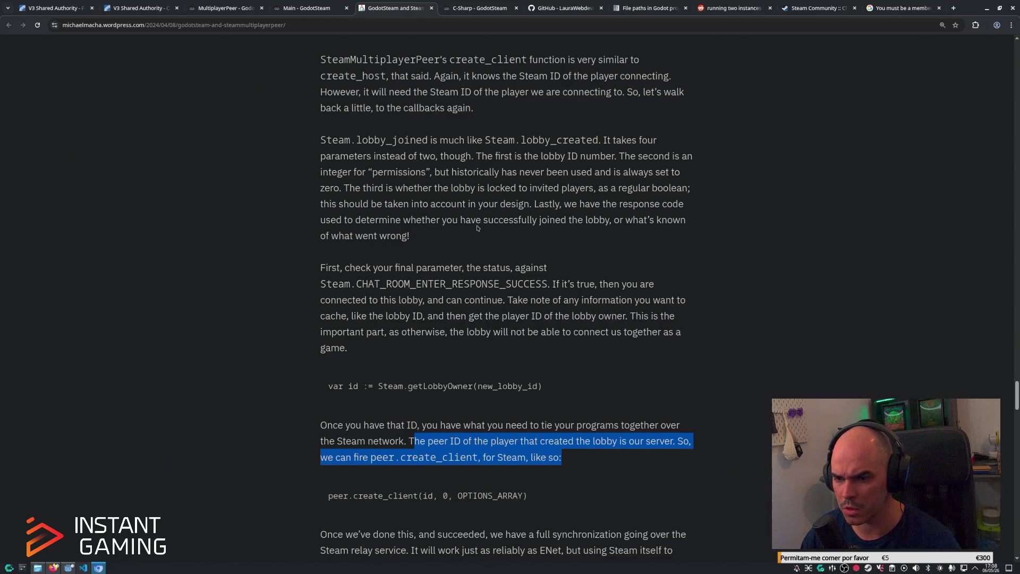
scroll(477, 228, "down", 1)
key("alt+Tab")
left_click(444, 304)
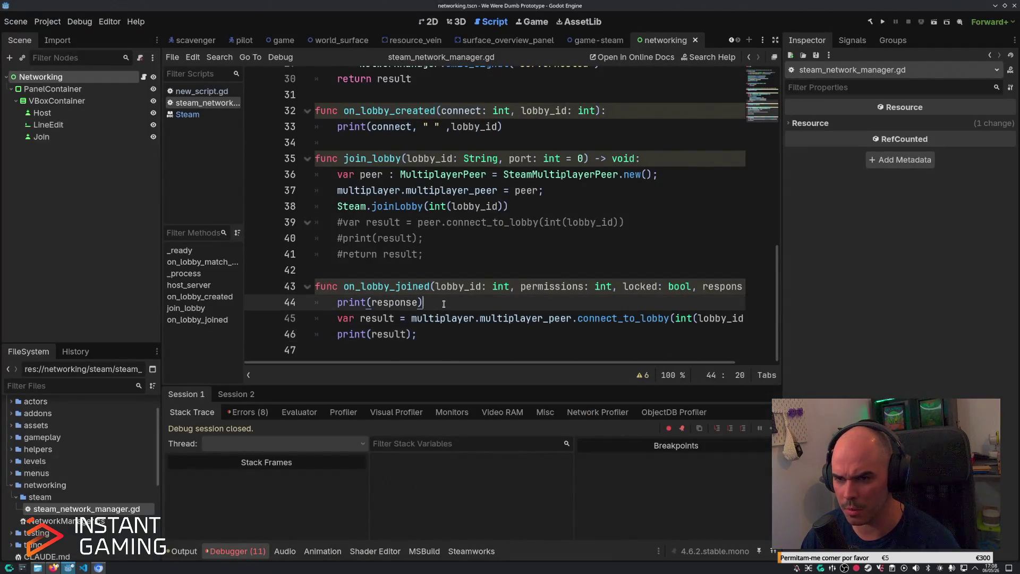
Move the peer creation and multiplayer_peer assignment into on_lobby_joined and add peer.create_client.
left_click(701, 178)
key("alt+Down")
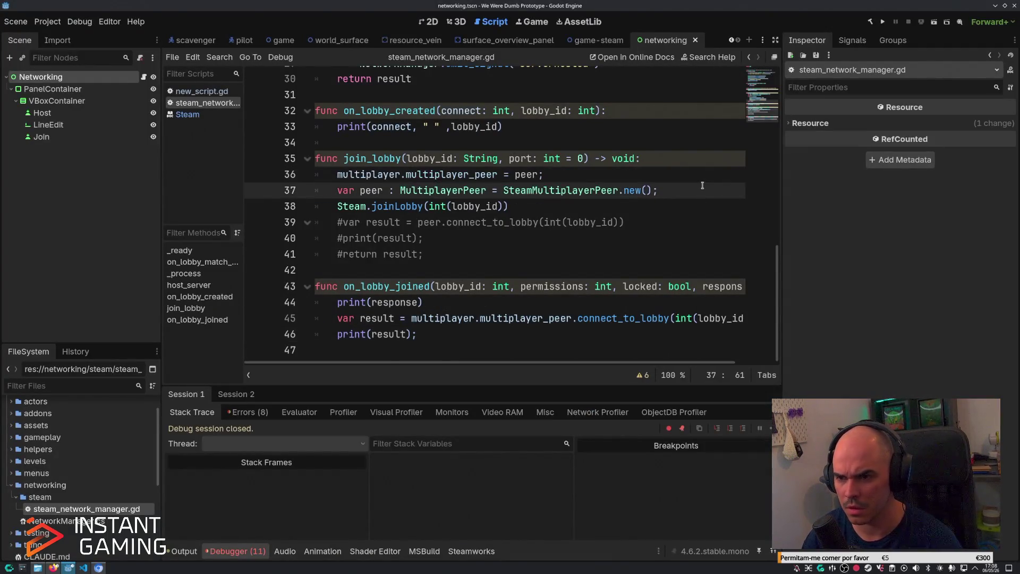
key("alt+Down")
key("alt+Down")
key("alt+Down")
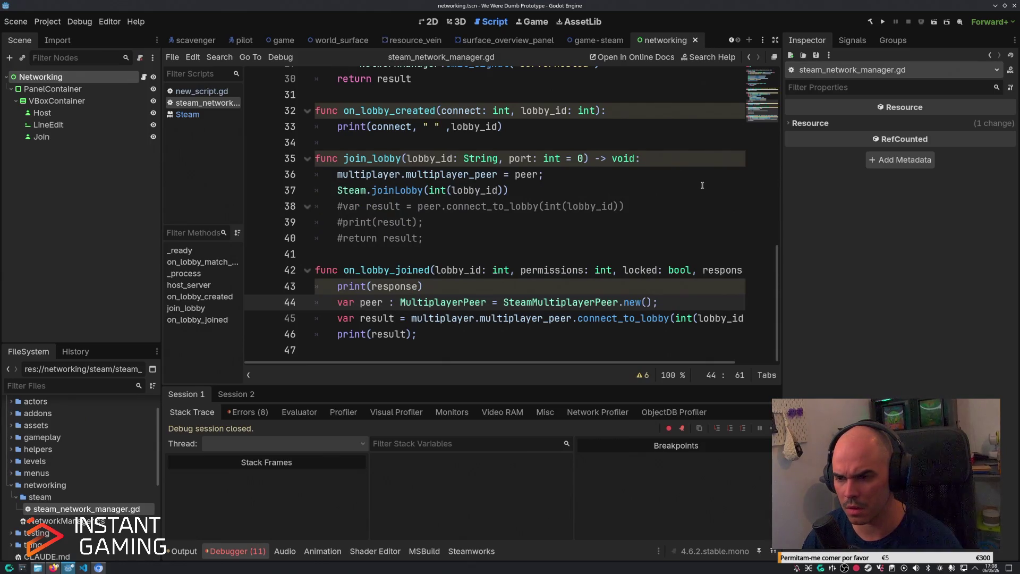
key("Up")
key("Up")
key("Up")
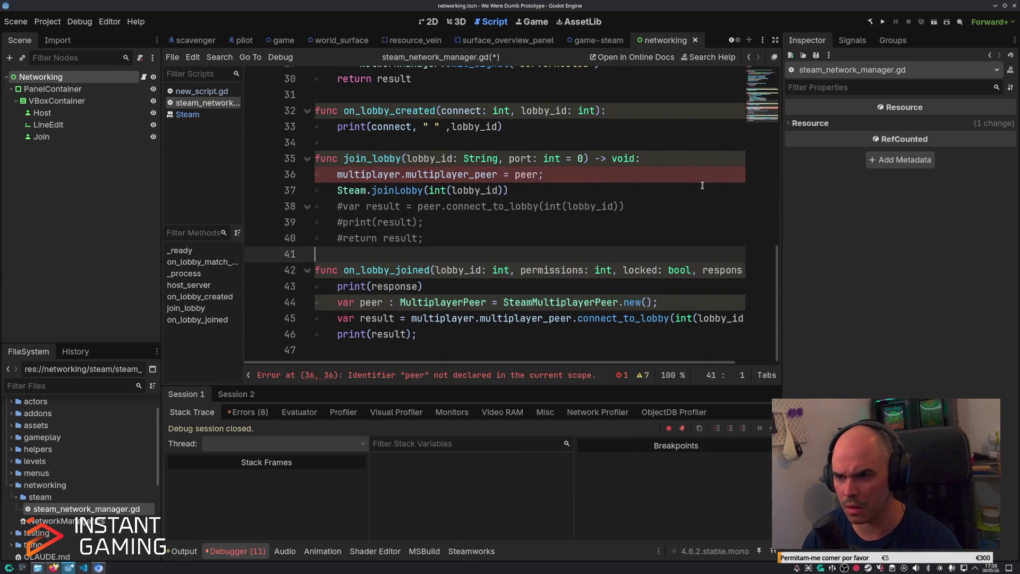
key("alt+Down")
key("alt+Down")
key("alt+Down")
key("alt+Down")
key("alt+Down")
key("alt+Down")
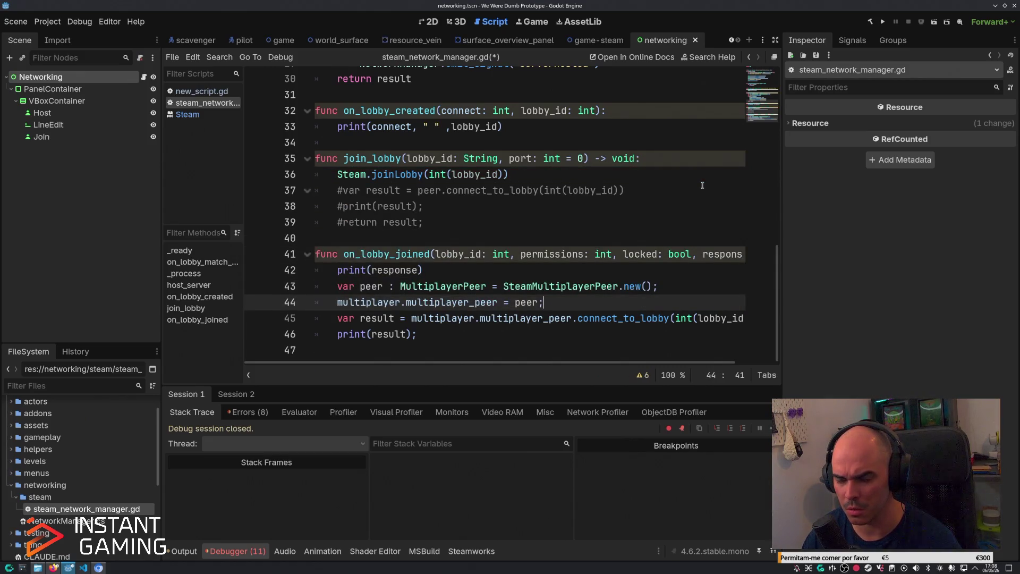
key("Return")
type("pee")
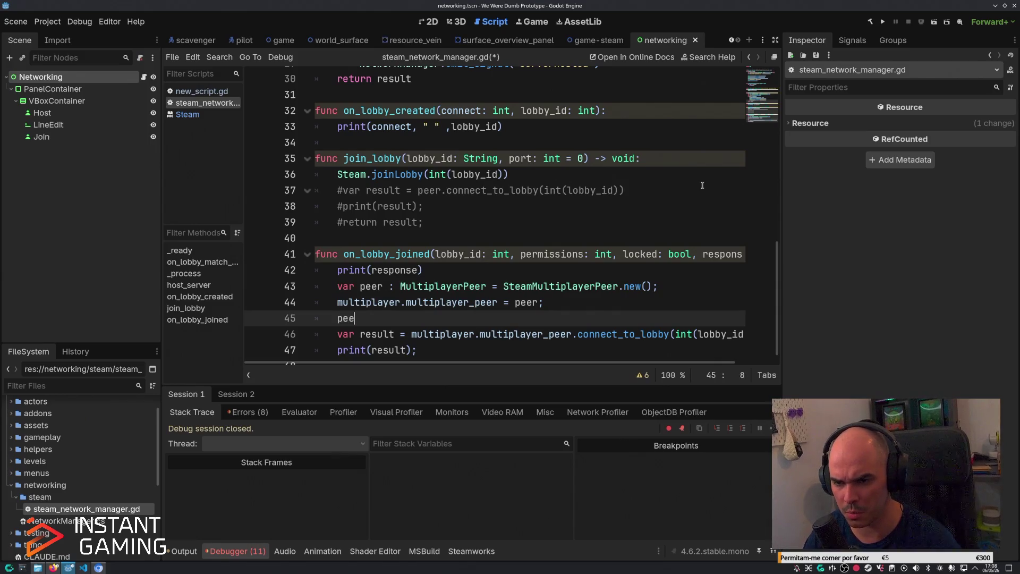
type("r.create")
key("Return")
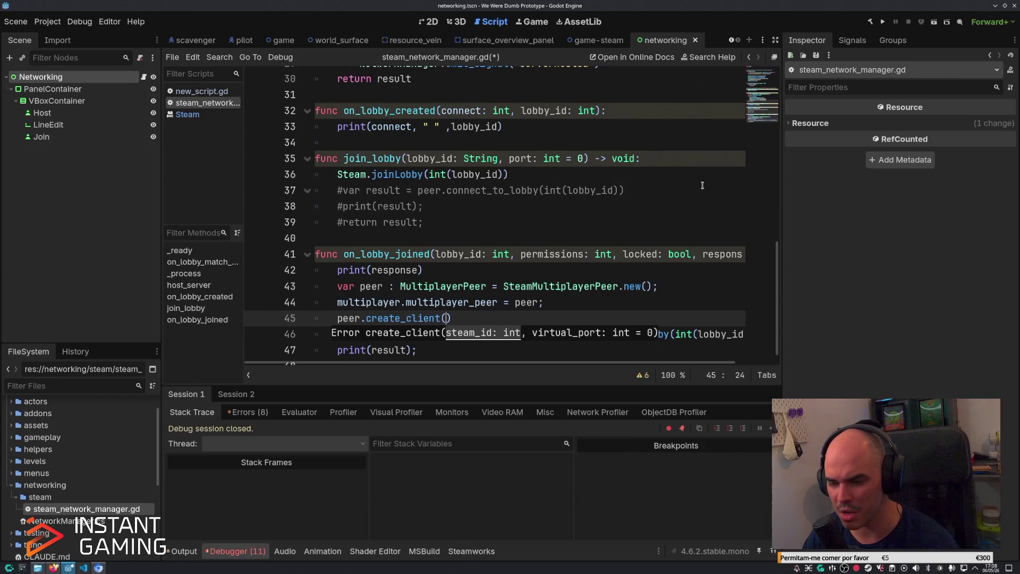
Add 'var steam_id = Steam.getLobbyOwner(lobby_id)' and pass steam_id to create_client.
key("alt+Tab")
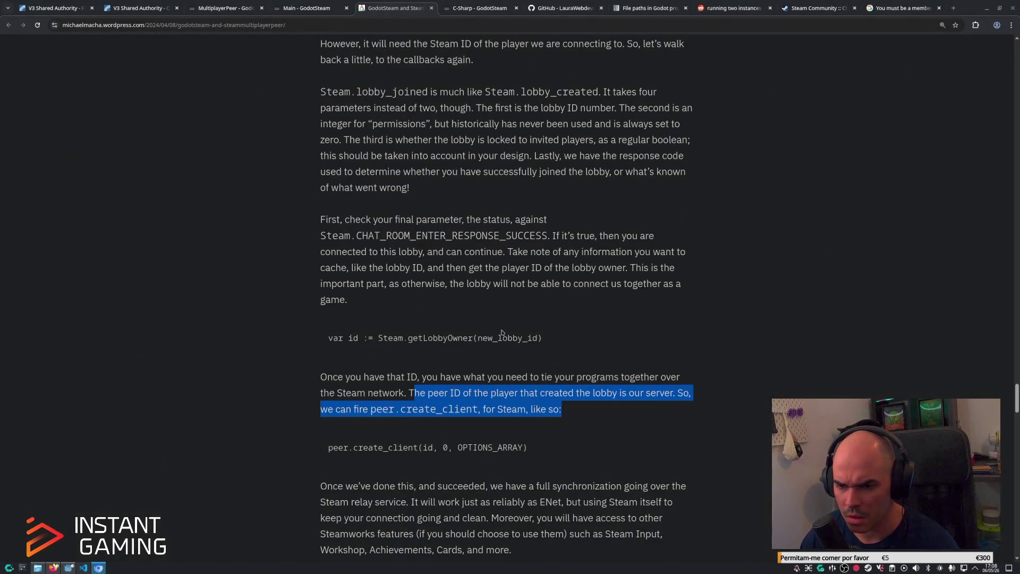
key("alt+Tab")
left_click(565, 302)
key("Return")
type("va")
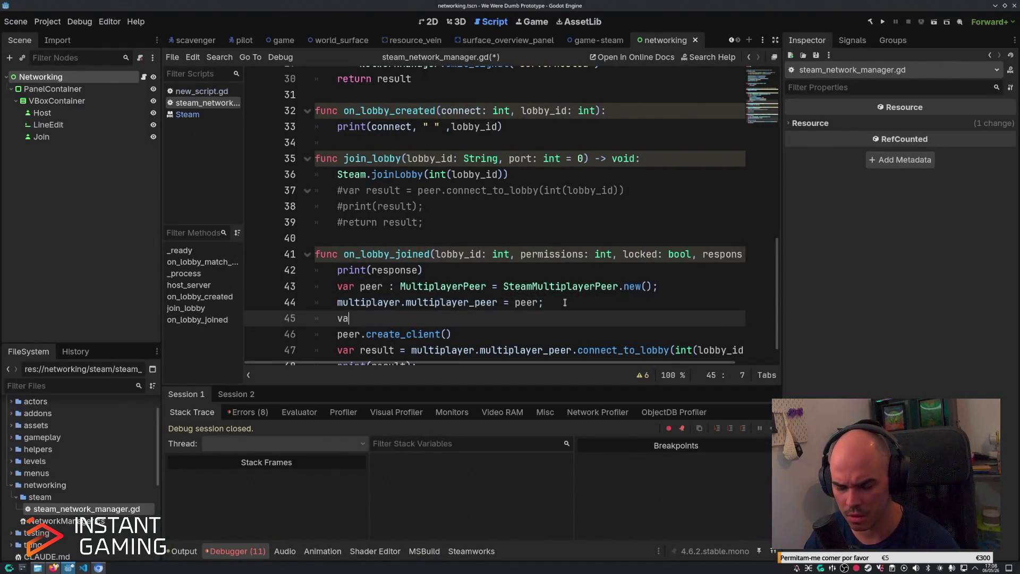
type("r steam_id")
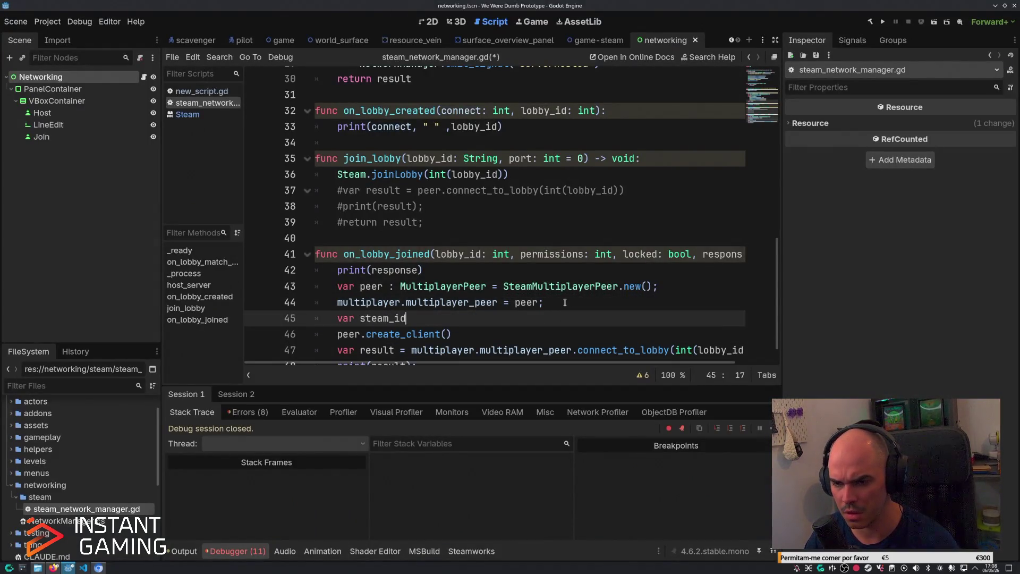
type(" = getl")
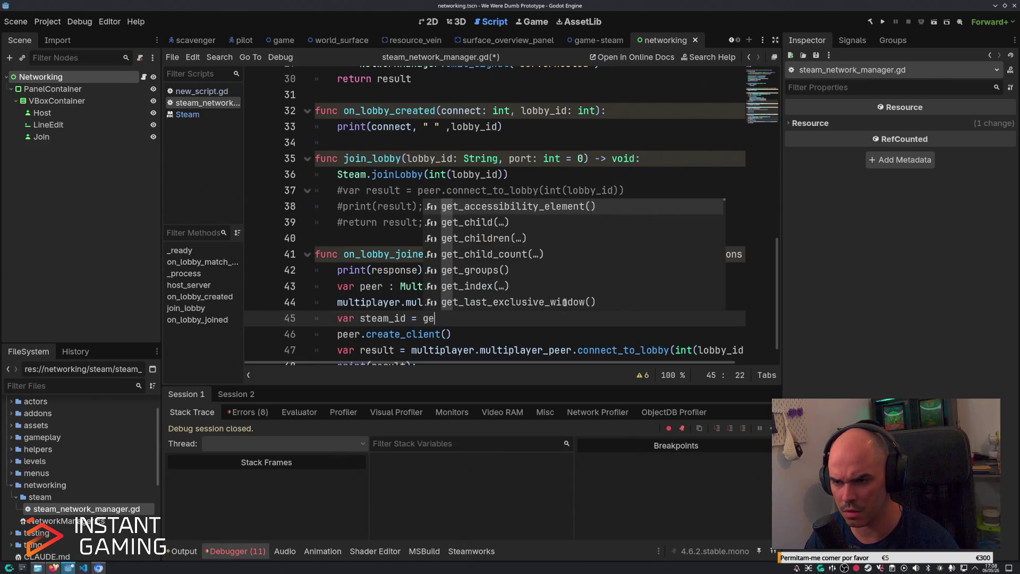
key("BackSpace")
key("BackSpace")
key("BackSpace")
type("Steam.getlobb")
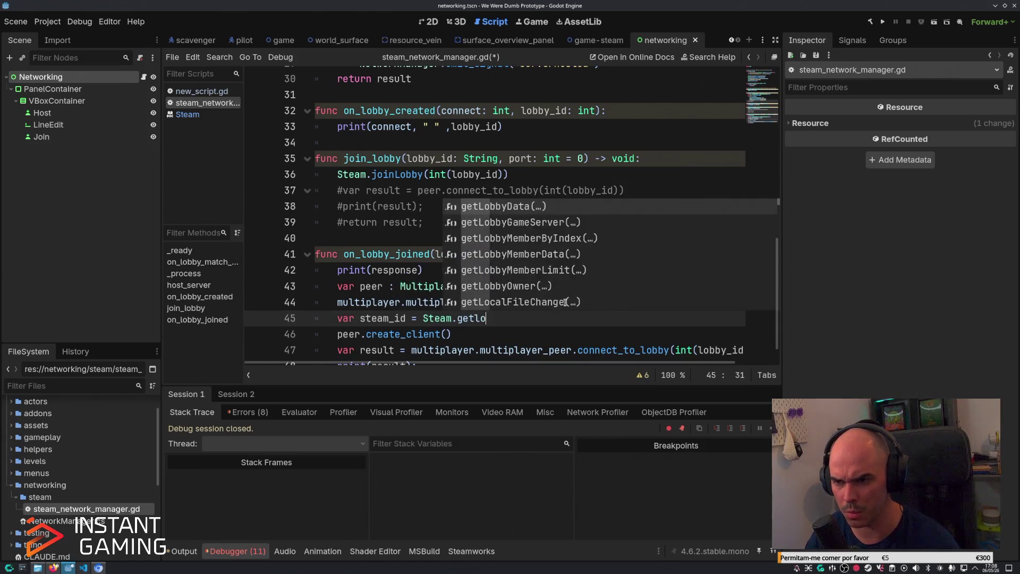
key("Down")
key("Down")
key("Down")
key("Down")
key("Down")
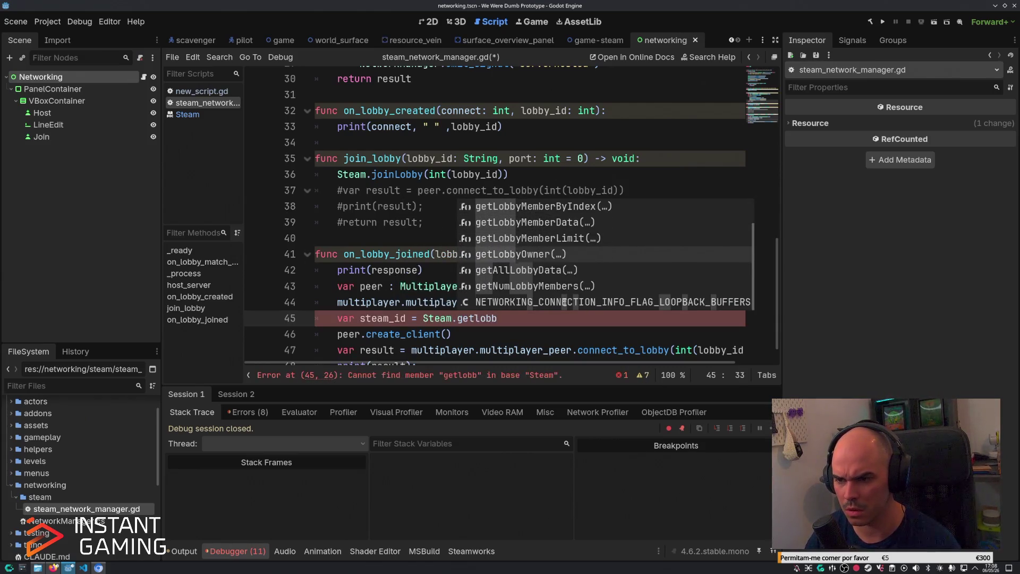
key("Return")
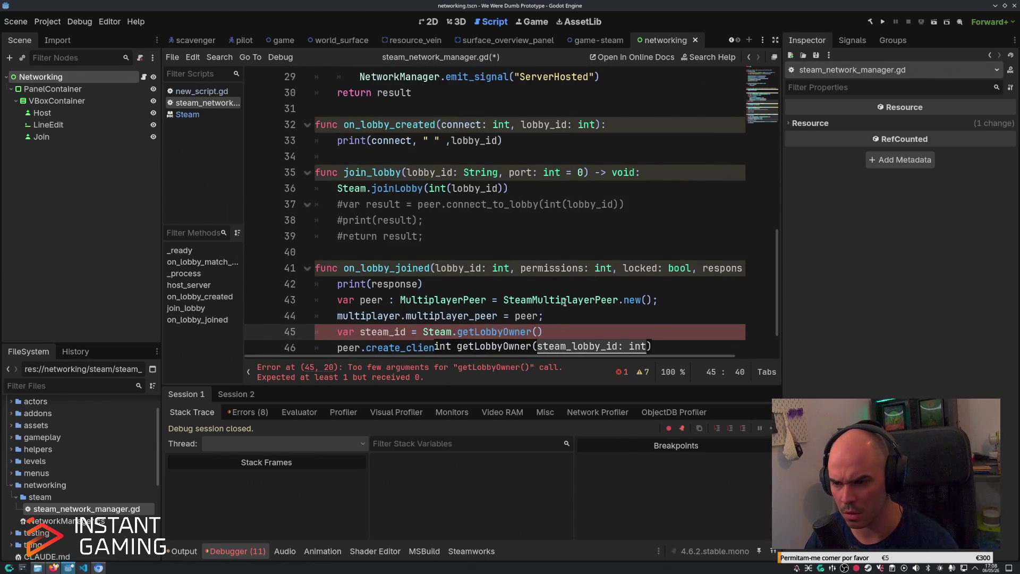
type("lobby_")
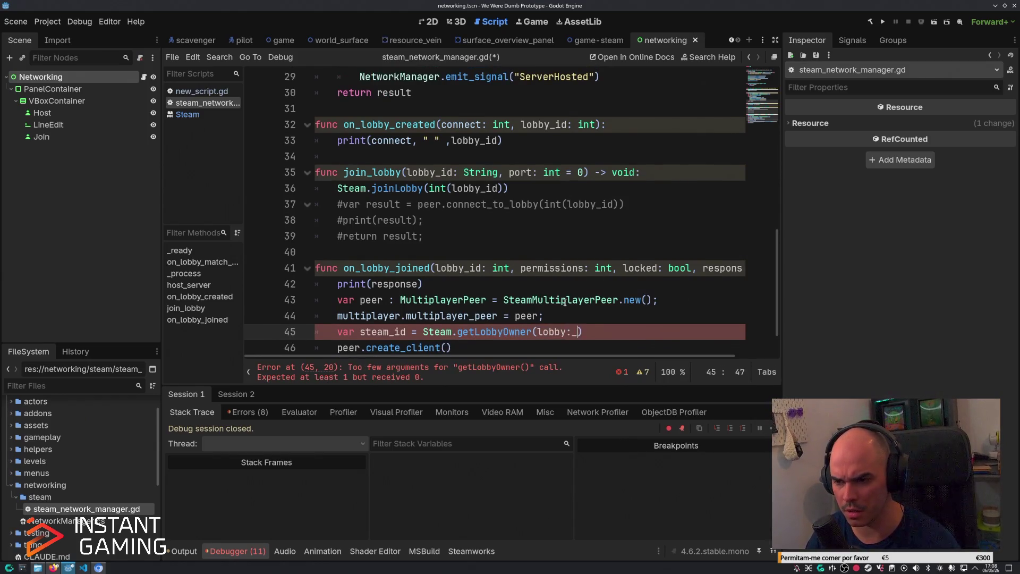
type("id")
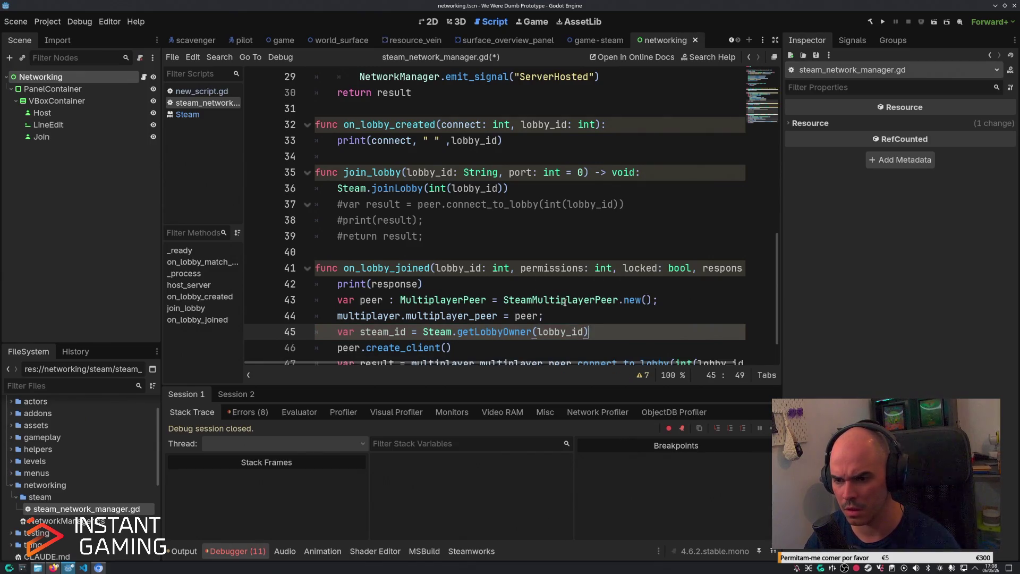
key("Down")
key("Left")
type("steam_id")
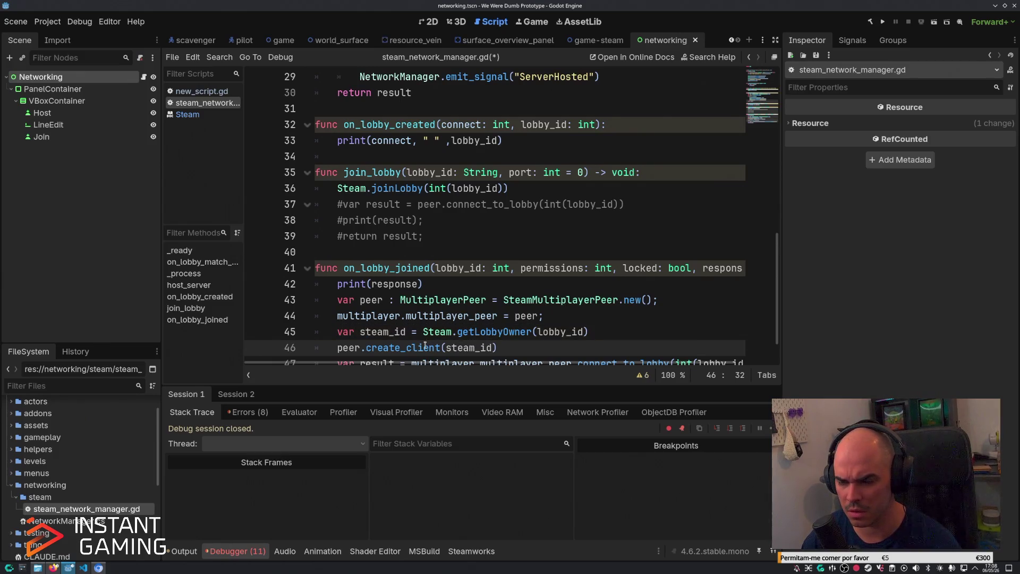
mouse_move(425, 346)
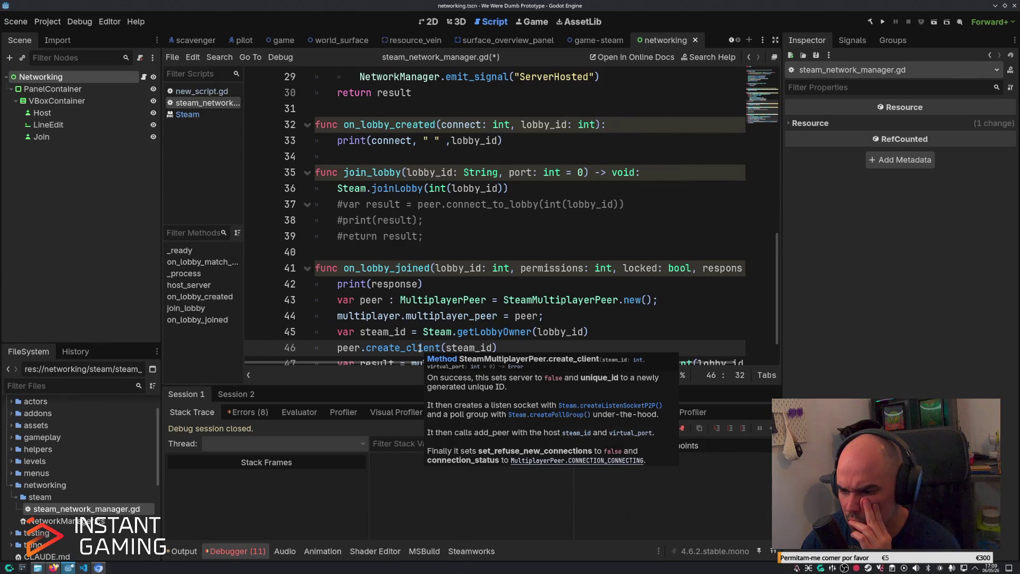
Close the create_client call, run the game, and join a lobby using a copied lobby ID.
scroll(465, 349, "down", 3)
type(")")
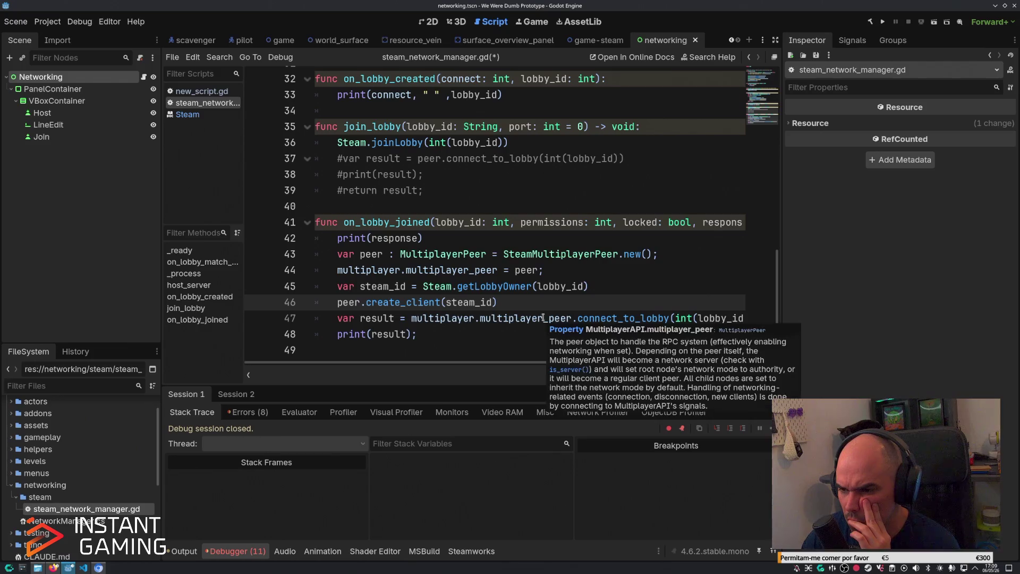
left_click(533, 319)
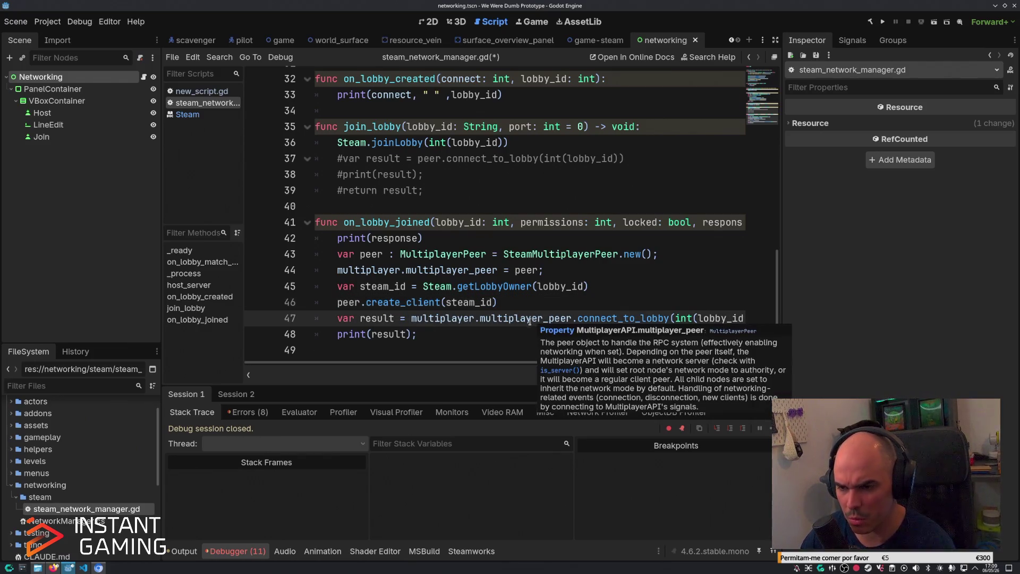
key("F5")
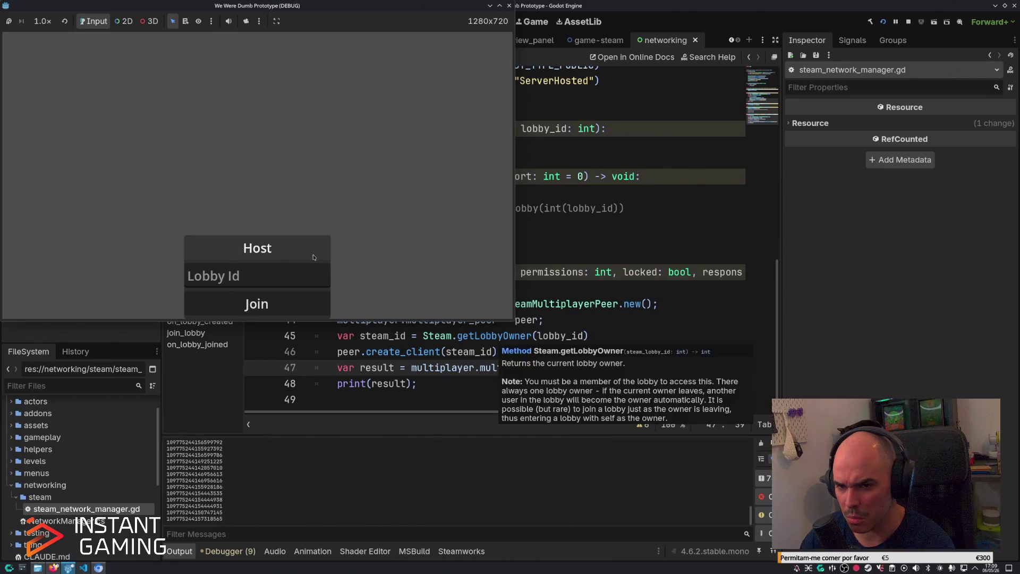
double_click(201, 487)
key("ctrl+c")
left_click(249, 276)
key("ctrl+v")
left_click(247, 310)
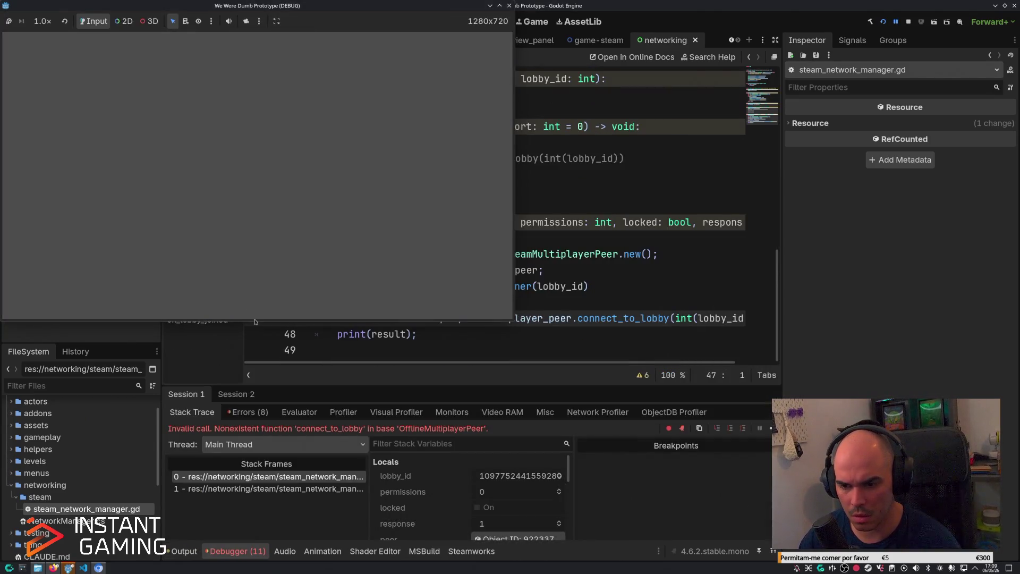
left_click(603, 346)
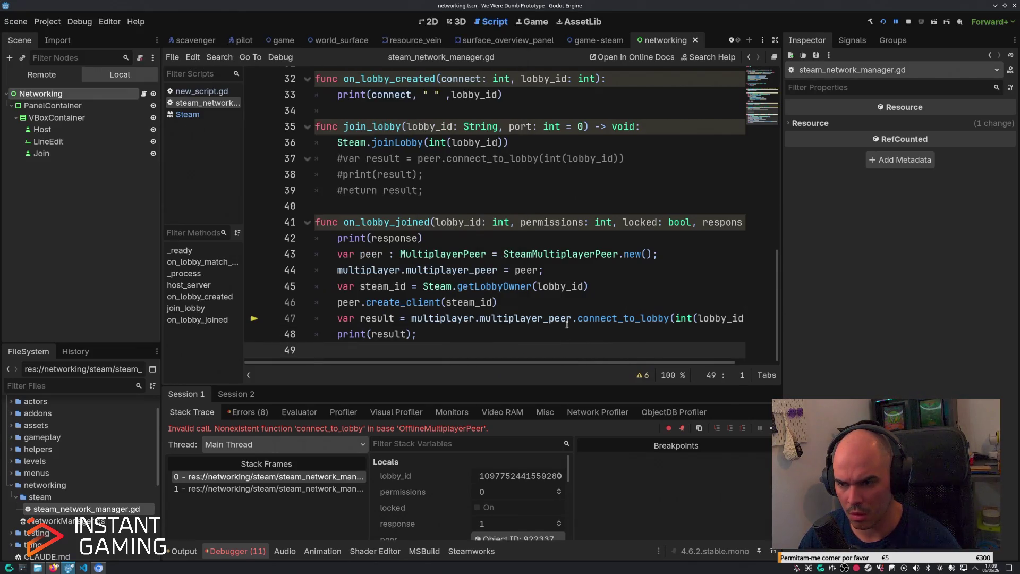
Stop the game, move the peer assignment below create_client, and call connect_to_lobby on peer.
key("F8")
left_click(551, 271)
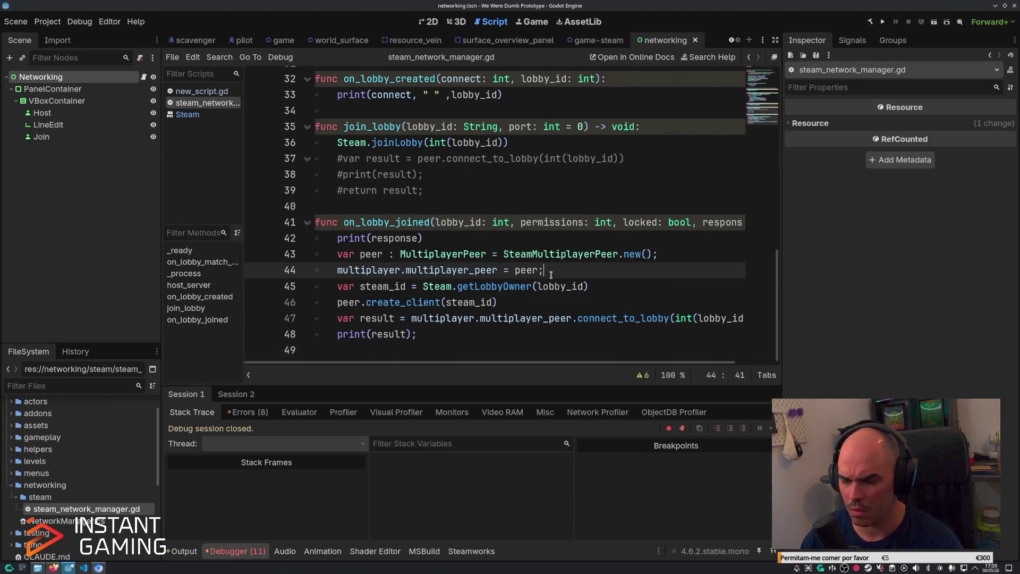
key("alt+Down")
key("alt+Down")
key("Down")
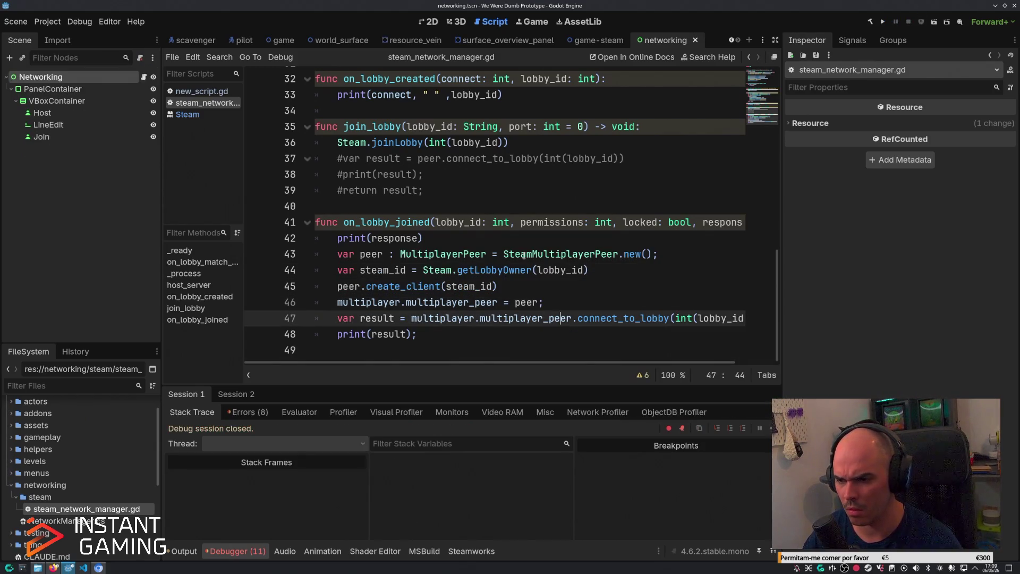
key("ctrl+Right")
key("ctrl+shift+Left")
key("ctrl+shift+Left")
key("ctrl+shift+Left")
type("peer")
Rerun the game, join the lobby again with a copied lobby ID, then stop it.
key("F5")
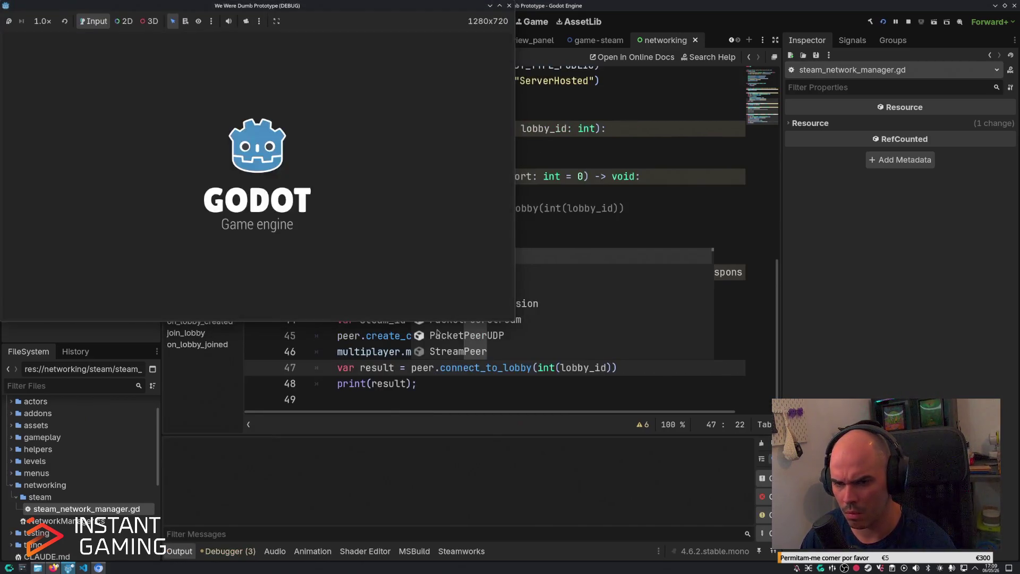
left_click(260, 276)
double_click(202, 507)
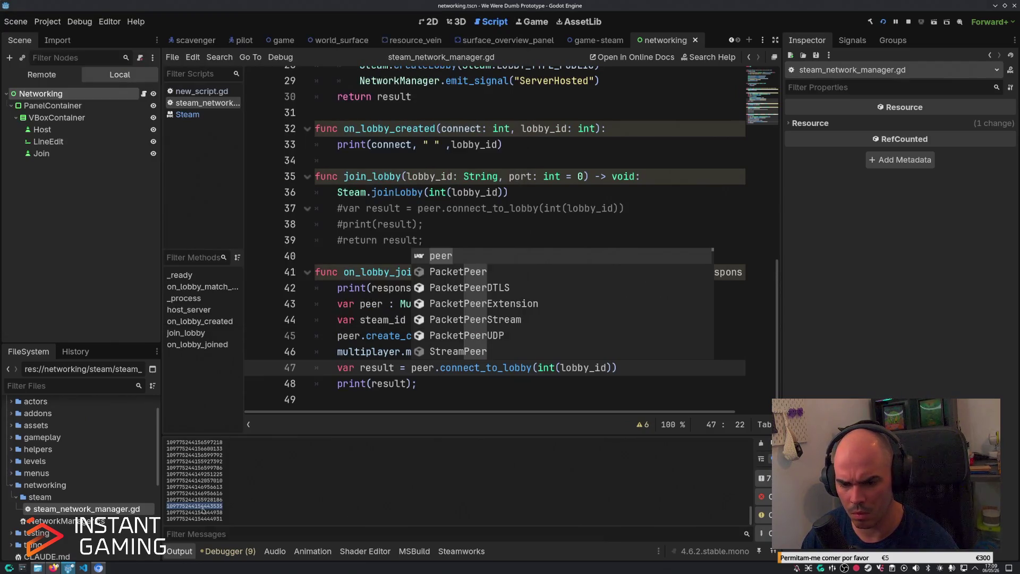
key("ctrl+c")
key("alt+Tab")
key("ctrl+v")
left_click(247, 308)
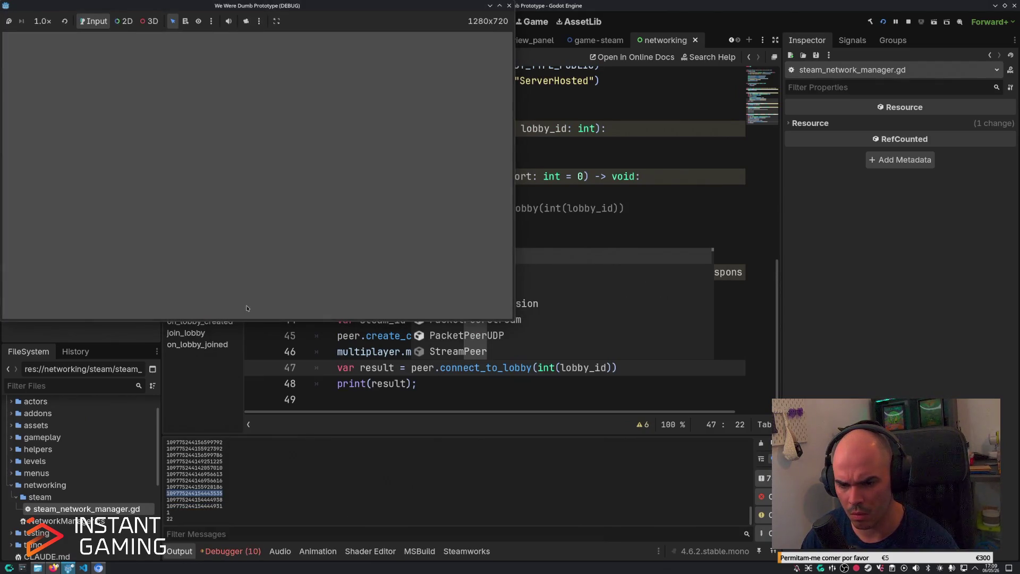
key("F8")
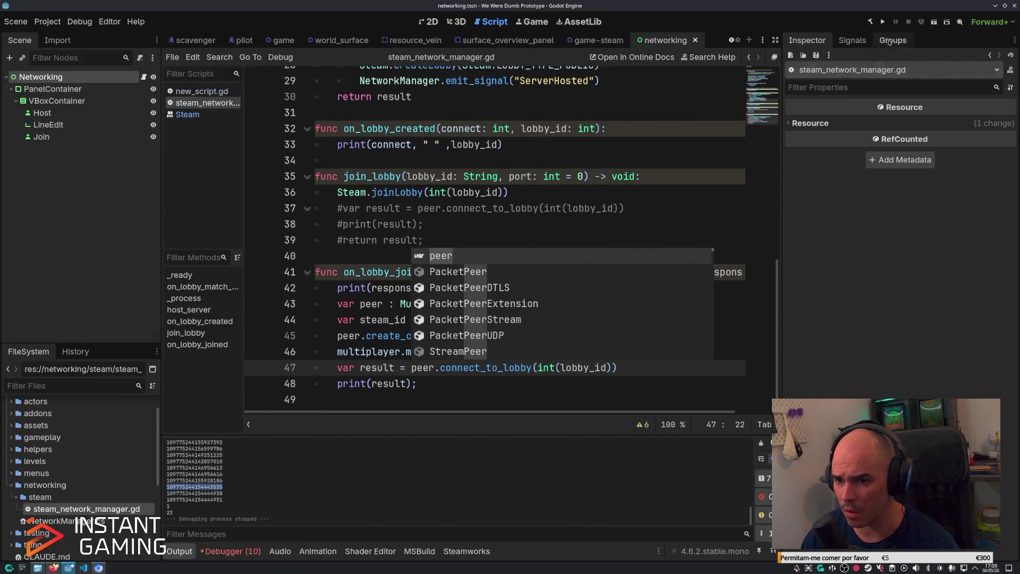
left_click(342, 320)
Inspect the ERR_ALREADY_IN_USE entry in the debugger's Errors list, then go to the blog article.
left_click(233, 551)
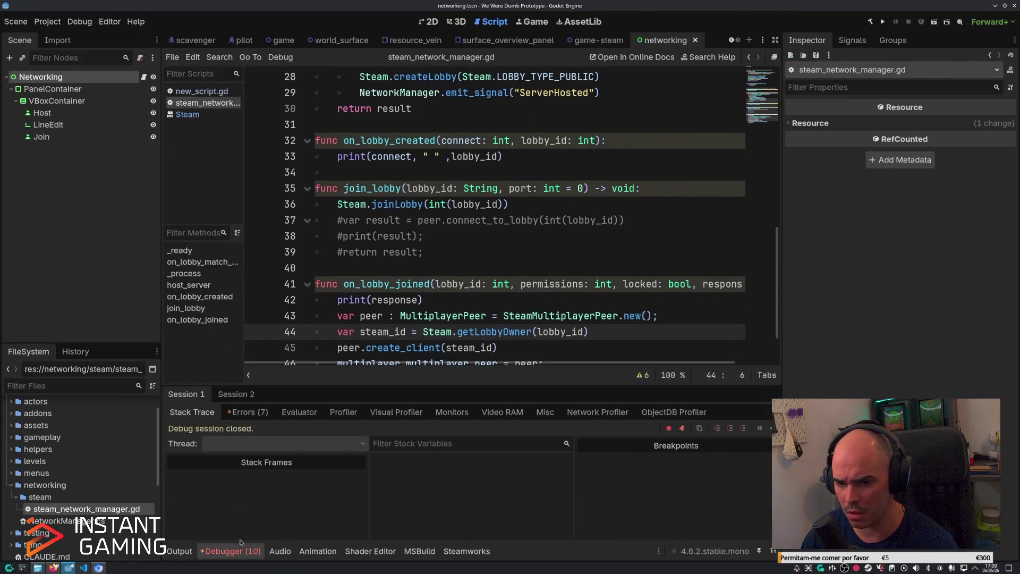
left_click(248, 412)
scroll(333, 525, "down", 1)
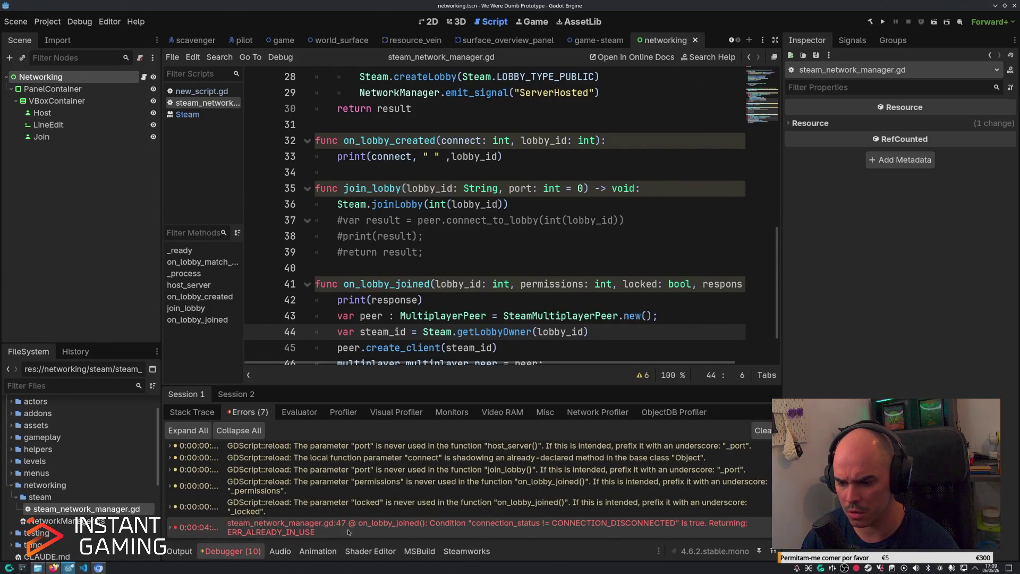
mouse_move(621, 471)
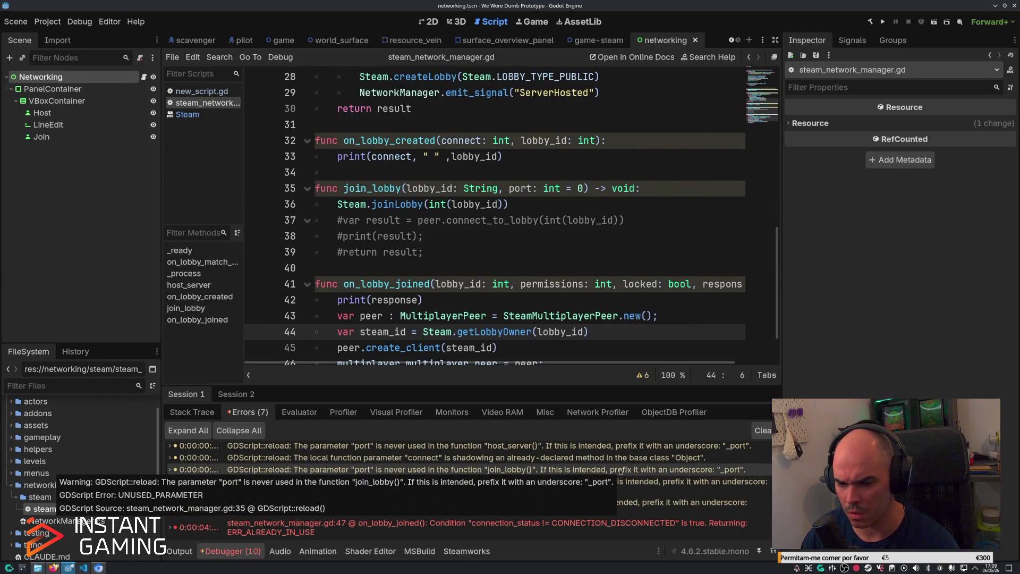
mouse_move(672, 527)
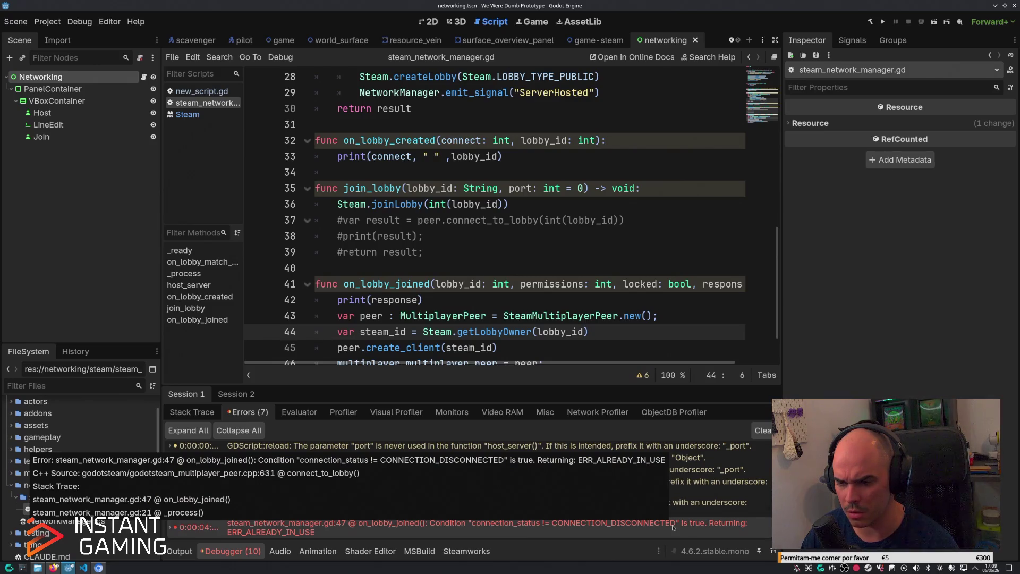
left_click(616, 343)
scroll(616, 340, "down", 2)
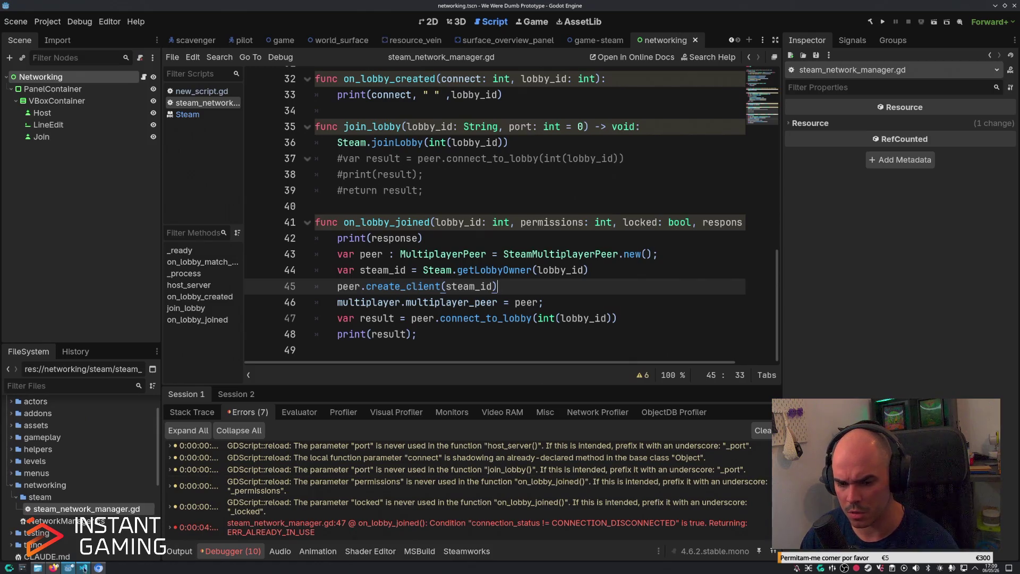
left_click(98, 567)
scroll(494, 318, "down", 5)
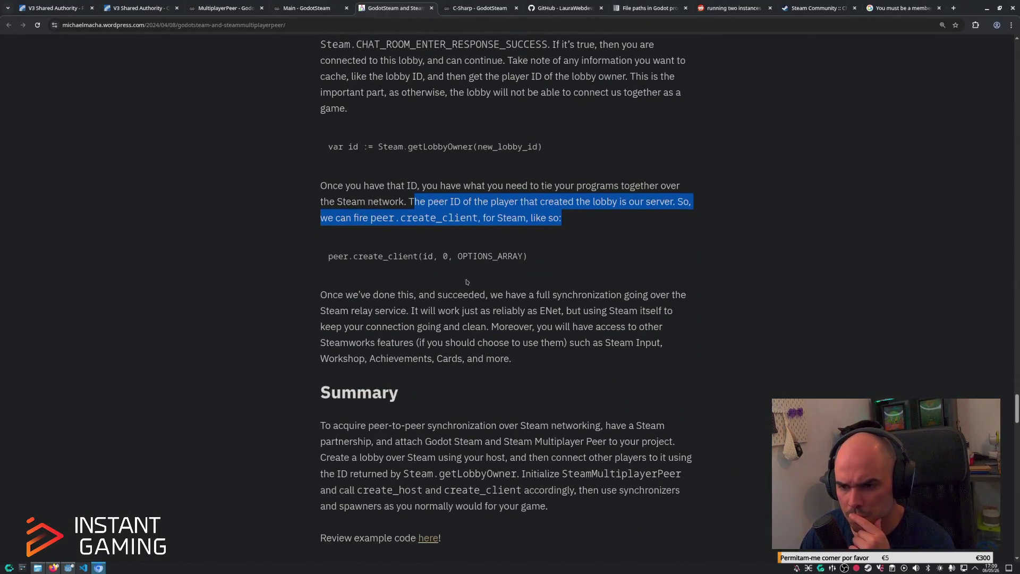
Navigate from the MultiplayerPeer docs through Getting Started and Friends' Lobbies to the Lobbies tutorial.
scroll(374, 264, "up", 2)
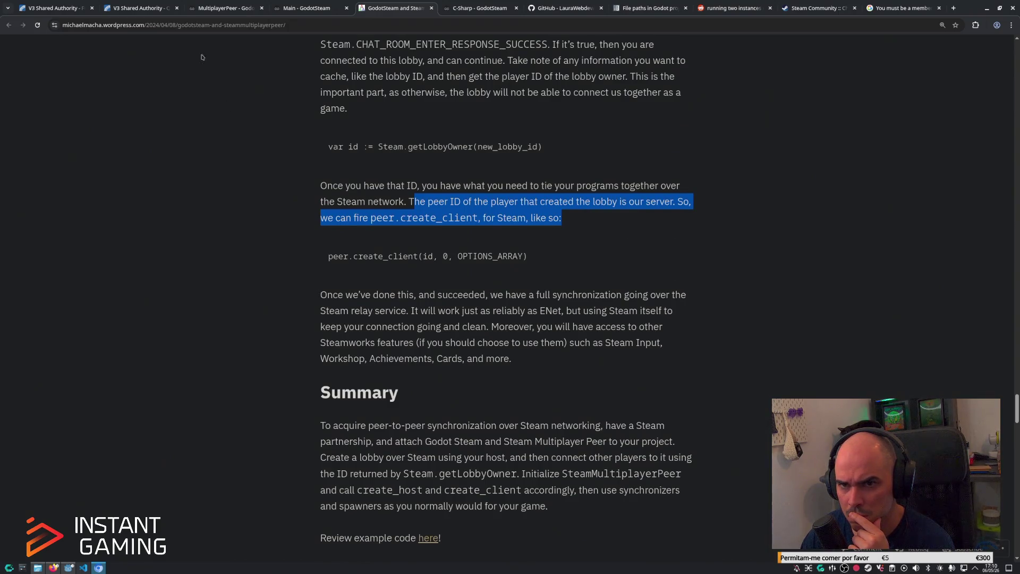
left_click(209, 4)
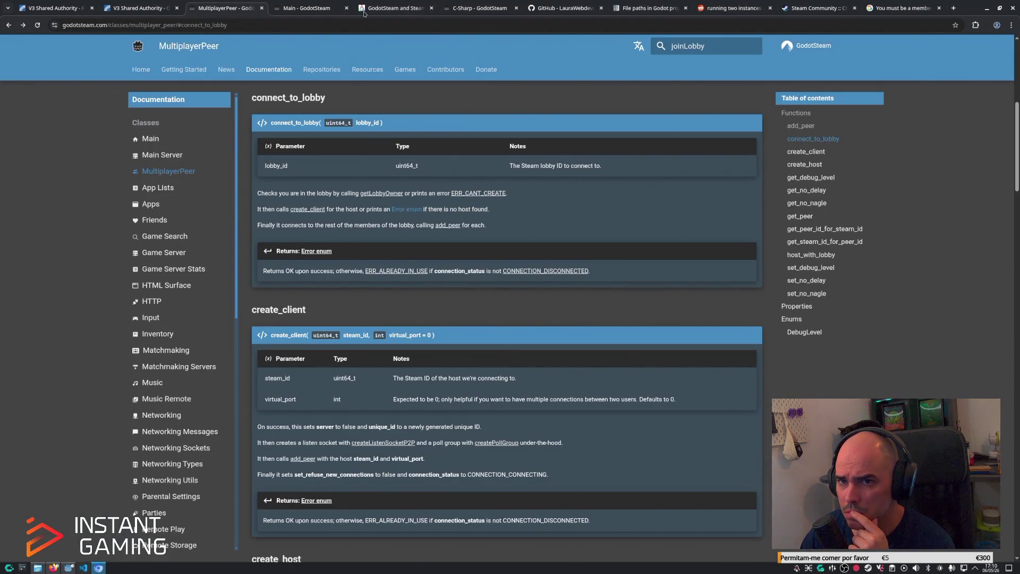
left_click(180, 71)
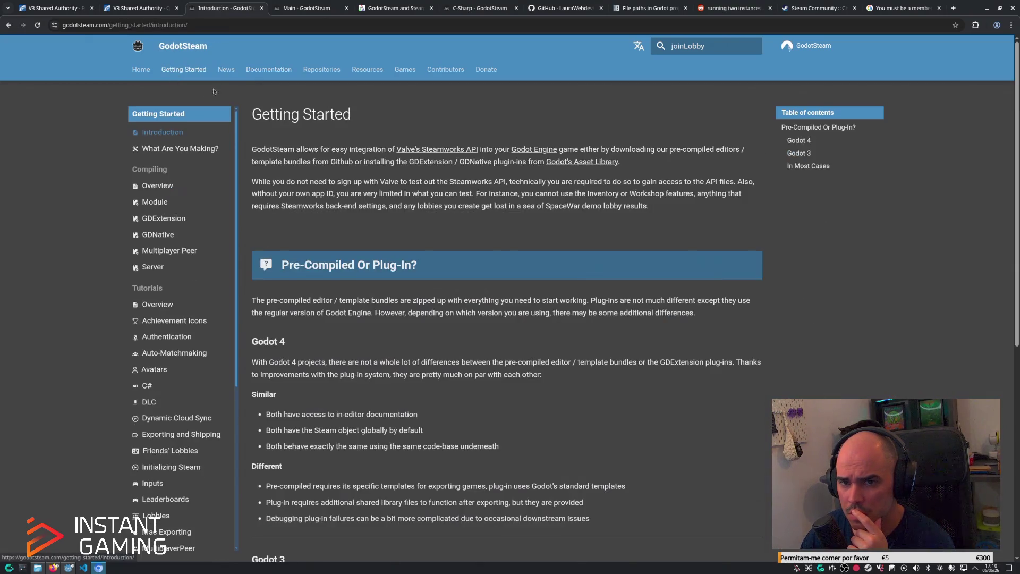
scroll(160, 292, "down", 1)
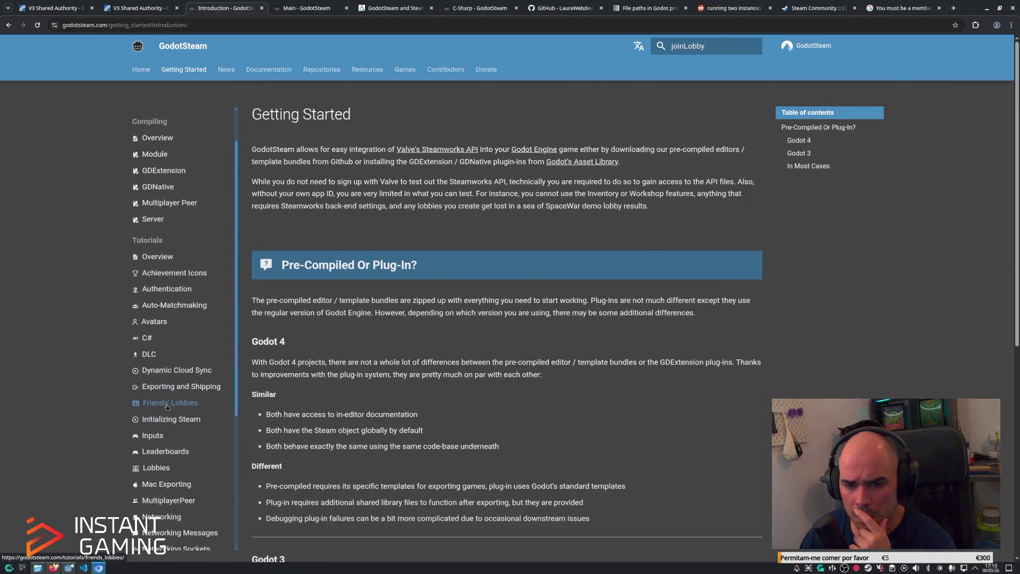
left_click(169, 404)
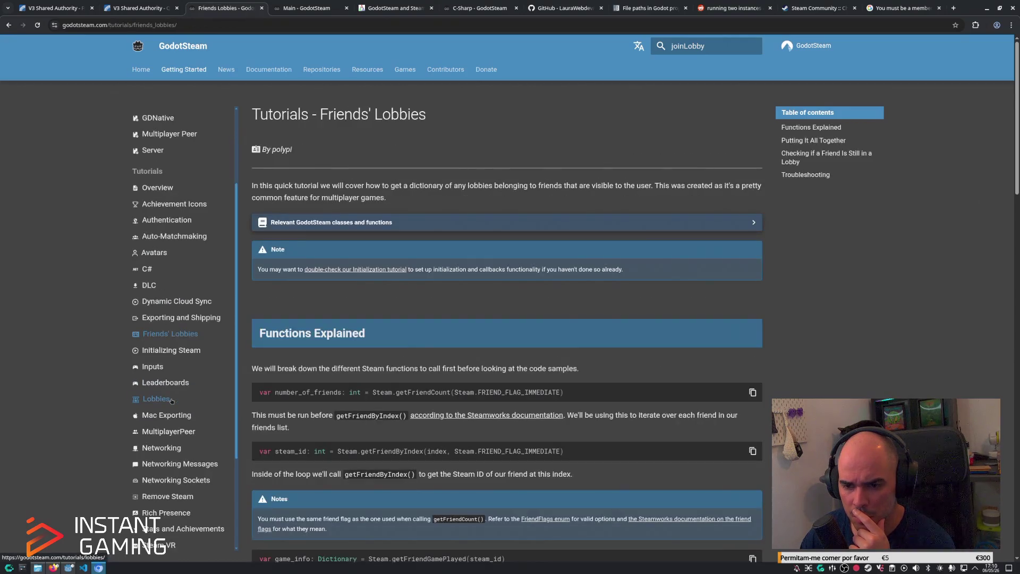
scroll(168, 406, "down", 3)
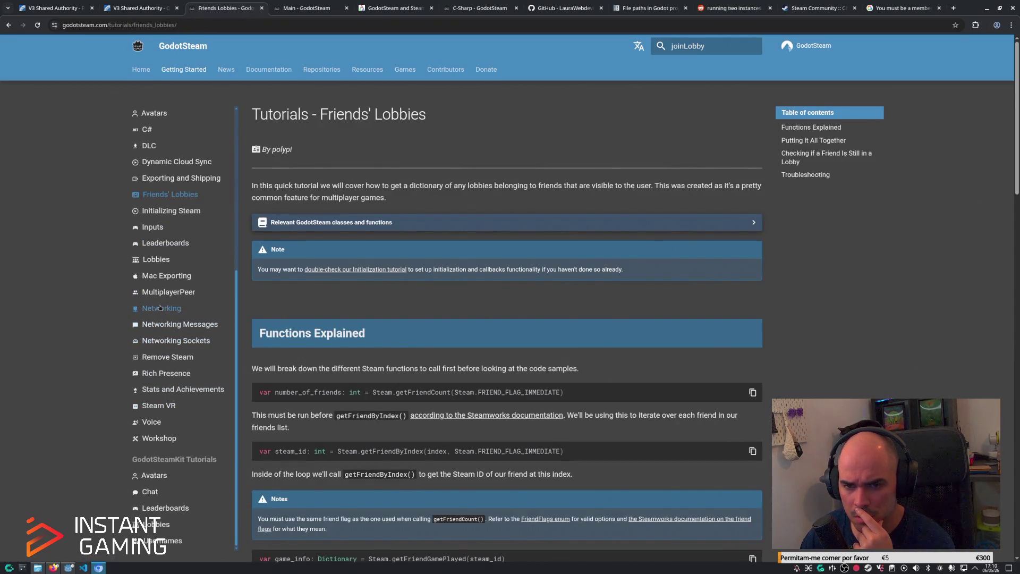
left_click(156, 260)
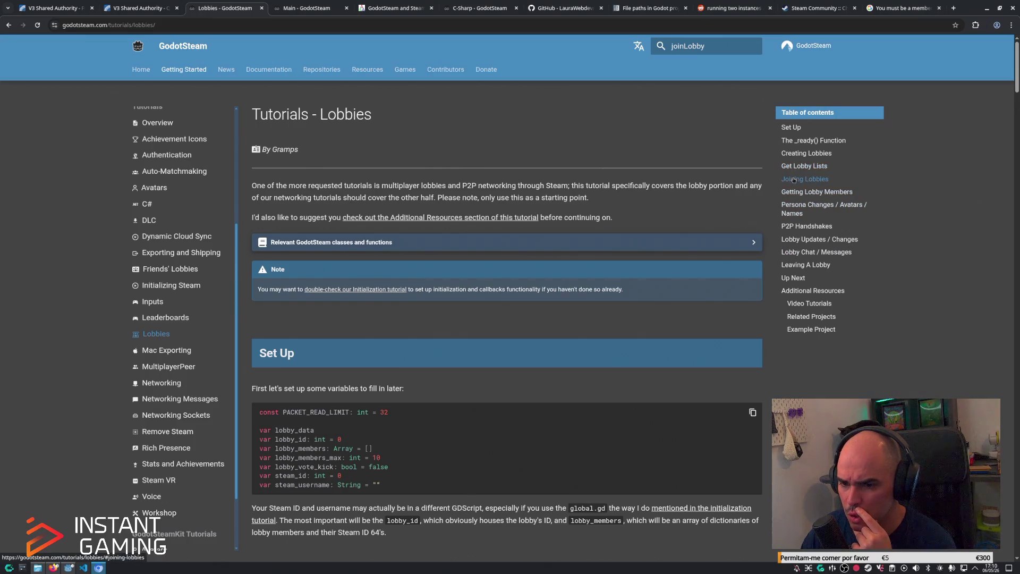
Read the Lobbies tutorial's Joining Lobbies and _ready() sections, open MultiplayerPeer, then return to the blog.
left_click(794, 180)
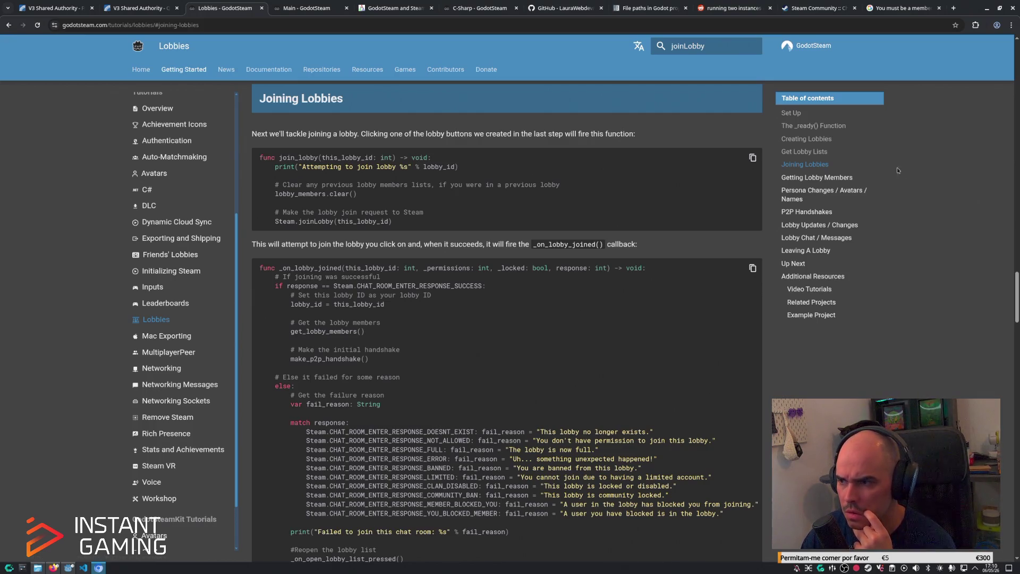
left_click(798, 129)
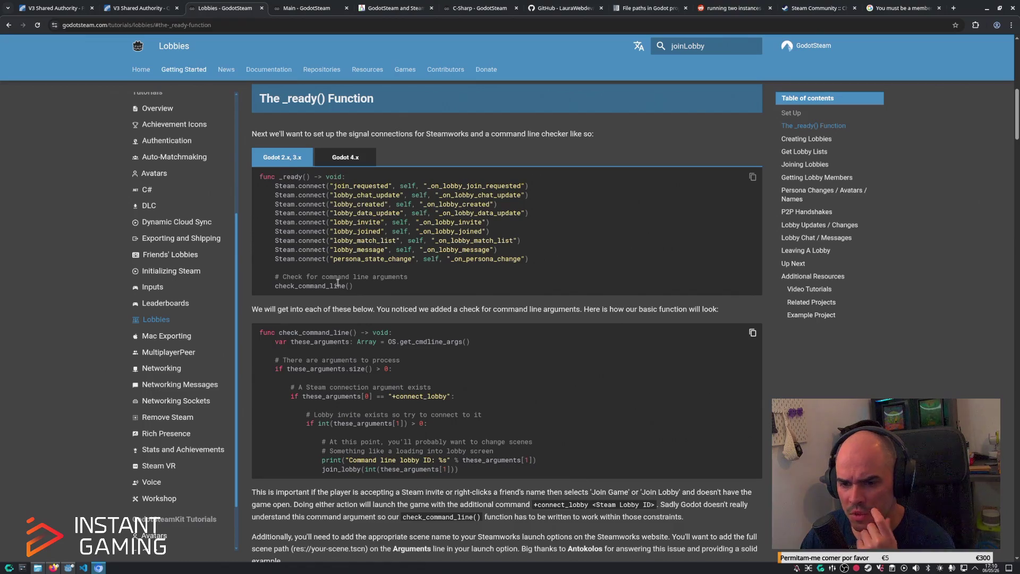
scroll(330, 385, "down", 1)
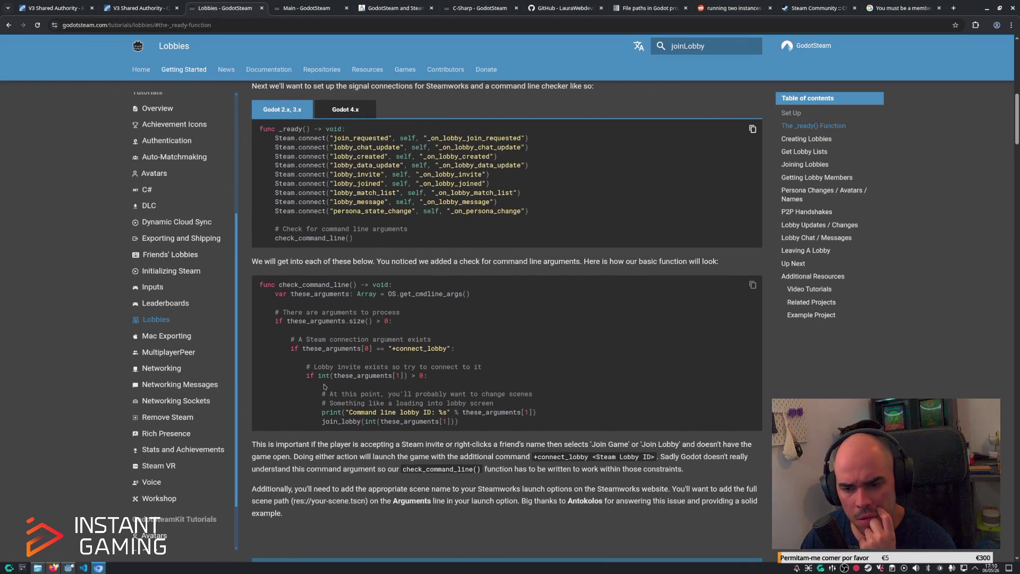
scroll(325, 387, "down", 4)
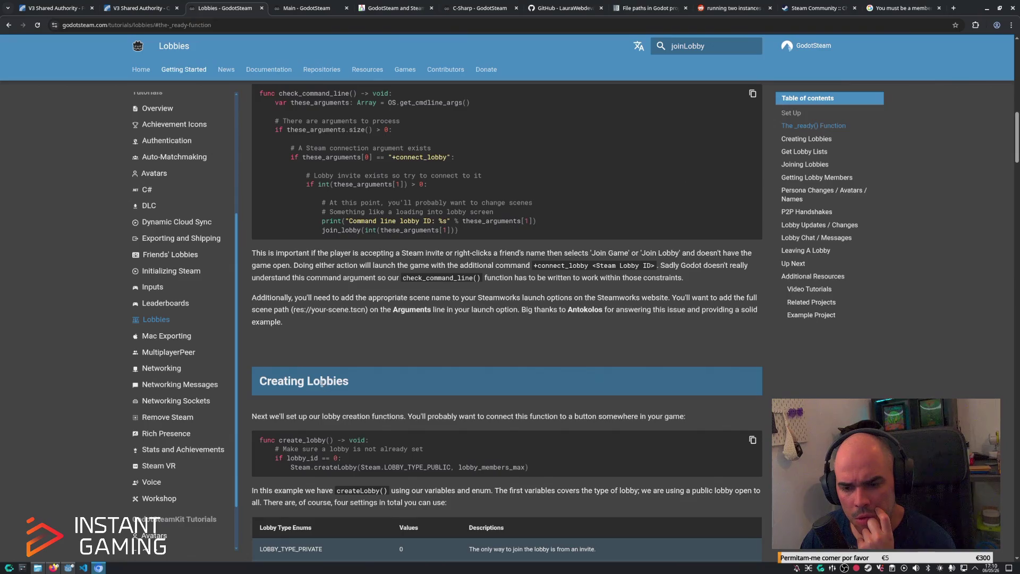
scroll(322, 383, "down", 2)
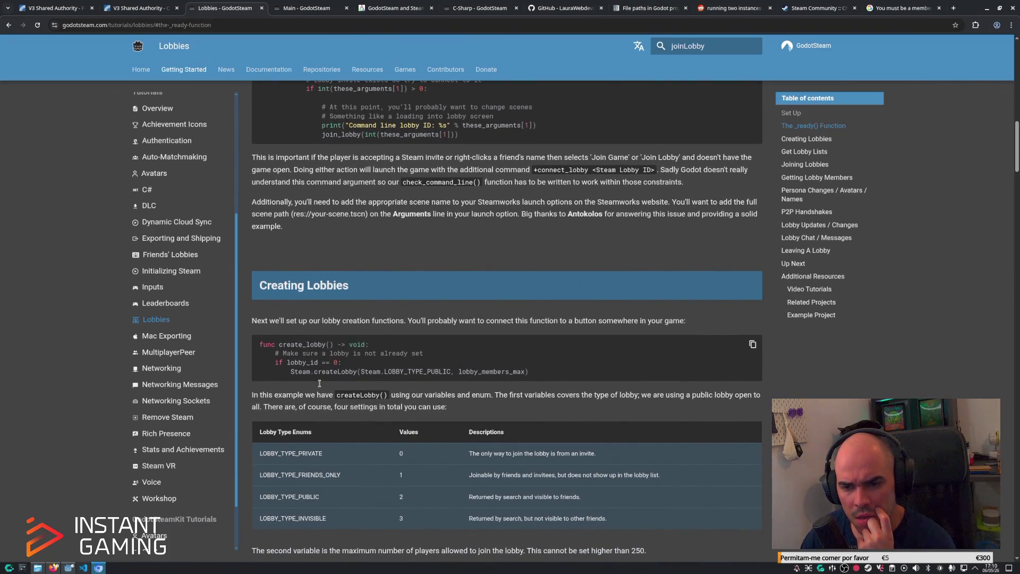
scroll(317, 386, "down", 1)
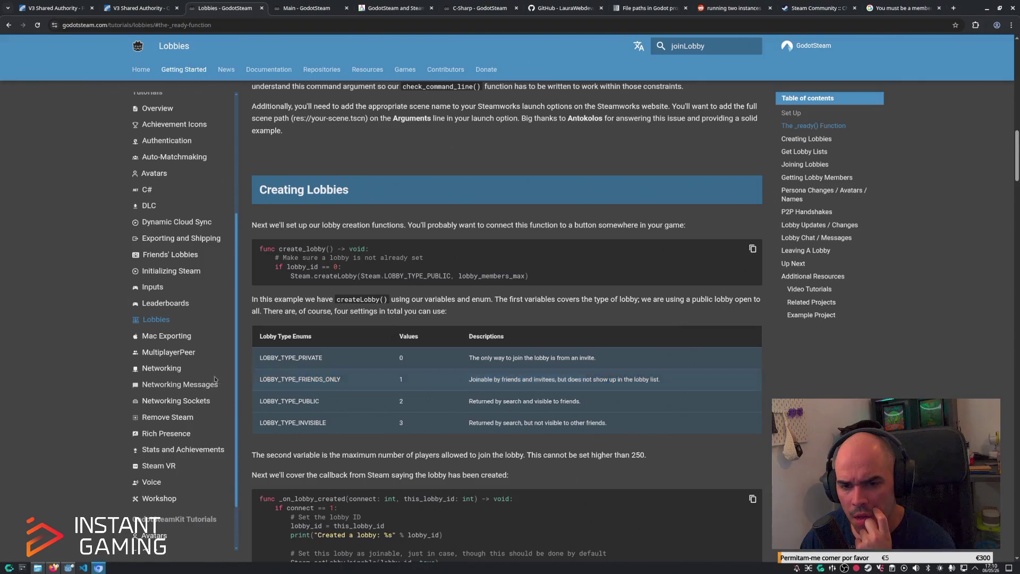
left_click(190, 354)
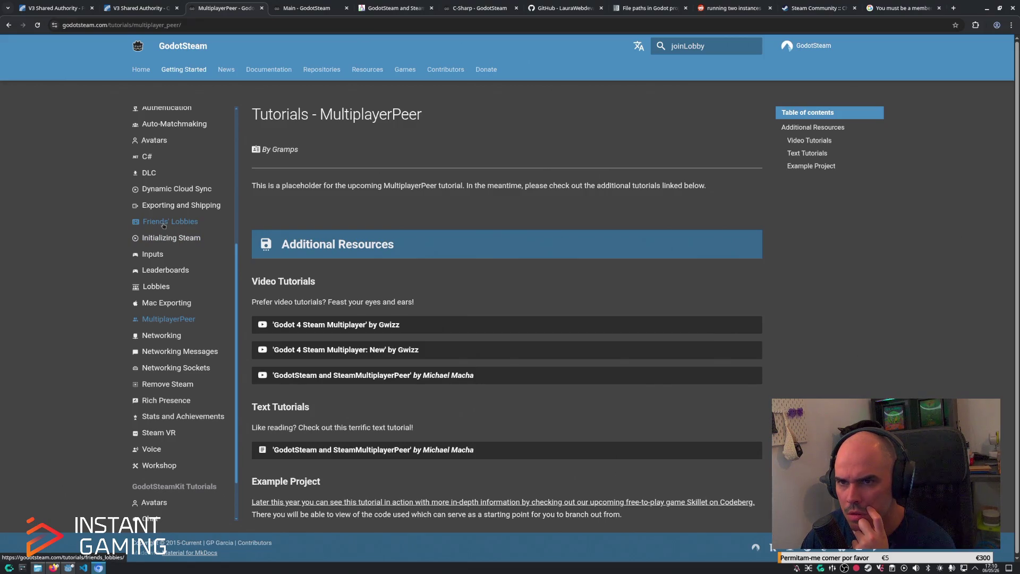
left_click(378, 7)
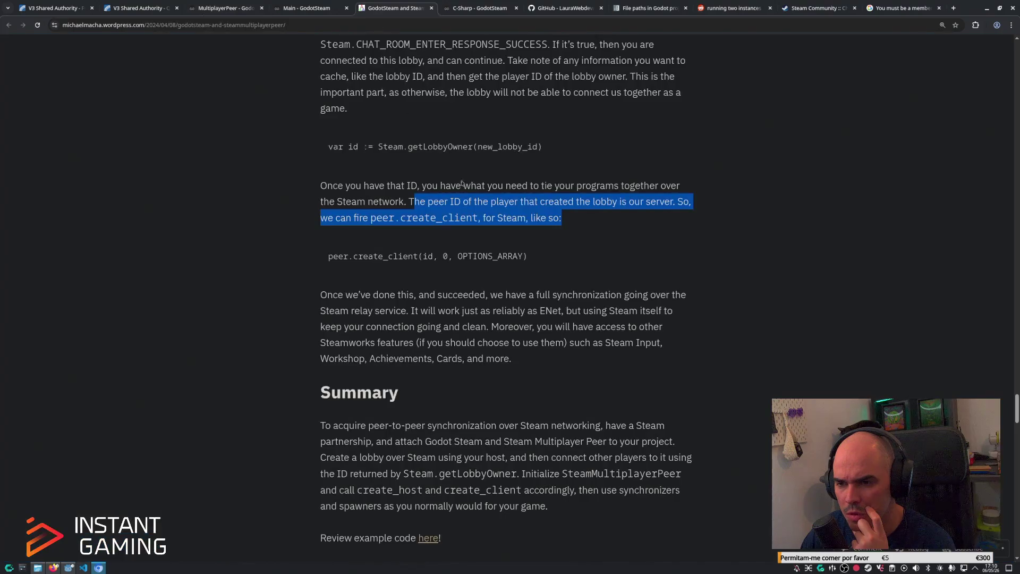
Highlight the article's sentence about Steam relay synchronization, then return to the Godot script.
left_click(538, 262)
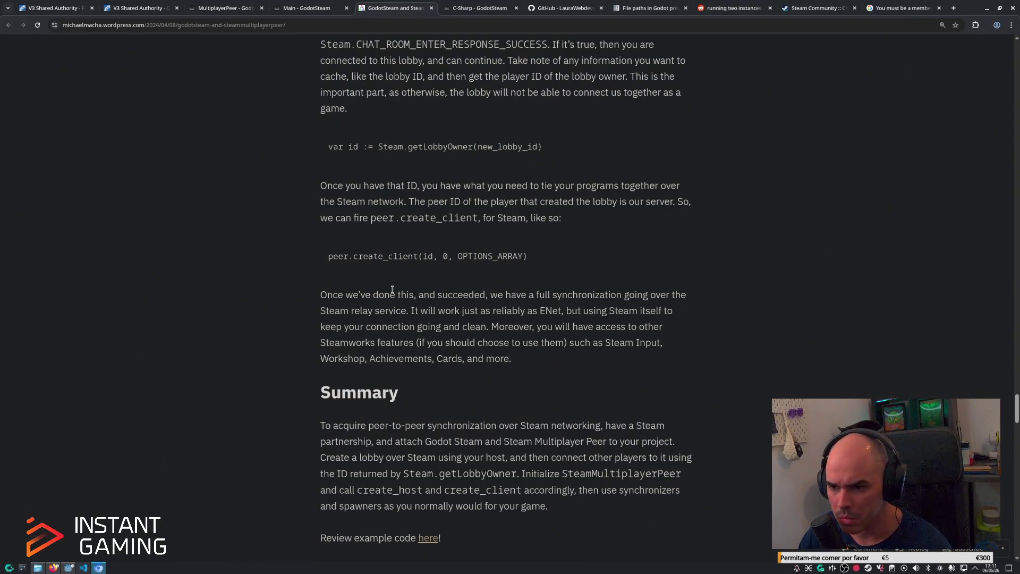
mouse_move(490, 296)
left_mouse_down()
mouse_move(595, 299)
mouse_move(411, 314)
mouse_move(505, 312)
left_mouse_up()
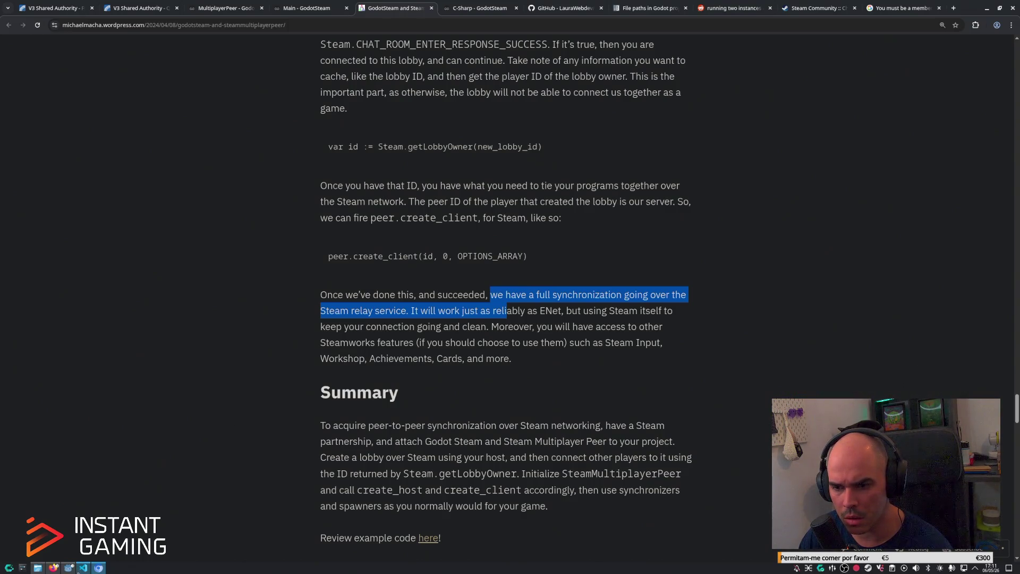
mouse_move(83, 567)
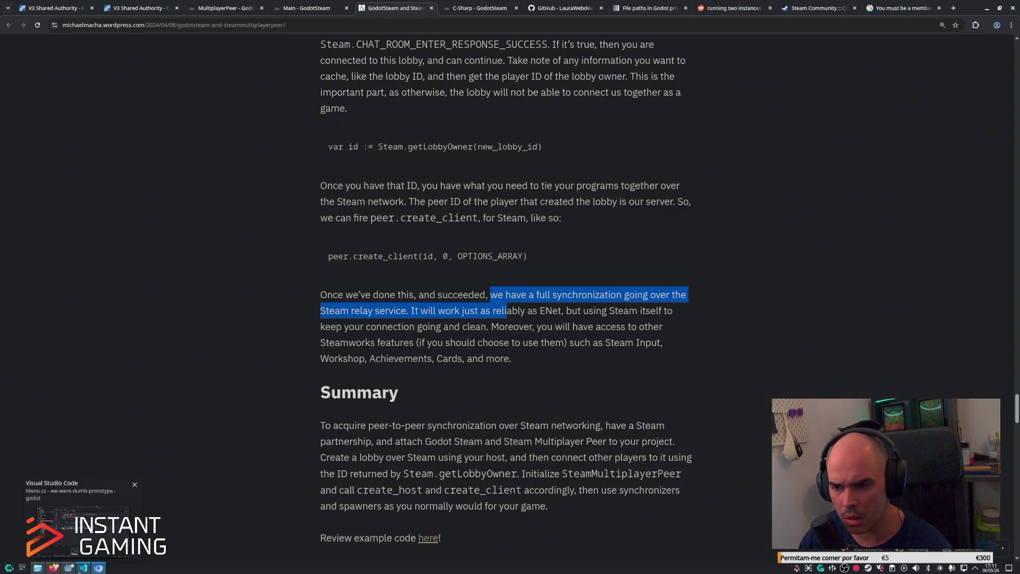
left_click(355, 330)
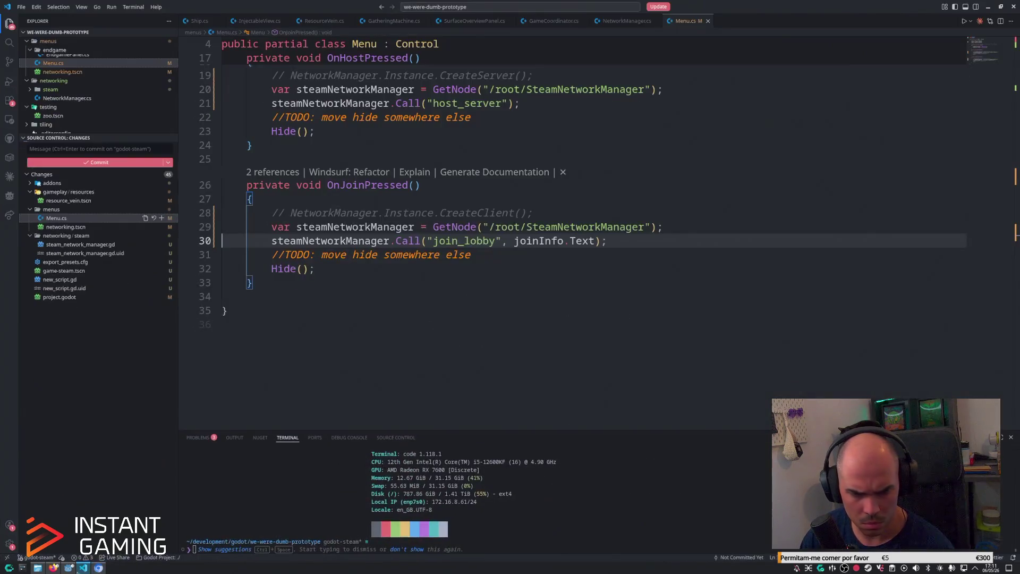
left_click(68, 568)
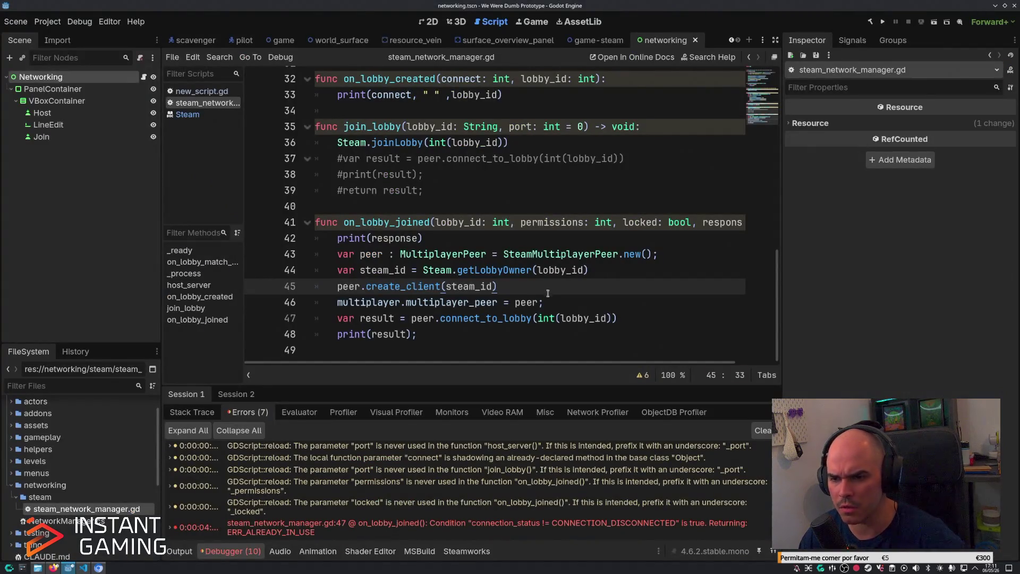
left_click(674, 323)
key("ctrl+shift+k")
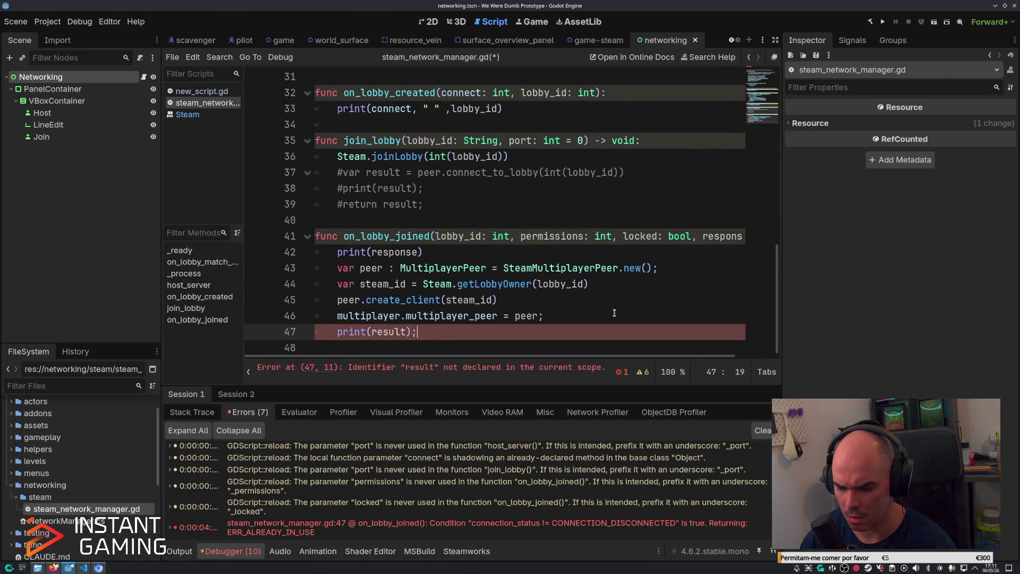
key("ctrl+shift+k")
key("F5")
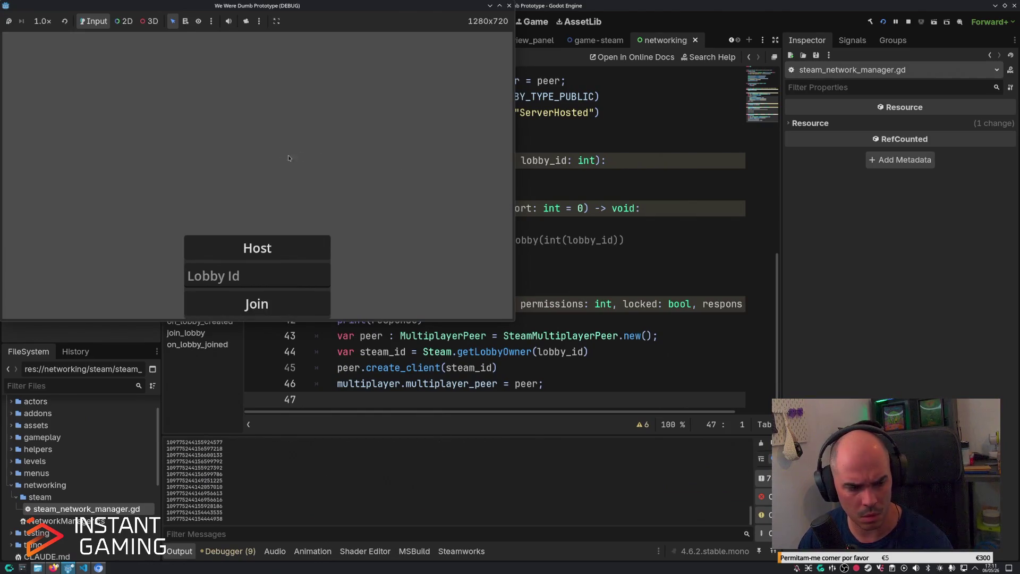
left_click(242, 275)
double_click(209, 474)
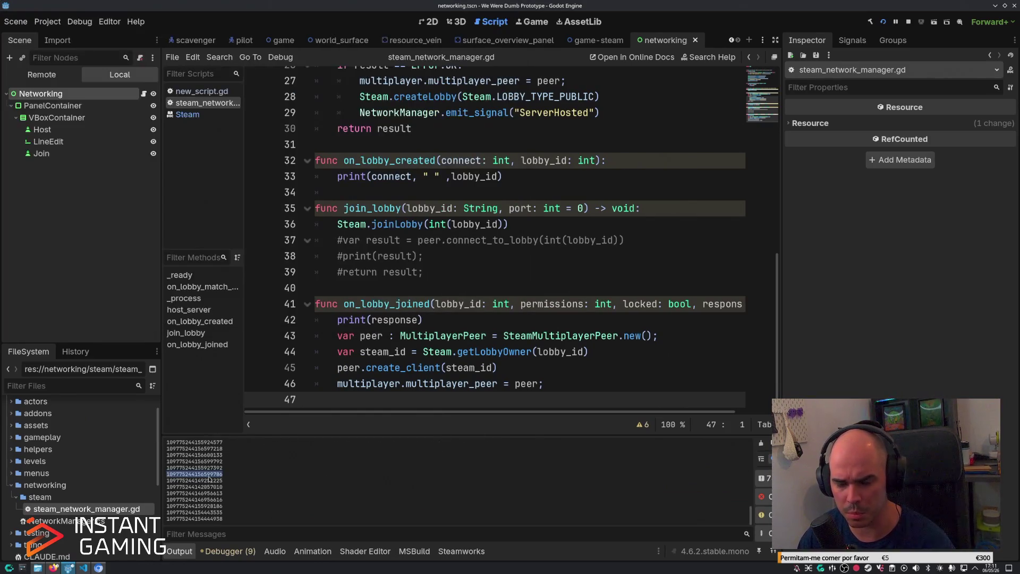
key("ctrl+c")
key("ctrl+v")
left_click(258, 304)
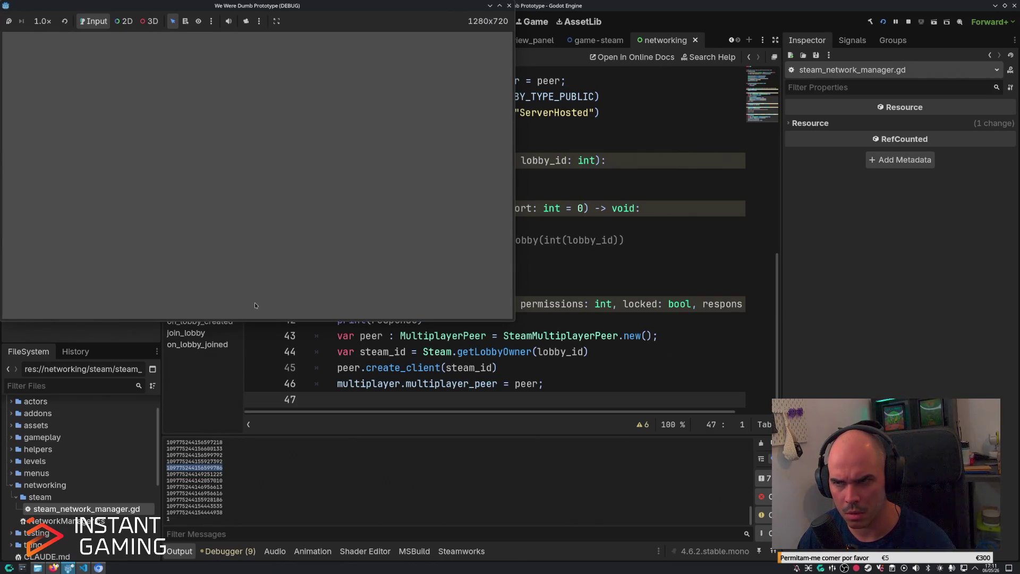
left_click(908, 22)
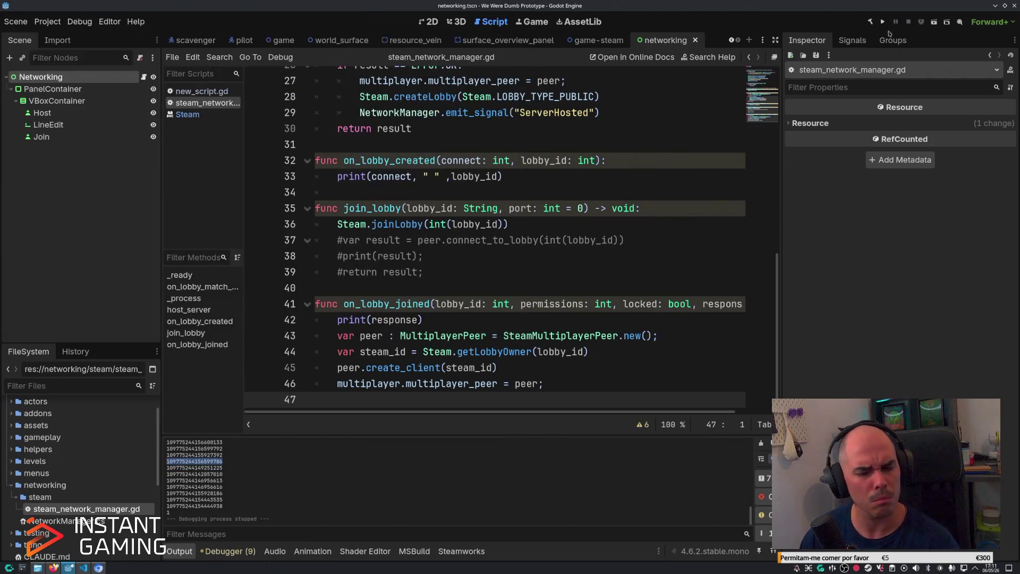
left_click(561, 315)
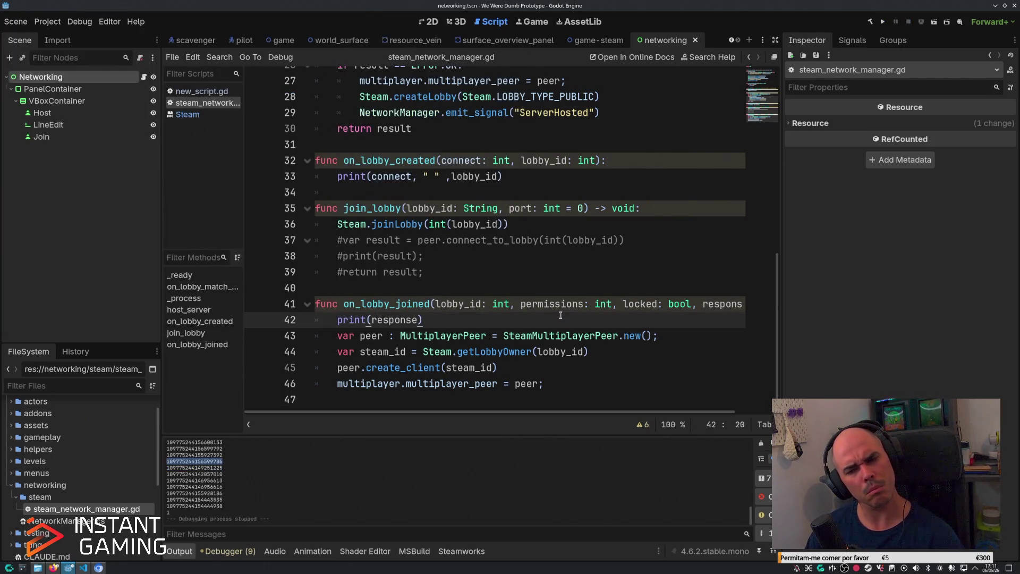
left_click(555, 372)
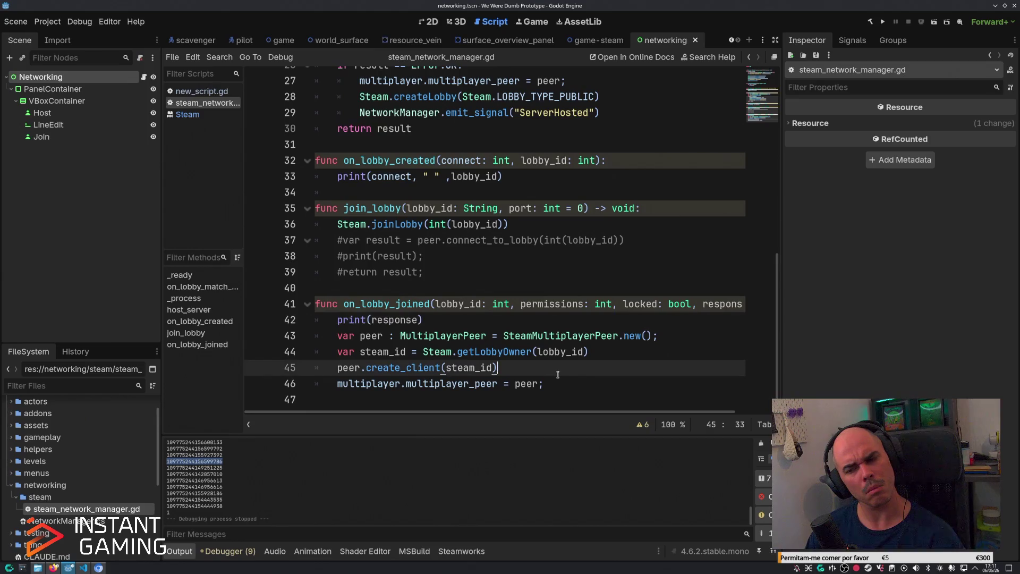
left_click(562, 383)
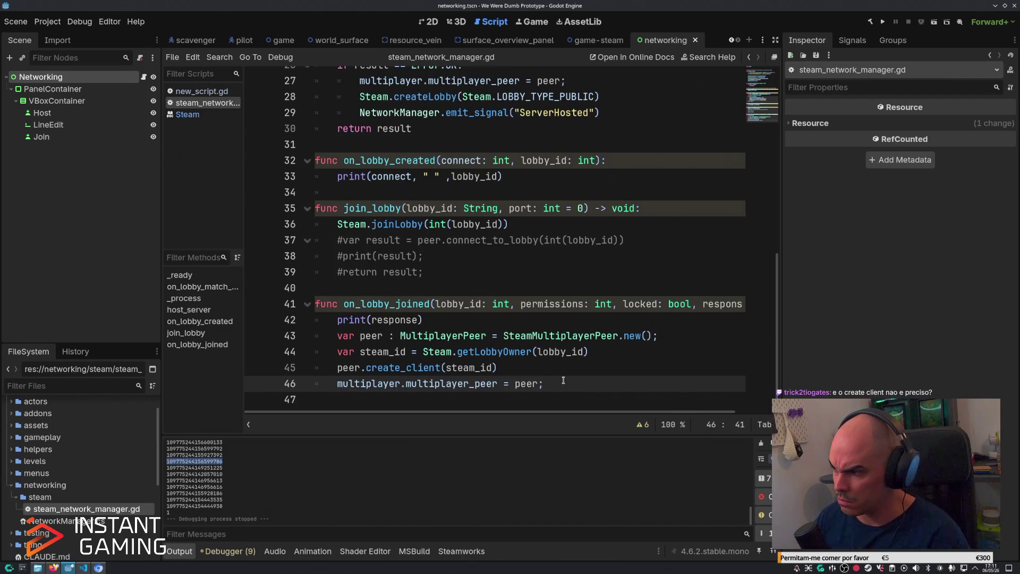
left_click_drag(499, 371, 336, 367)
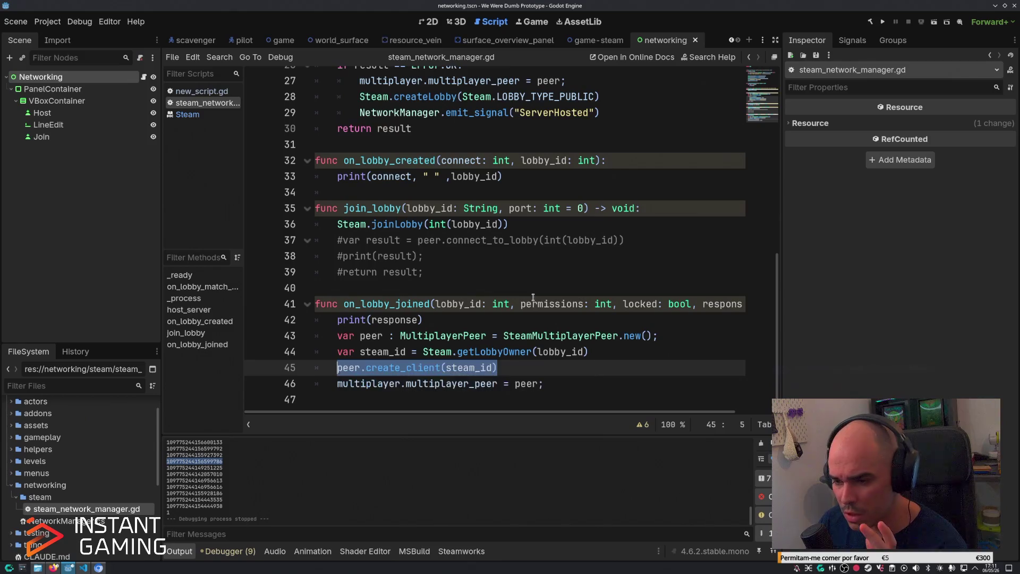
left_click(615, 353)
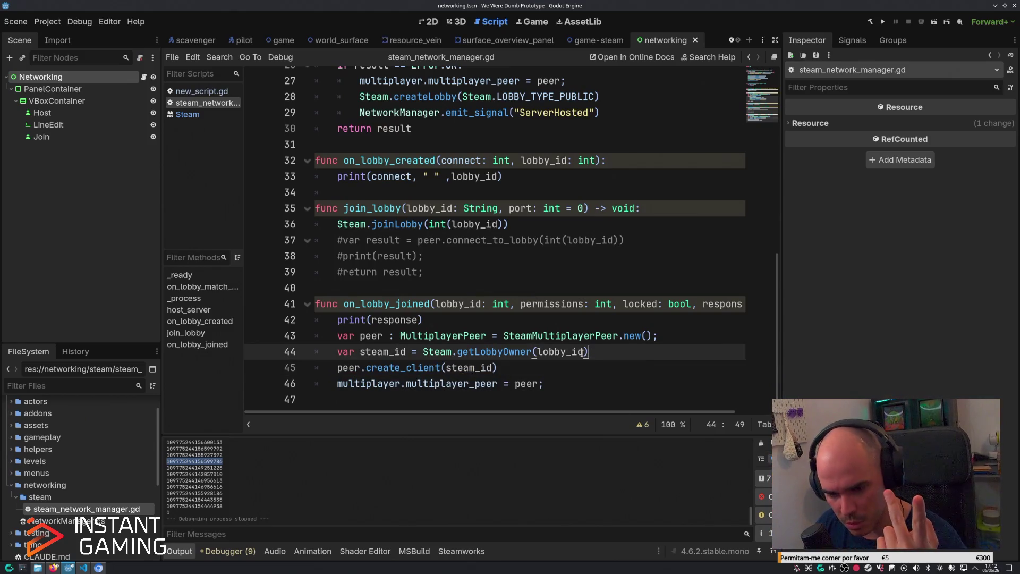
double_click(533, 336)
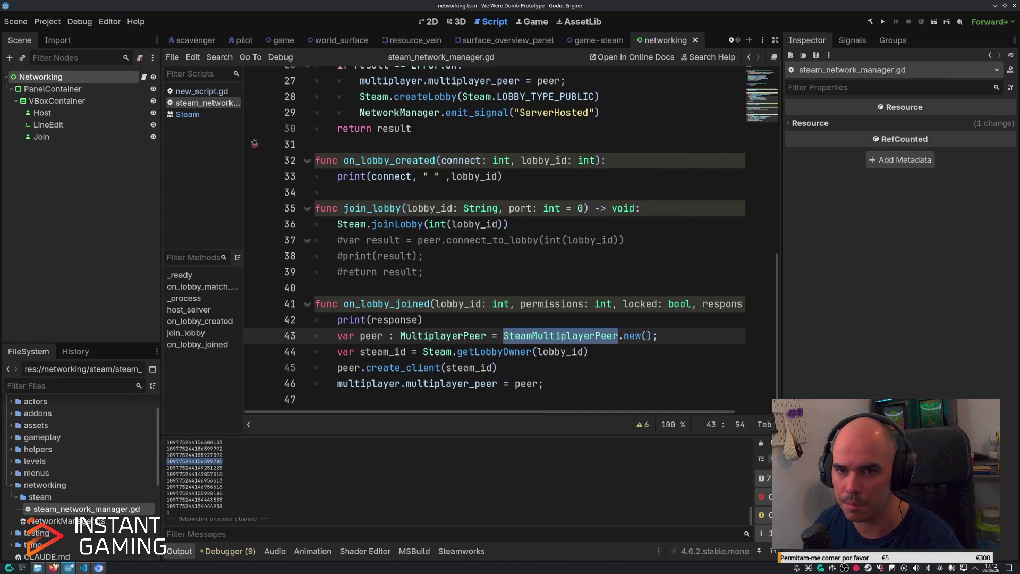
left_click(85, 568)
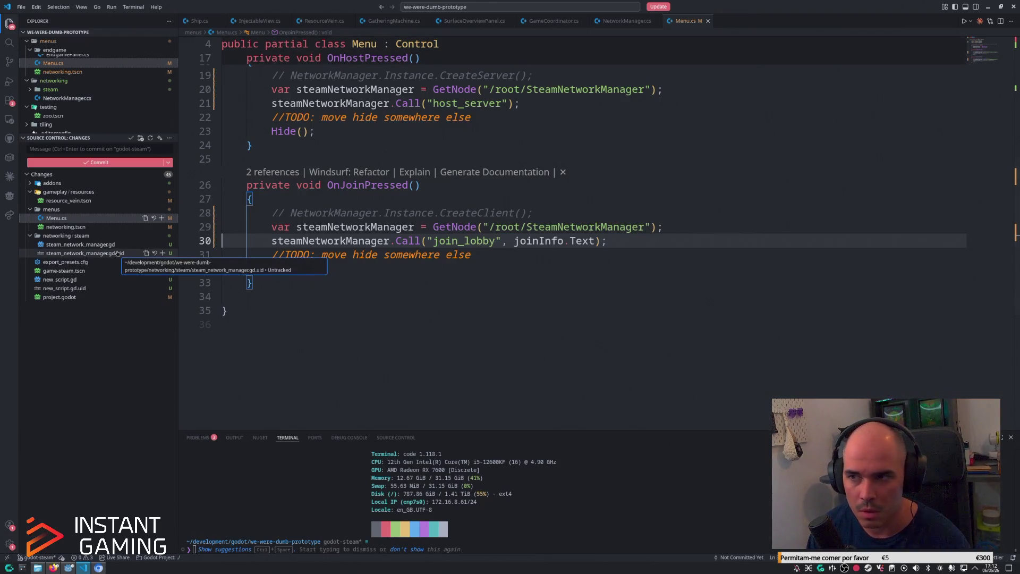
Open NetworkManager.cs in VS Code, then check both debug sessions' error lists in Godot.
left_click(619, 21)
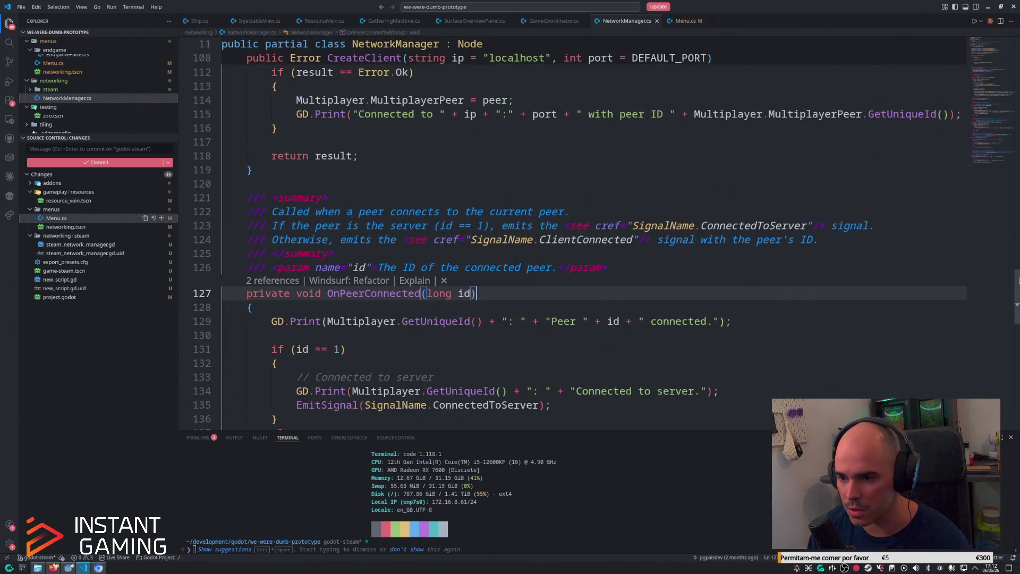
scroll(531, 239, "down", 4)
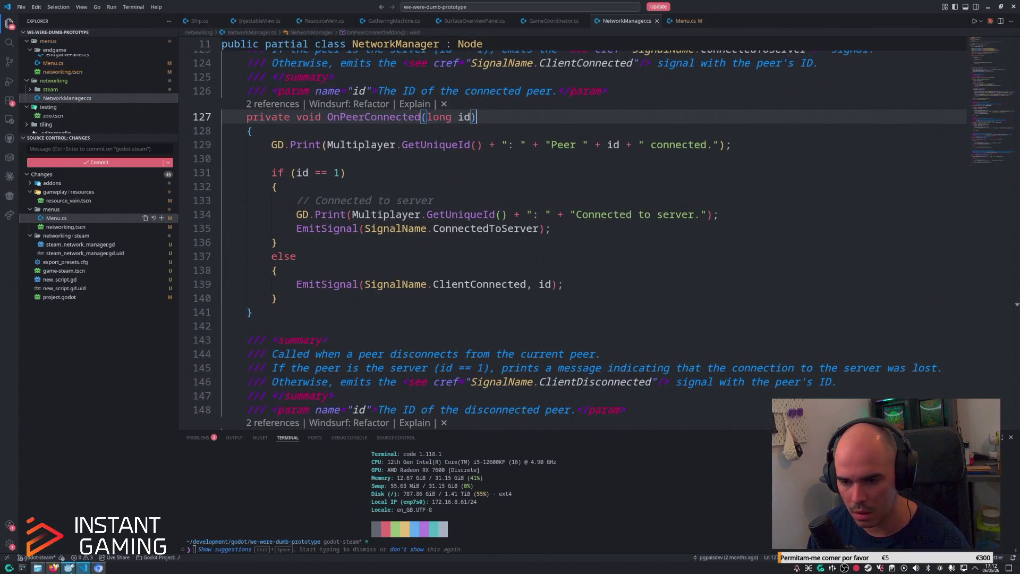
left_click(69, 567)
left_click(215, 556)
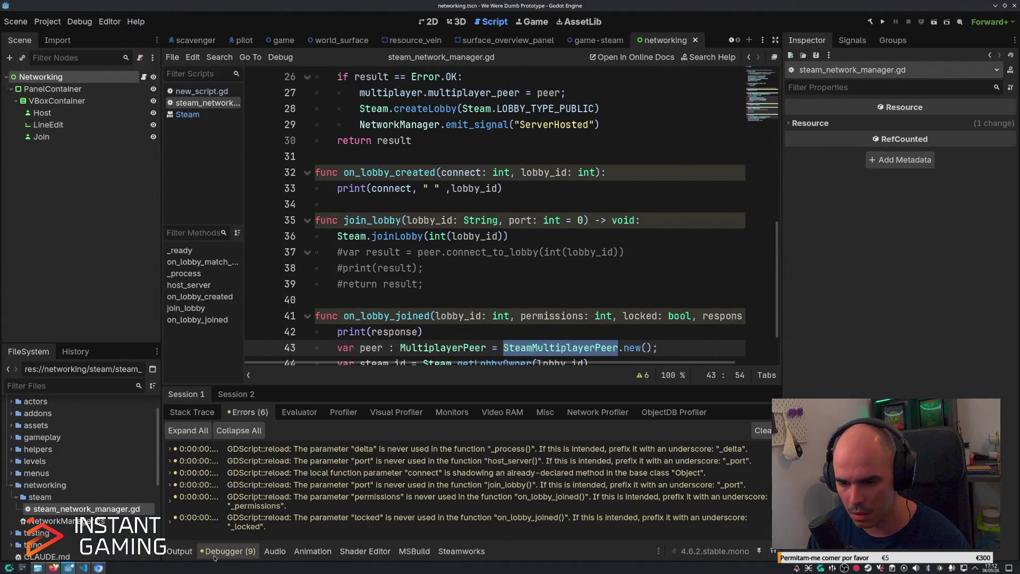
left_click(236, 394)
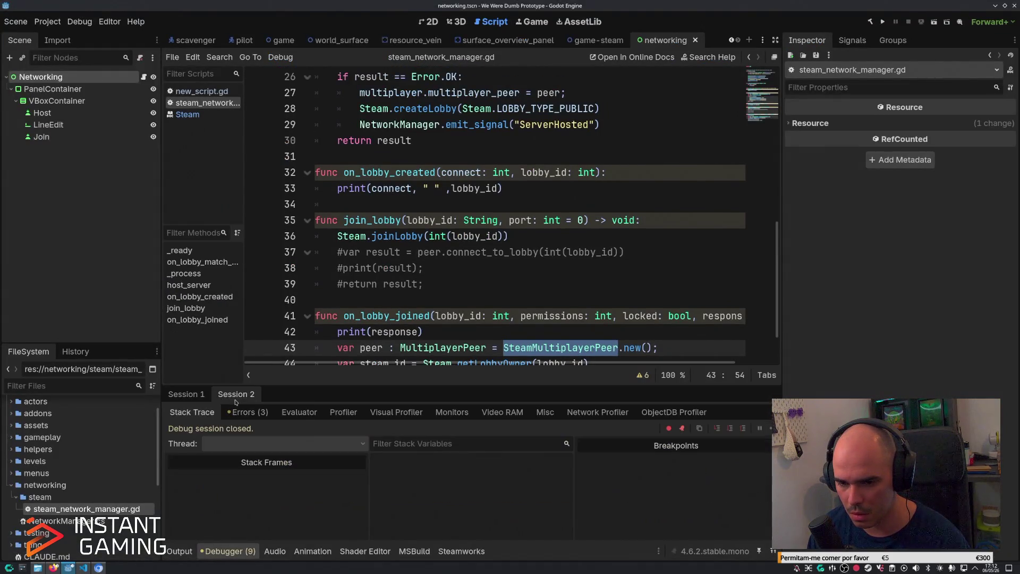
left_click(186, 394)
Scroll through NetworkManager.cs's client and peer-connected code, then return to Godot.
left_click(84, 567)
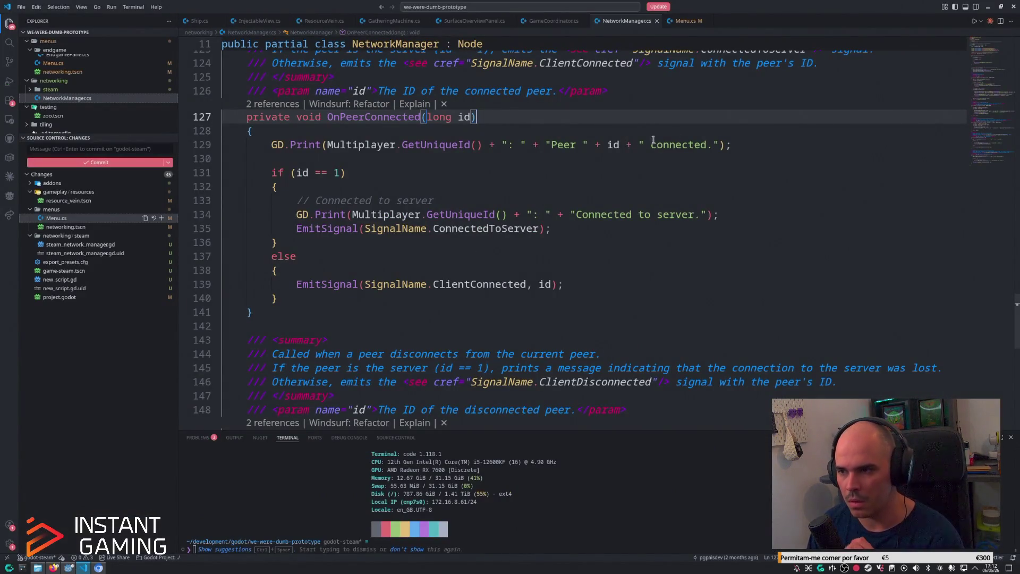
left_click(265, 145)
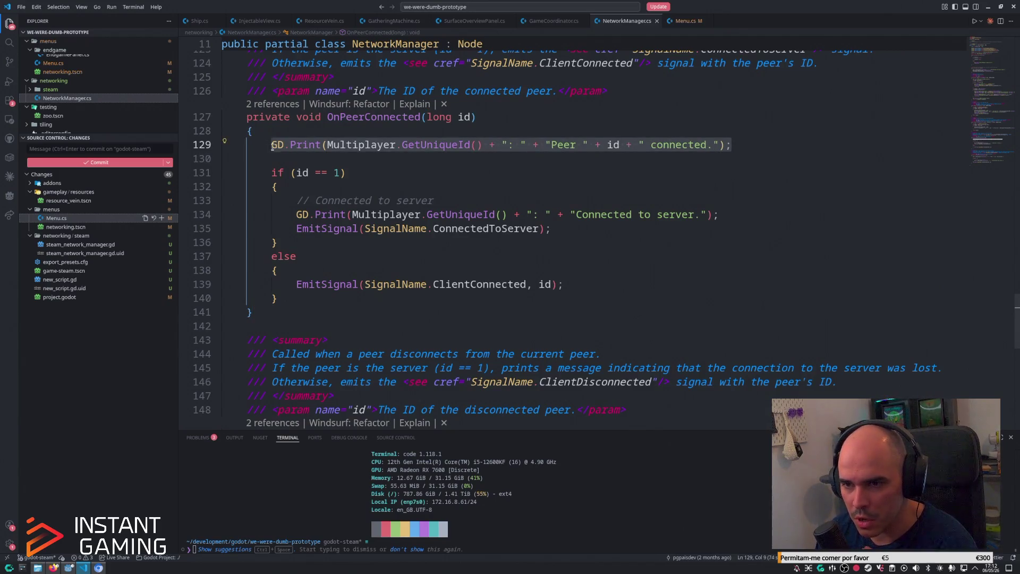
left_click(1013, 281)
mouse_move(1013, 281)
left_mouse_down()
mouse_move(1008, 299)
mouse_move(1002, 276)
left_mouse_up()
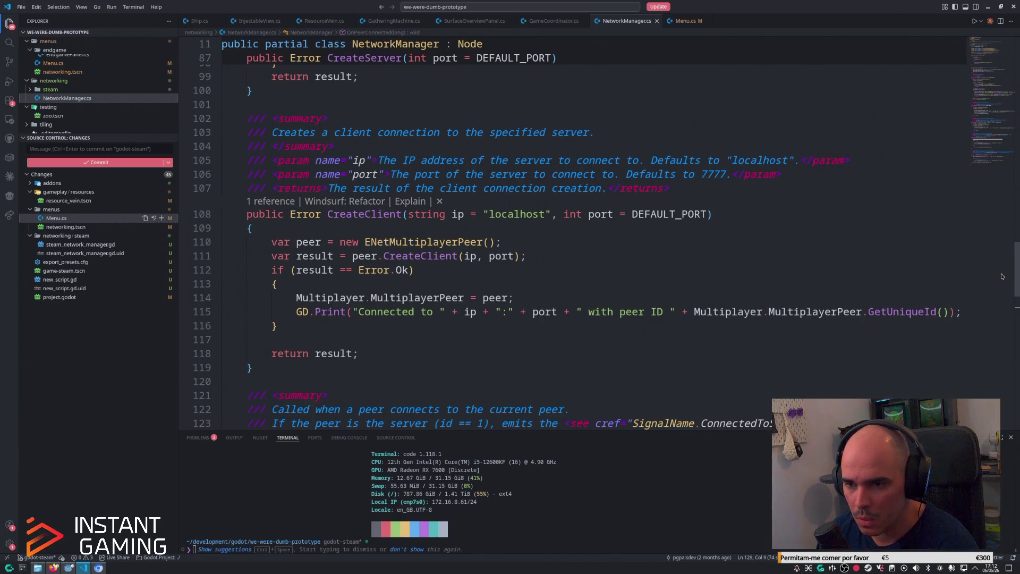
left_click_drag(1002, 277, 1001, 256)
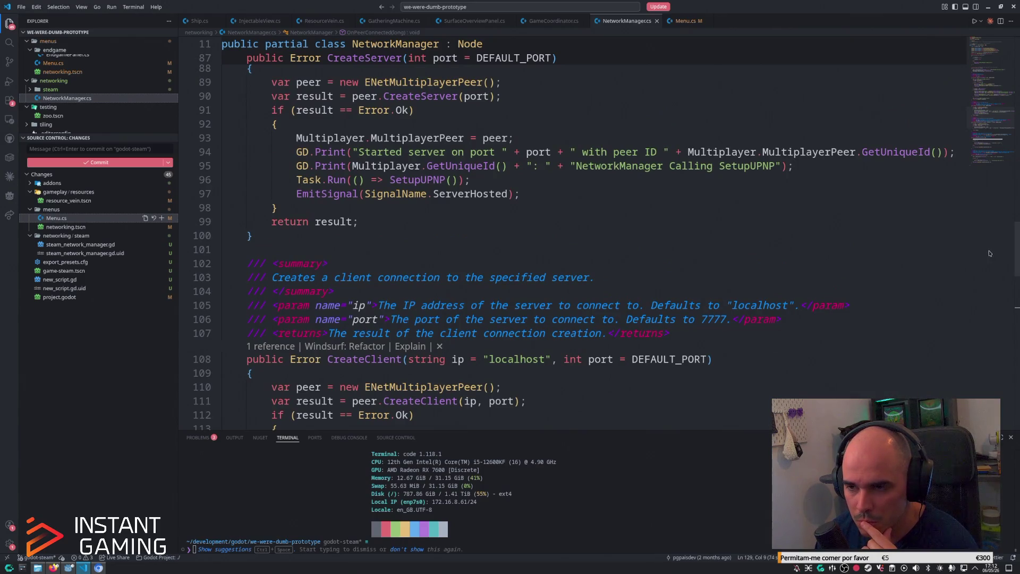
left_click(69, 568)
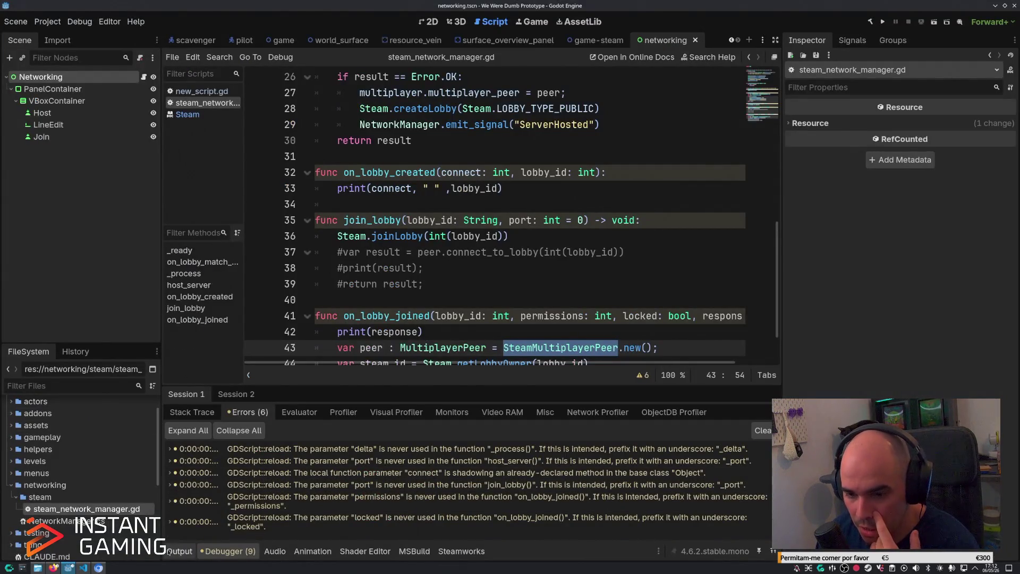
Show the Output log in the bottom panel and inspect the Steam.joinLobby call on line 36.
left_click(180, 551)
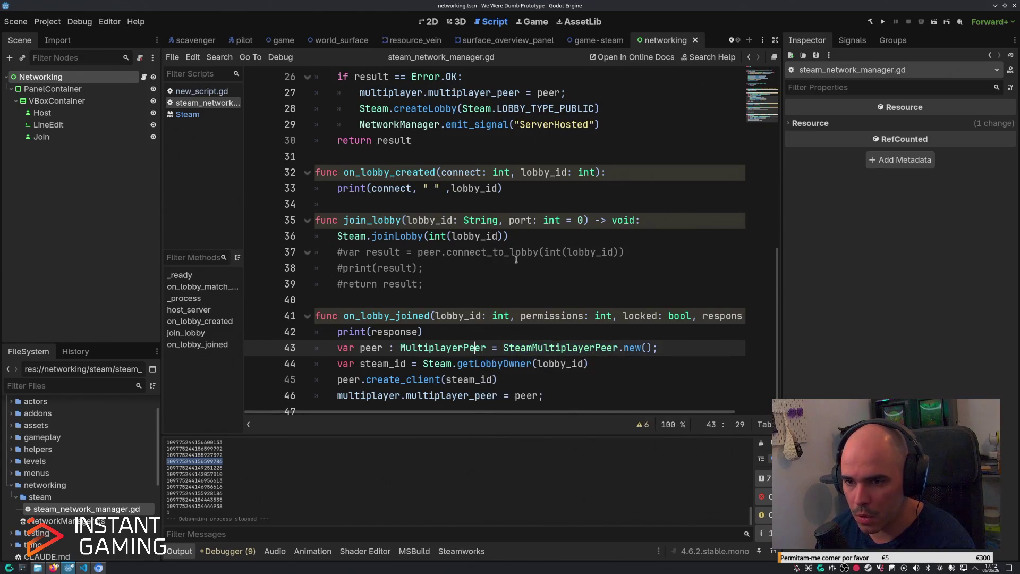
left_click(529, 237)
scroll(542, 233, "down", 1)
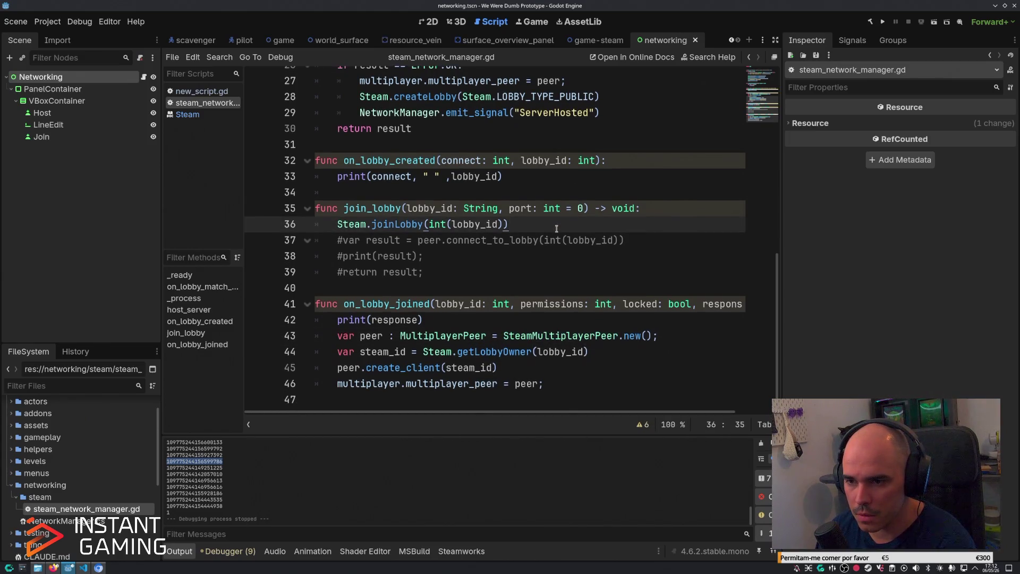
left_click_drag(507, 224, 338, 224)
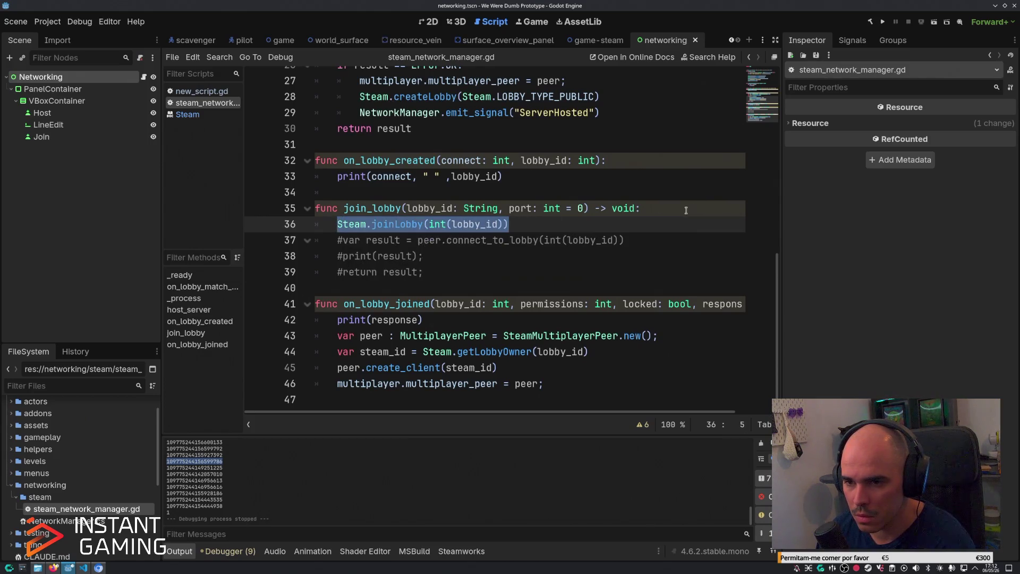
left_click(597, 224)
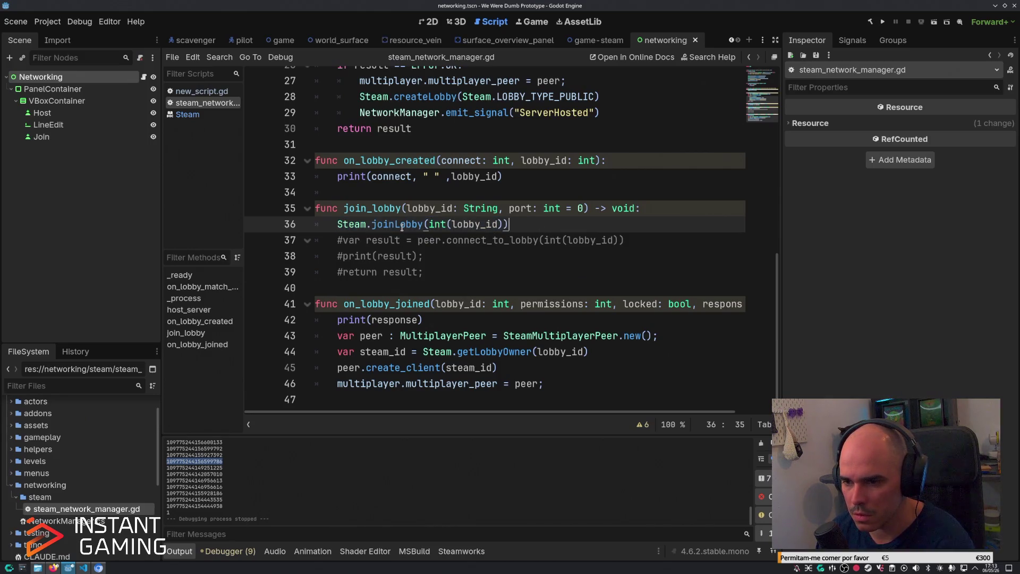
mouse_move(403, 227)
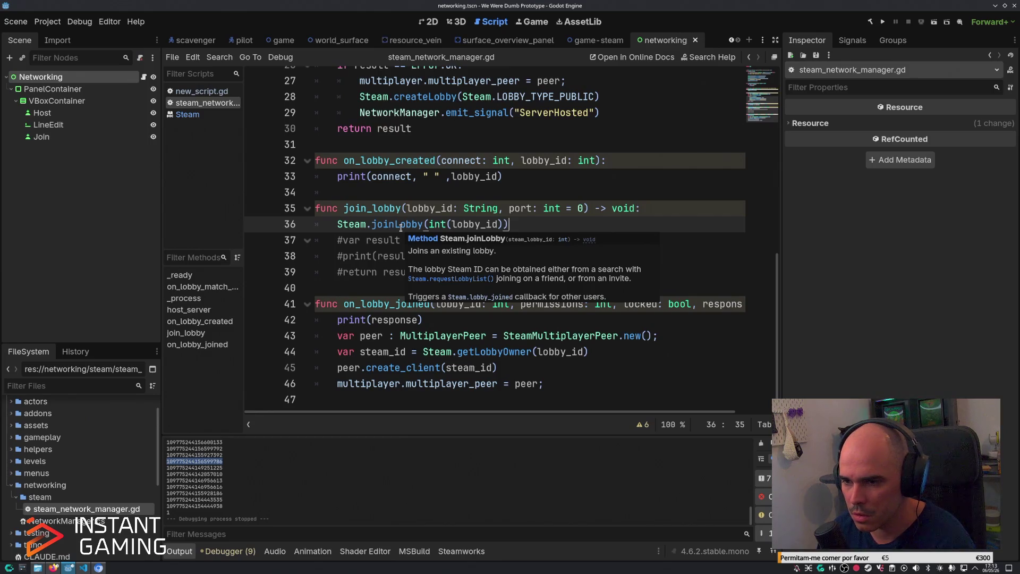
Select the on_lobby_created print statement on line 33 and place the caret after print(.
left_click(642, 170)
left_click_drag(642, 170, 335, 180)
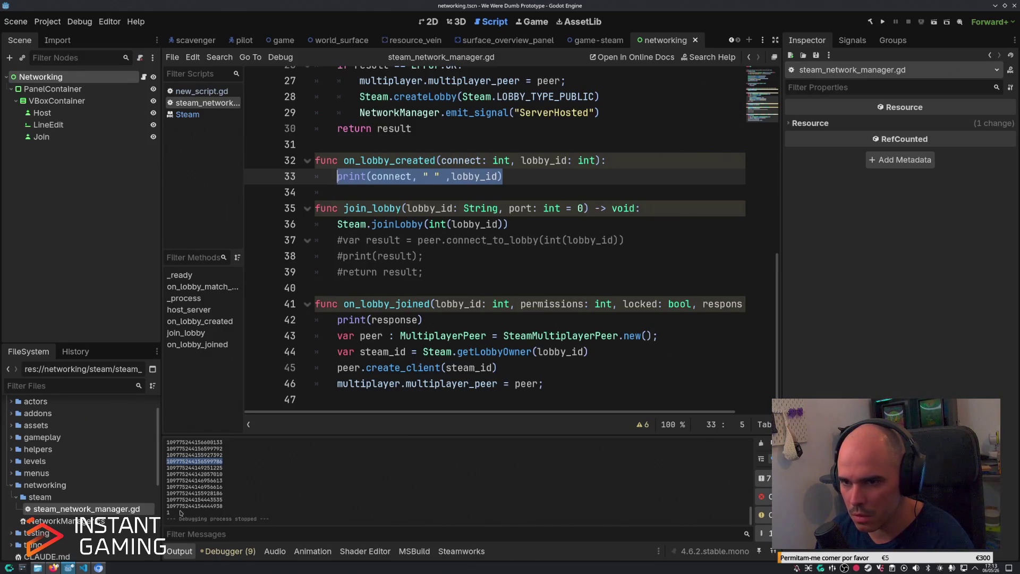
left_click(371, 176)
Prefix the on_lobby_created print arguments with the label "lovby created: ".
scroll(474, 259, "up", 2)
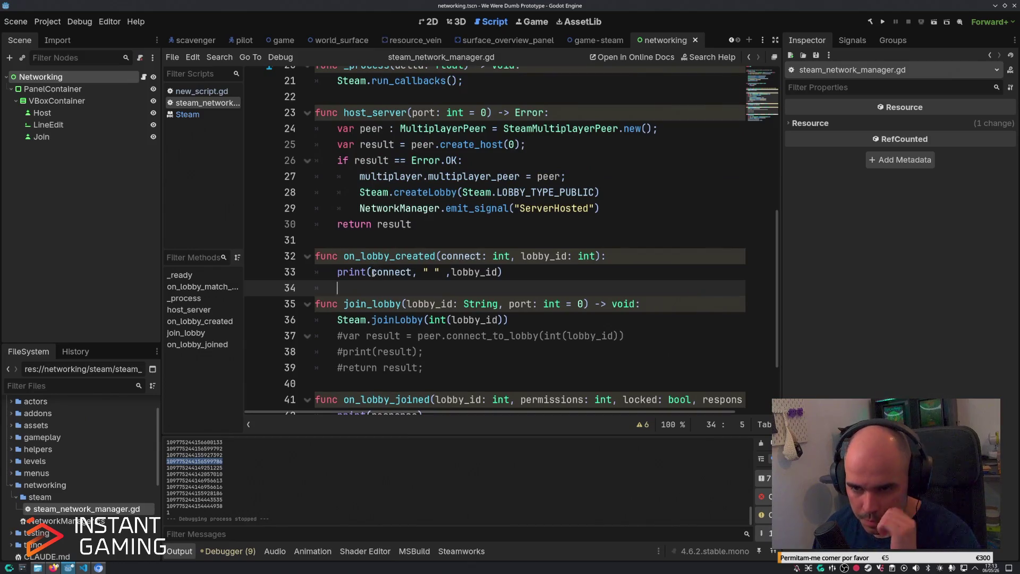
type("\"lov")
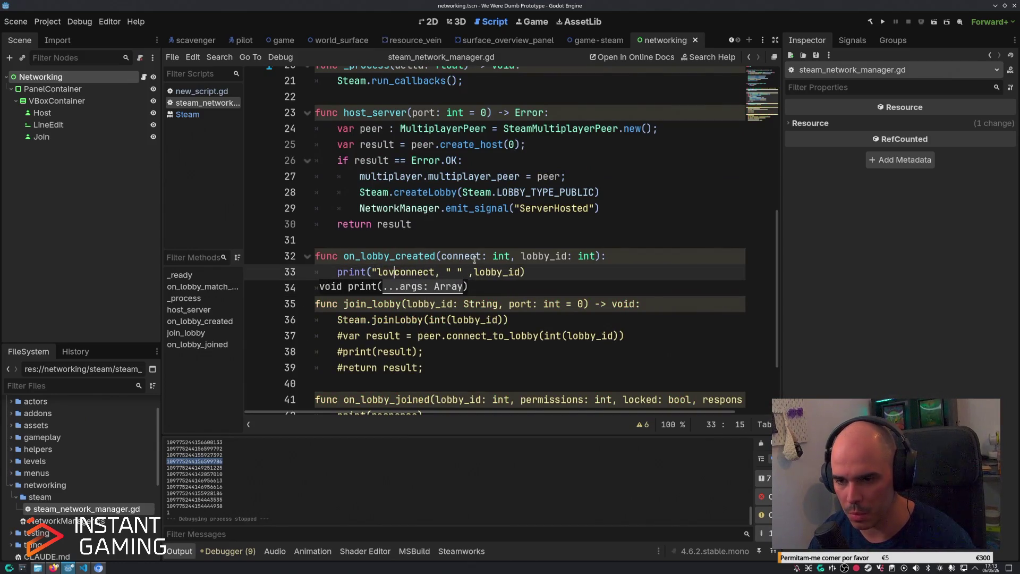
type("by created: ")
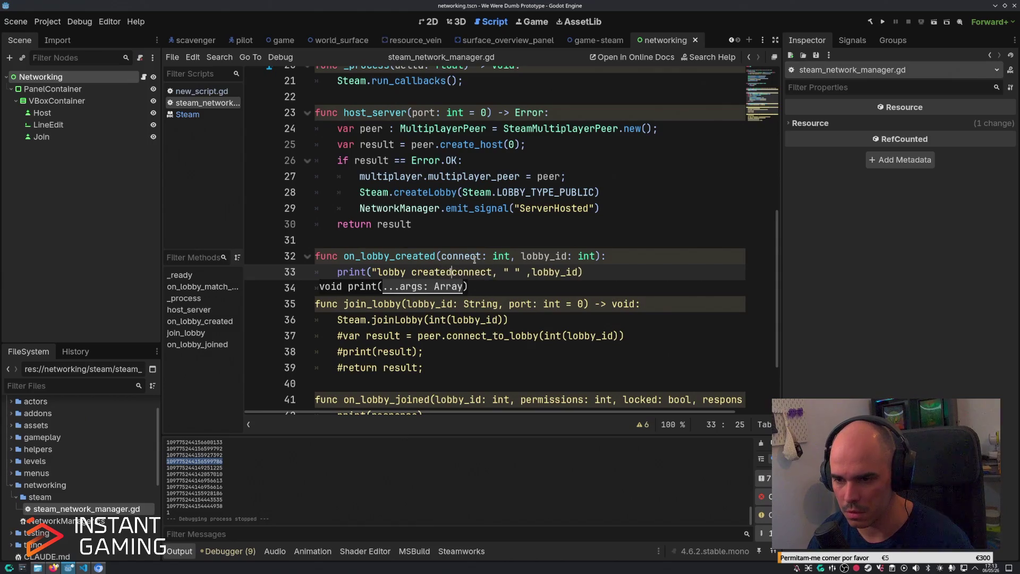
type("\",")
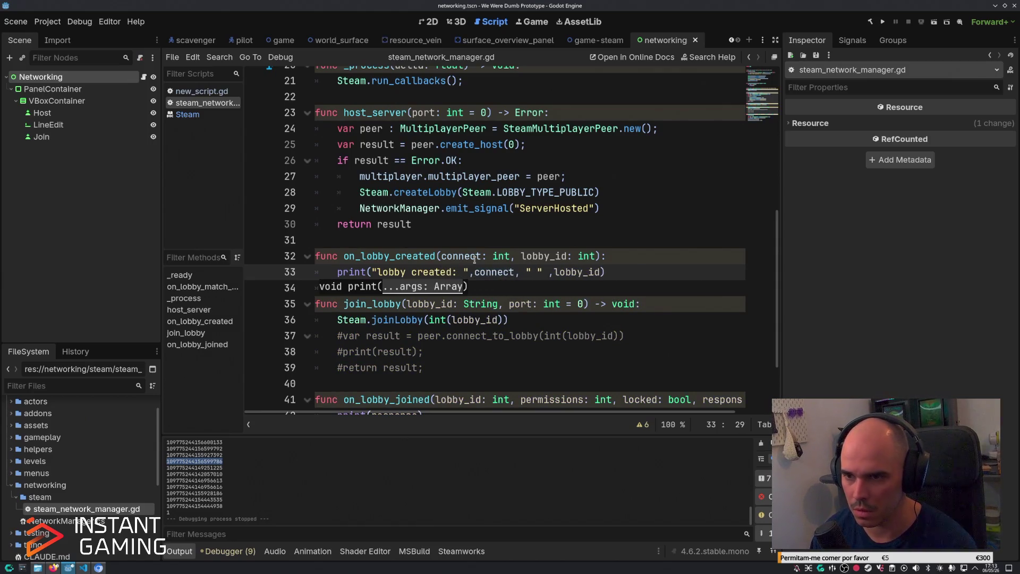
scroll(638, 234, "up", 6)
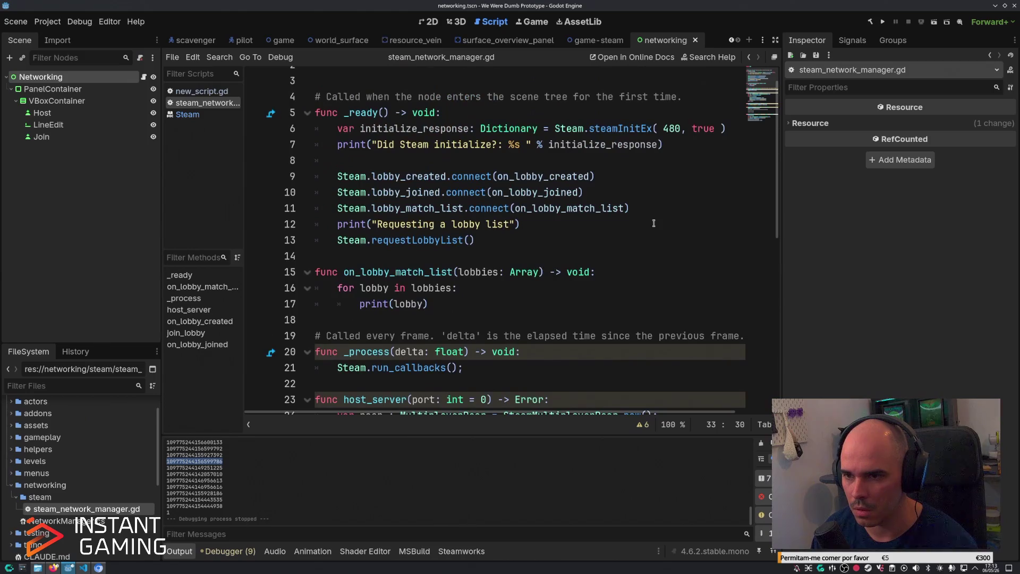
scroll(654, 224, "down", 8)
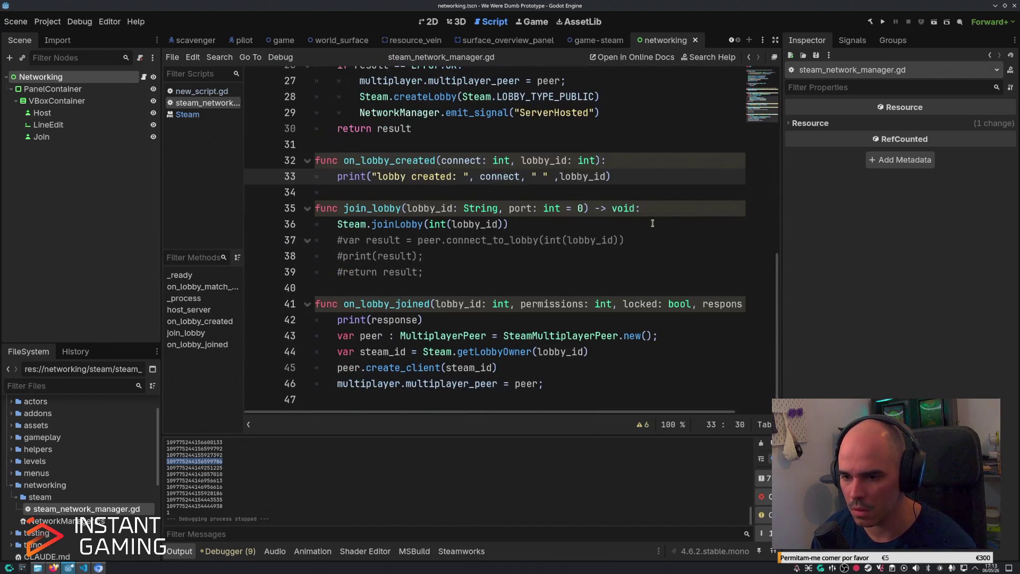
Add print("lobby joined: ", lobby_id, permissions, response) on line 47, save, and run the game.
left_click(576, 380)
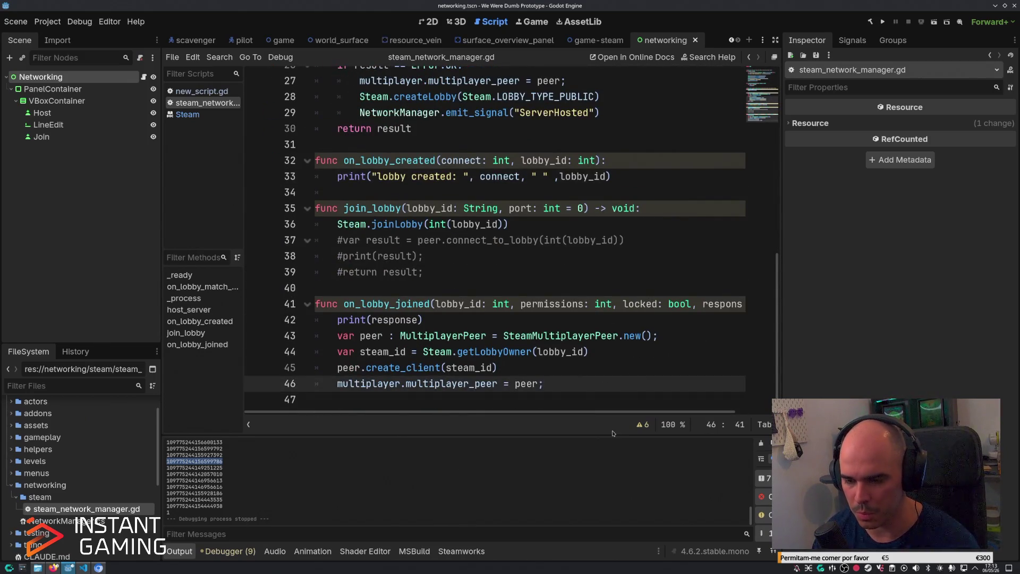
key("Return")
type("o")
key("BackSpace")
type("print(\"")
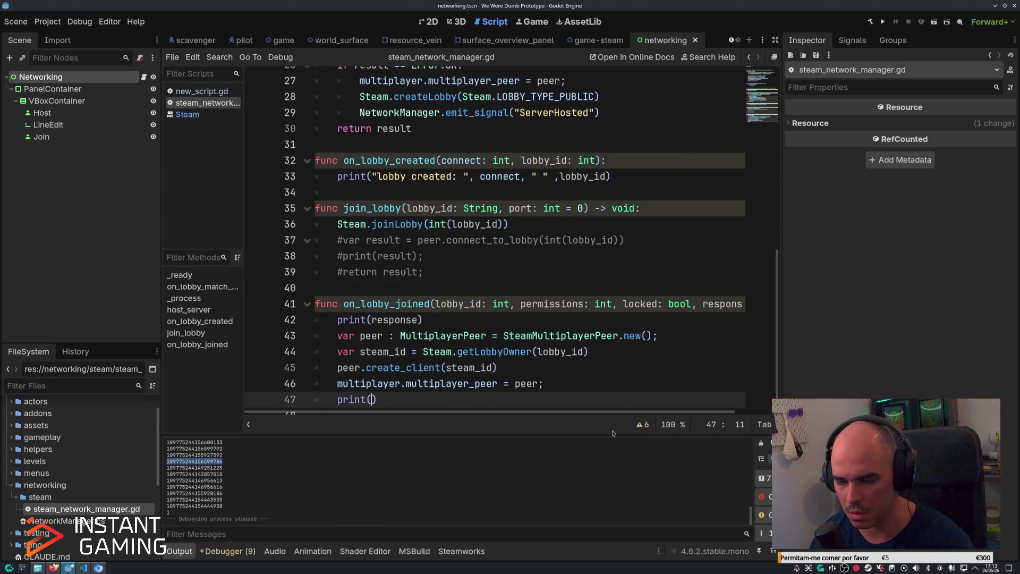
type("lobby joined: ")
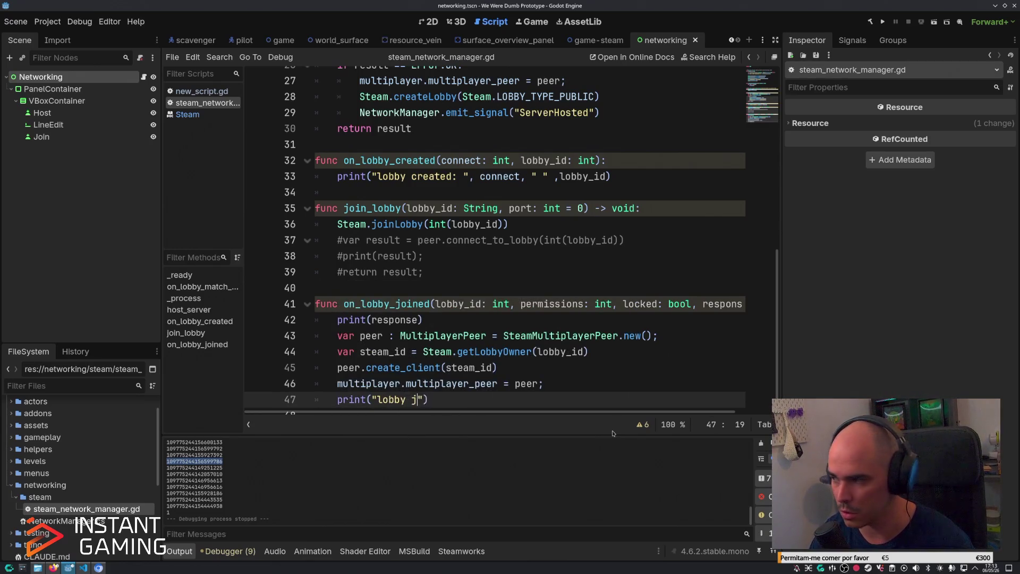
type("\", ")
type("lobby_")
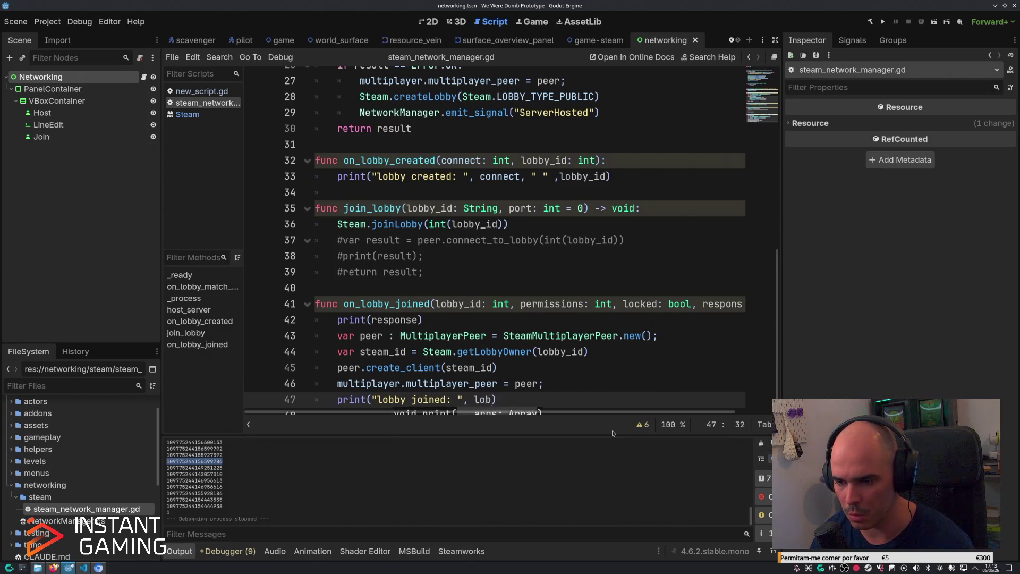
type(",")
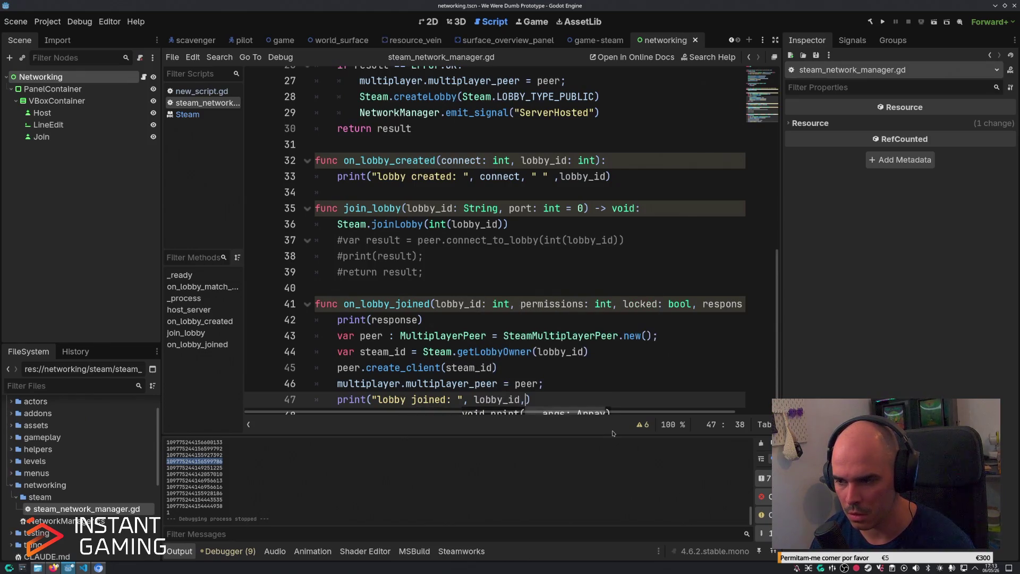
type(" \" ")
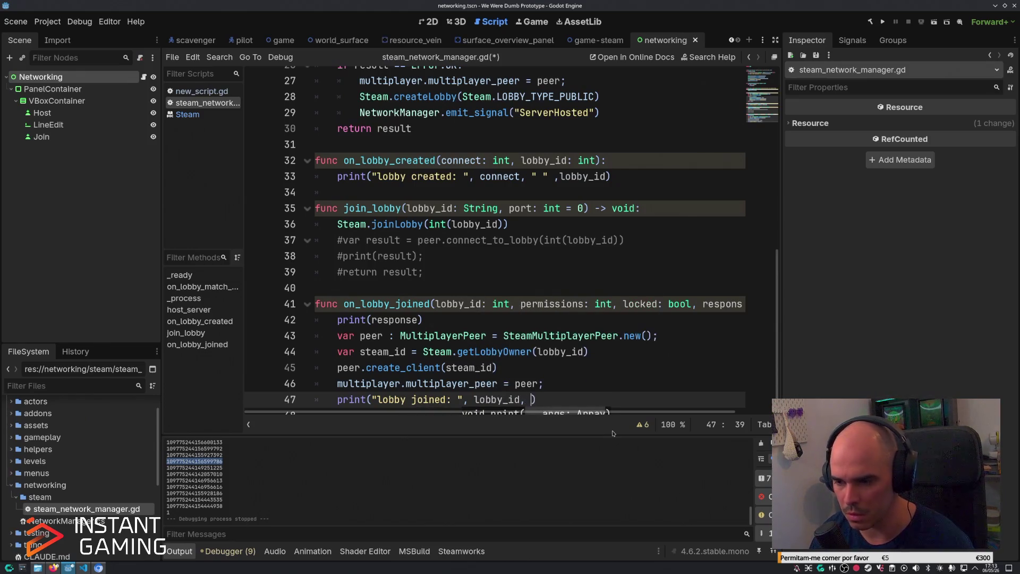
type(", ")
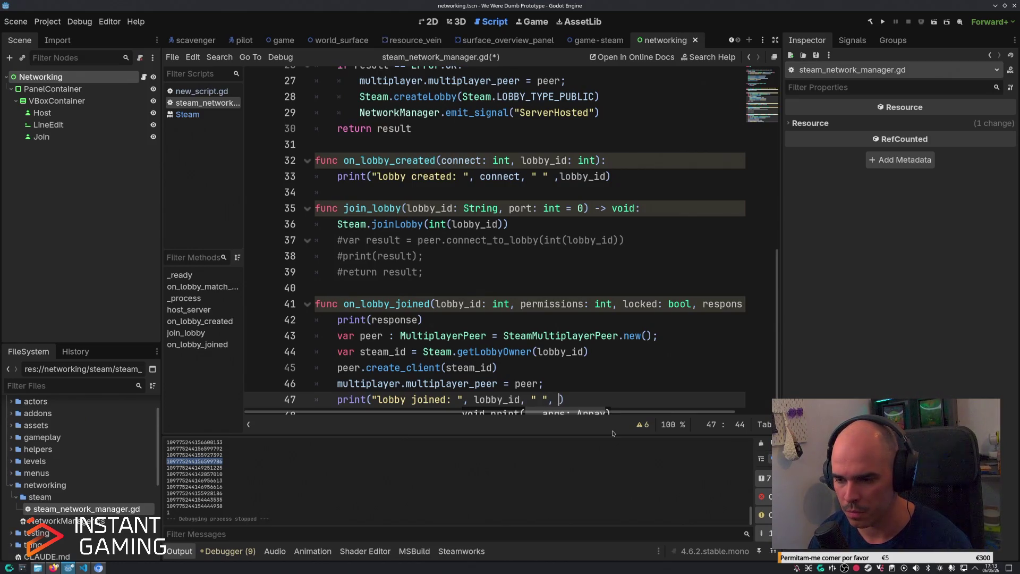
type("permissions")
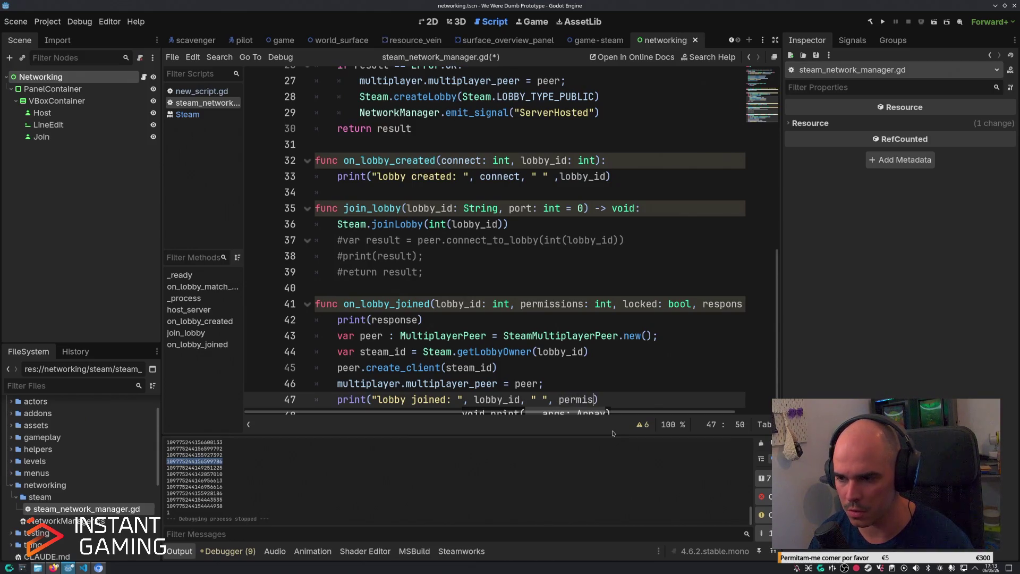
type(", \" ,")
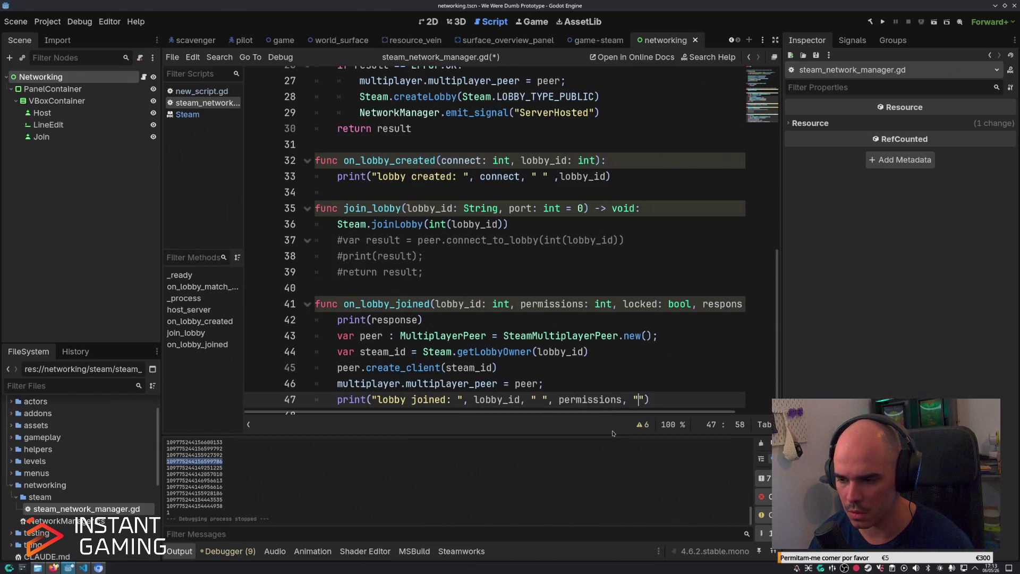
type(", response")
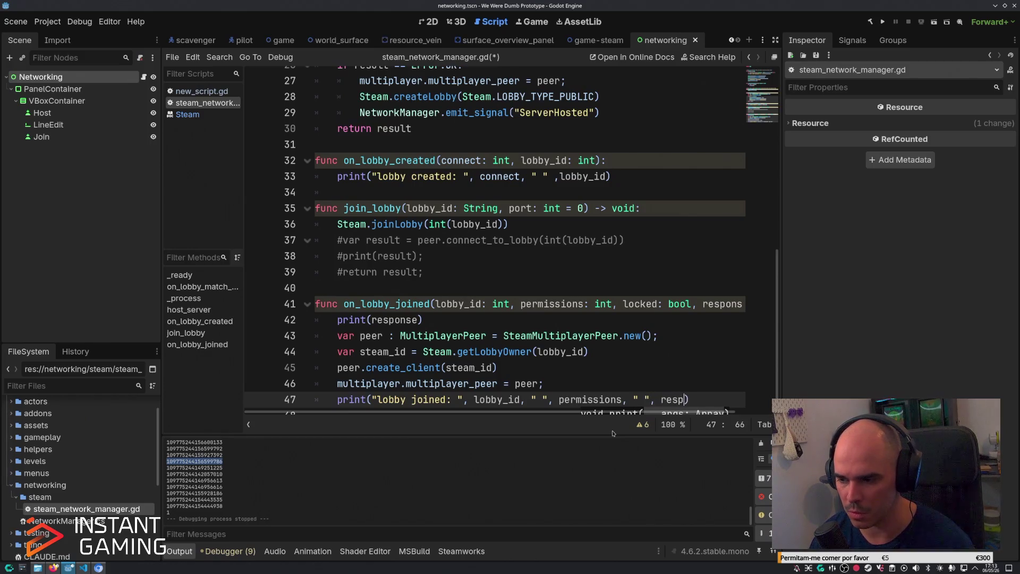
key("ctrl+s")
key("F5")
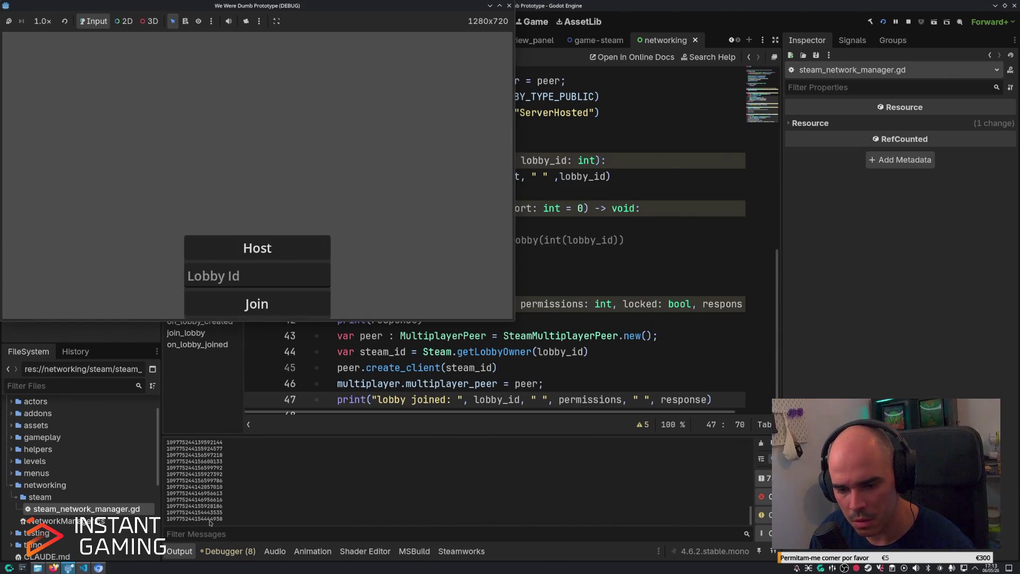
Copy the last lobby ID from Output into the game's Lobby Id field and join it.
double_click(210, 519)
key("ctrl+c")
key("alt+Tab")
left_click(262, 277)
key("ctrl+v")
left_click(258, 304)
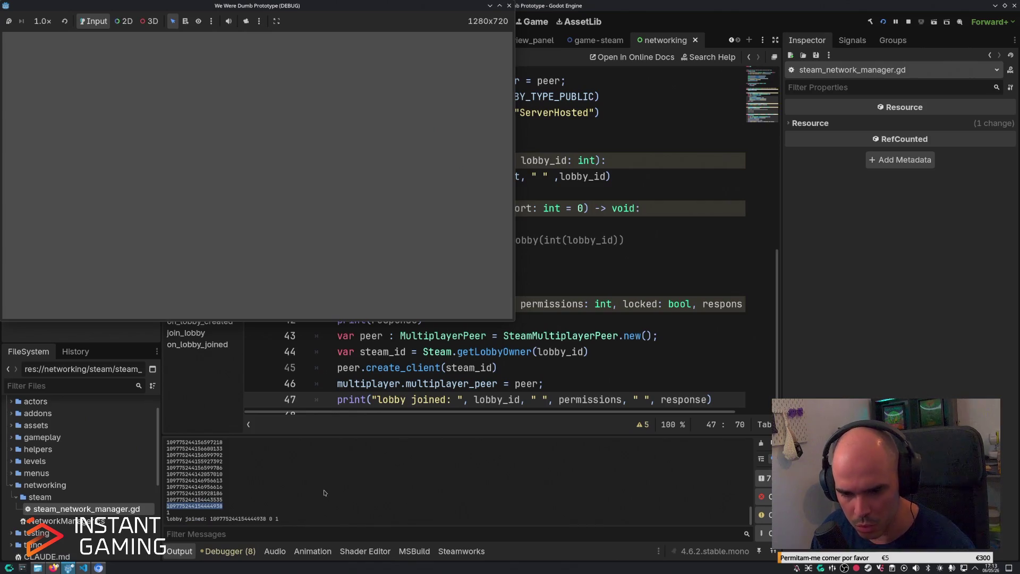
Return to the editor and check the lobby joined line with its response value 1.
left_click(192, 515)
double_click(168, 514)
mouse_move(777, 309)
left_mouse_down()
mouse_move(780, 114)
mouse_move(777, 330)
left_mouse_up()
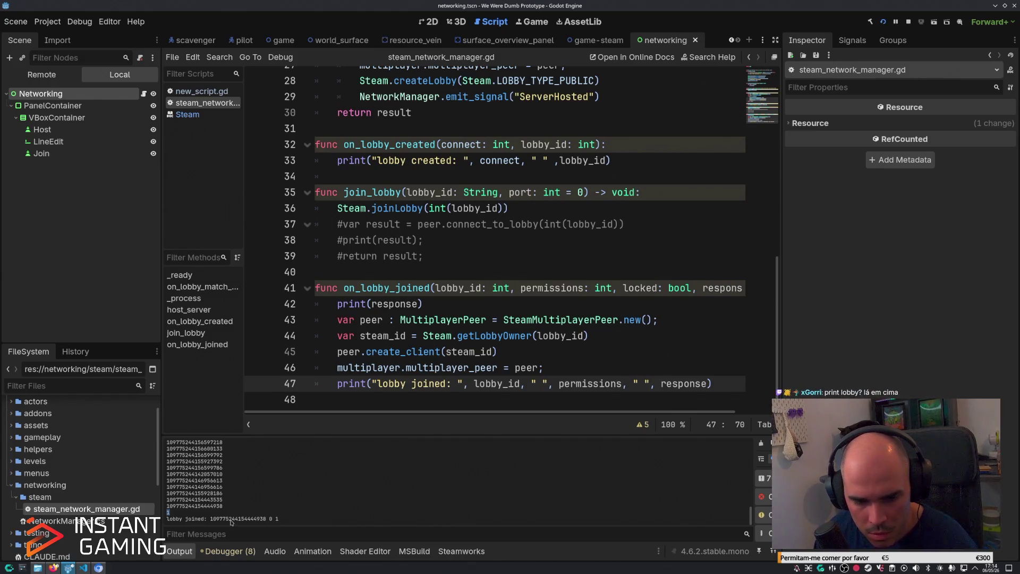
Change line 17 to print("lobby: ", lobby) and rerun the game with F5.
scroll(693, 331, "up", 7)
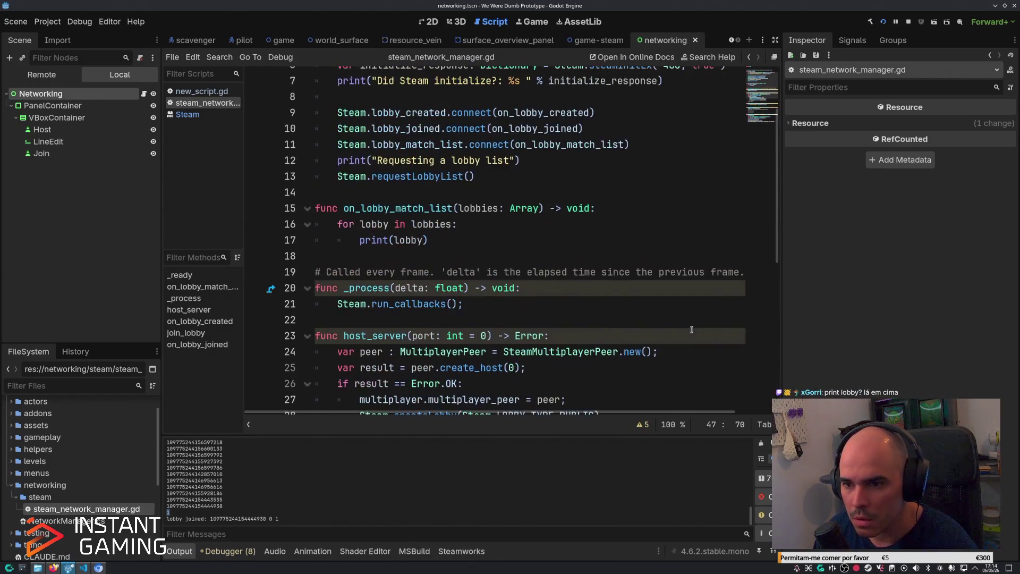
left_click(446, 238)
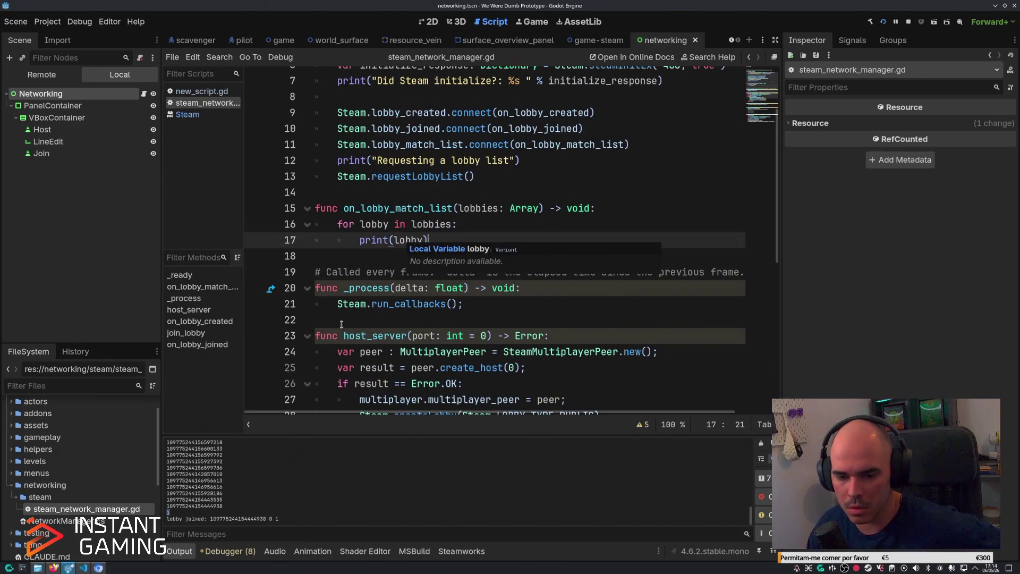
left_click(393, 240)
type("\"")
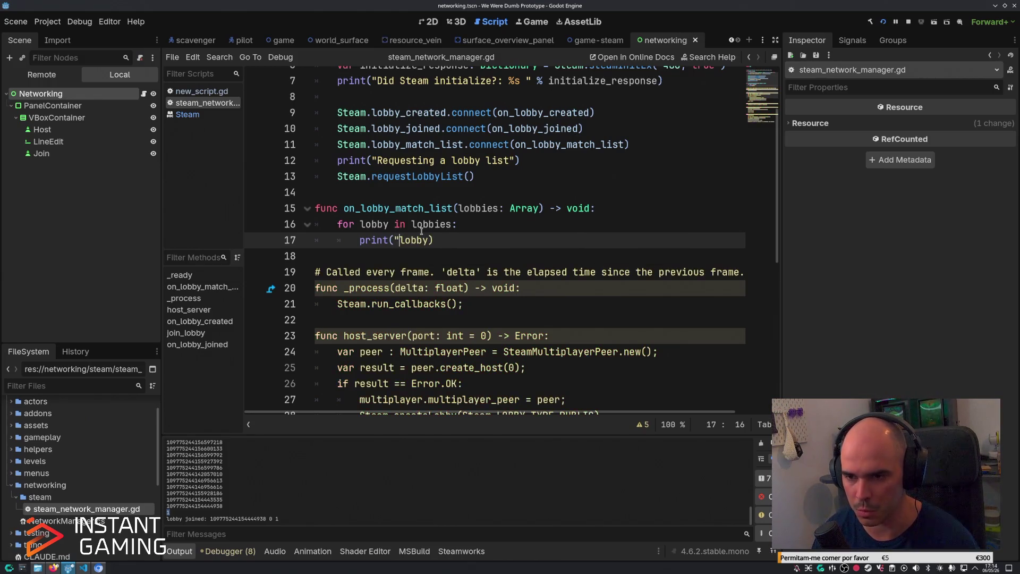
type("lobby: \",")
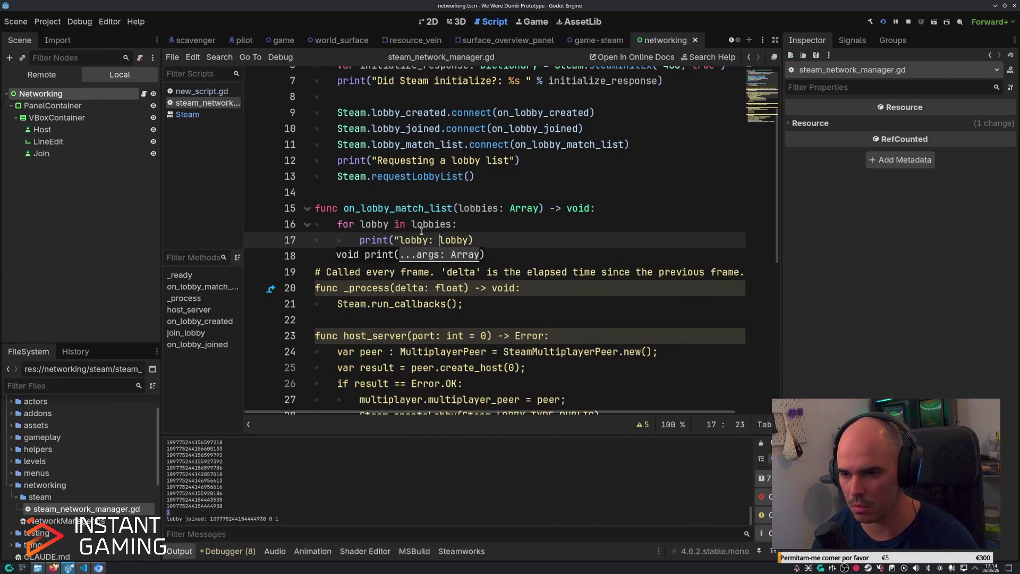
key("F5")
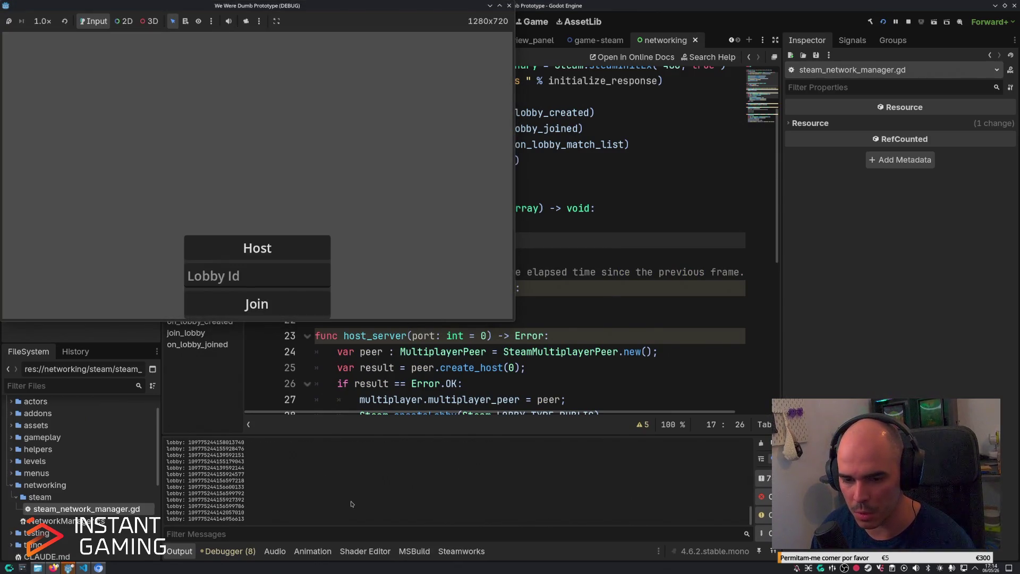
Paste the last labelled lobby ID from Output into the game's Lobby Id field and join.
left_click(255, 276)
double_click(211, 519)
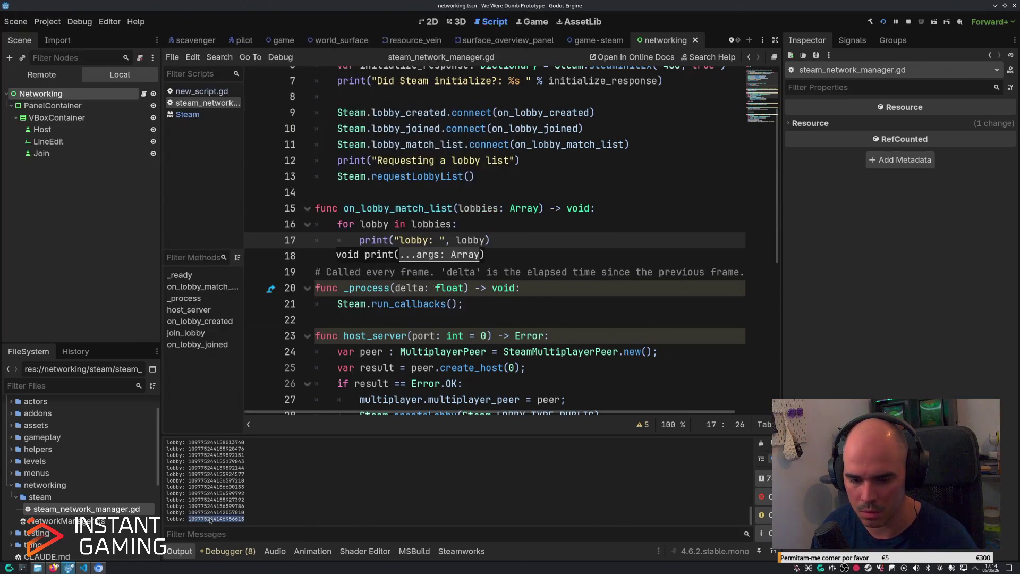
key("ctrl+c")
key("alt+Tab")
key("ctrl+v")
left_click(258, 301)
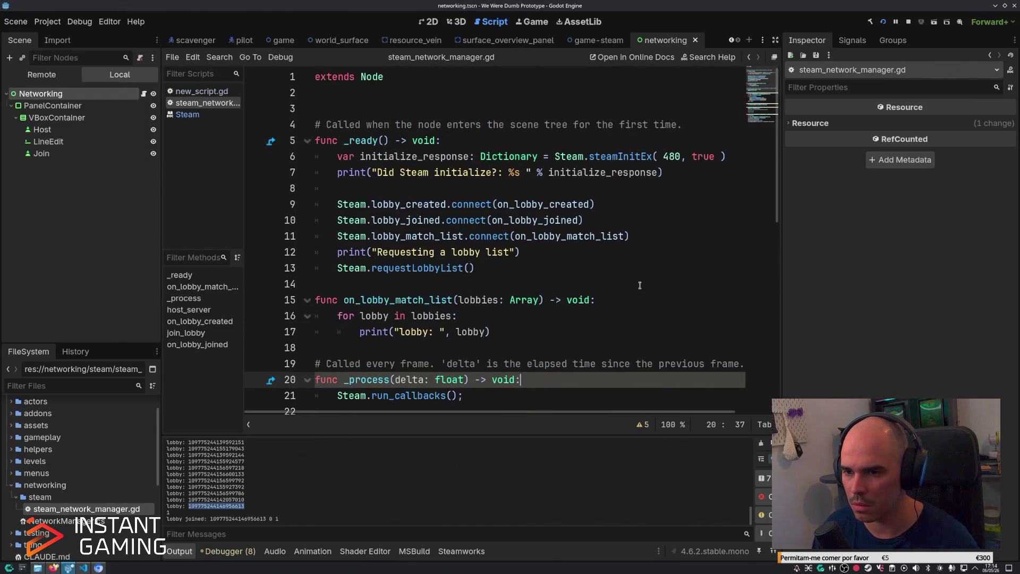
Scroll down to on_lobby_joined, then switch to NetworkManager.cs in VS Code.
scroll(640, 285, "down", 4)
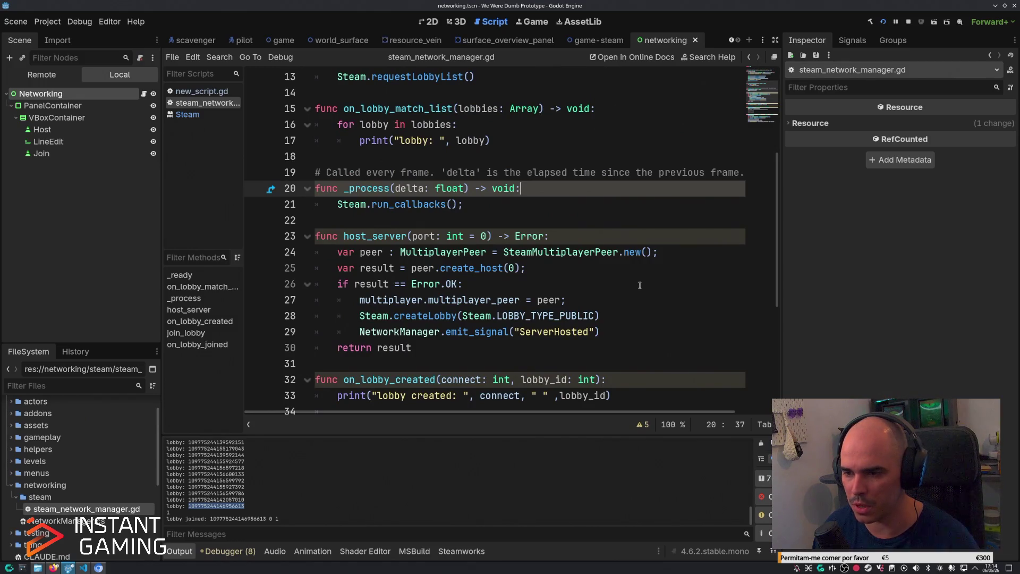
scroll(639, 286, "down", 2)
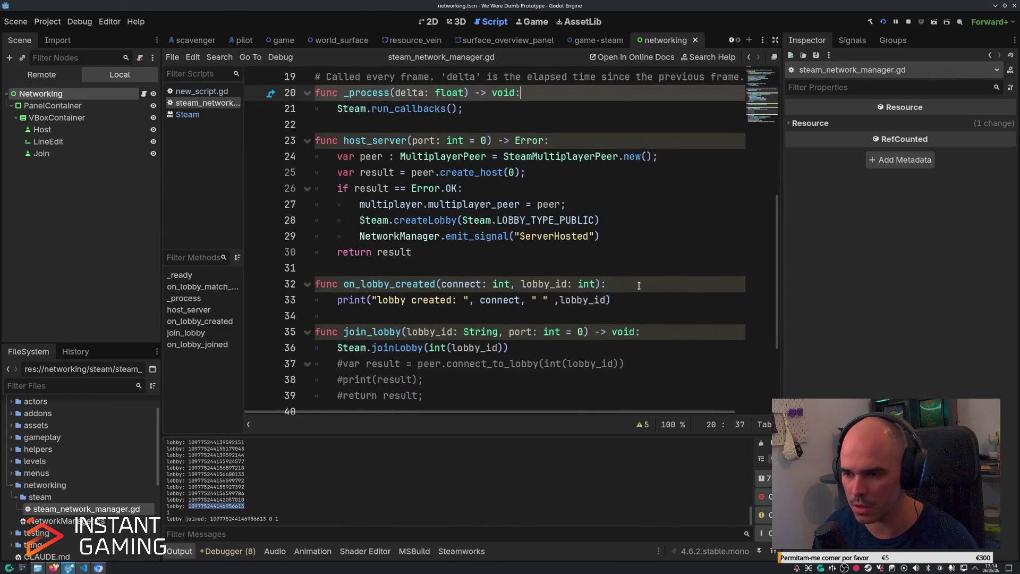
scroll(639, 285, "down", 1)
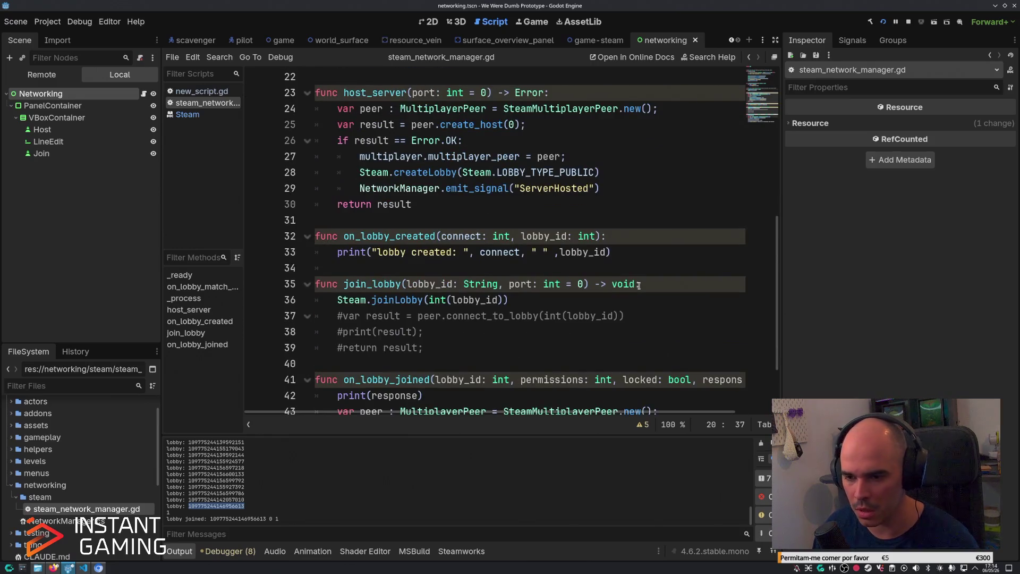
scroll(632, 287, "down", 1)
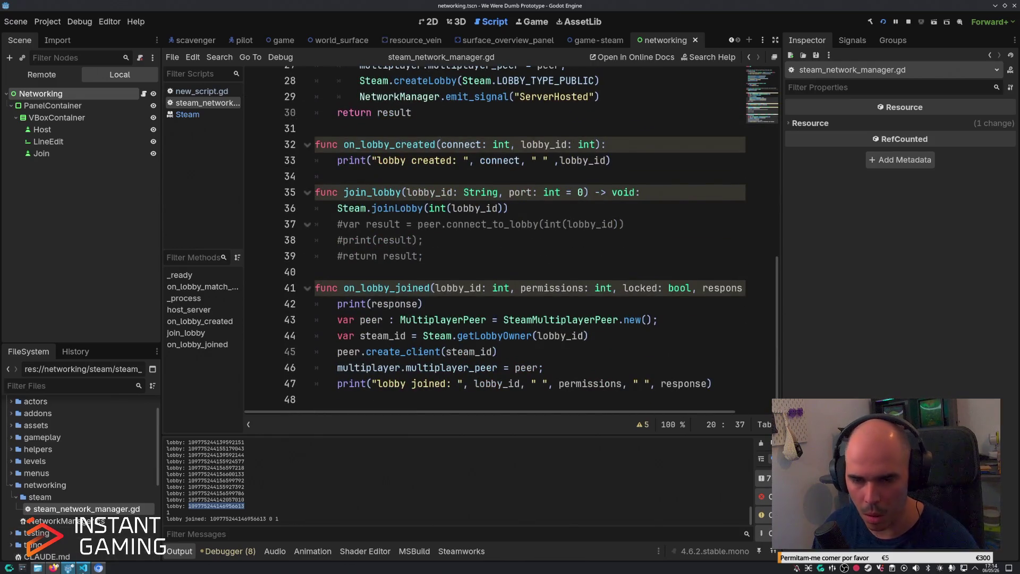
key("alt+Tab")
scroll(537, 287, "down", 4)
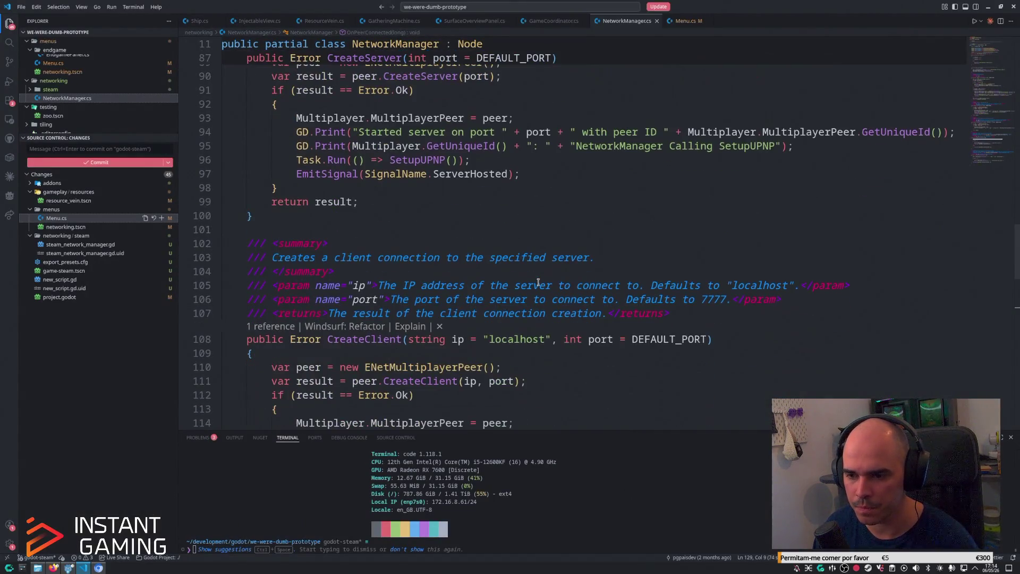
Scroll past CreateClient, OnPeerConnected and OnPeerDisconnected, then go back to the Godot editor.
scroll(538, 282, "down", 6)
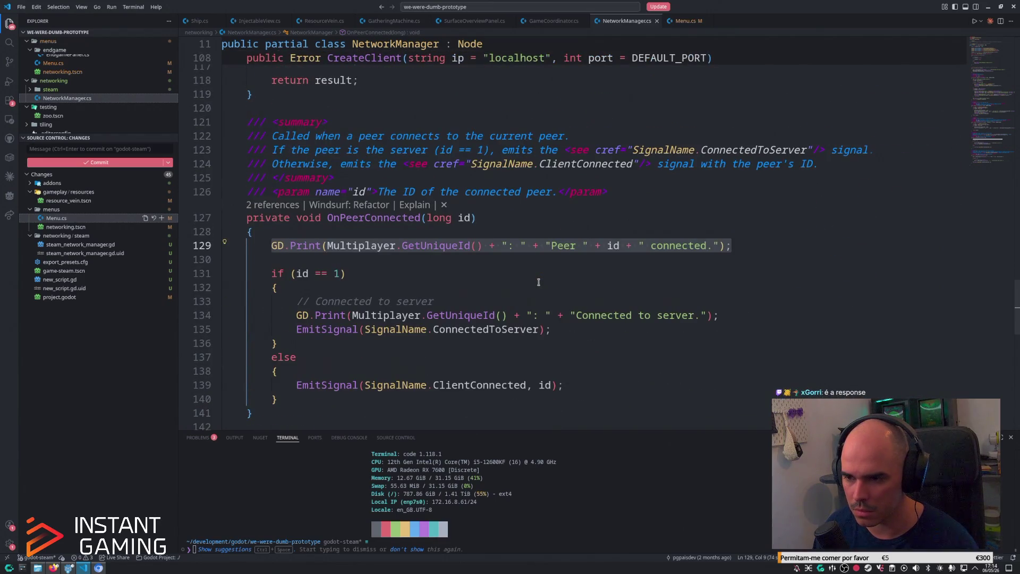
scroll(538, 282, "down", 5)
scroll(539, 282, "down", 3)
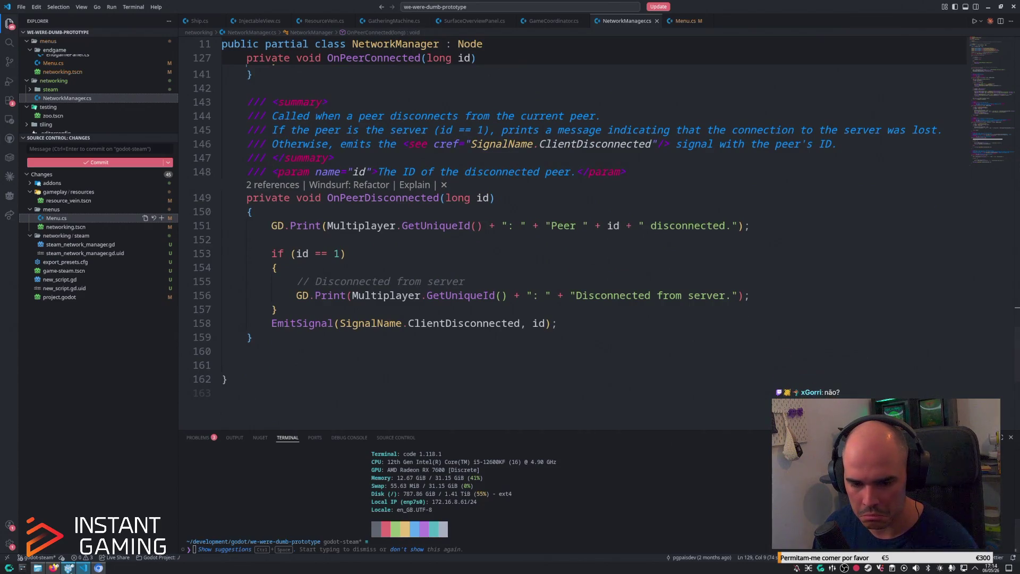
left_click(69, 568)
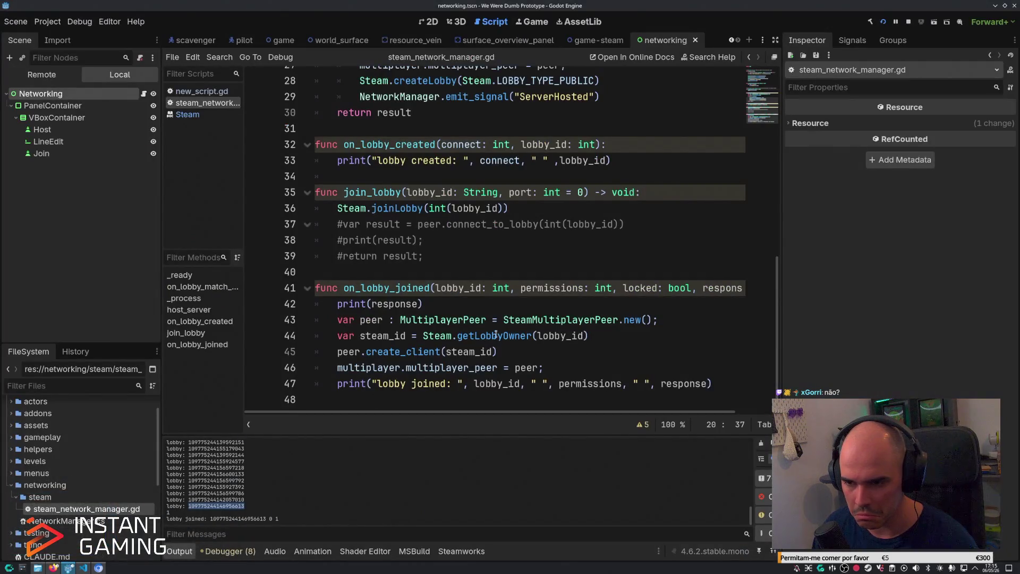
left_click(606, 331)
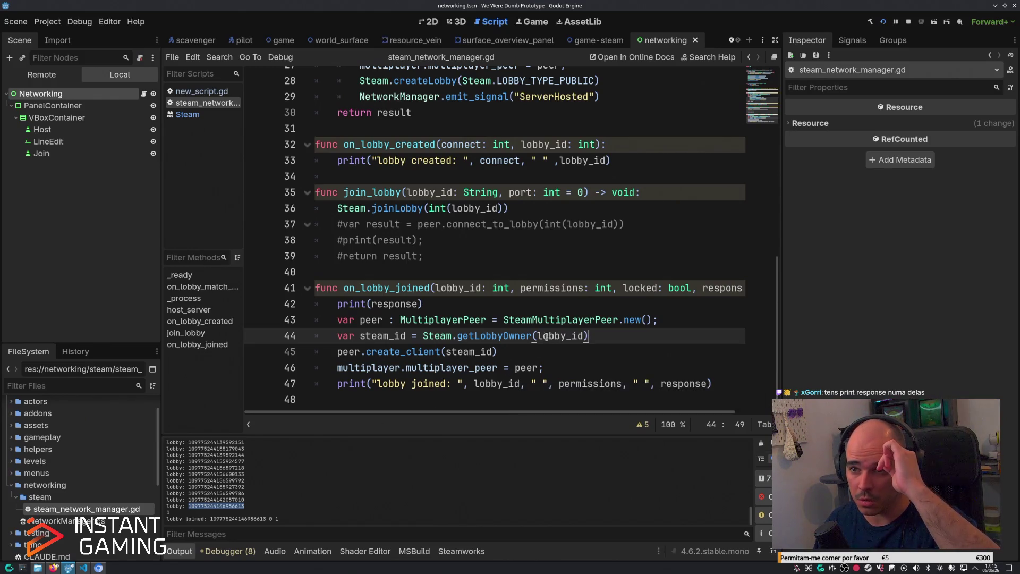
scroll(550, 258, "up", 3)
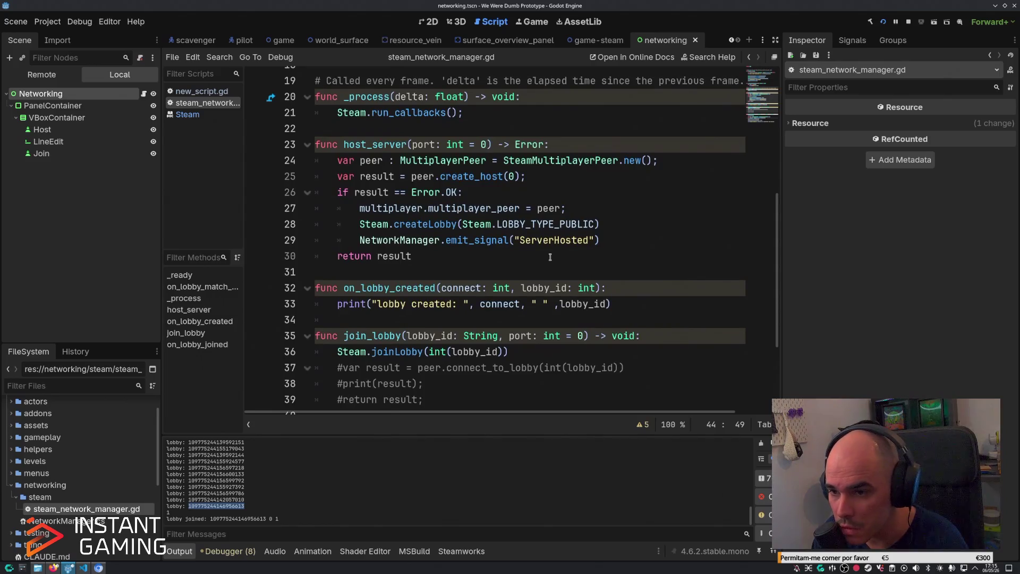
scroll(549, 256, "up", 2)
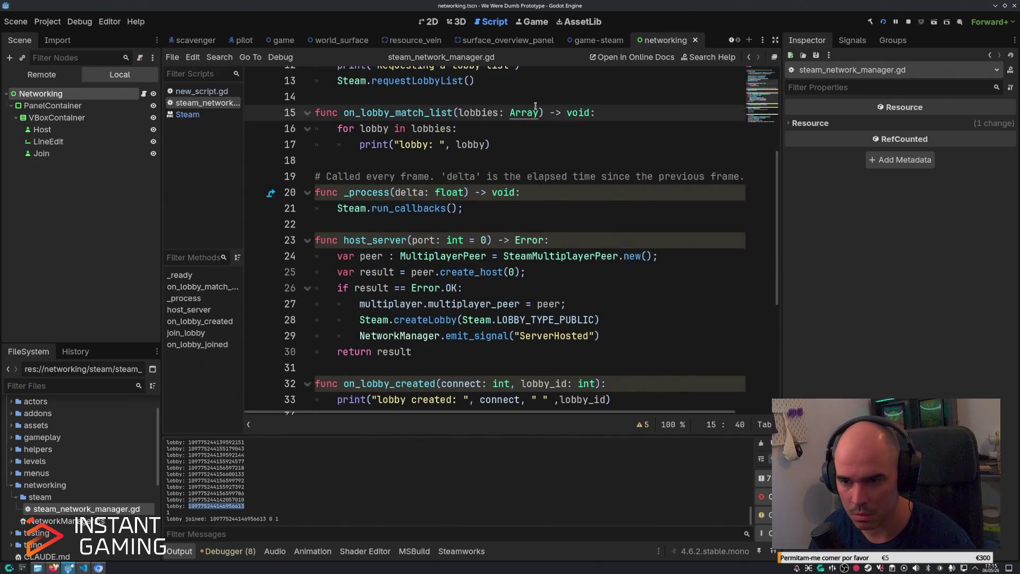